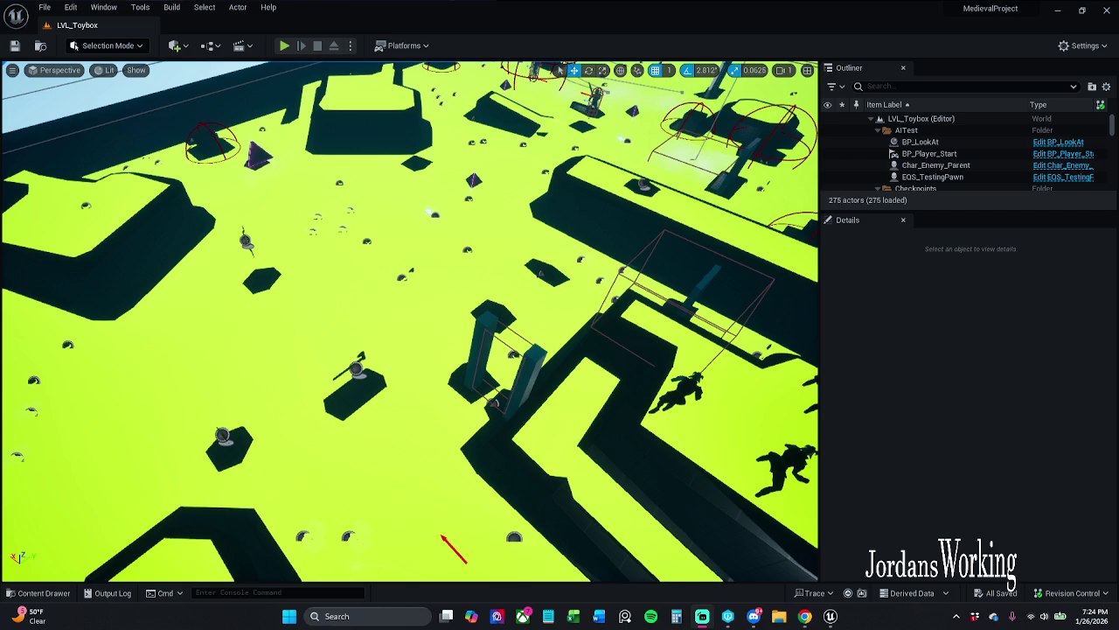
- Play-test the level, running forward and toggling the inventory, then quit from the pause menu
{"action": "key", "text": "Left"}
{"action": "mouse_move", "coordinate": [304, 89]}
{"action": "left_mouse_down"}
{"action": "mouse_move", "coordinate": [304, 114]}
{"action": "mouse_move", "coordinate": [304, 90]}
{"action": "left_mouse_up"}
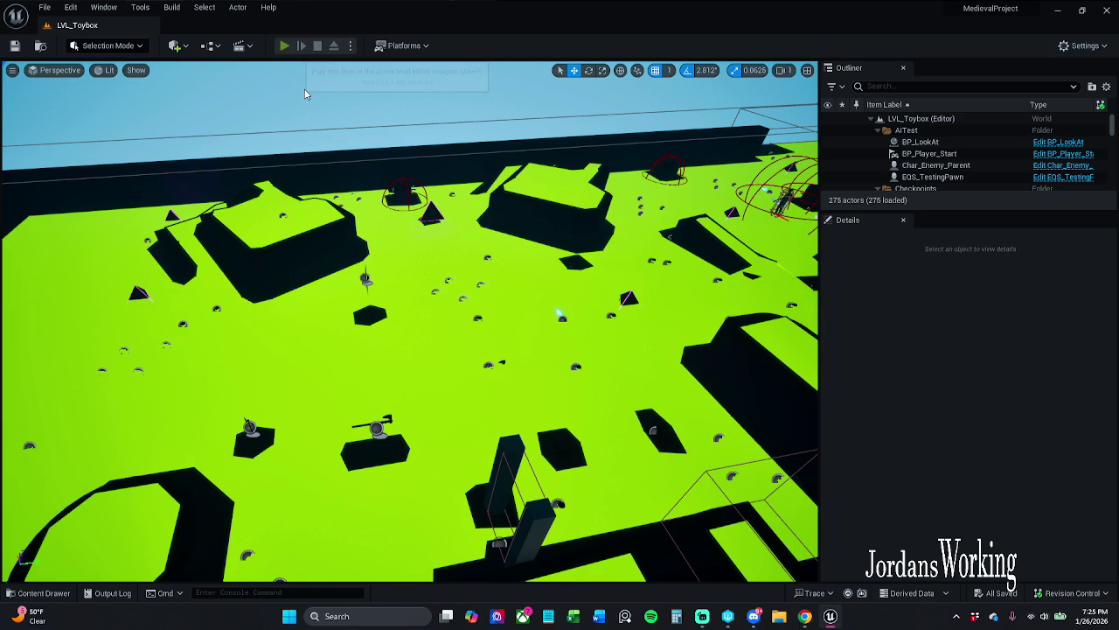
{"action": "key", "text": "alt+p"}
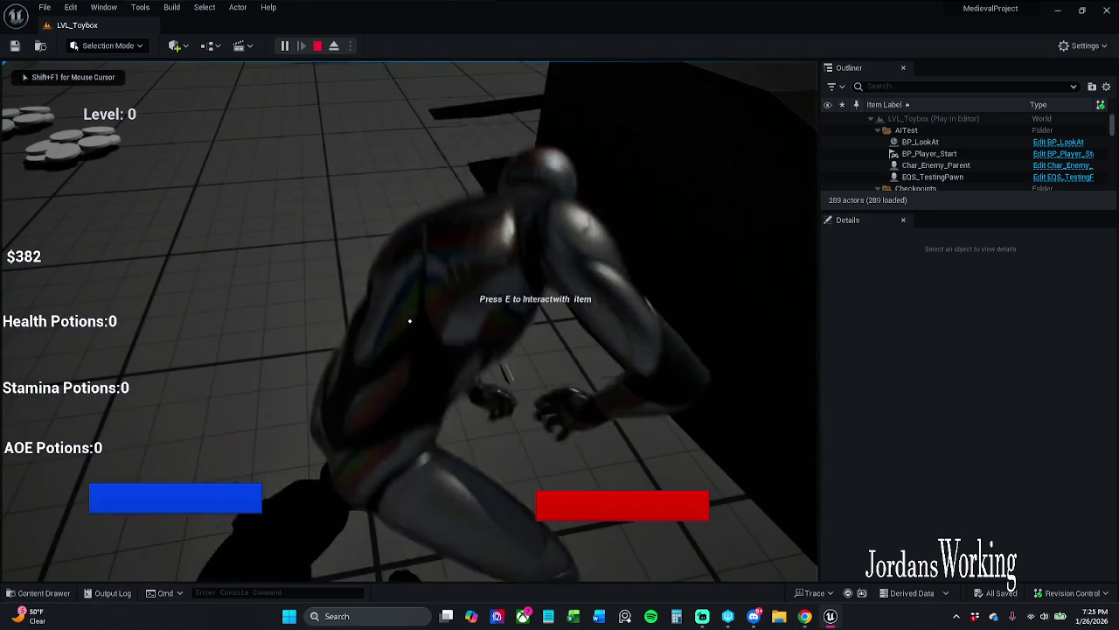
{"action": "key", "text": "w"}
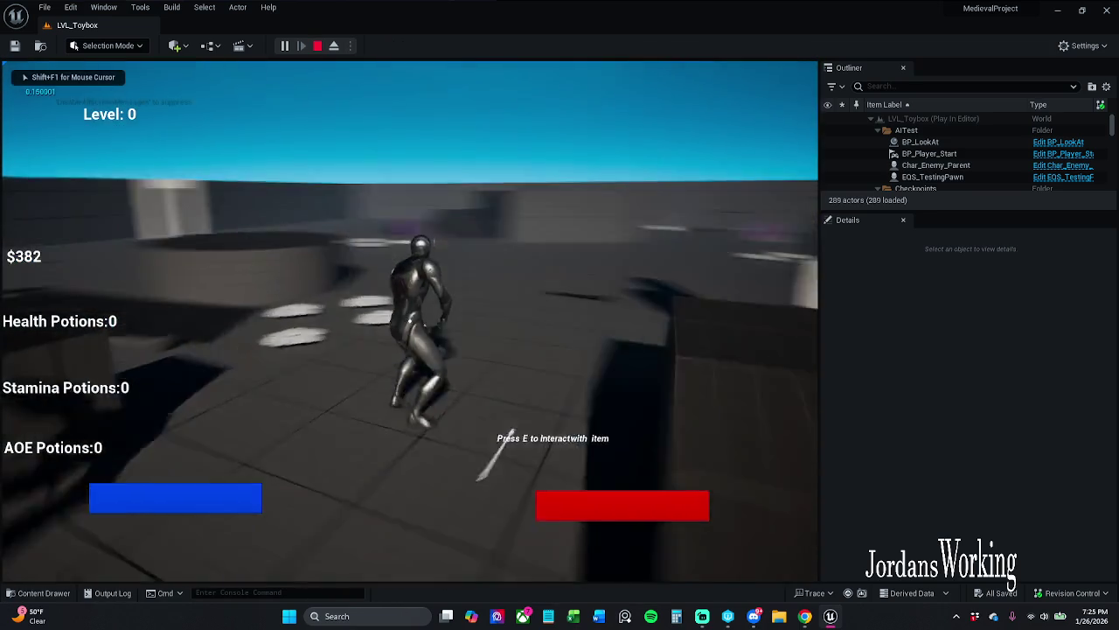
{"action": "key", "text": "w"}
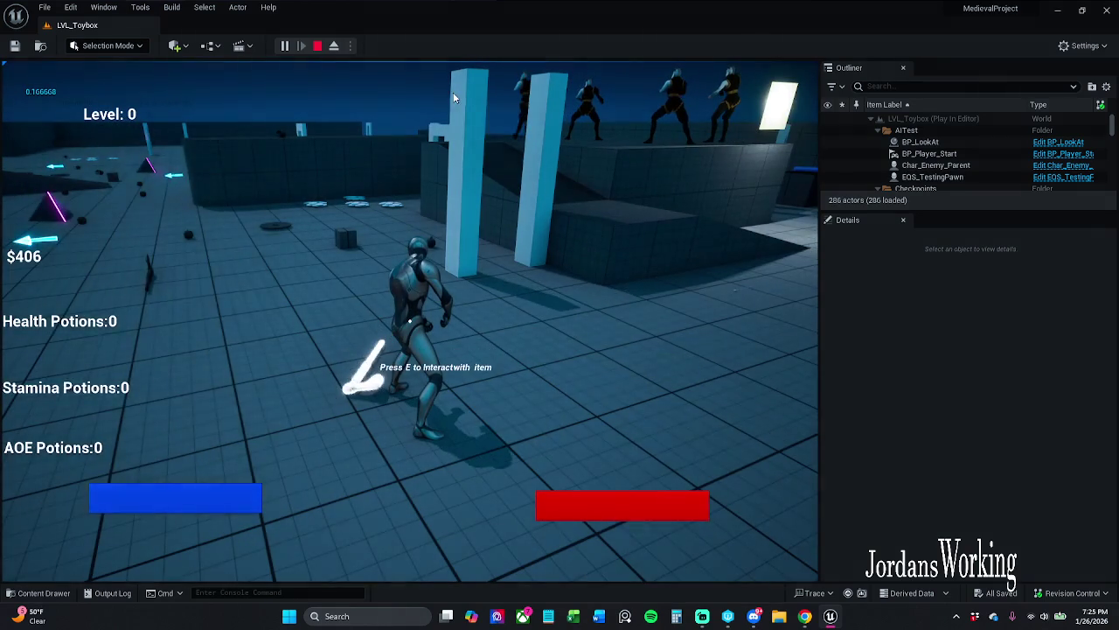
{"action": "key", "text": "i"}
{"action": "left_click", "coordinate": [158, 496]}
{"action": "key", "text": "p"}
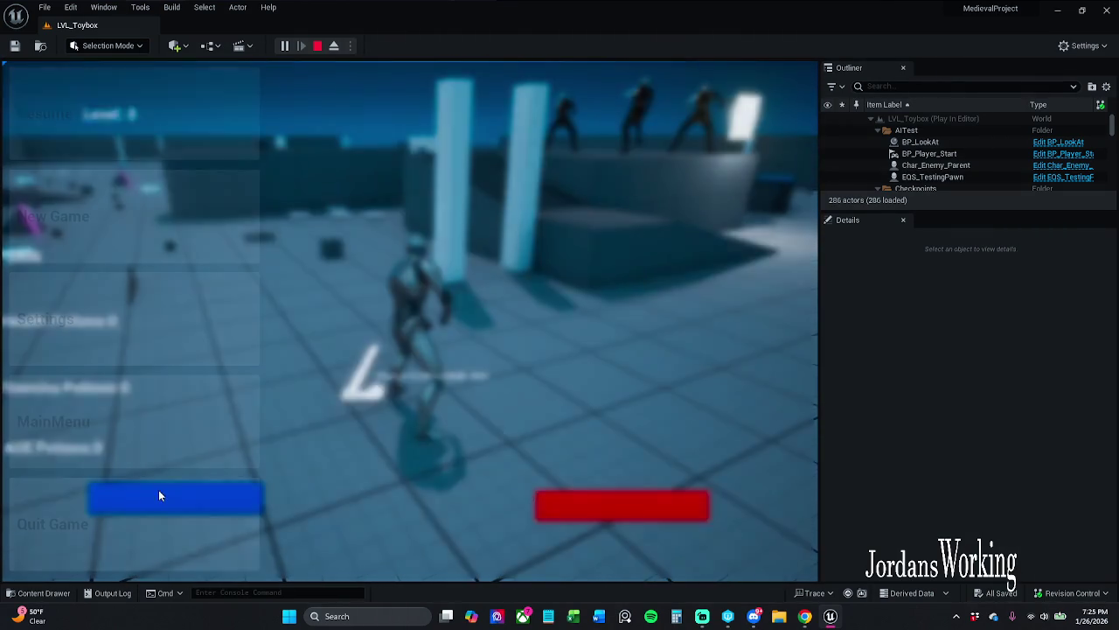
{"action": "left_click", "coordinate": [123, 548]}
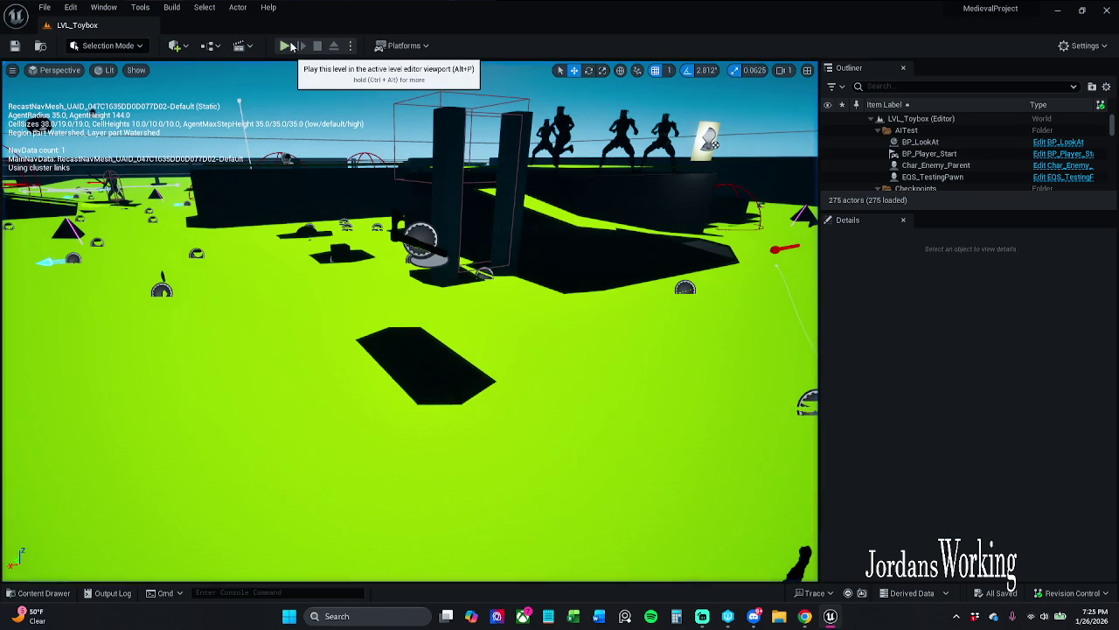
- Replay twice to check the inventory panel, then bring up the Content Drawer
{"action": "left_click", "coordinate": [288, 45]}
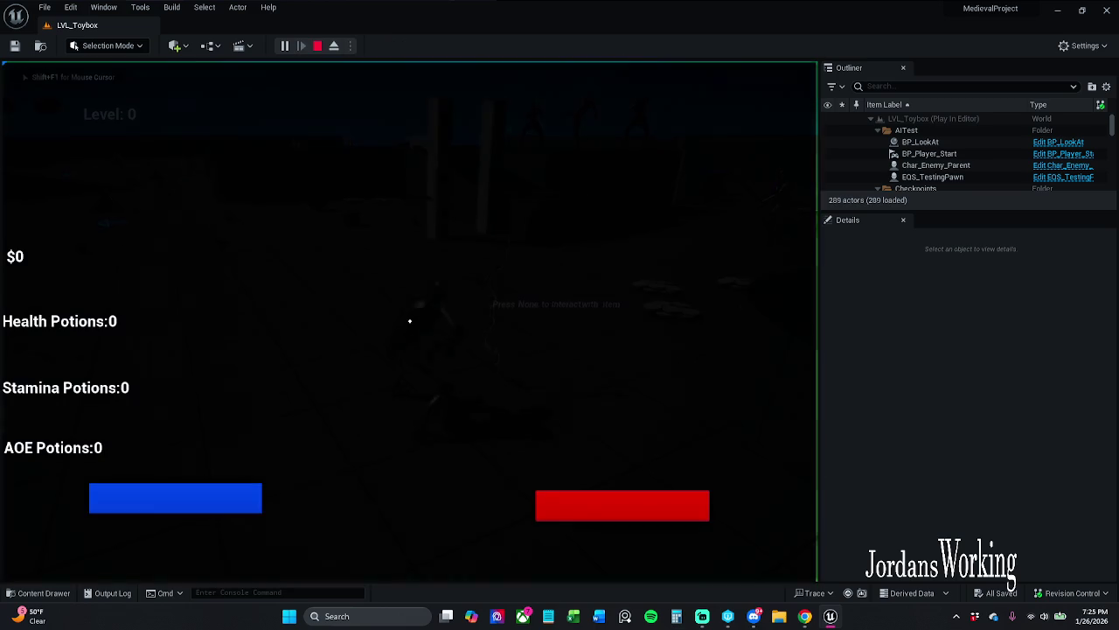
{"action": "key", "text": "i"}
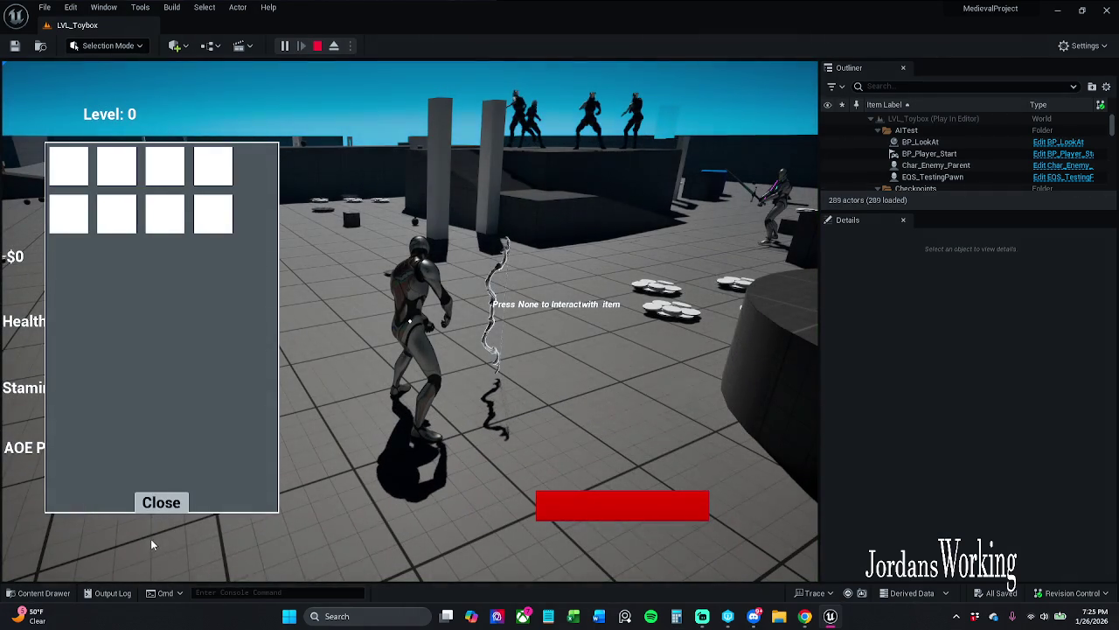
{"action": "key", "text": "Escape"}
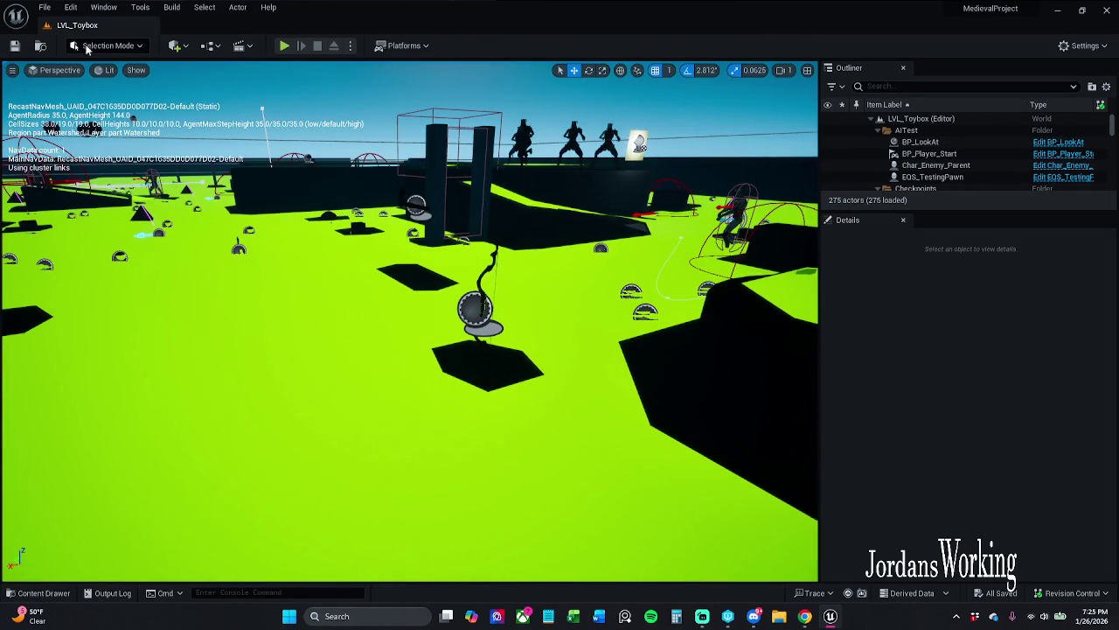
{"action": "left_click", "coordinate": [287, 49]}
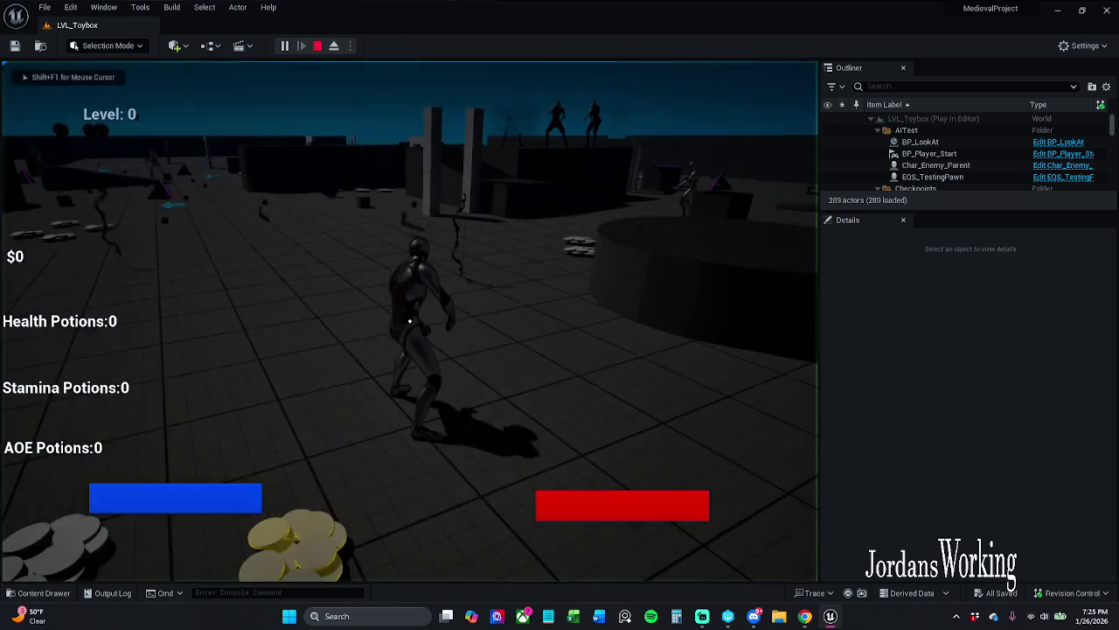
{"action": "key", "text": "i"}
{"action": "left_click", "coordinate": [162, 500]}
{"action": "key", "text": "Escape"}
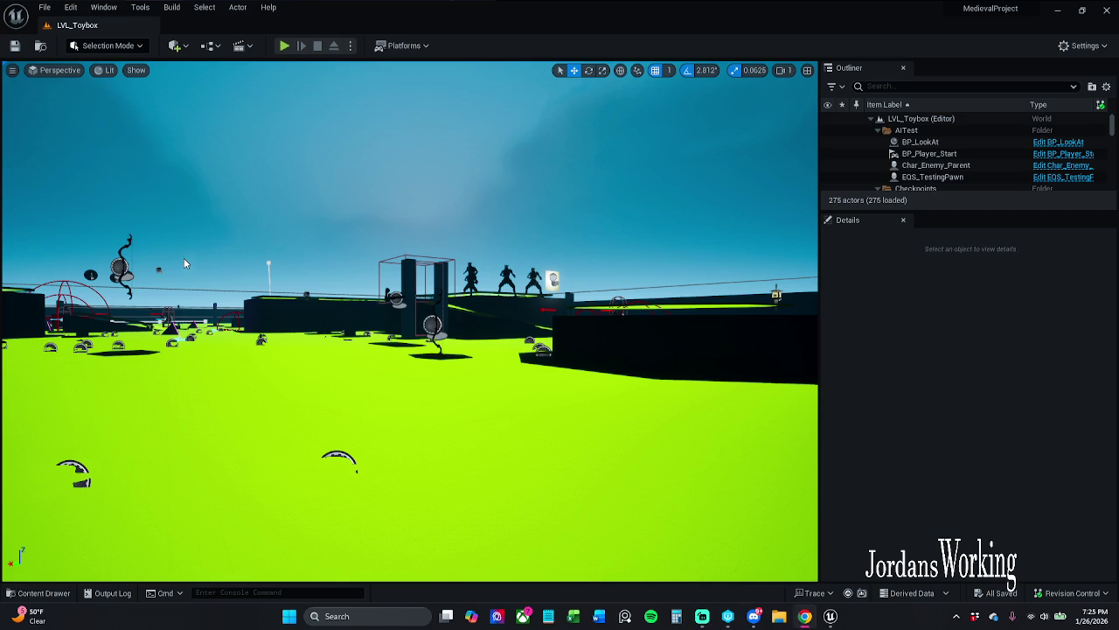
{"action": "left_click", "coordinate": [44, 593]}
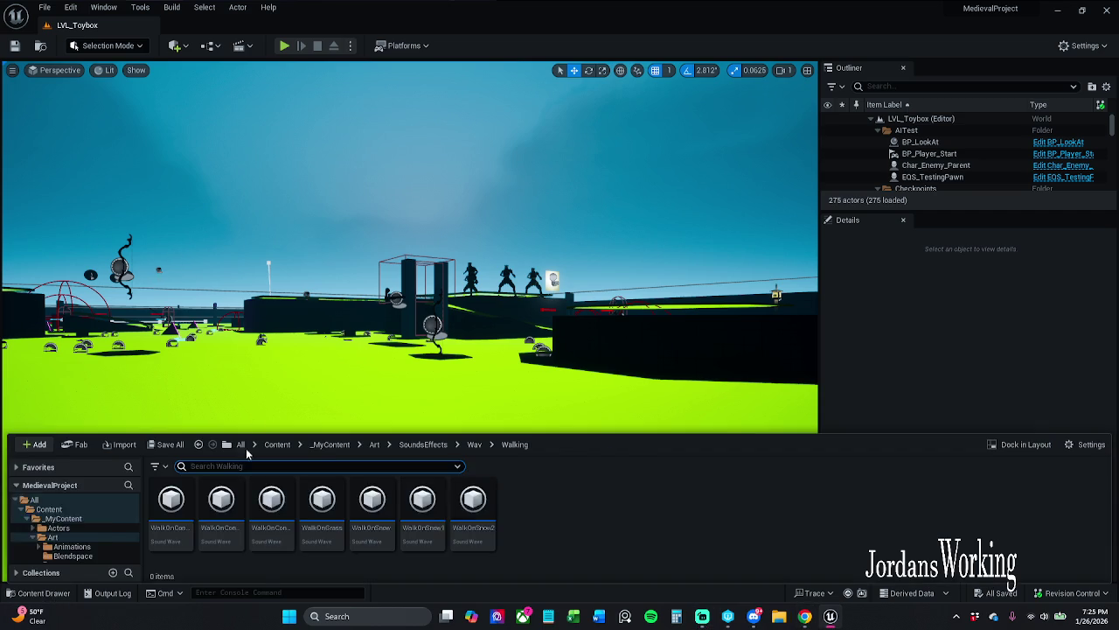
- Navigate from the Content root through _MyContent, Art and PNGS into the Icons folder
{"action": "left_click", "coordinate": [319, 444]}
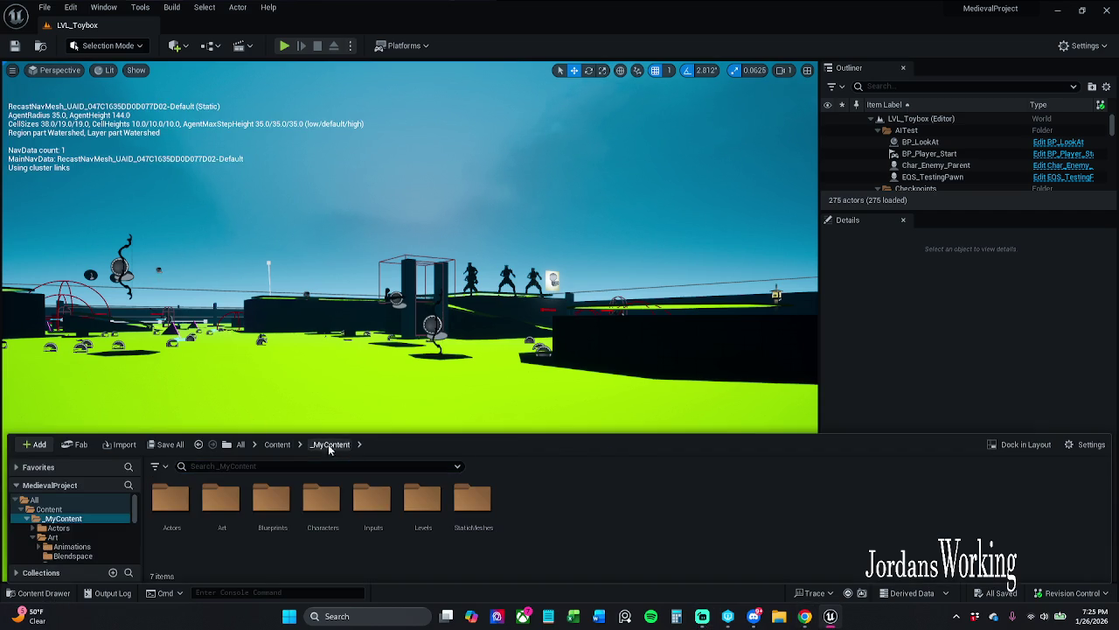
{"action": "left_click", "coordinate": [277, 445]}
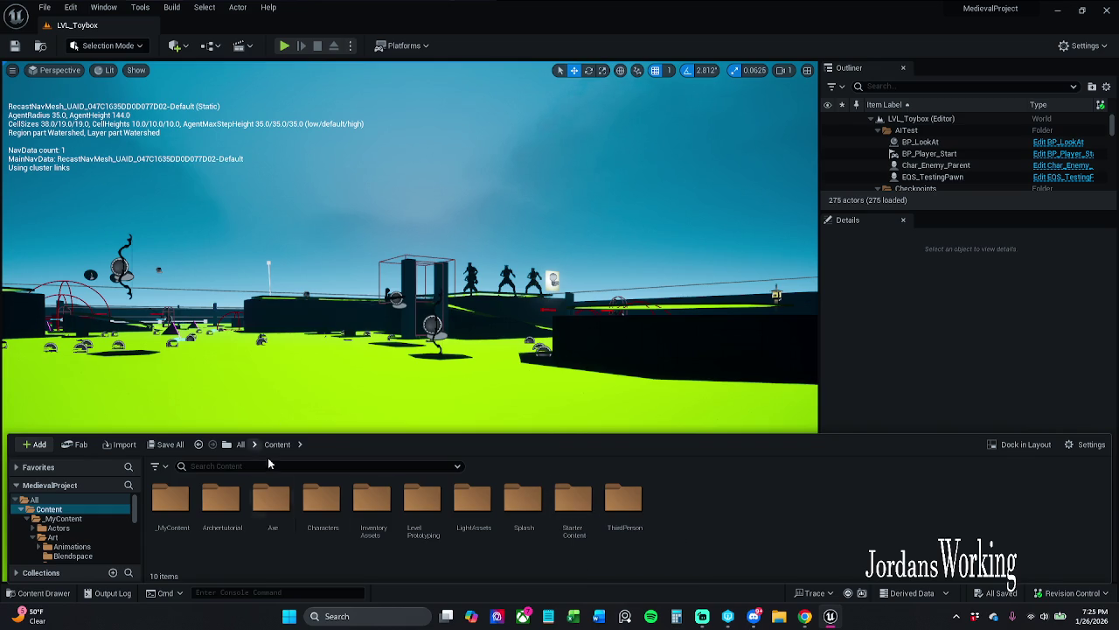
{"action": "double_click", "coordinate": [175, 511]}
{"action": "double_click", "coordinate": [220, 503]}
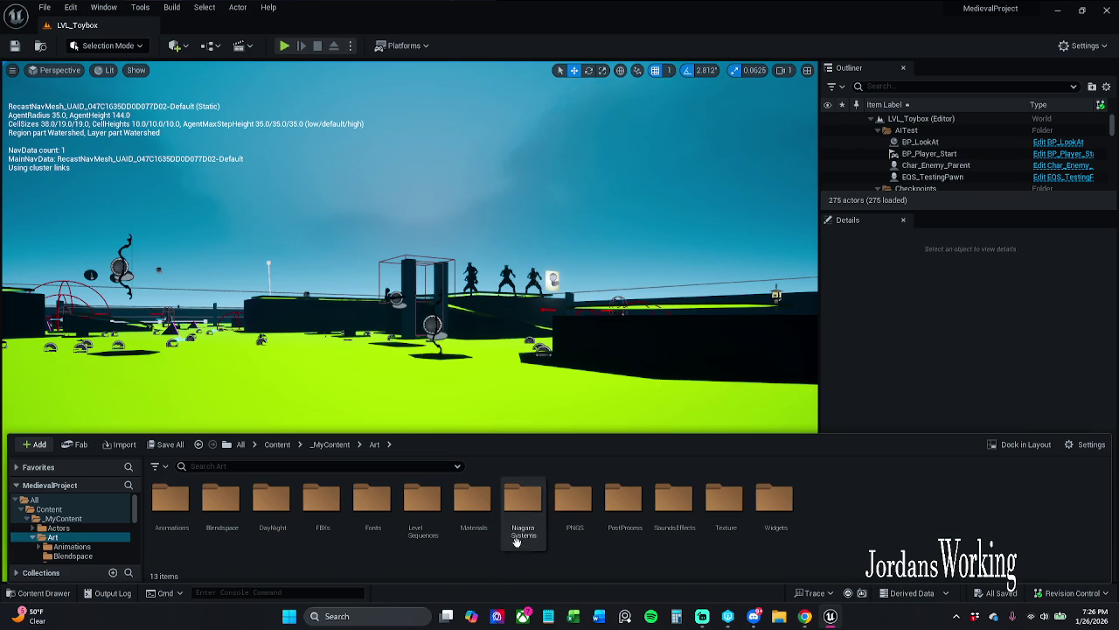
{"action": "left_click", "coordinate": [574, 529]}
{"action": "double_click", "coordinate": [574, 529]}
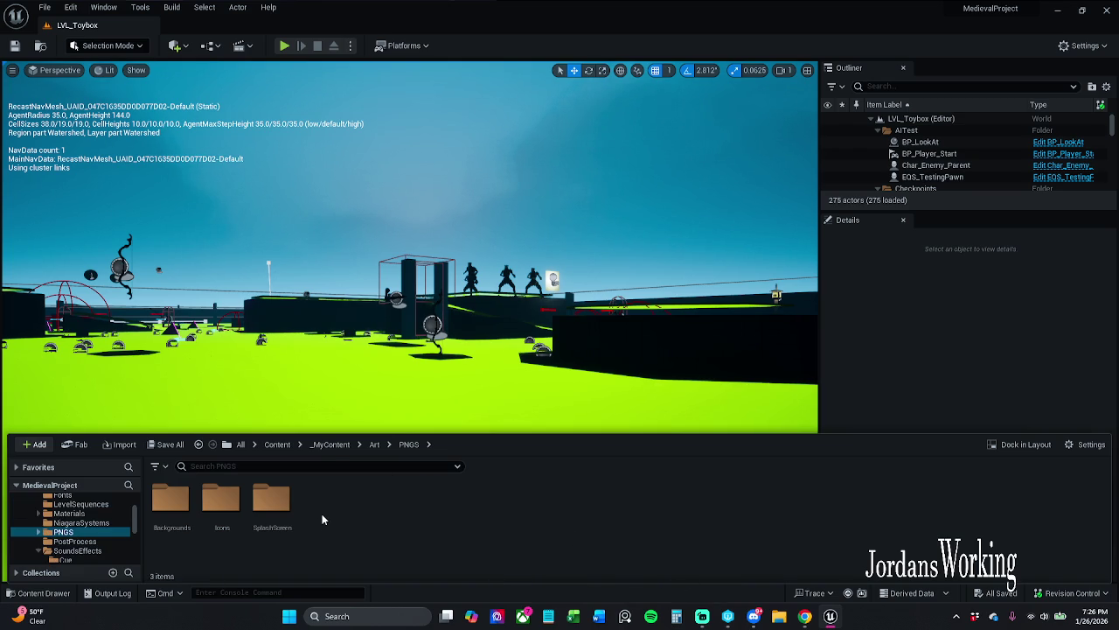
{"action": "double_click", "coordinate": [220, 499]}
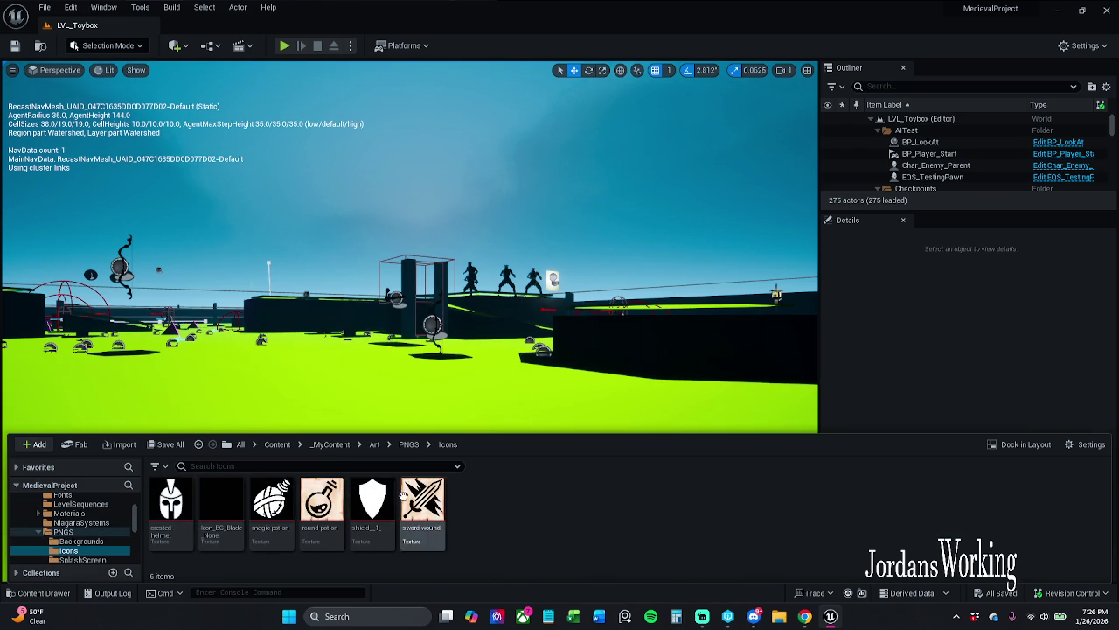
{"action": "left_click", "coordinate": [125, 448]}
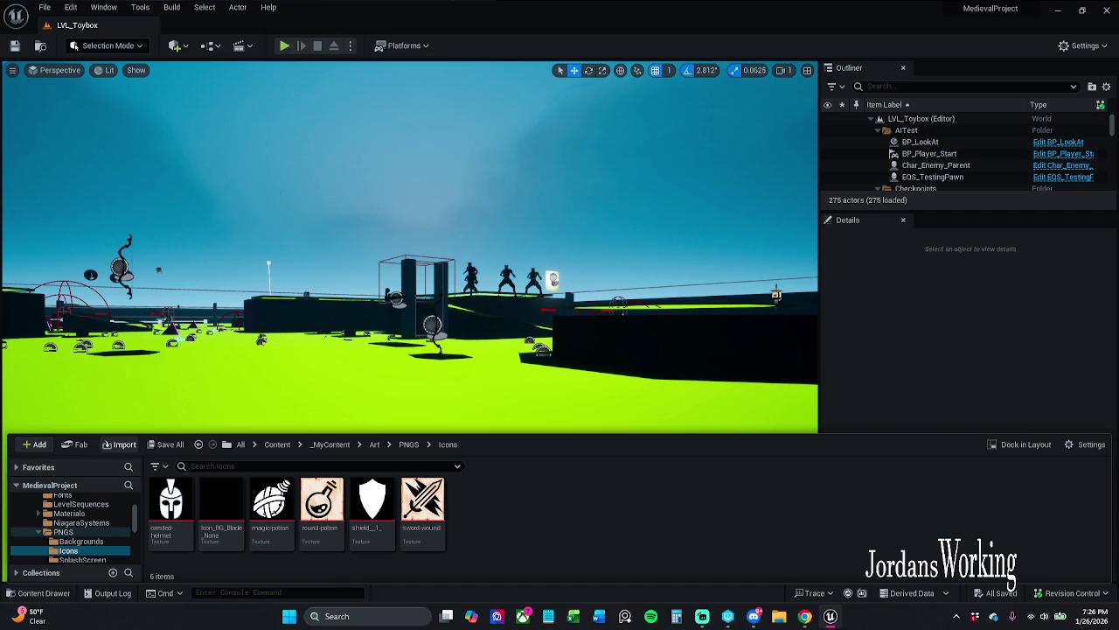
- Import the White_Menu, White_X_2x and white circle PNGs into Icons
{"action": "mouse_move", "coordinate": [12, 342]}
{"action": "left_mouse_down"}
{"action": "mouse_move", "coordinate": [537, 492]}
{"action": "mouse_move", "coordinate": [492, 508]}
{"action": "left_mouse_up"}
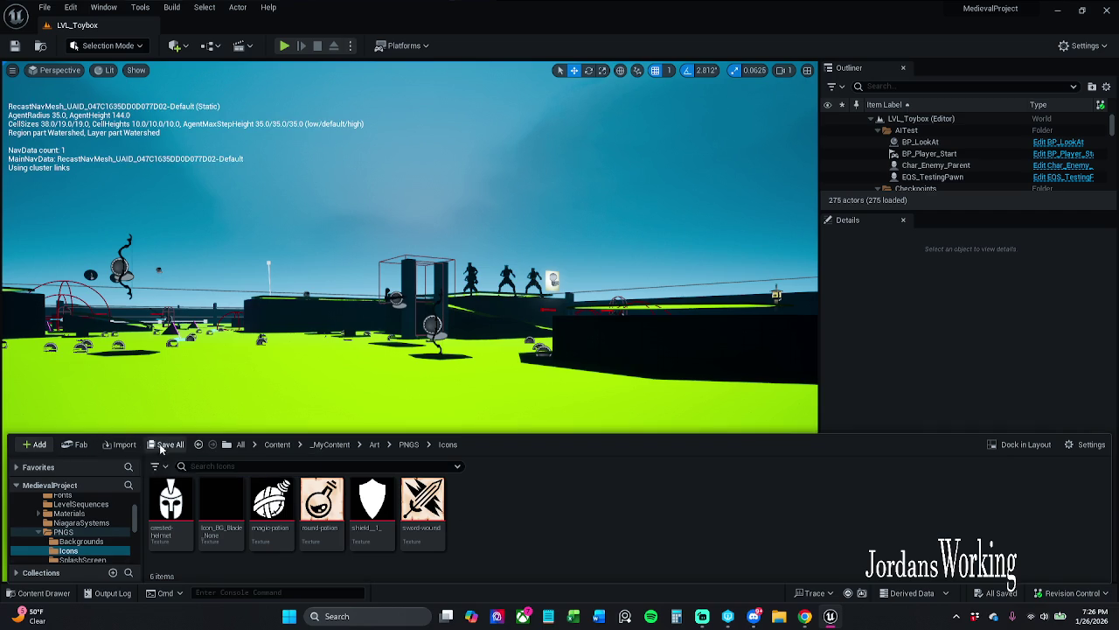
{"action": "left_click", "coordinate": [124, 444]}
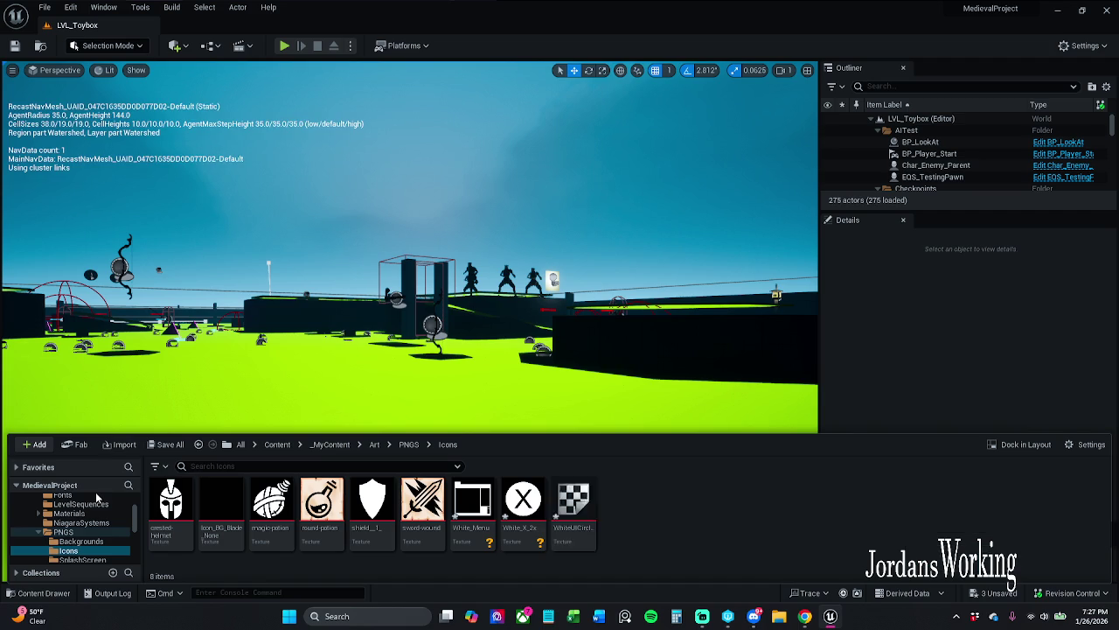
- Save the White_Menu, White_X_2x and WhiteUICircle_2x textures with Save All
{"action": "left_click", "coordinate": [166, 444]}
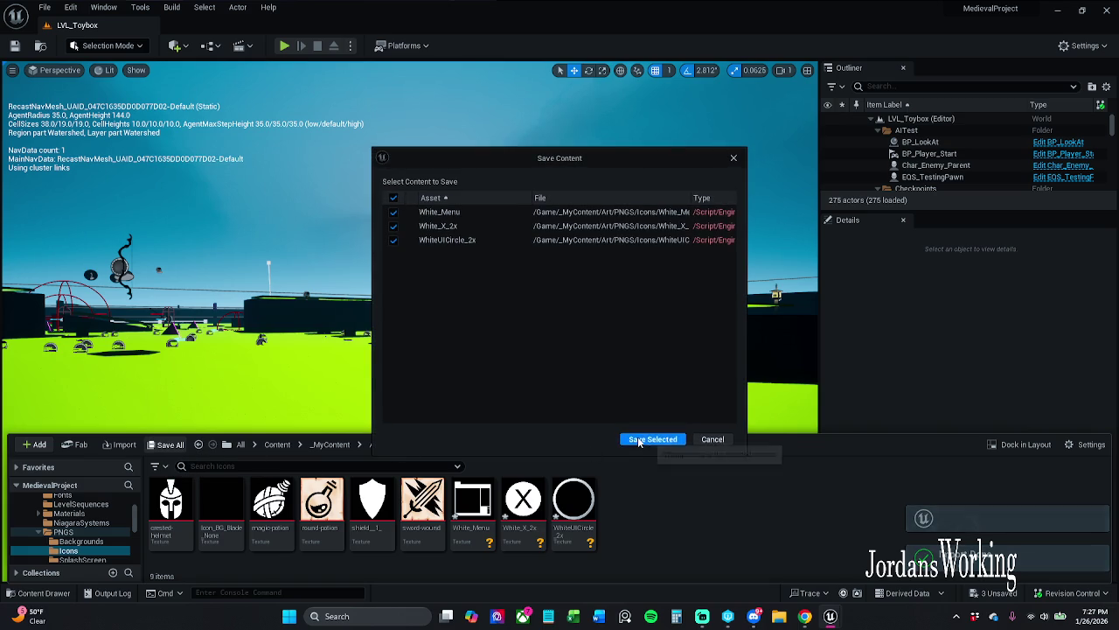
{"action": "left_click", "coordinate": [647, 439]}
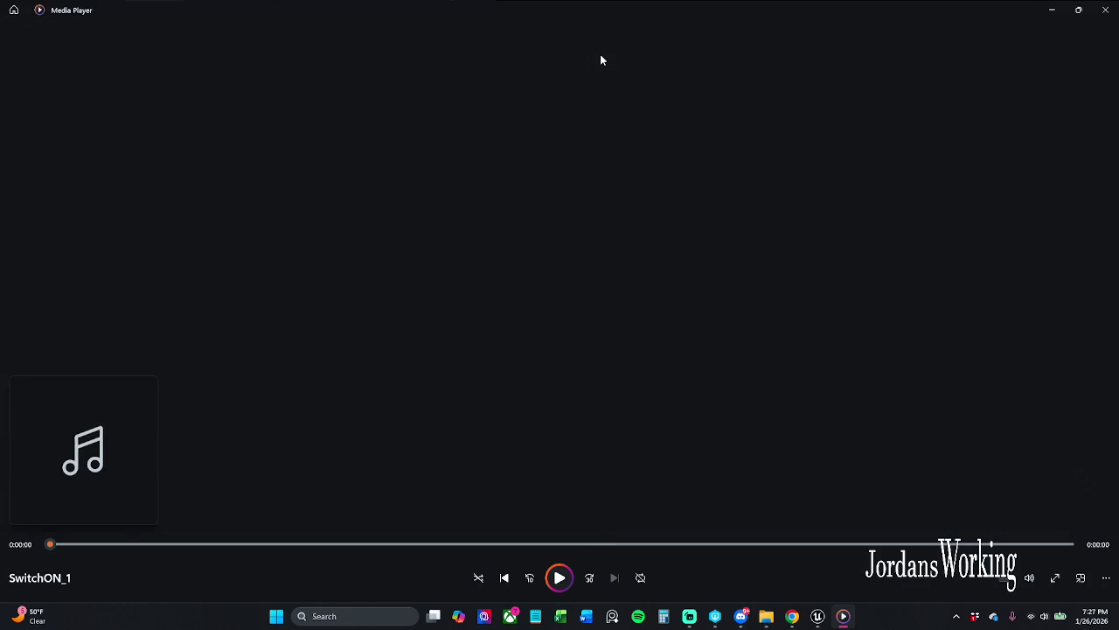
- Preview the SwitchON_1 and SwitchOFF clips in Media Player, closing it after each
{"action": "left_click", "coordinate": [1106, 10]}
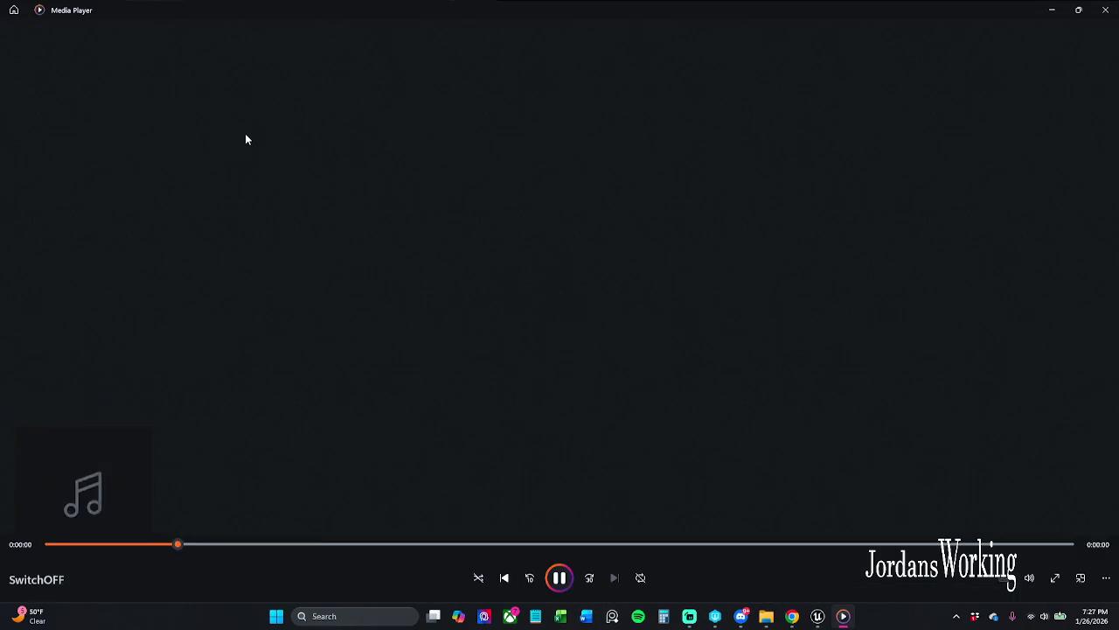
{"action": "left_click", "coordinate": [1109, 9]}
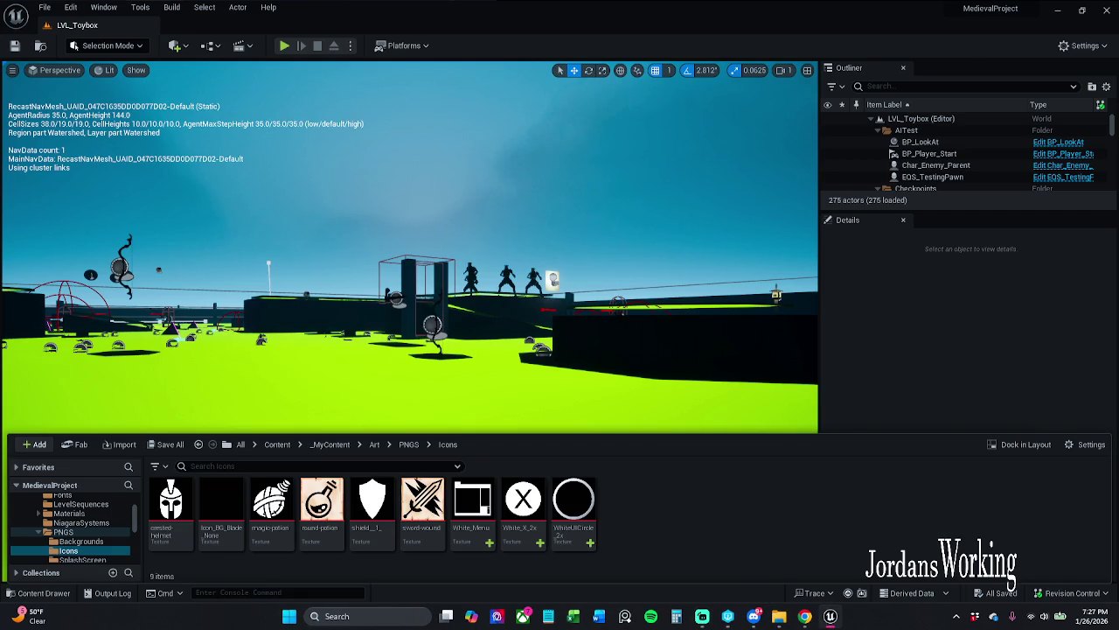
- Go to Art/SoundsEffects/Wav and add a new folder named SwitchOnOff
{"action": "left_click", "coordinate": [382, 445]}
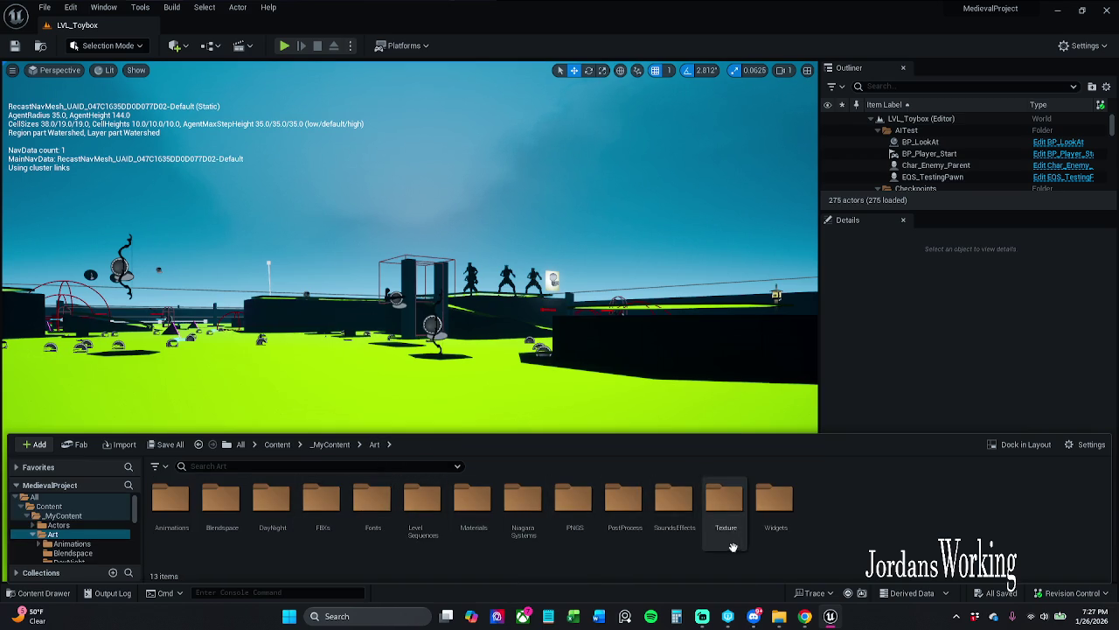
{"action": "double_click", "coordinate": [679, 524]}
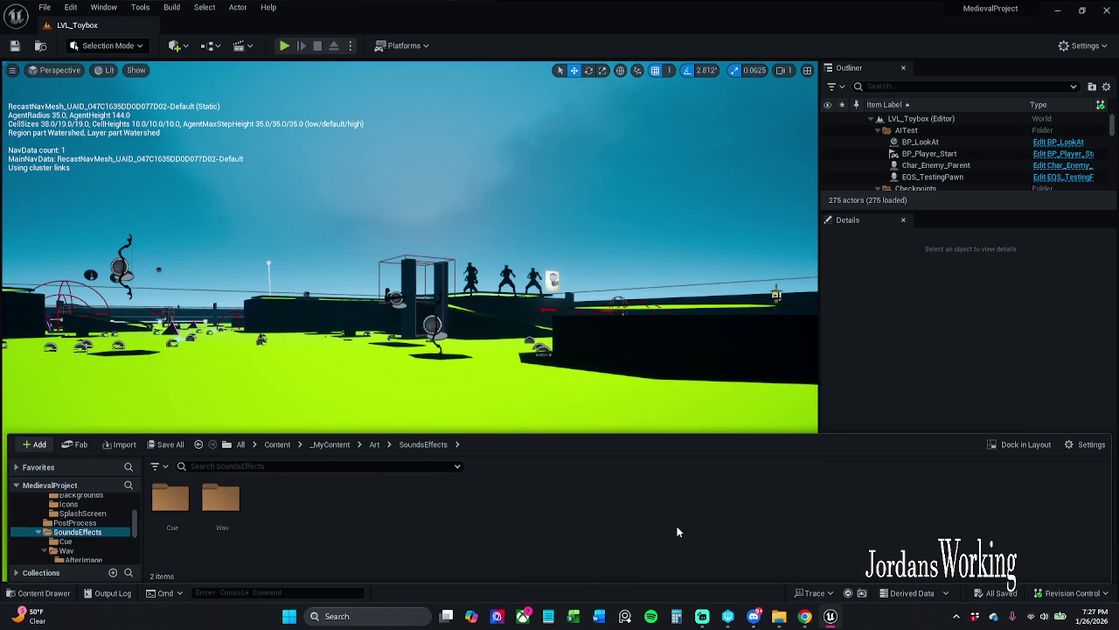
{"action": "double_click", "coordinate": [212, 519]}
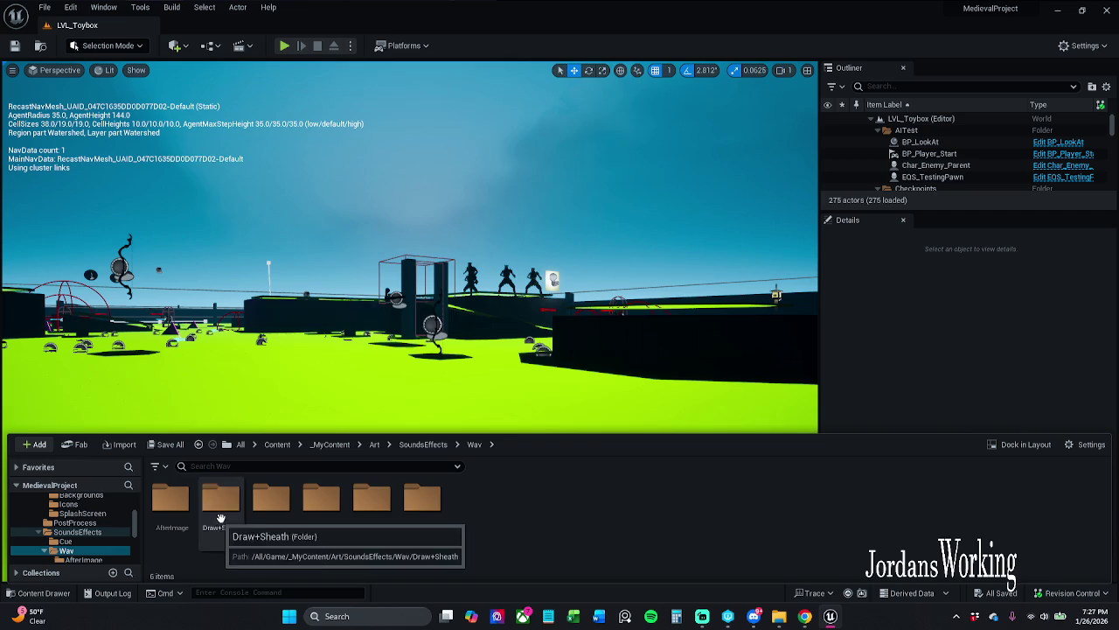
{"action": "right_click", "coordinate": [474, 510]}
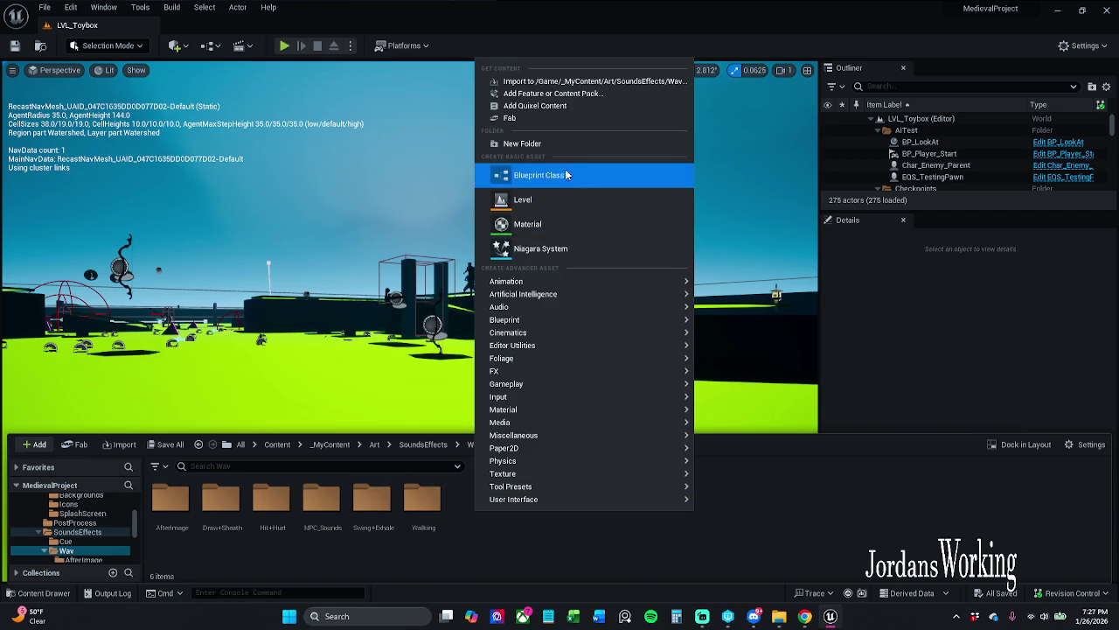
{"action": "left_click", "coordinate": [569, 140]}
{"action": "type", "text": "SwitchOn"}
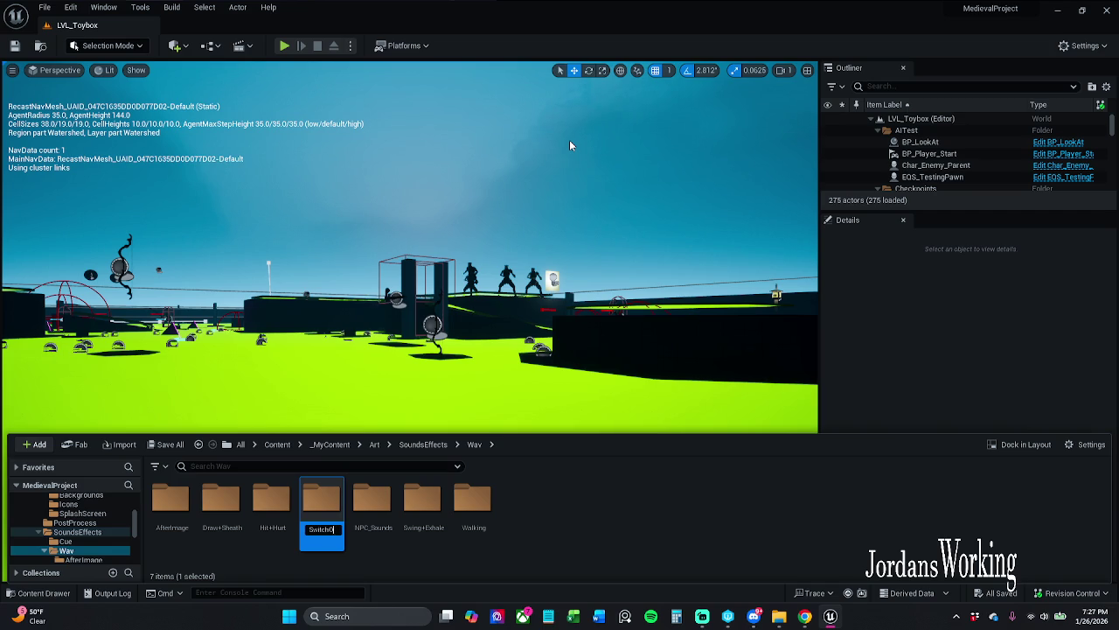
{"action": "type", "text": "Off"}
{"action": "key", "text": "Return"}
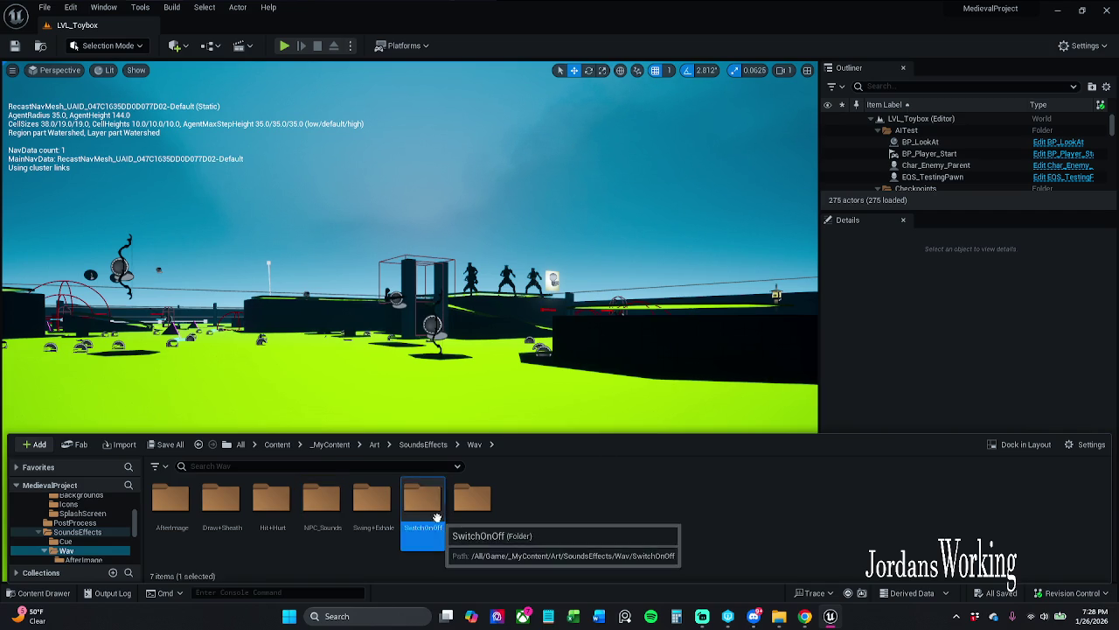
- Import the SwitchOFF and SwitchON_1 wav files into SwitchOnOff and save them
{"action": "double_click", "coordinate": [427, 502]}
{"action": "right_click", "coordinate": [259, 492]}
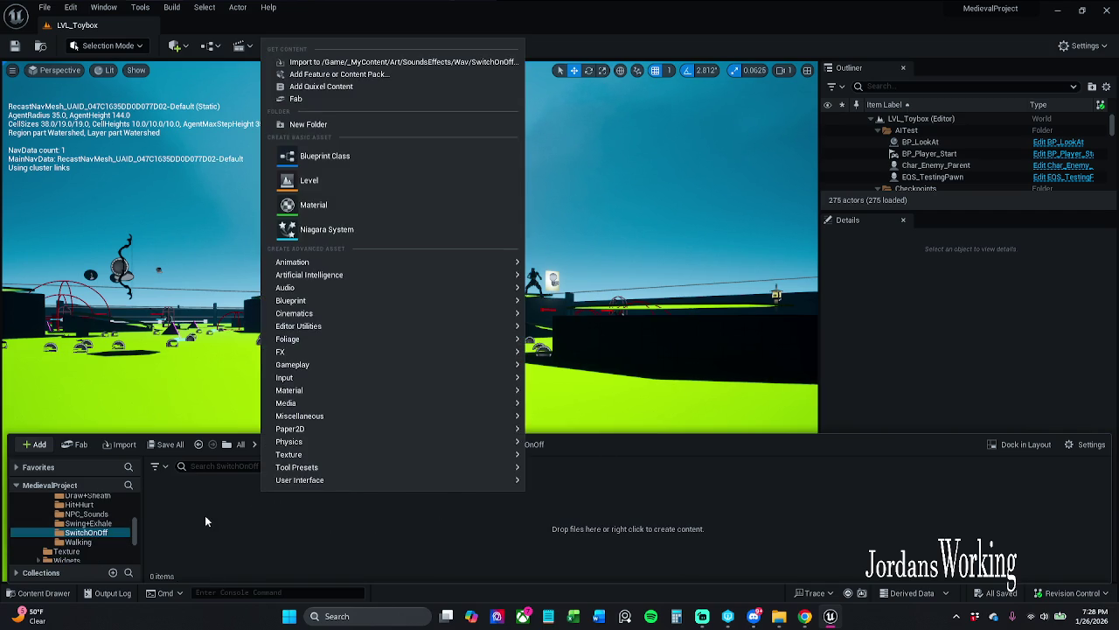
{"action": "left_click", "coordinate": [205, 514]}
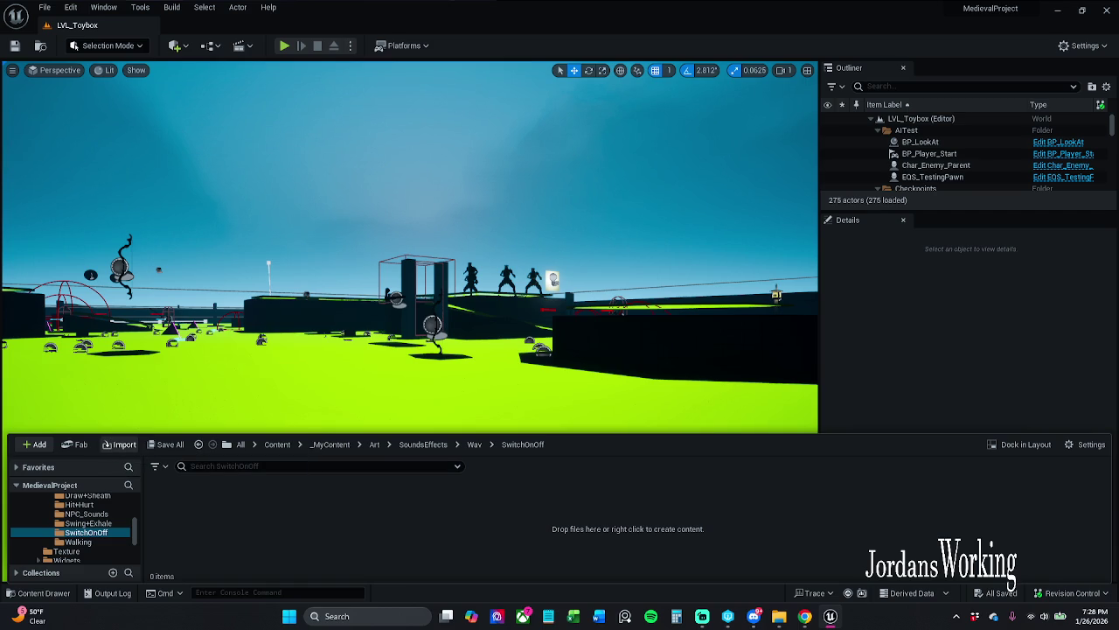
{"action": "left_click", "coordinate": [161, 446]}
{"action": "left_click", "coordinate": [642, 440]}
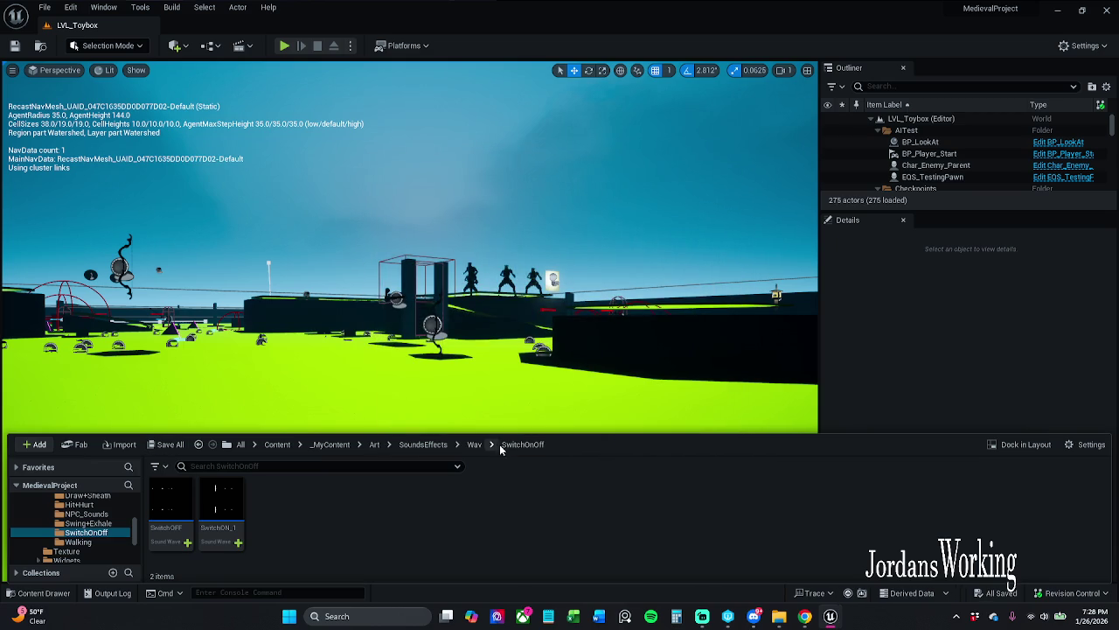
{"action": "left_click", "coordinate": [474, 444]}
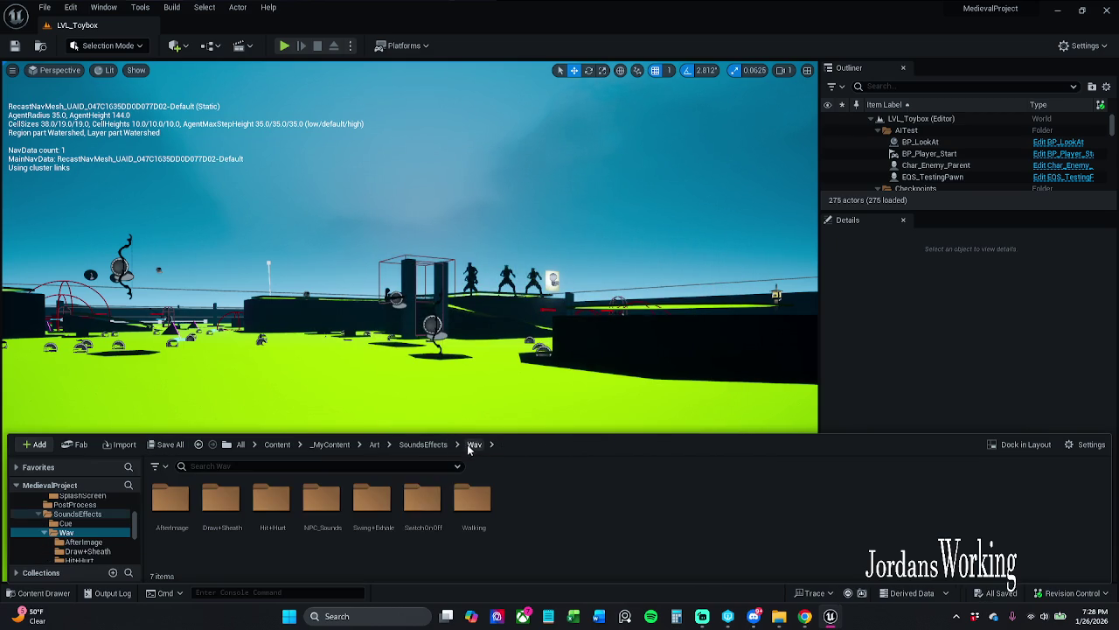
- Browse from Wav up to Art, then into Widgets/InGameWidgets/Inventory and open W_Item_Slot1
{"action": "double_click", "coordinate": [438, 508]}
{"action": "left_click", "coordinate": [474, 444]}
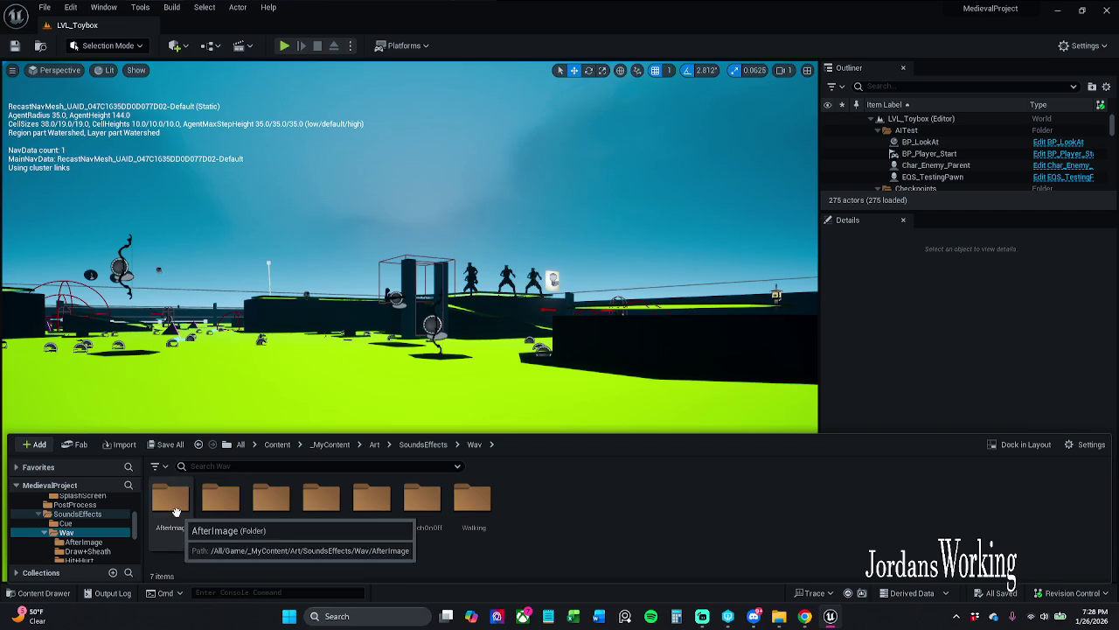
{"action": "left_click", "coordinate": [423, 444]}
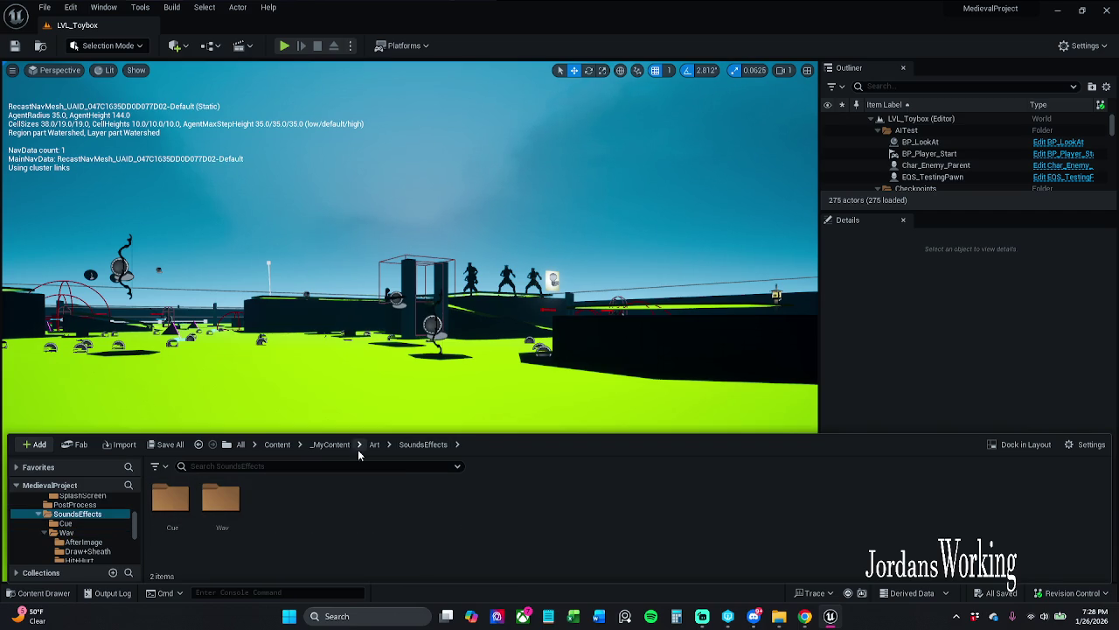
{"action": "left_click", "coordinate": [373, 444]}
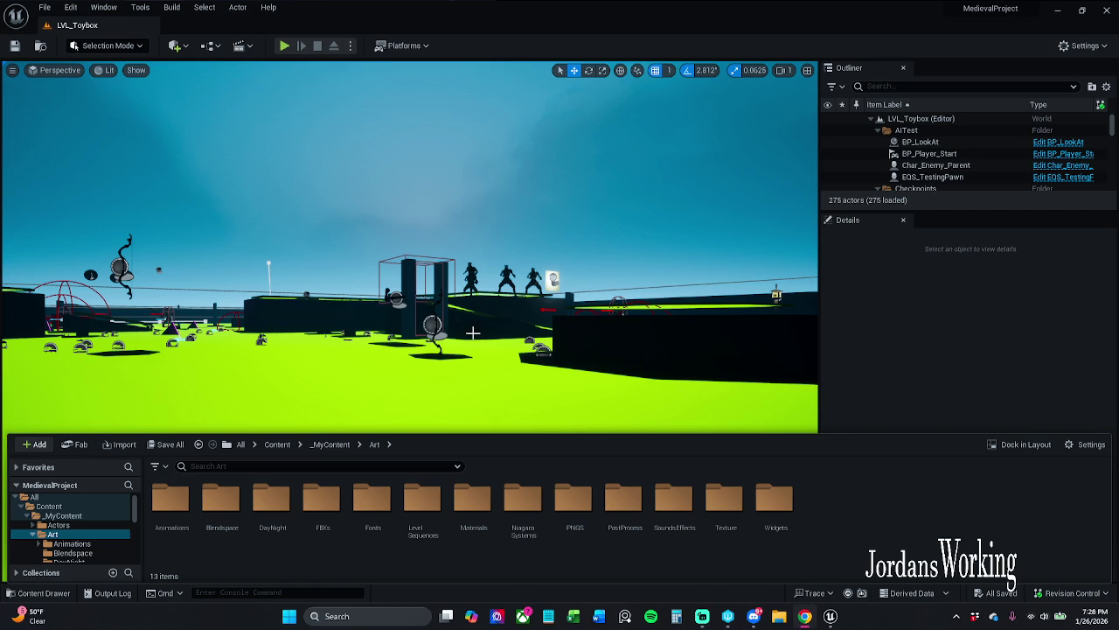
{"action": "double_click", "coordinate": [779, 521]}
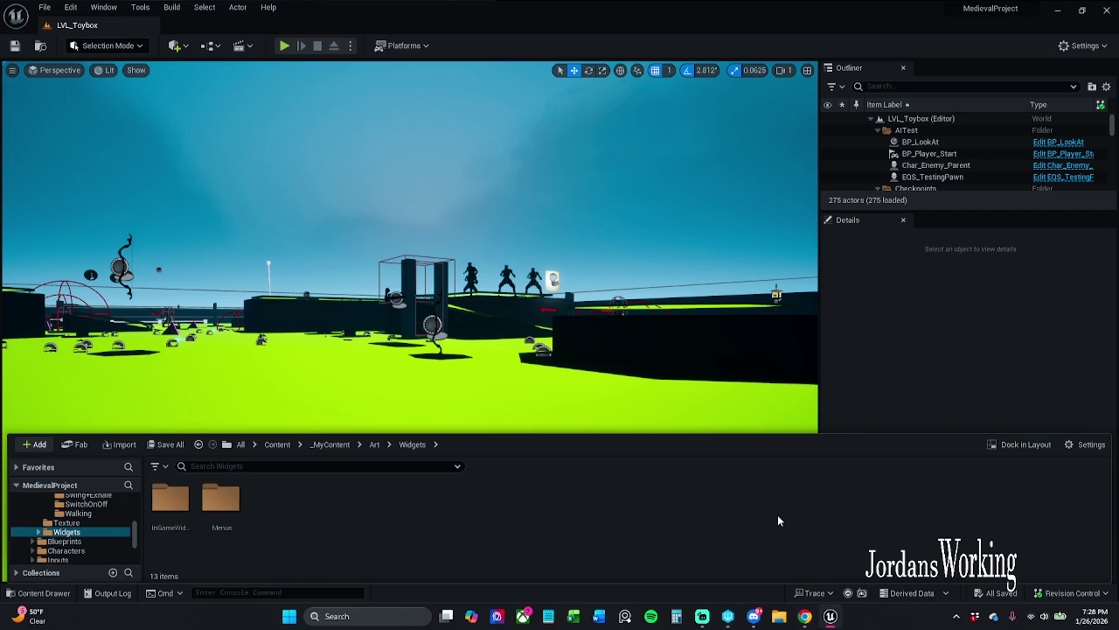
{"action": "double_click", "coordinate": [172, 524]}
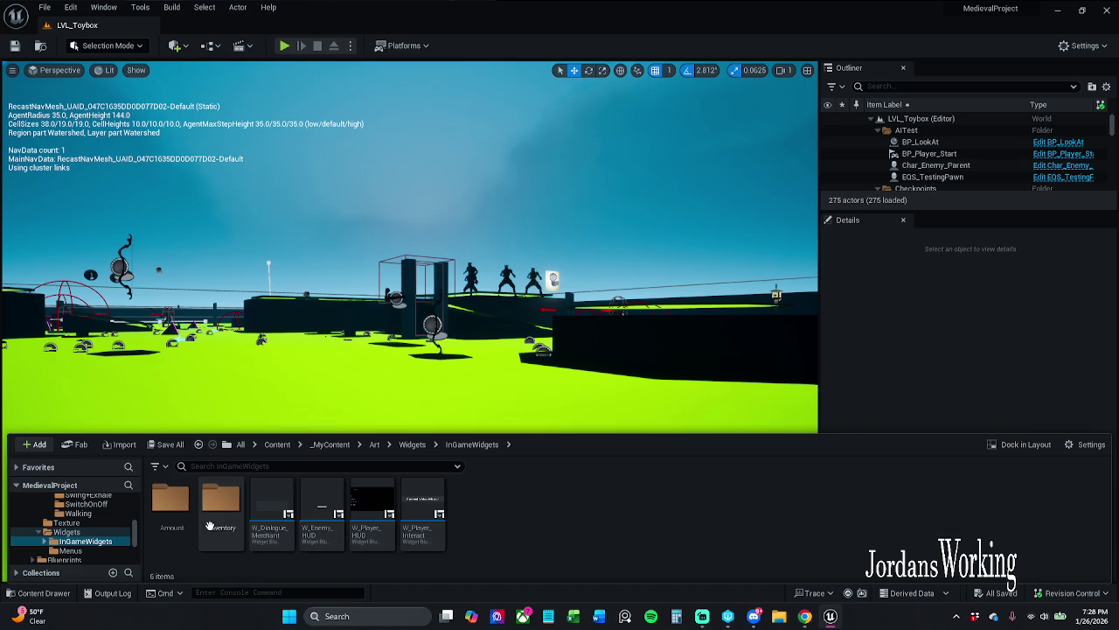
{"action": "double_click", "coordinate": [222, 507]}
{"action": "double_click", "coordinate": [428, 507]}
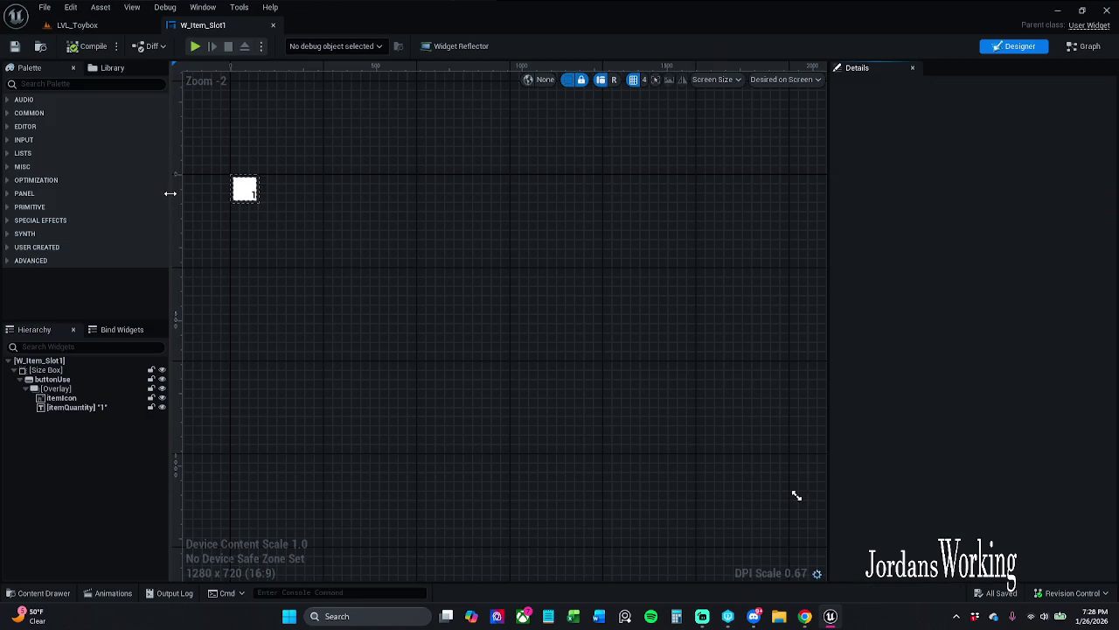
{"action": "mouse_move", "coordinate": [706, 617]}
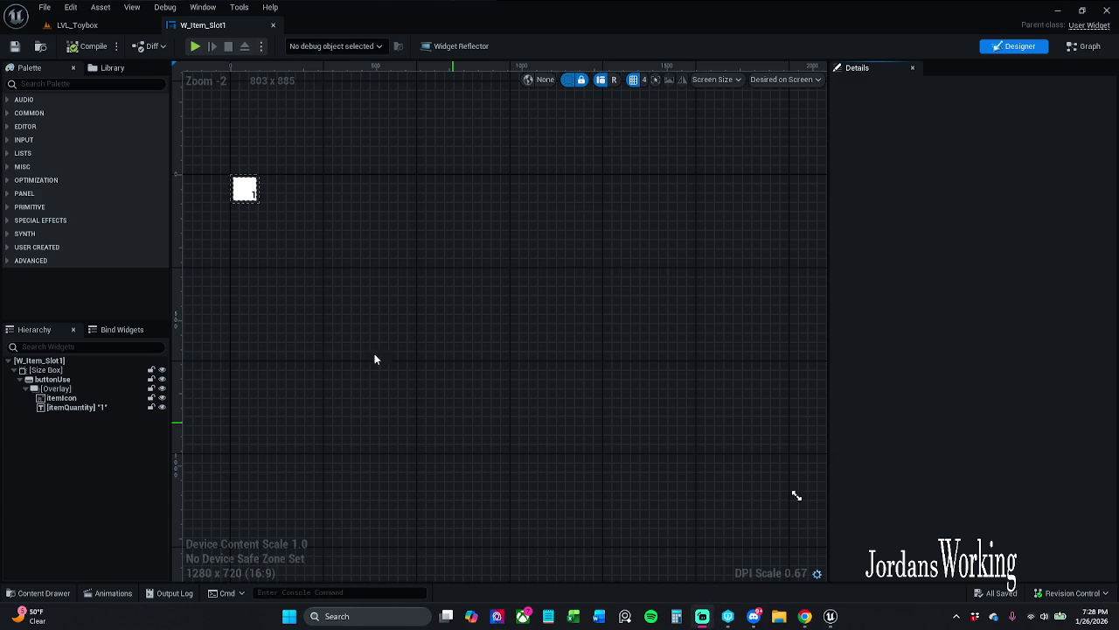
{"action": "mouse_move", "coordinate": [237, 262]}
{"action": "left_mouse_down"}
{"action": "mouse_move", "coordinate": [344, 333]}
{"action": "mouse_move", "coordinate": [408, 314]}
{"action": "left_mouse_up"}
{"action": "scroll", "coordinate": [407, 314], "scroll_direction": "up", "scroll_amount": 4}
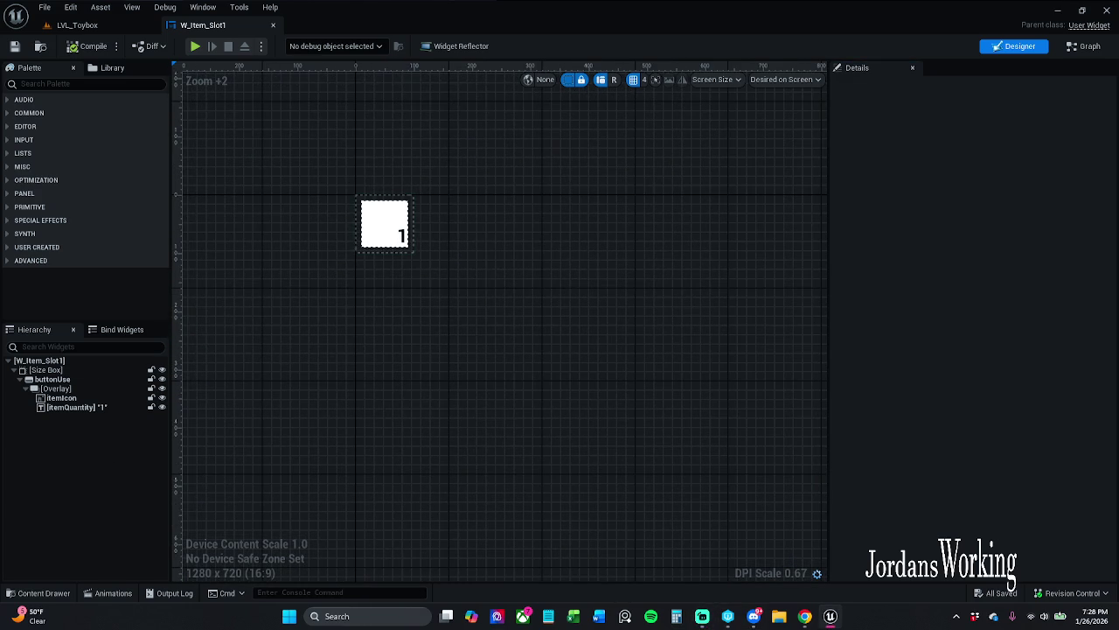
{"action": "key", "text": "alt+Tab"}
{"action": "key", "text": "alt+Tab"}
- Inspect the Size Box and buttonUse, showing 10.0 padding and 4.0 rounded corners
{"action": "left_click", "coordinate": [92, 370]}
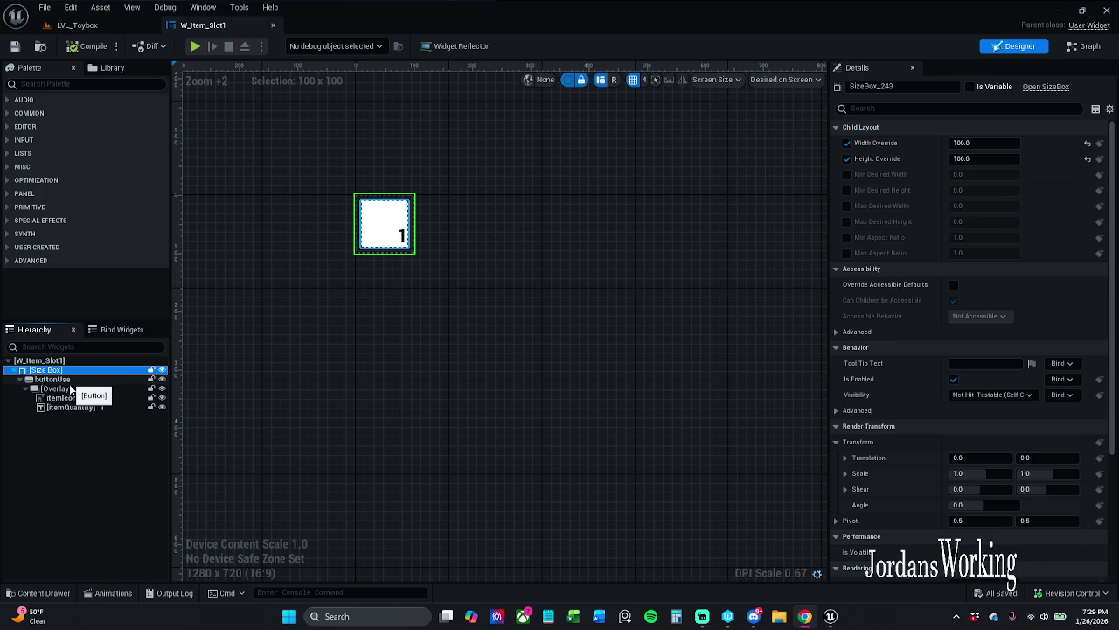
{"action": "left_click", "coordinate": [69, 380]}
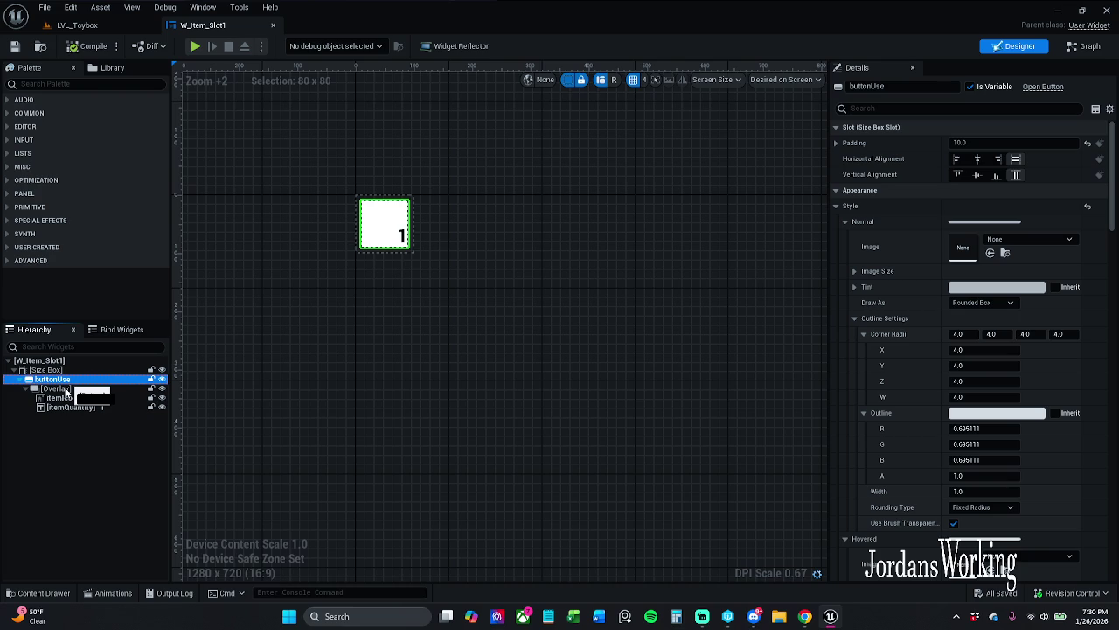
{"action": "left_click_drag", "start_coordinate": [66, 391], "coordinate": [66, 390]}
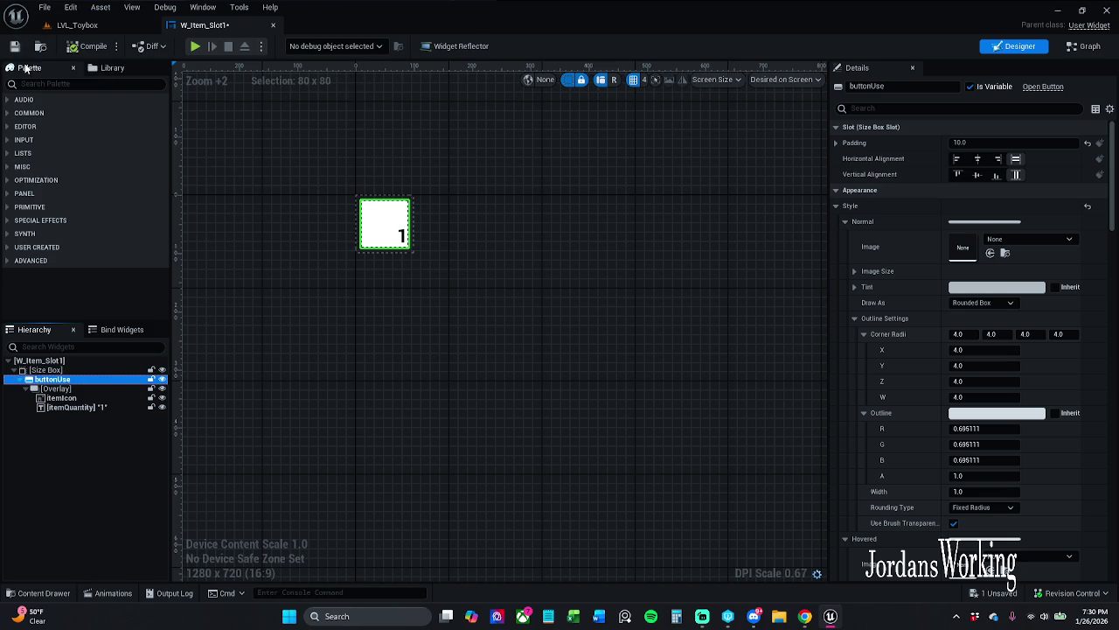
- Return to the W_Item_Slot1 editor and save it, prompting the Check Out Assets dialog
{"action": "left_click", "coordinate": [77, 25]}
{"action": "left_click", "coordinate": [168, 27]}
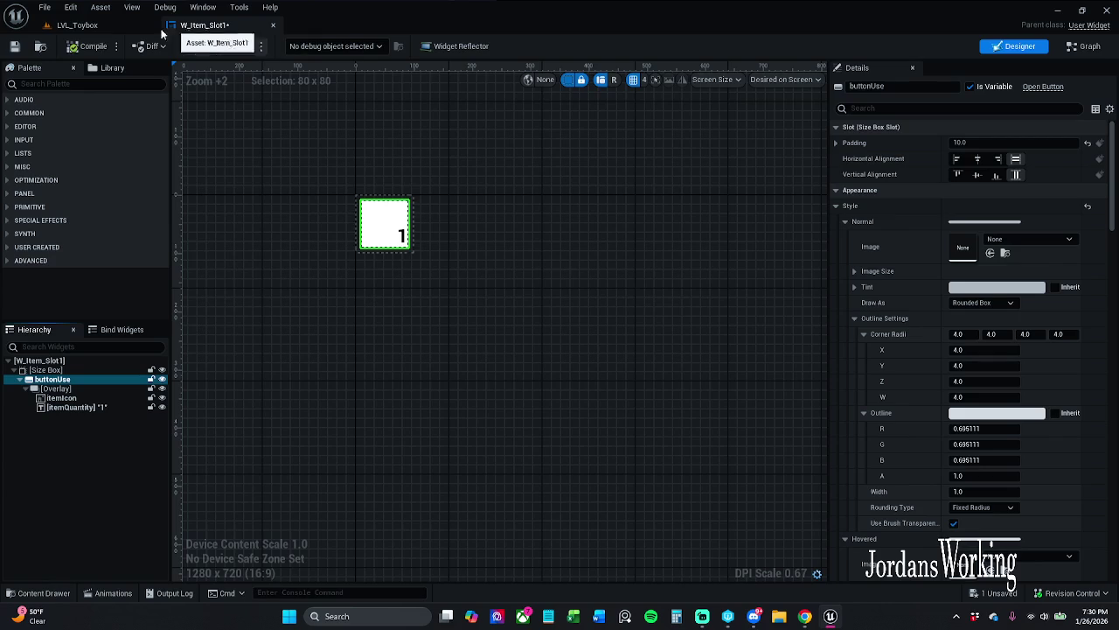
{"action": "left_click", "coordinate": [14, 46]}
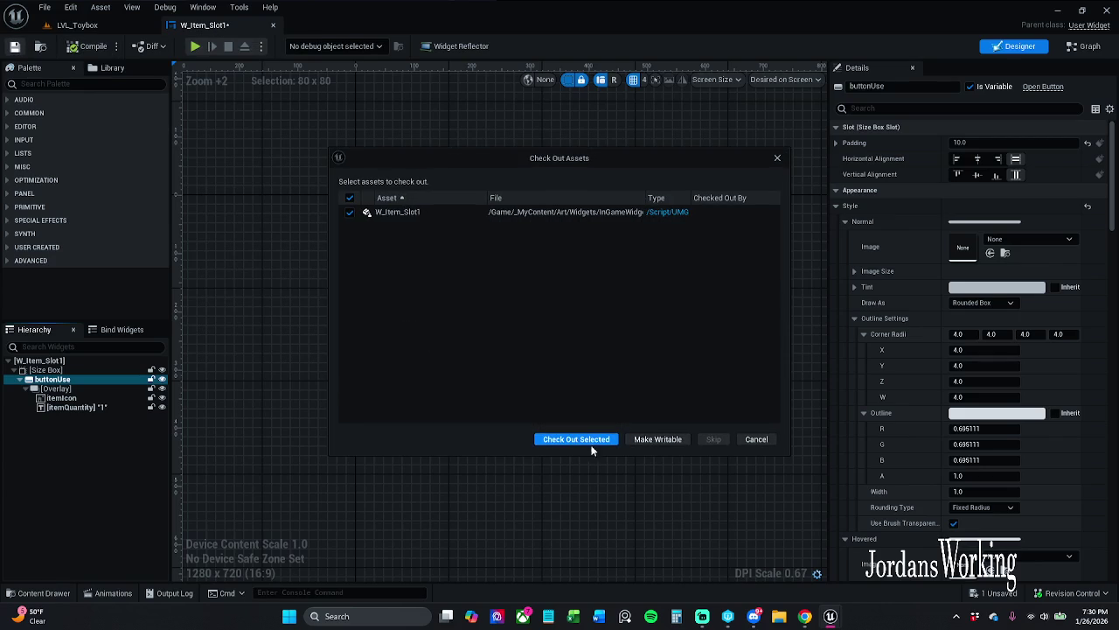
- Check out W_Item_Slot1, Save All from LVL_Toybox, then launch Revision Control's Submit Content
{"action": "left_click", "coordinate": [588, 439]}
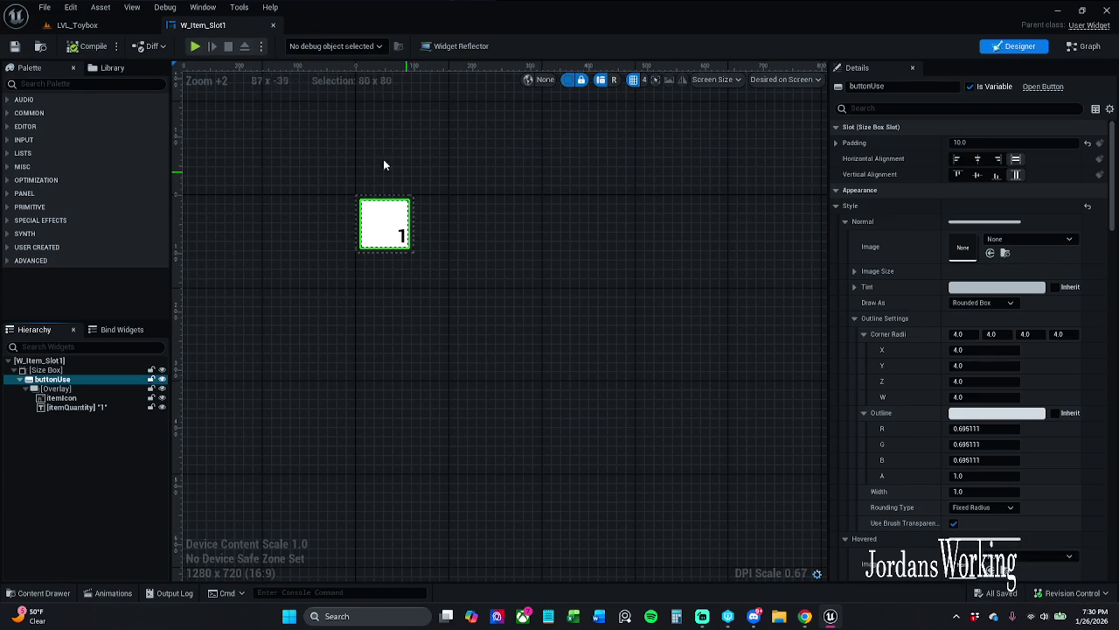
{"action": "left_click", "coordinate": [77, 25]}
{"action": "left_click", "coordinate": [44, 7]}
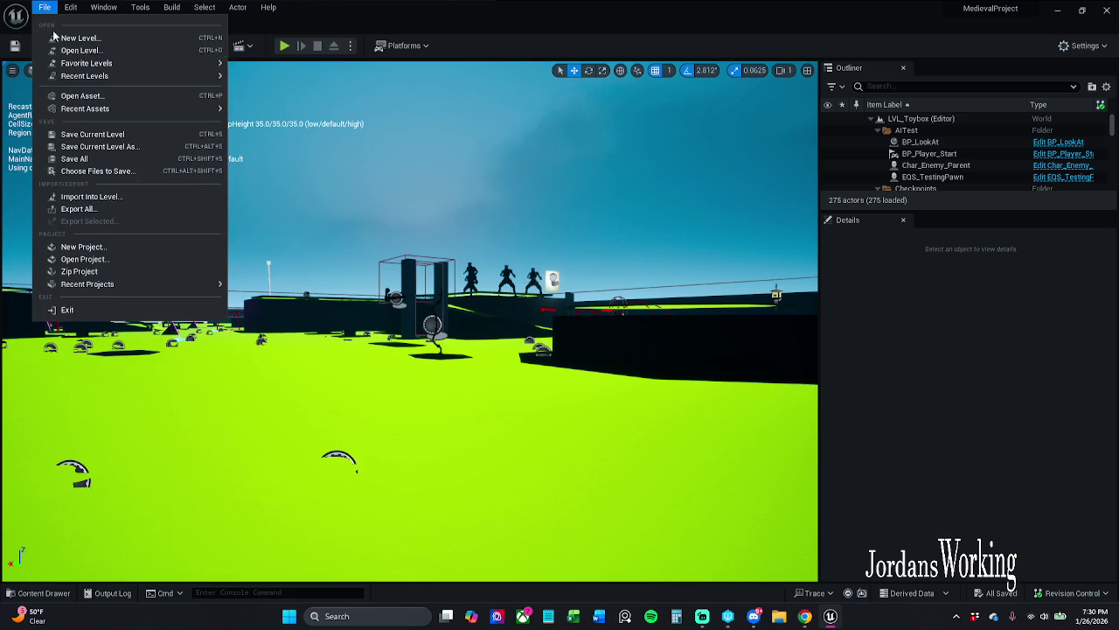
{"action": "left_click", "coordinate": [87, 160]}
{"action": "left_click", "coordinate": [1072, 593]}
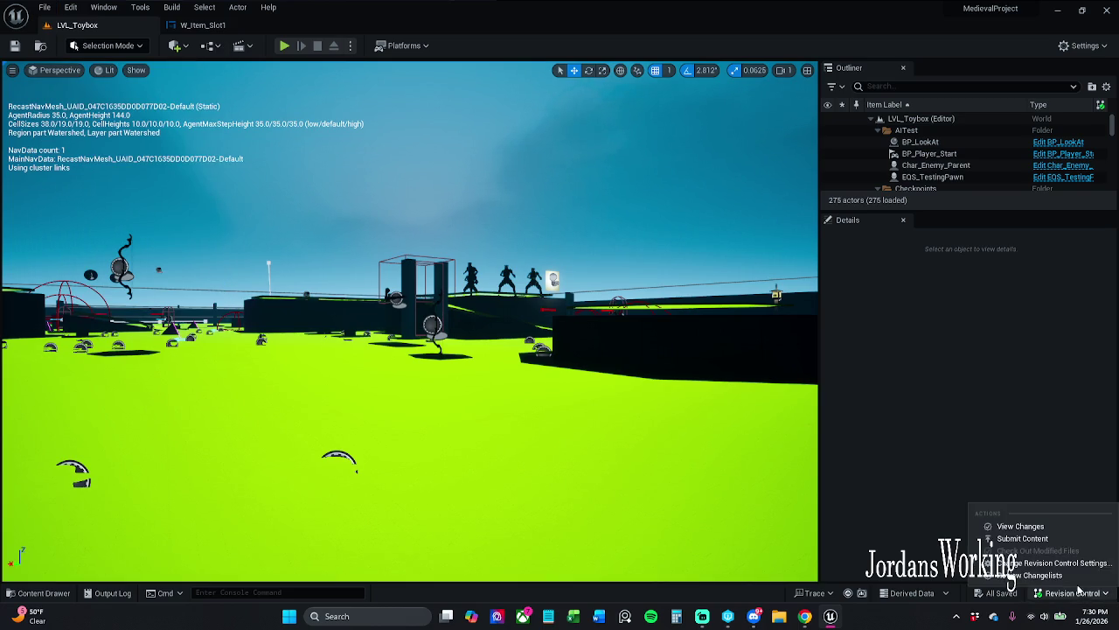
{"action": "left_click", "coordinate": [1027, 538]}
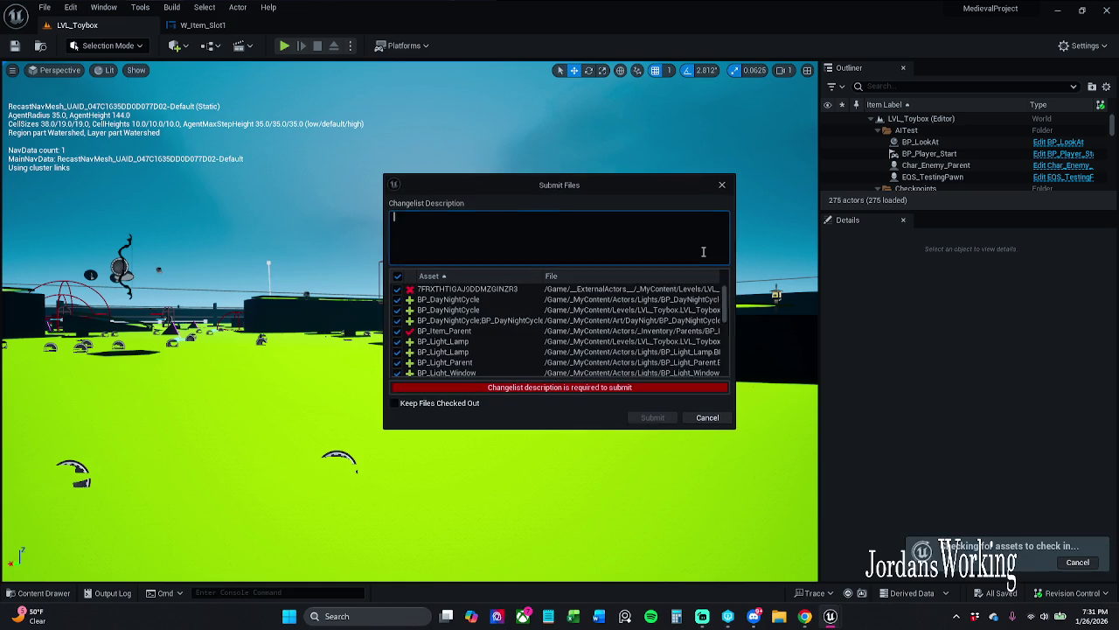
- Describe the changelist as 'Day/ Night cycle works!' and submit the listed assets
{"action": "scroll", "coordinate": [515, 328], "scroll_direction": "down", "scroll_amount": 10}
{"action": "scroll", "coordinate": [515, 333], "scroll_direction": "up", "scroll_amount": 10}
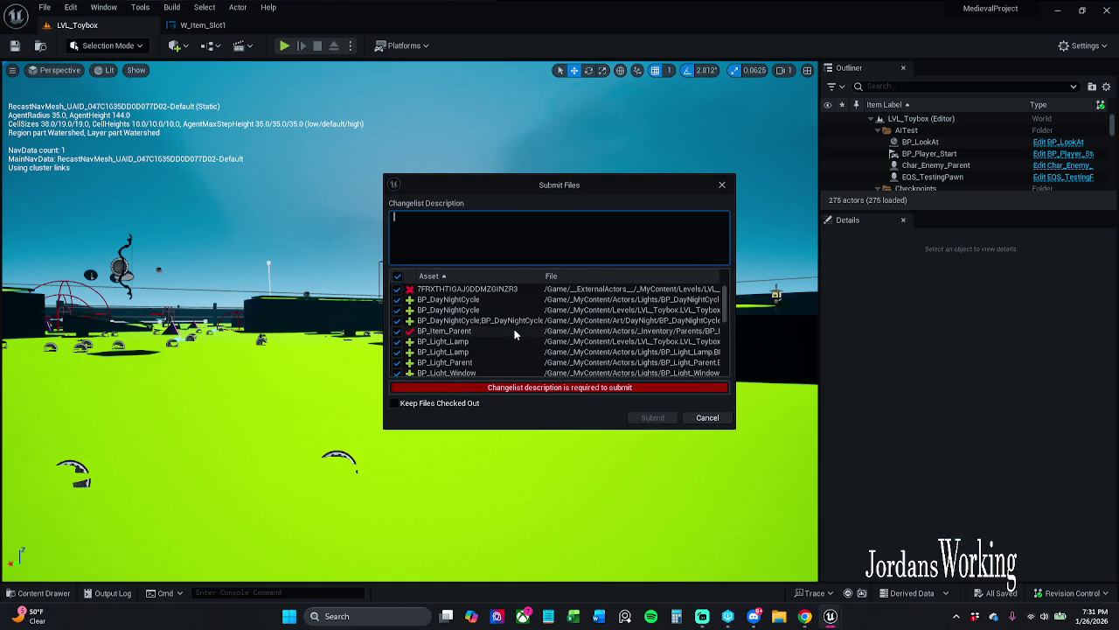
{"action": "type", "text": "Day"}
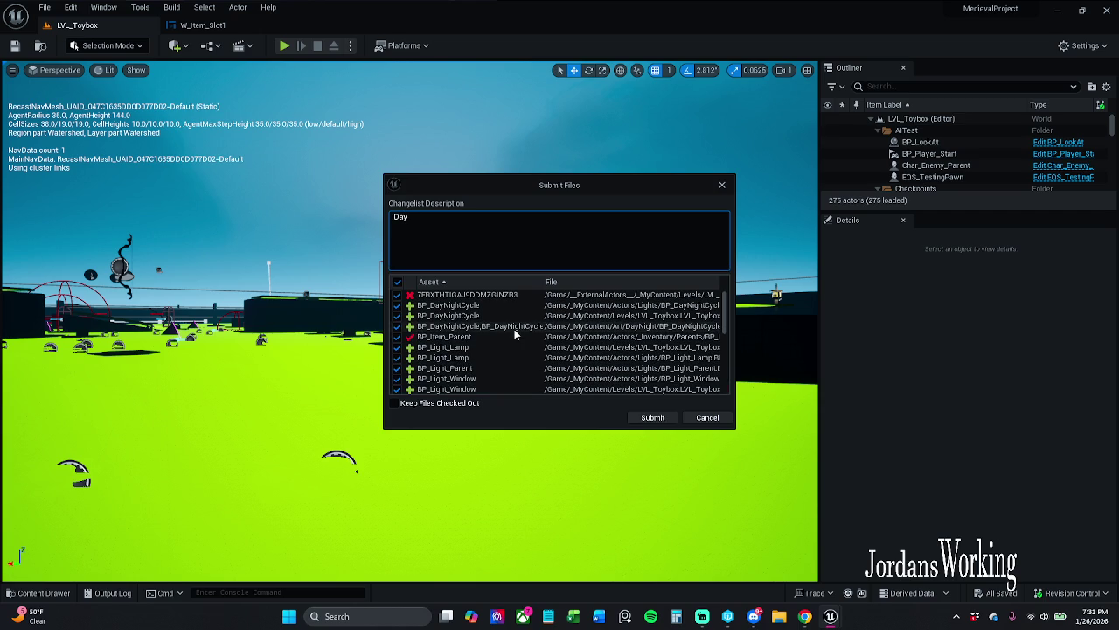
{"action": "type", "text": "/ N"}
{"action": "type", "text": "ight"}
{"action": "type", "text": " cycle"}
{"action": "type", "text": " works!"}
{"action": "left_click", "coordinate": [662, 417]}
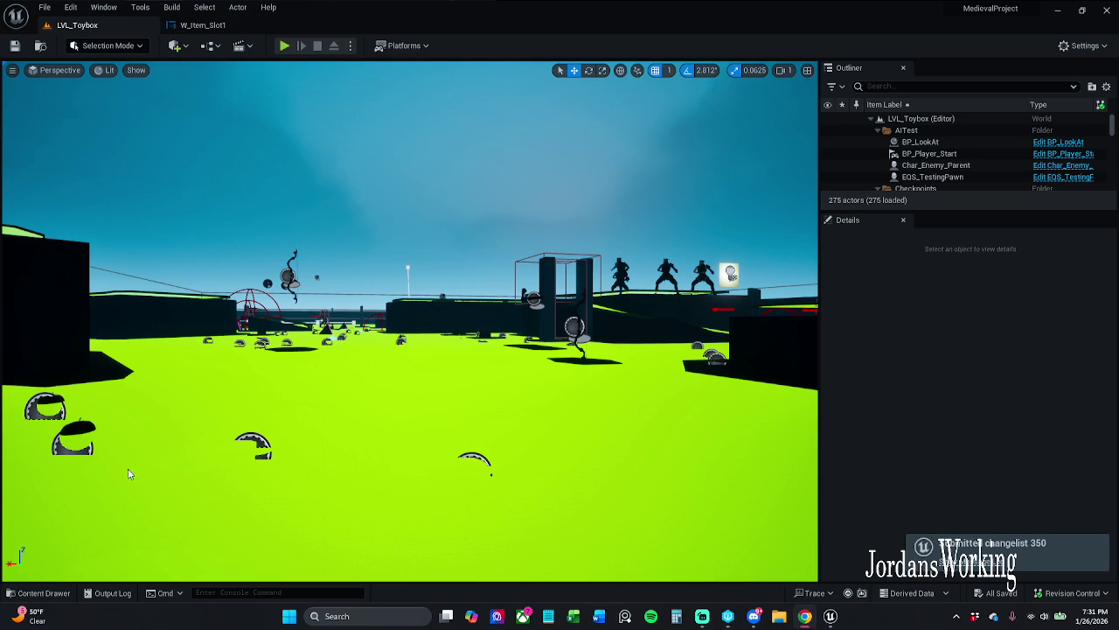
- Tilt the camera down, start Play-In-Editor and run the character toward the health potion
{"action": "mouse_move", "coordinate": [491, 473]}
{"action": "left_mouse_down"}
{"action": "mouse_move", "coordinate": [200, 446]}
{"action": "mouse_move", "coordinate": [216, 499]}
{"action": "left_mouse_up"}
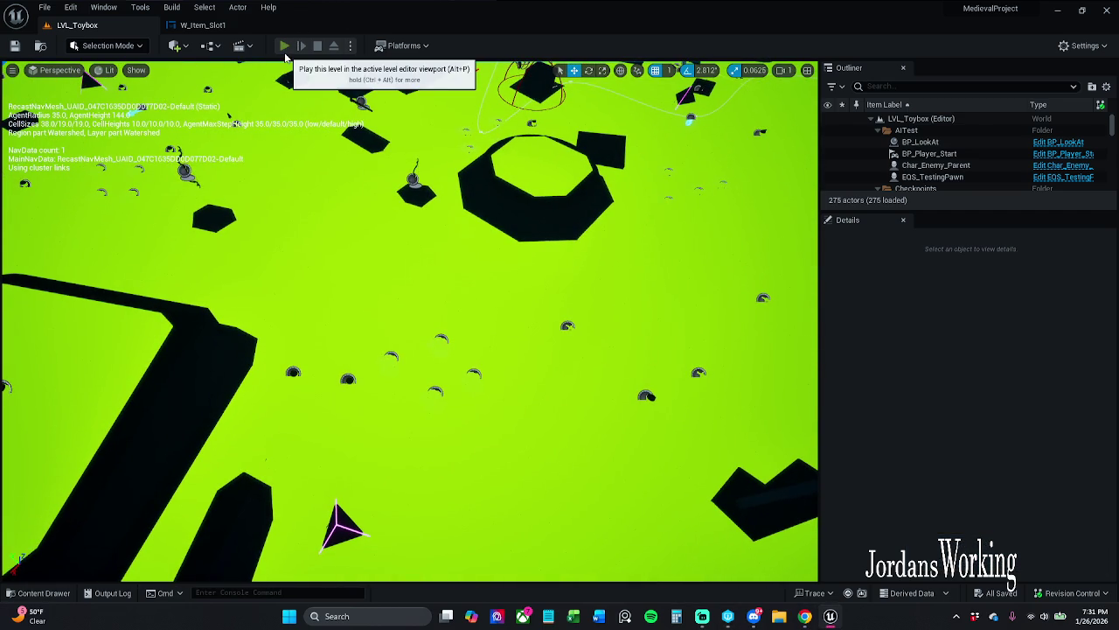
{"action": "left_click", "coordinate": [286, 46]}
{"action": "key", "text": "w"}
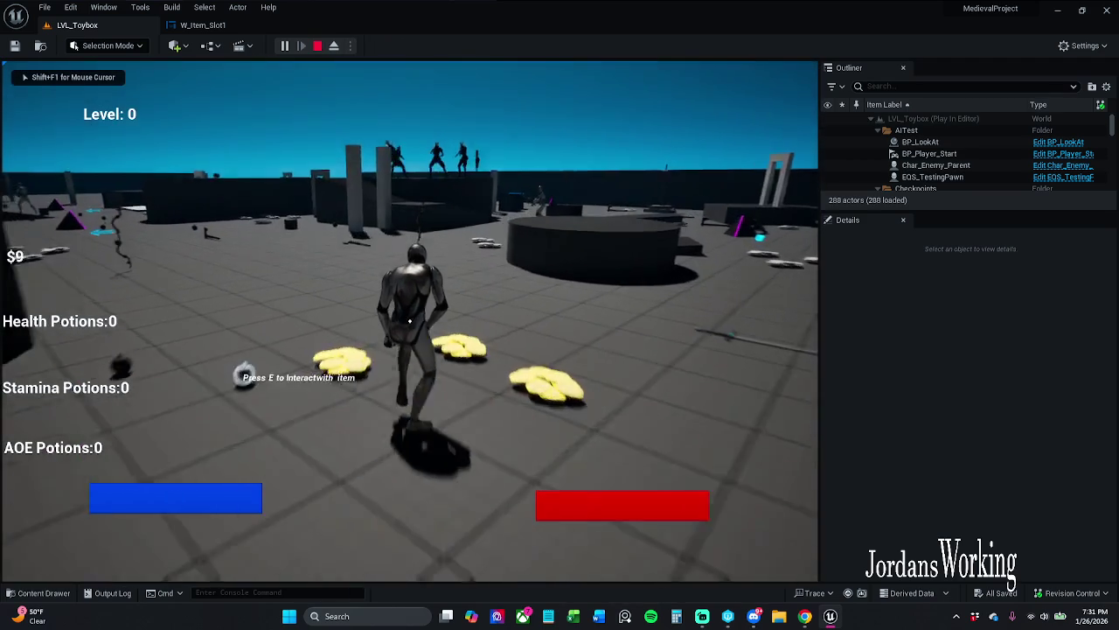
{"action": "key", "text": "w"}
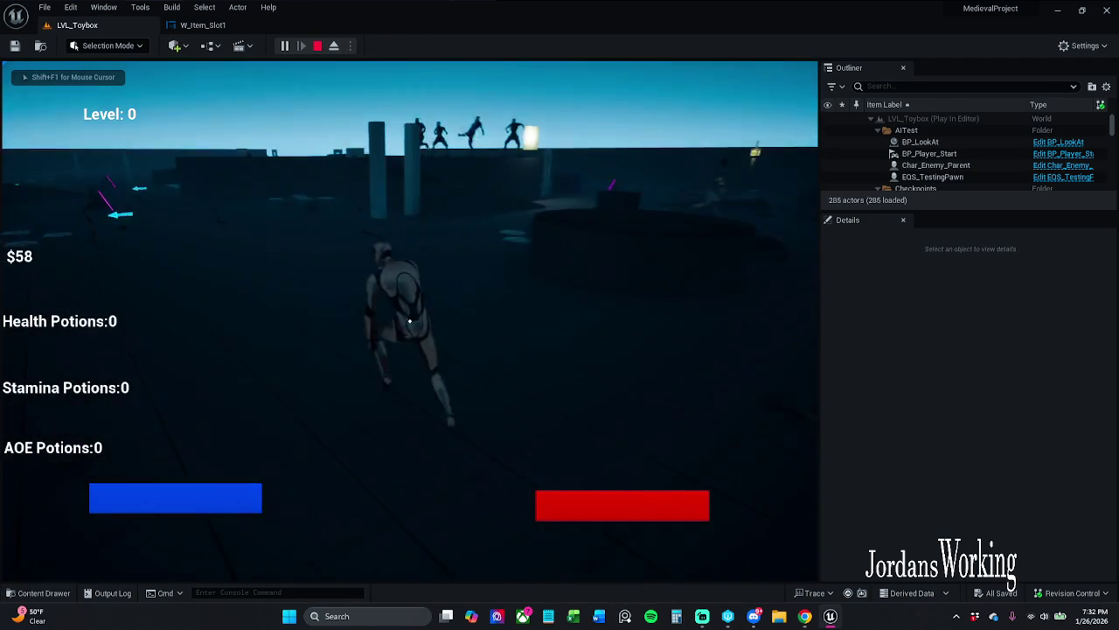
{"action": "key", "text": "w"}
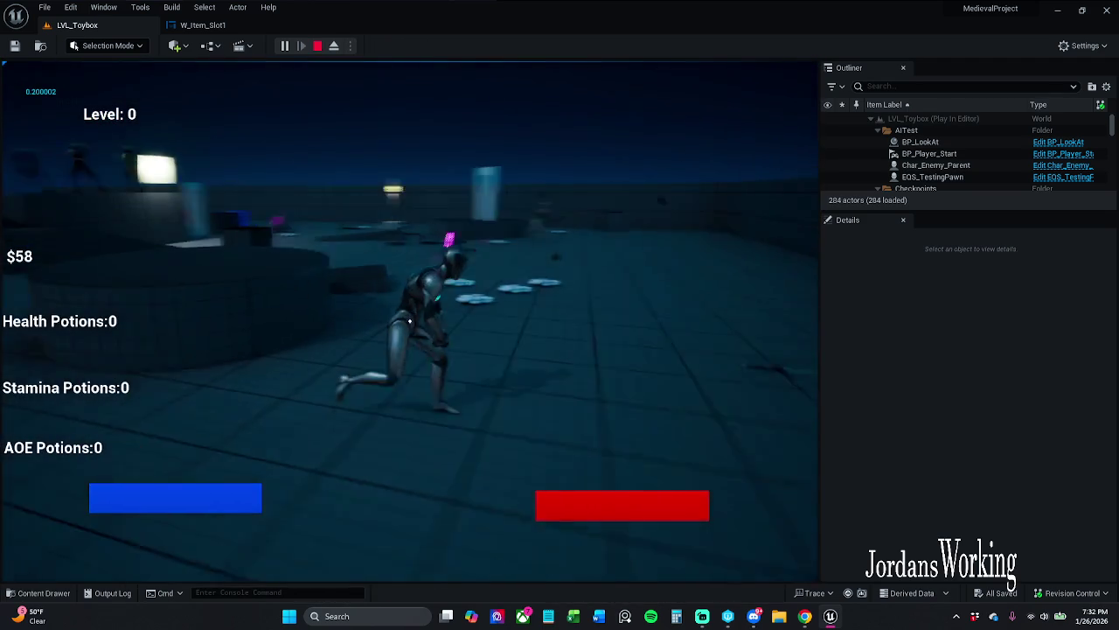
{"action": "key", "text": "w"}
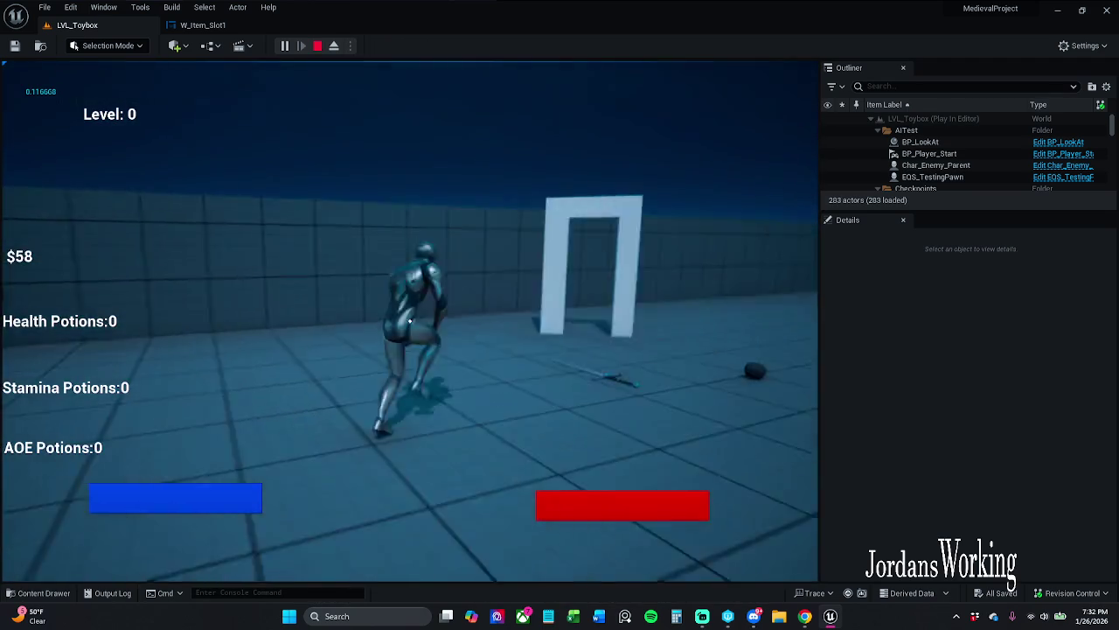
- Pick up the potion with E, run toward the far wall, then stop playing and return to W_Item_Slot1
{"action": "key", "text": "e"}
{"action": "key", "text": "w"}
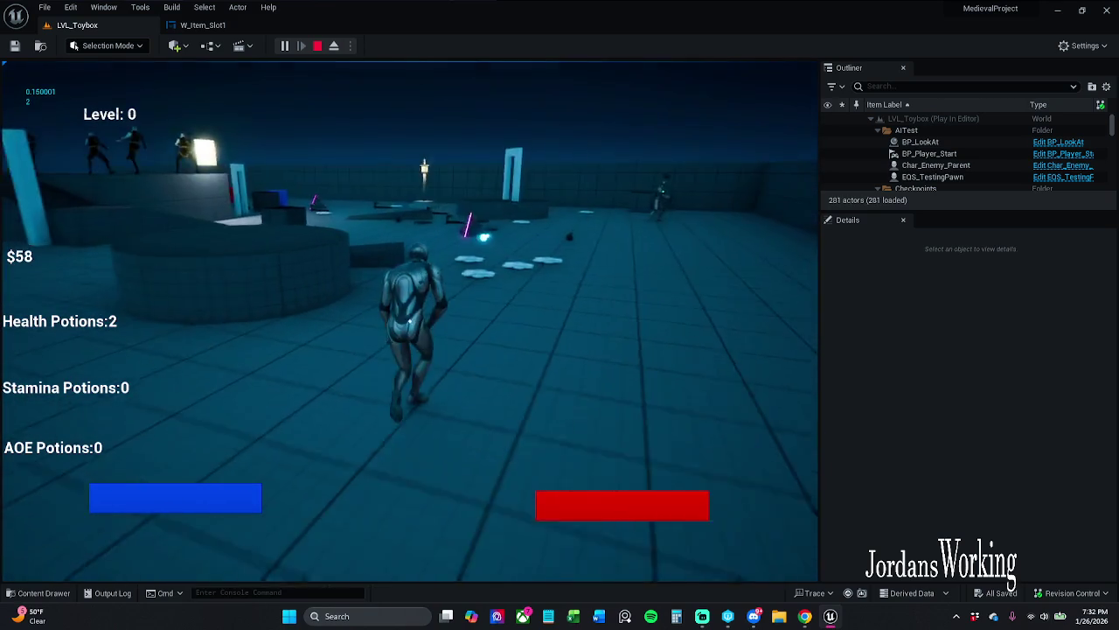
{"action": "key", "text": "w"}
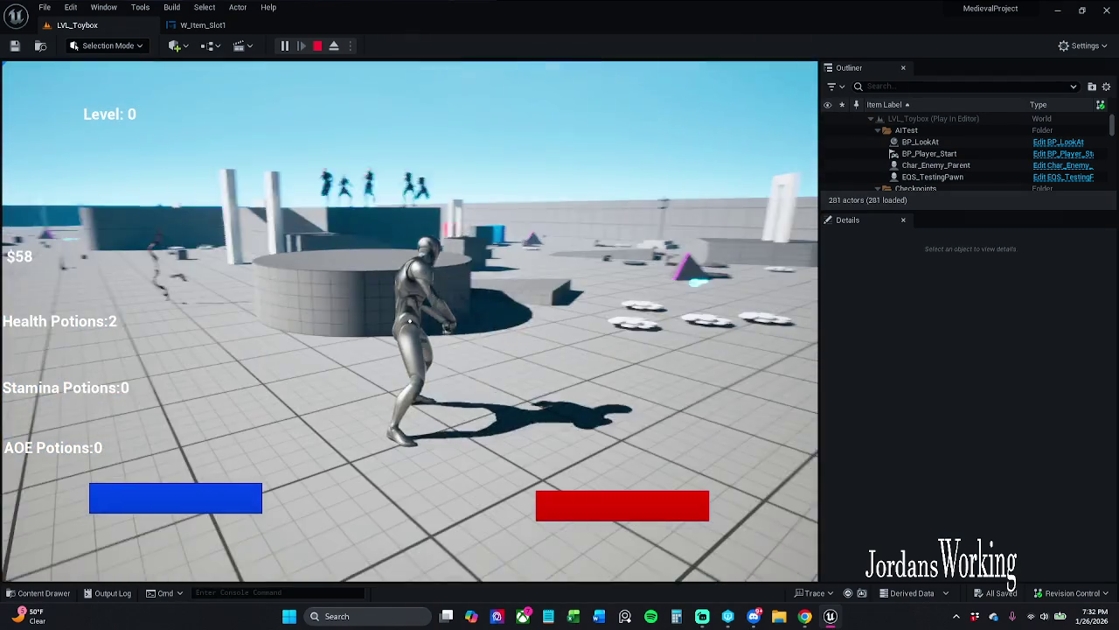
{"action": "key", "text": "w"}
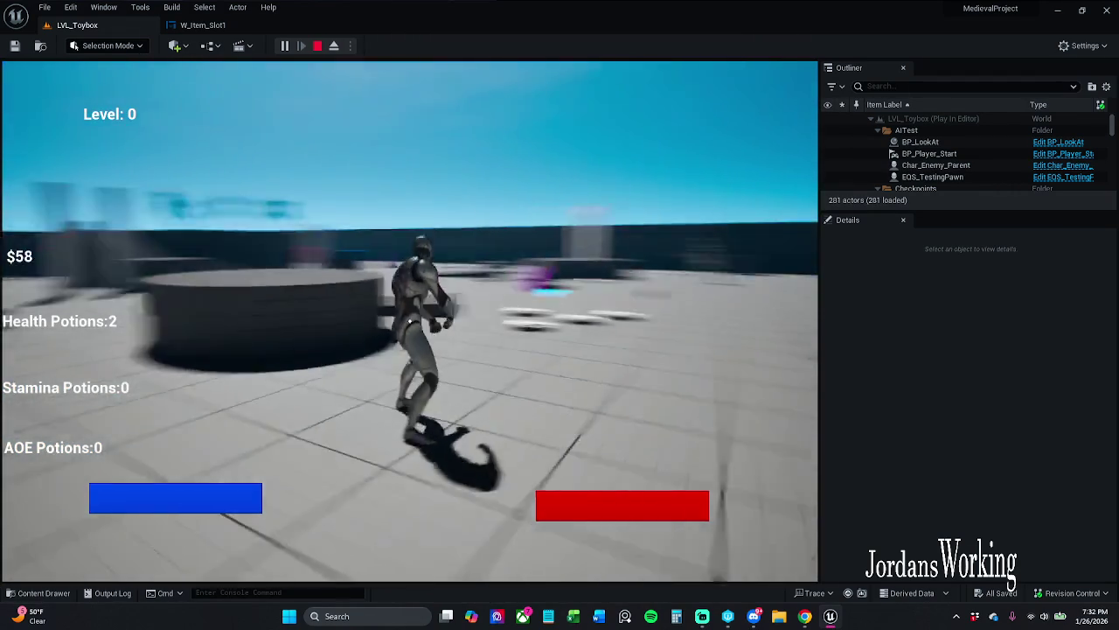
{"action": "key", "text": "Escape"}
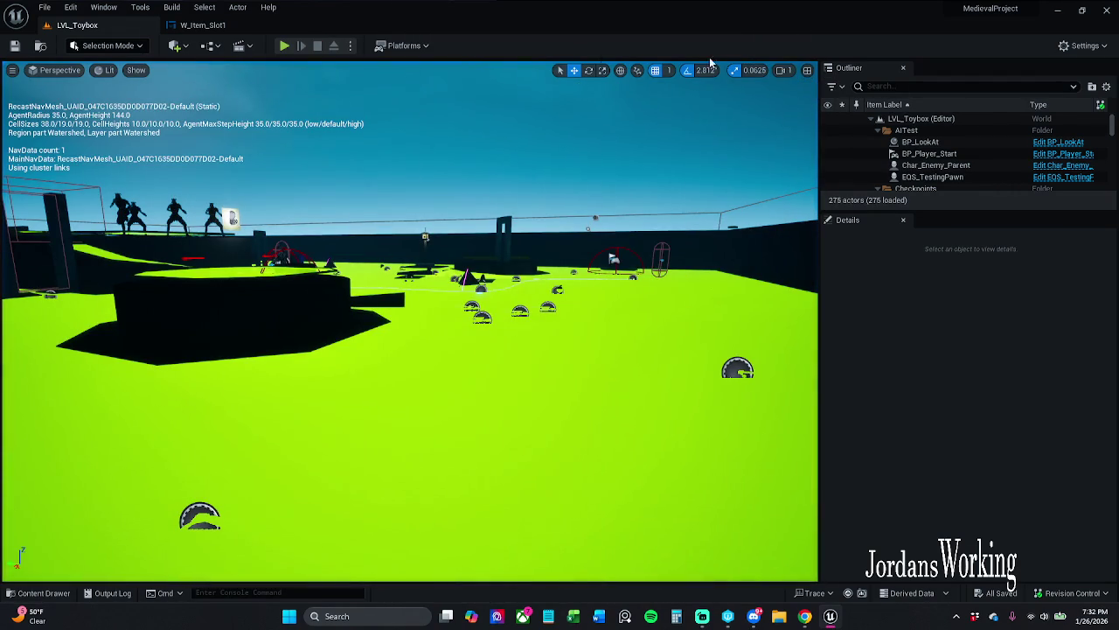
{"action": "left_click", "coordinate": [216, 26]}
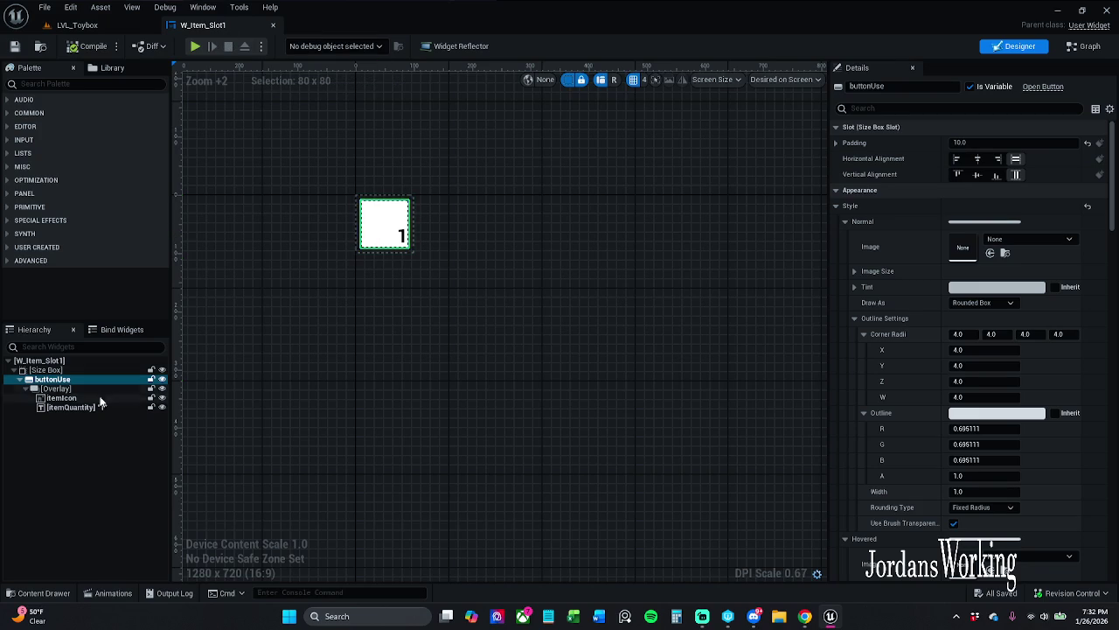
- Inspect the button's Overlay and the On Clicked (buttonUse) chain in the event graph, then return to Designer
{"action": "left_click", "coordinate": [72, 387]}
{"action": "left_click", "coordinate": [1084, 47]}
{"action": "scroll", "coordinate": [464, 465], "scroll_direction": "down", "scroll_amount": 1}
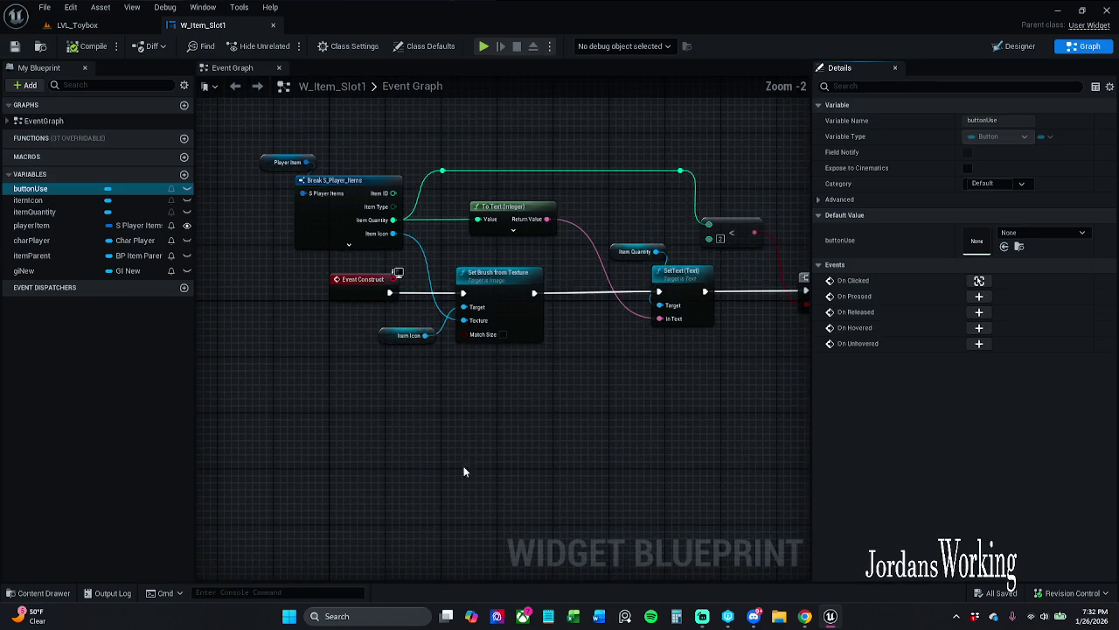
{"action": "left_click_drag", "start_coordinate": [464, 464], "coordinate": [551, 228]}
{"action": "scroll", "coordinate": [552, 227], "scroll_direction": "up", "scroll_amount": 2}
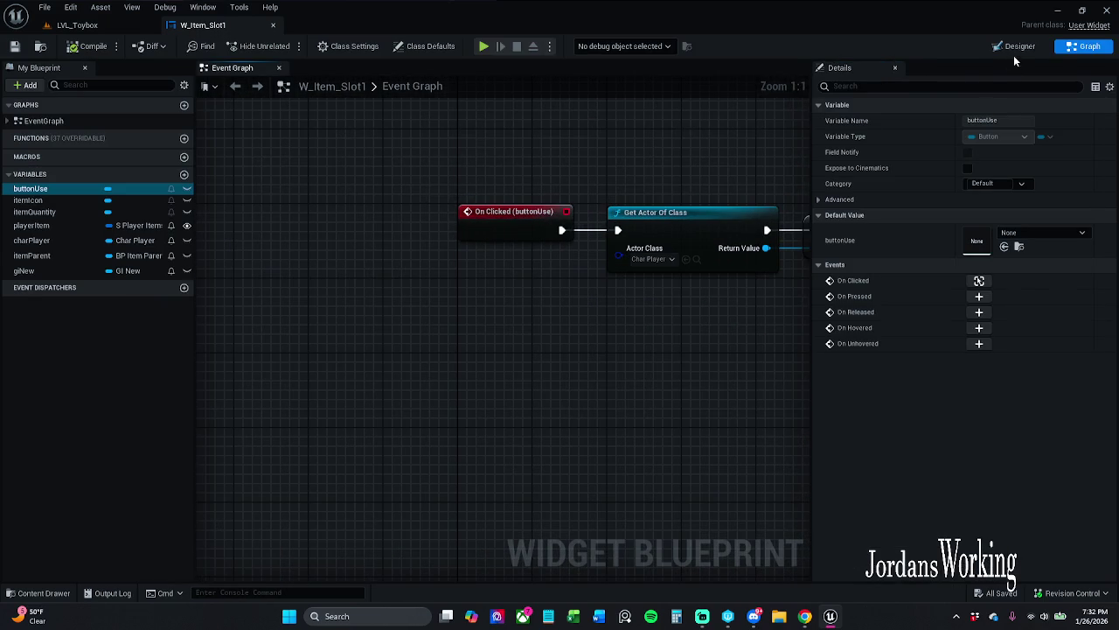
{"action": "left_click", "coordinate": [1014, 46]}
- Delete buttonUse with its children from the Hierarchy, leaving only the Size Box
{"action": "left_click", "coordinate": [57, 388]}
{"action": "left_click", "coordinate": [77, 379]}
{"action": "key", "text": "Delete"}
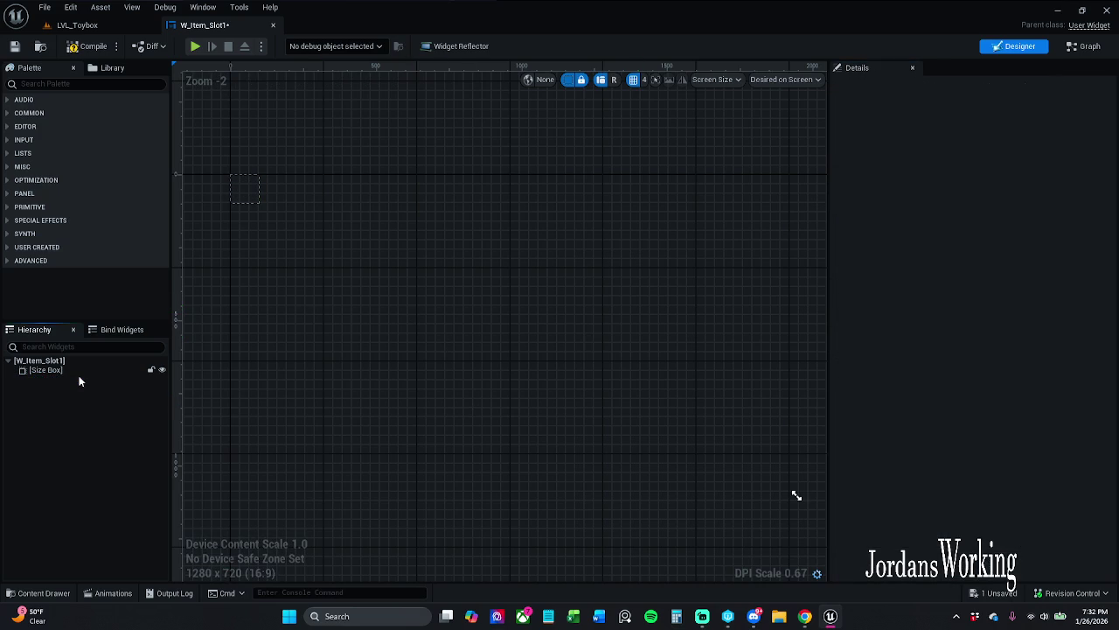
{"action": "key", "text": "ctrl+z"}
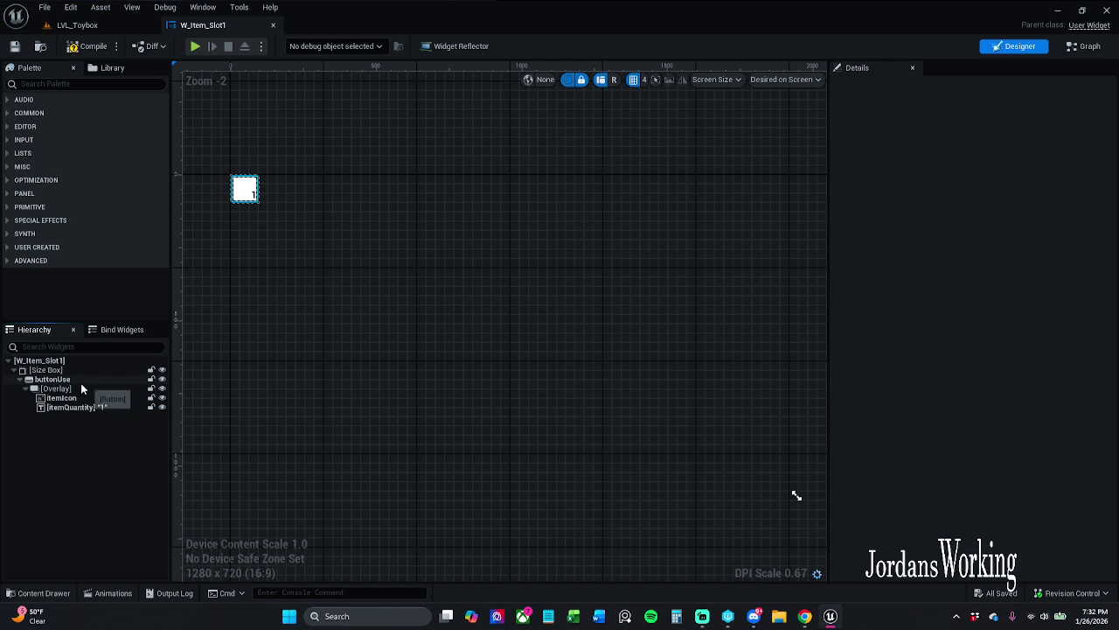
{"action": "left_click", "coordinate": [82, 381]}
{"action": "key", "text": "Delete"}
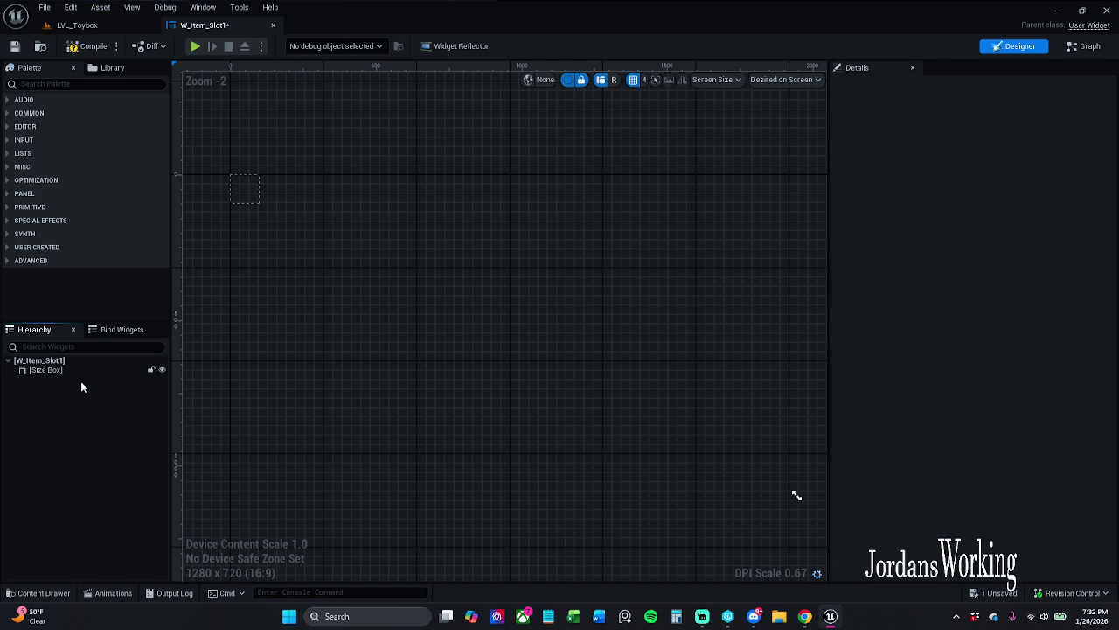
- Search the Palette for 'over' and place an Overlay inside the Size Box
{"action": "left_click", "coordinate": [98, 85]}
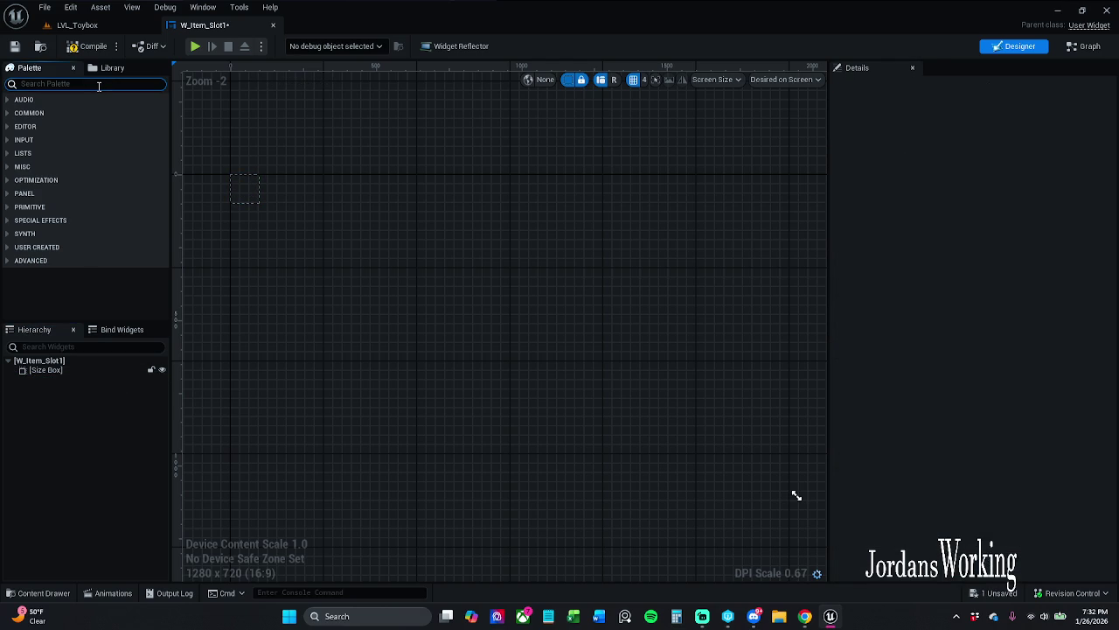
{"action": "type", "text": "over"}
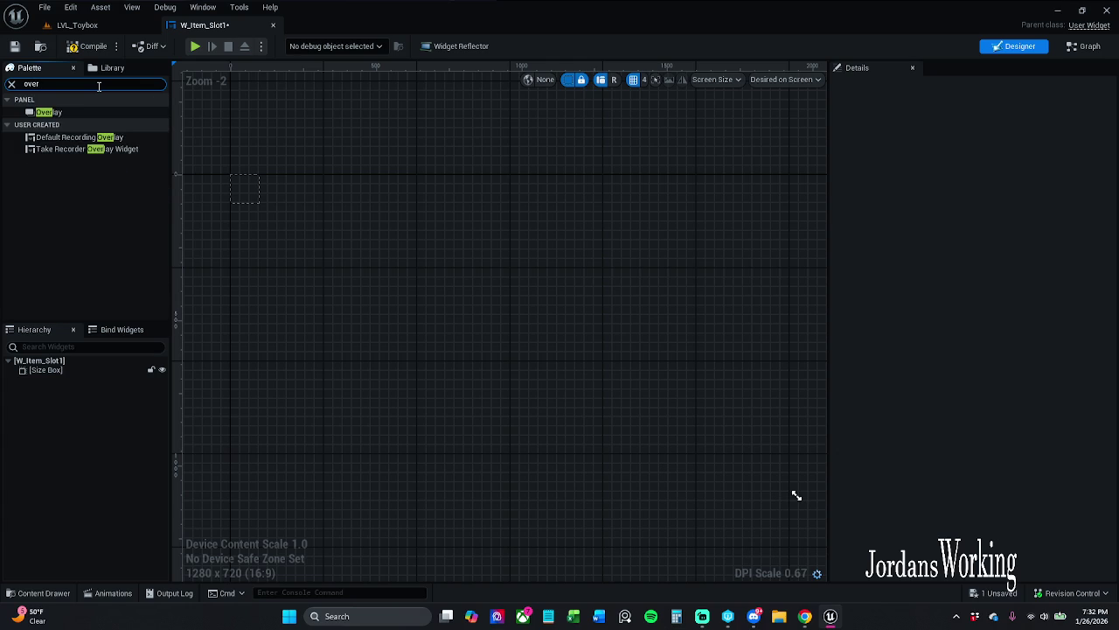
{"action": "mouse_move", "coordinate": [80, 110]}
{"action": "left_mouse_down"}
{"action": "mouse_move", "coordinate": [63, 334]}
{"action": "mouse_move", "coordinate": [73, 377]}
{"action": "left_mouse_up"}
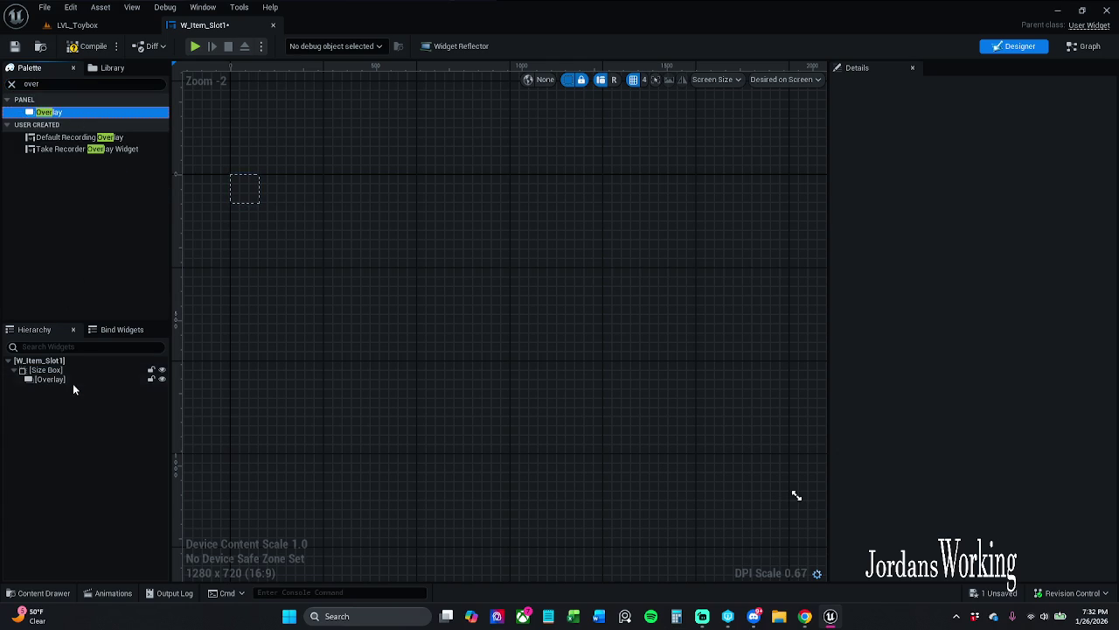
- Search for 'button', drop a Button into the new Overlay and select Button_43
{"action": "left_click", "coordinate": [12, 83]}
{"action": "type", "text": "button"}
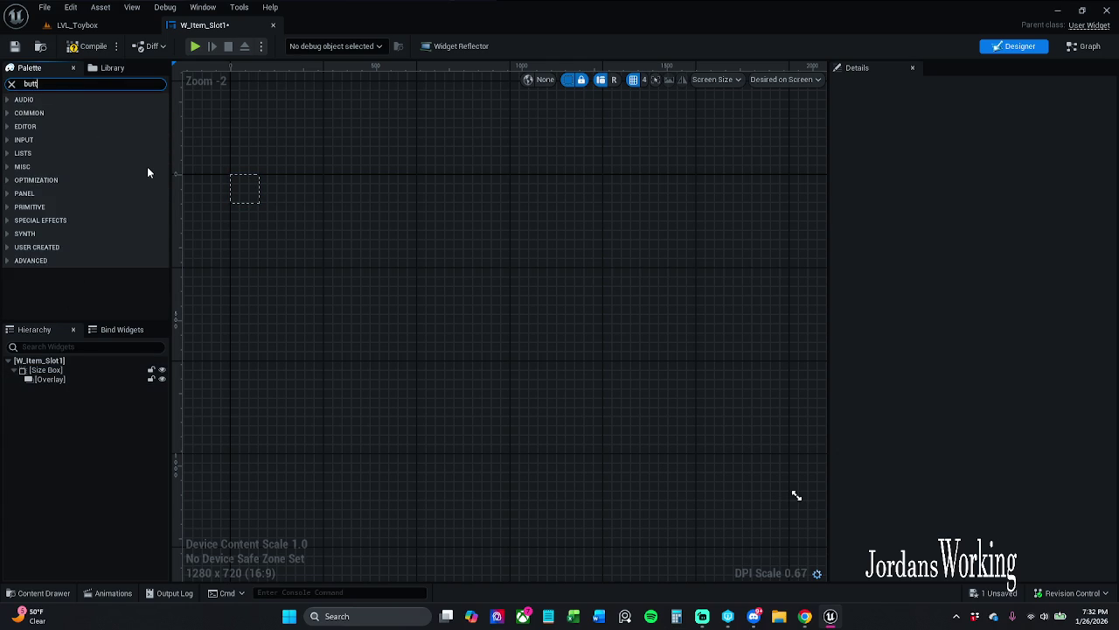
{"action": "mouse_move", "coordinate": [98, 110]}
{"action": "left_mouse_down"}
{"action": "mouse_move", "coordinate": [72, 111]}
{"action": "mouse_move", "coordinate": [83, 383]}
{"action": "left_mouse_up"}
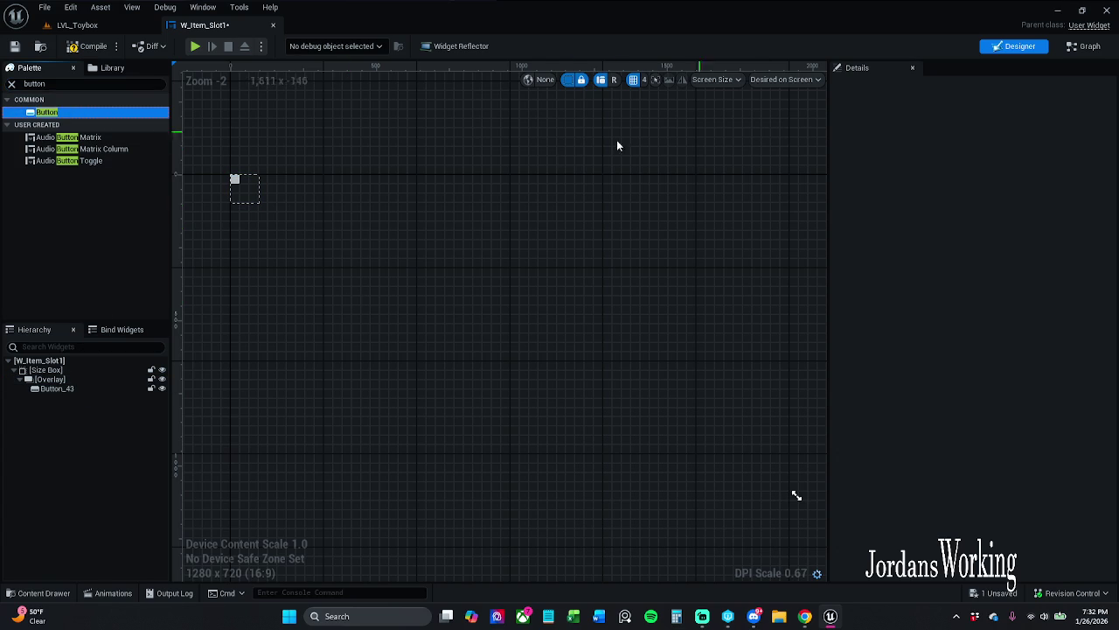
{"action": "scroll", "coordinate": [197, 184], "scroll_direction": "up", "scroll_amount": 4}
{"action": "left_click", "coordinate": [268, 181]}
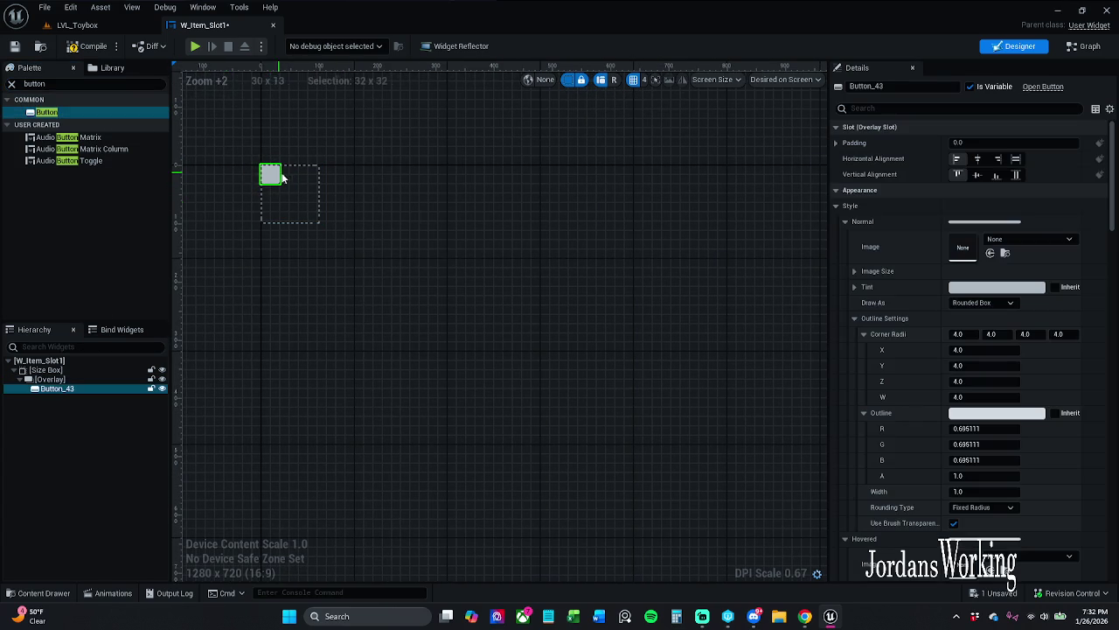
- Set the button's horizontal and vertical alignment to Fill and compile the widget
{"action": "left_click", "coordinate": [997, 158]}
{"action": "left_click", "coordinate": [996, 174]}
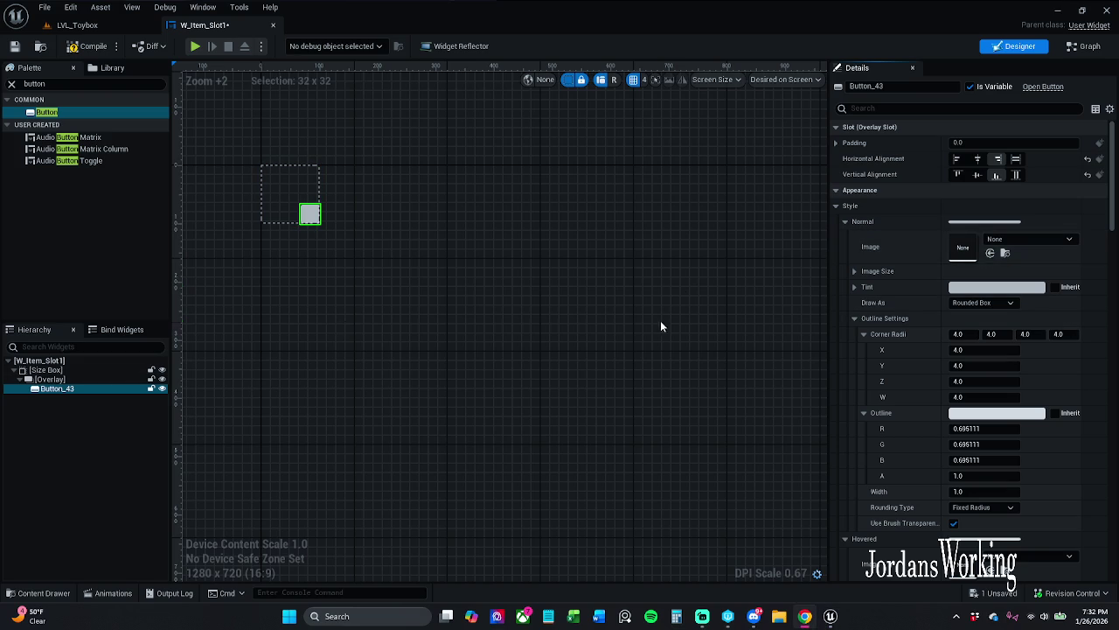
{"action": "left_click", "coordinate": [1015, 159]}
{"action": "left_click", "coordinate": [1015, 175]}
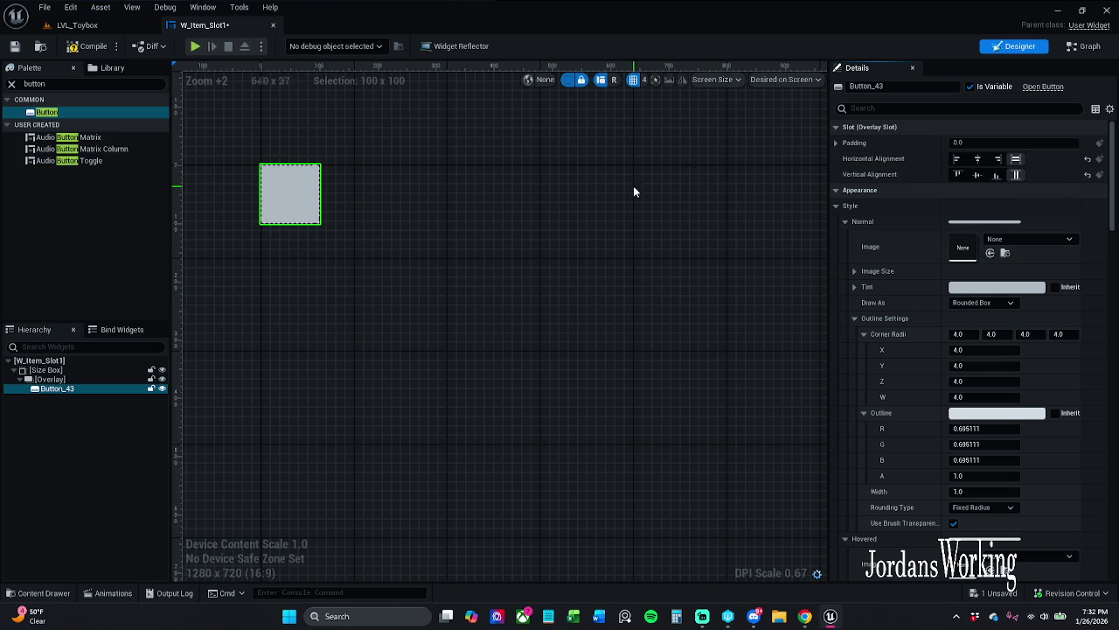
{"action": "key", "text": "F7"}
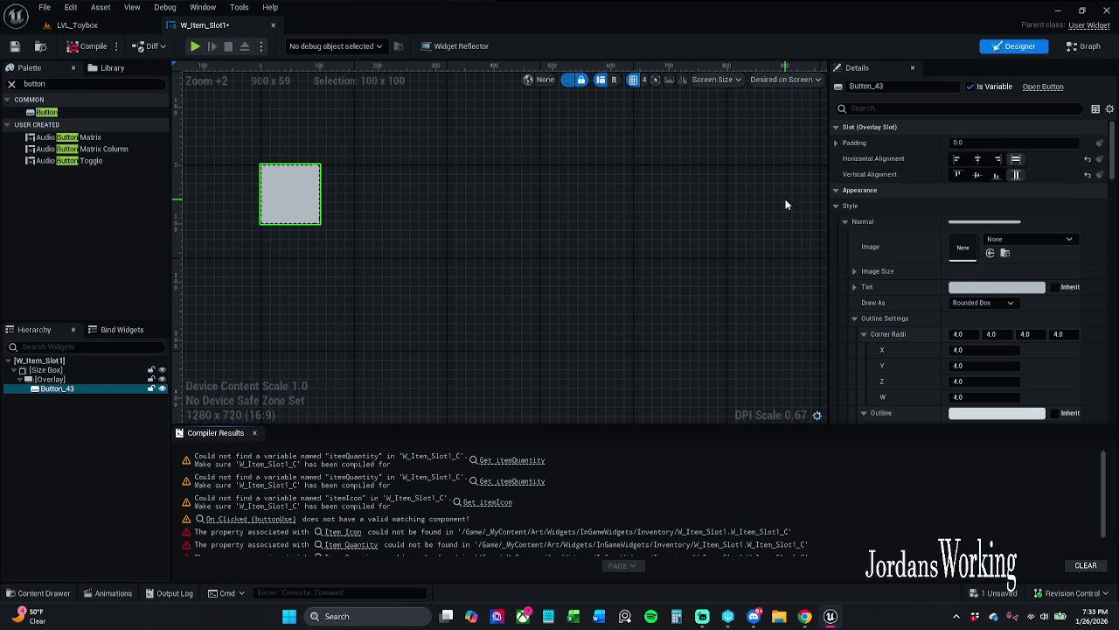
{"action": "left_click", "coordinate": [255, 433]}
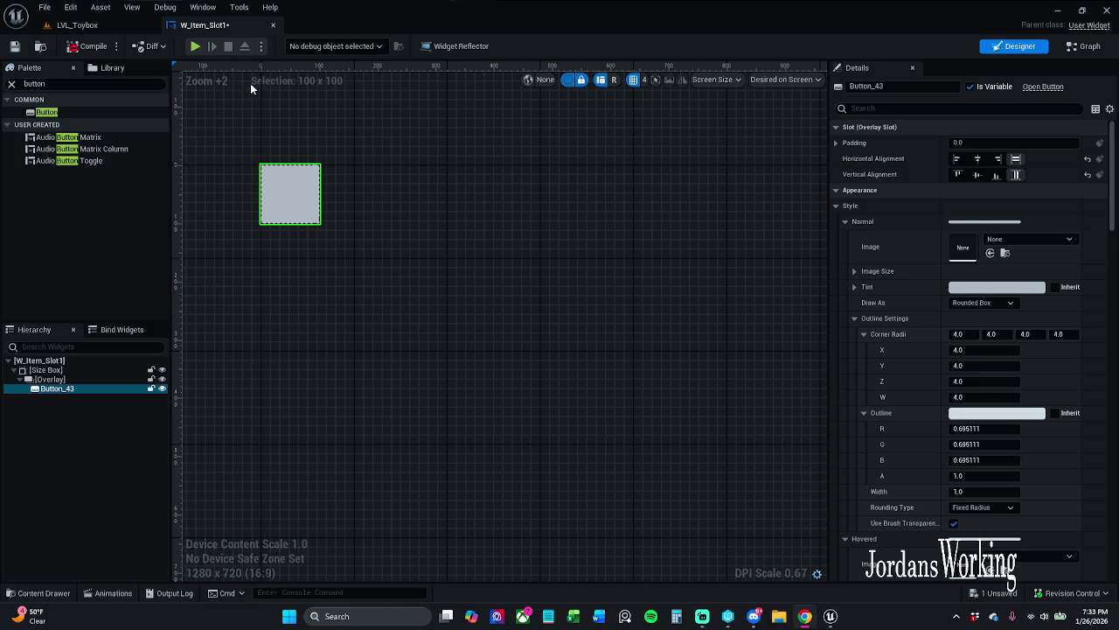
- Rename Button_43 to buttonUse in the Details panel
{"action": "left_click_drag", "start_coordinate": [873, 86], "coordinate": [927, 87]}
{"action": "type", "text": "us"}
{"action": "left_click", "coordinate": [875, 87]}
{"action": "key", "text": "Delete"}
{"action": "type", "text": "Use"}
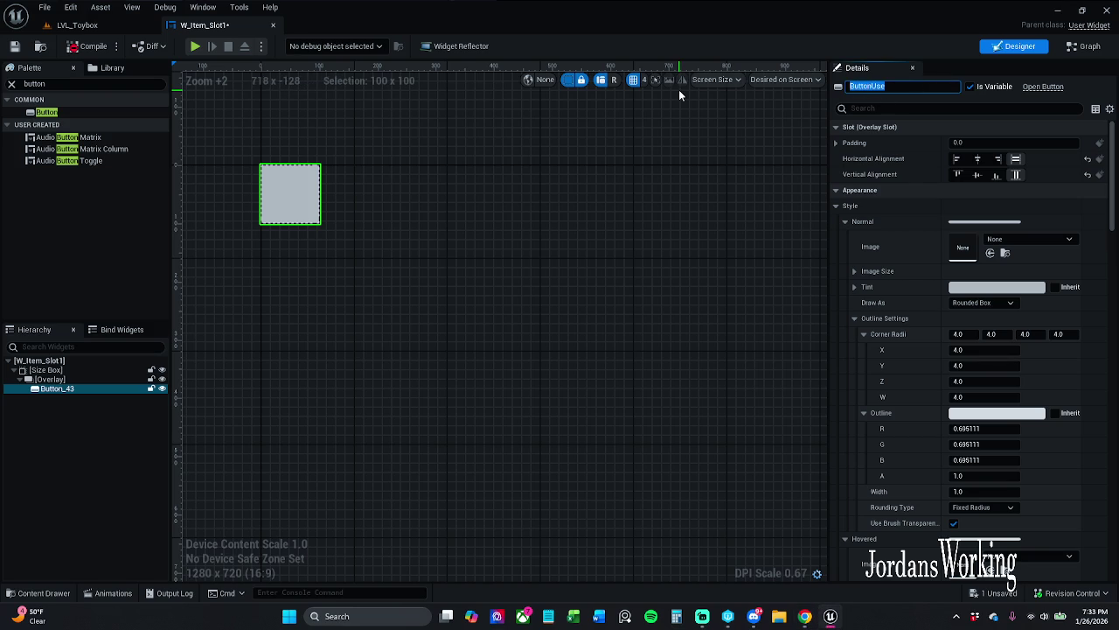
{"action": "key", "text": "Home"}
{"action": "key", "text": "Delete"}
{"action": "type", "text": "b"}
{"action": "key", "text": "Return"}
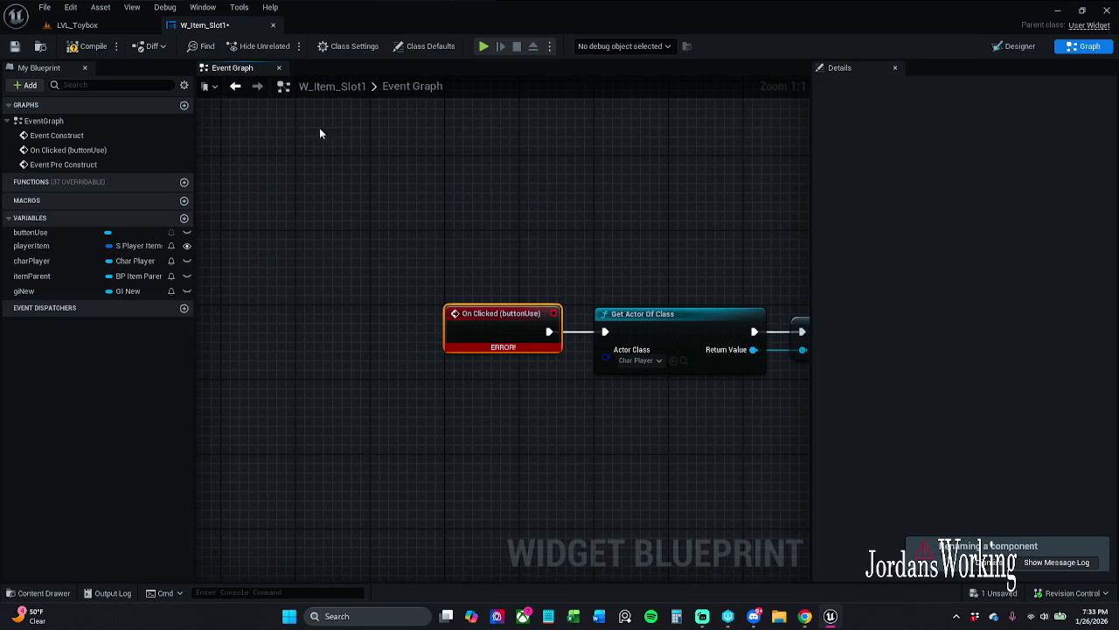
- Recompile the widget and pan the designer canvas to centre buttonUse
{"action": "left_click", "coordinate": [93, 46]}
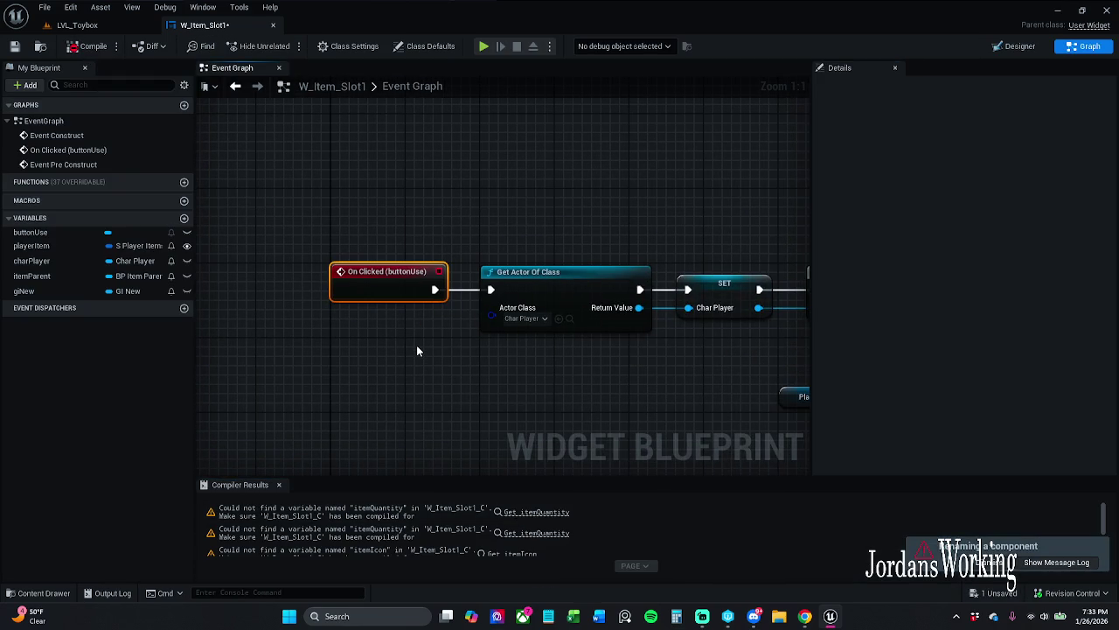
{"action": "left_click", "coordinate": [1013, 46]}
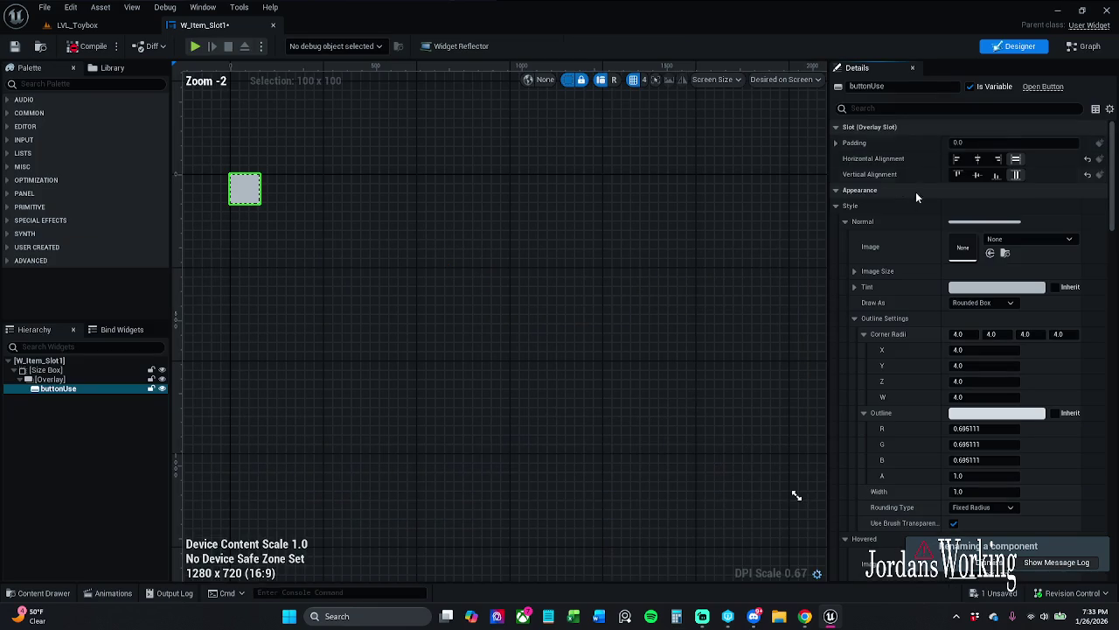
{"action": "left_click_drag", "start_coordinate": [594, 183], "coordinate": [728, 178]}
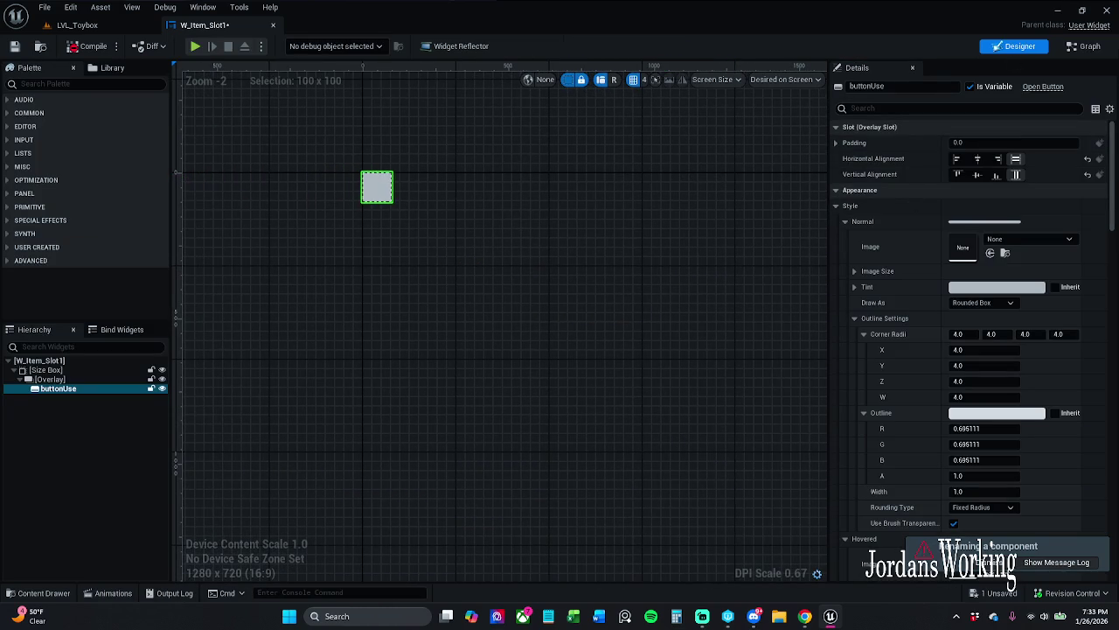
- Inspect the erroring Item Quantity and SetText nodes in the event graph, then return to Designer
{"action": "left_click", "coordinate": [1087, 47]}
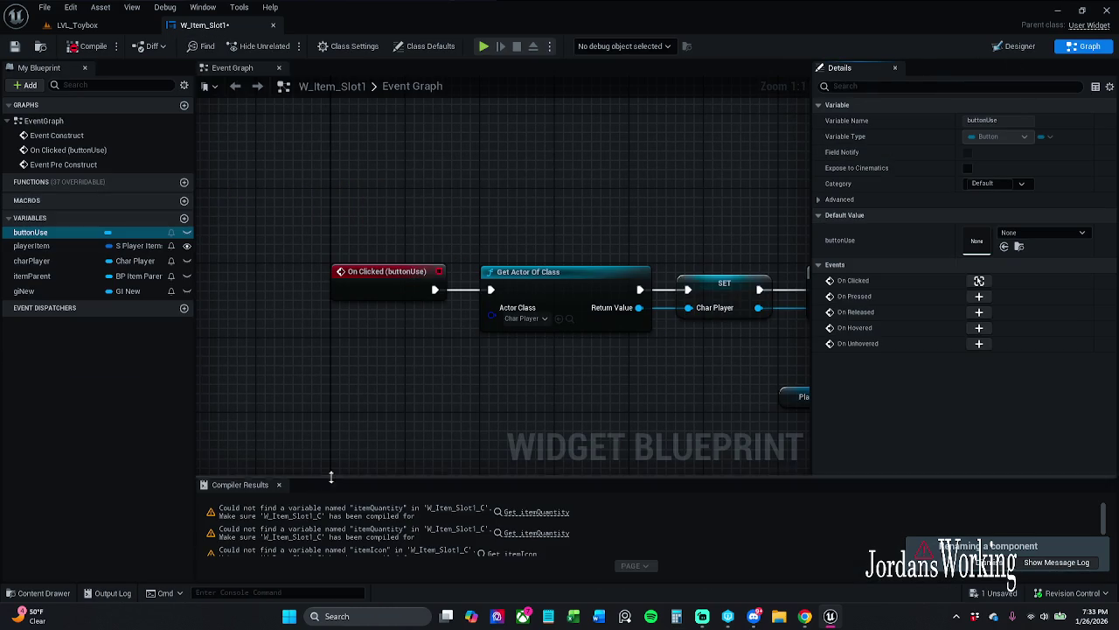
{"action": "mouse_move", "coordinate": [310, 212]}
{"action": "left_mouse_down"}
{"action": "mouse_move", "coordinate": [411, 305]}
{"action": "mouse_move", "coordinate": [404, 350]}
{"action": "left_mouse_up"}
{"action": "left_click", "coordinate": [443, 341]}
{"action": "left_click", "coordinate": [528, 517]}
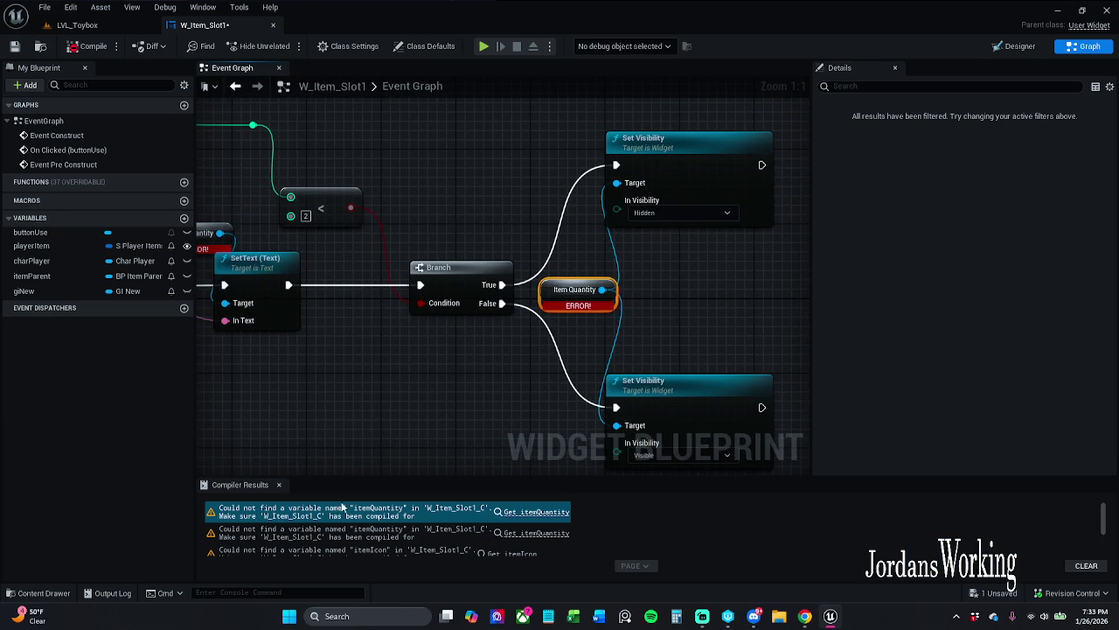
{"action": "left_click", "coordinate": [279, 485]}
{"action": "mouse_move", "coordinate": [296, 404]}
{"action": "left_mouse_down"}
{"action": "mouse_move", "coordinate": [517, 408]}
{"action": "mouse_move", "coordinate": [478, 392]}
{"action": "mouse_move", "coordinate": [511, 251]}
{"action": "left_mouse_up"}
{"action": "left_click_drag", "start_coordinate": [809, 429], "coordinate": [692, 459]}
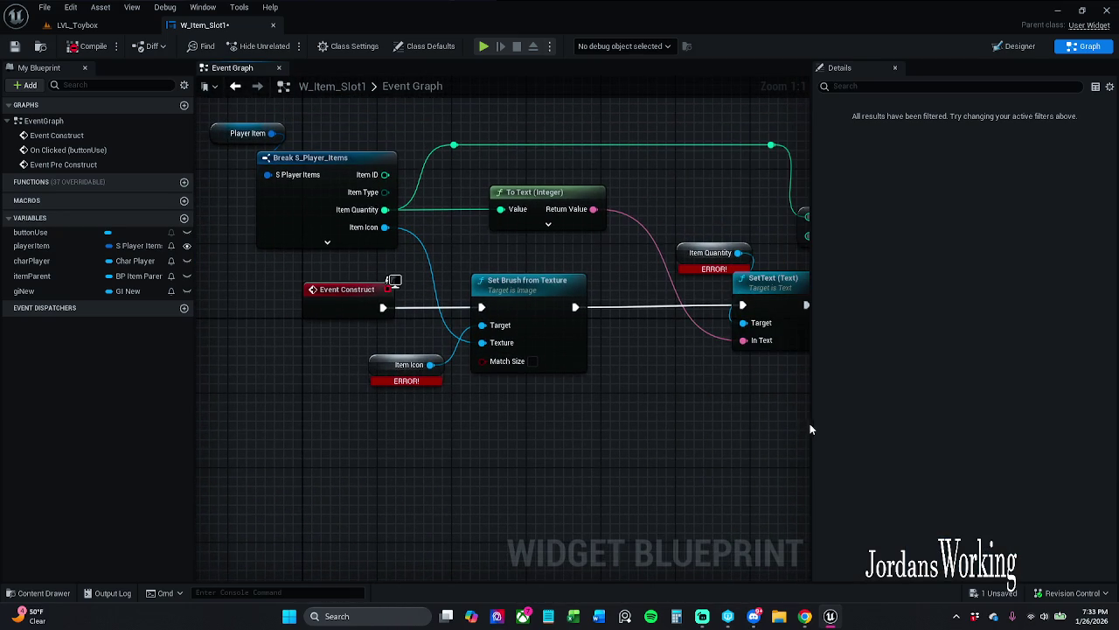
{"action": "left_click", "coordinate": [1014, 48]}
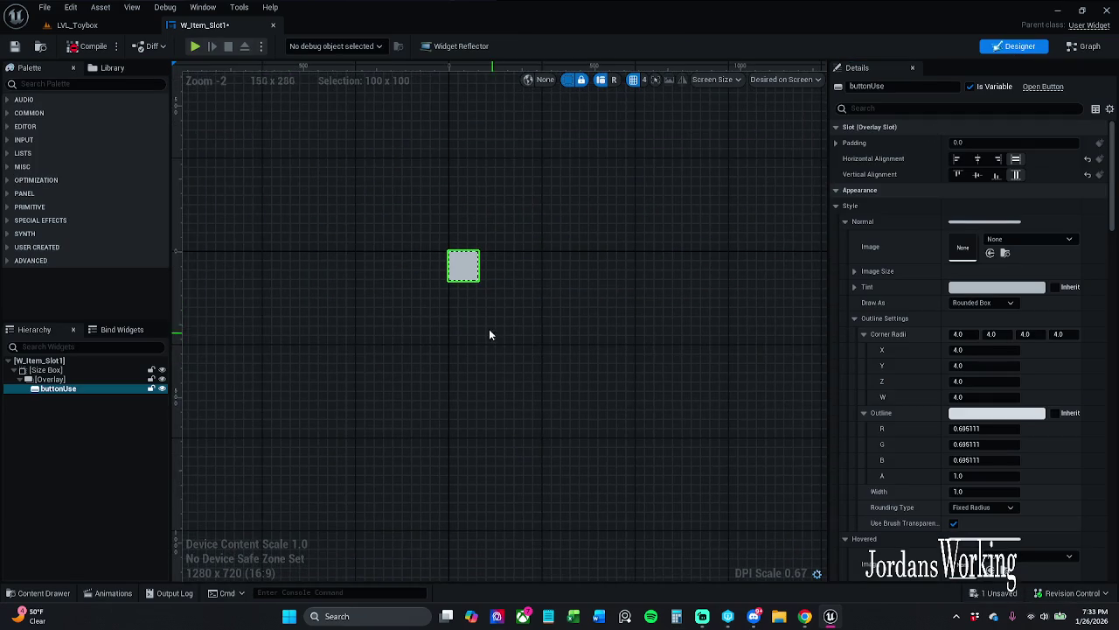
- Open the Content Drawer and navigate to Art > PNGS > Icons
{"action": "scroll", "coordinate": [463, 285], "scroll_direction": "up", "scroll_amount": 5}
{"action": "left_click_drag", "start_coordinate": [464, 283], "coordinate": [487, 305]}
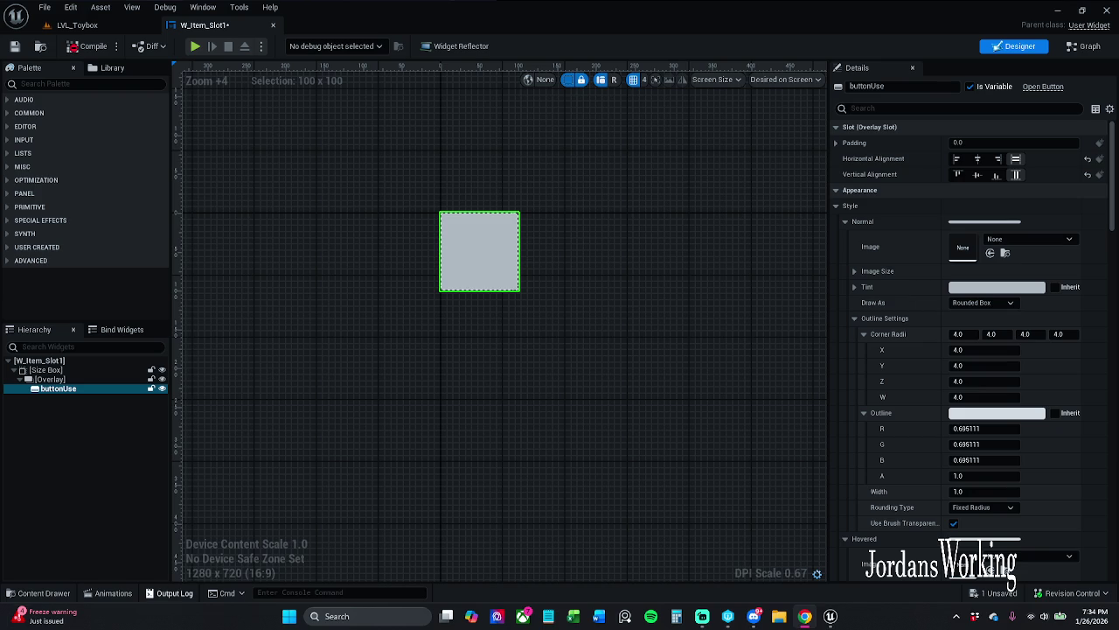
{"action": "left_click", "coordinate": [44, 593]}
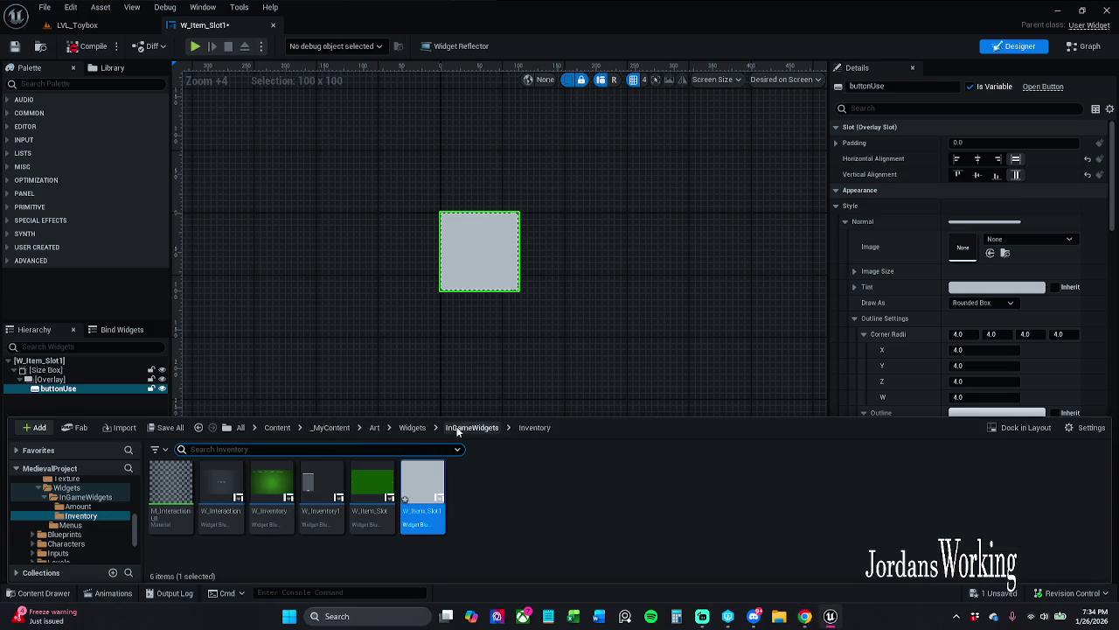
{"action": "left_click", "coordinate": [374, 428]}
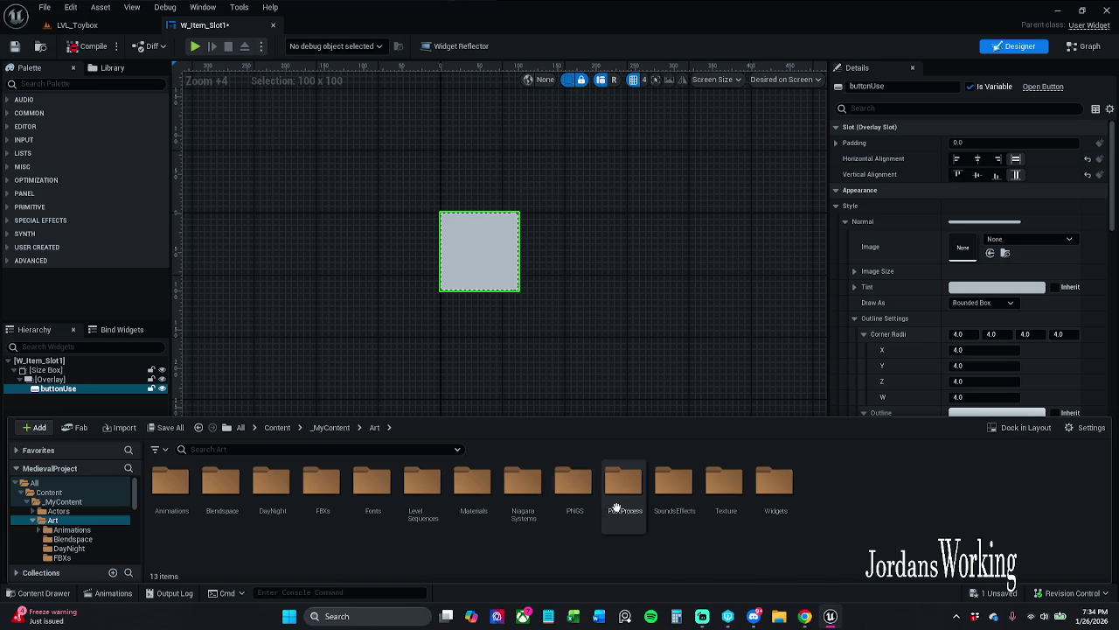
{"action": "double_click", "coordinate": [573, 490]}
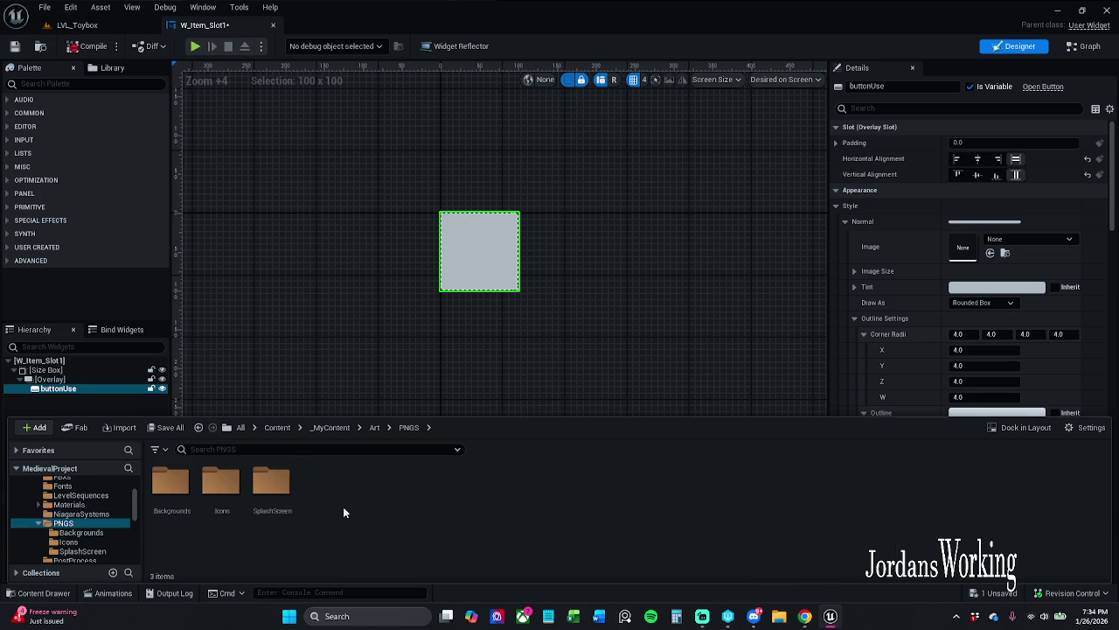
{"action": "double_click", "coordinate": [234, 496]}
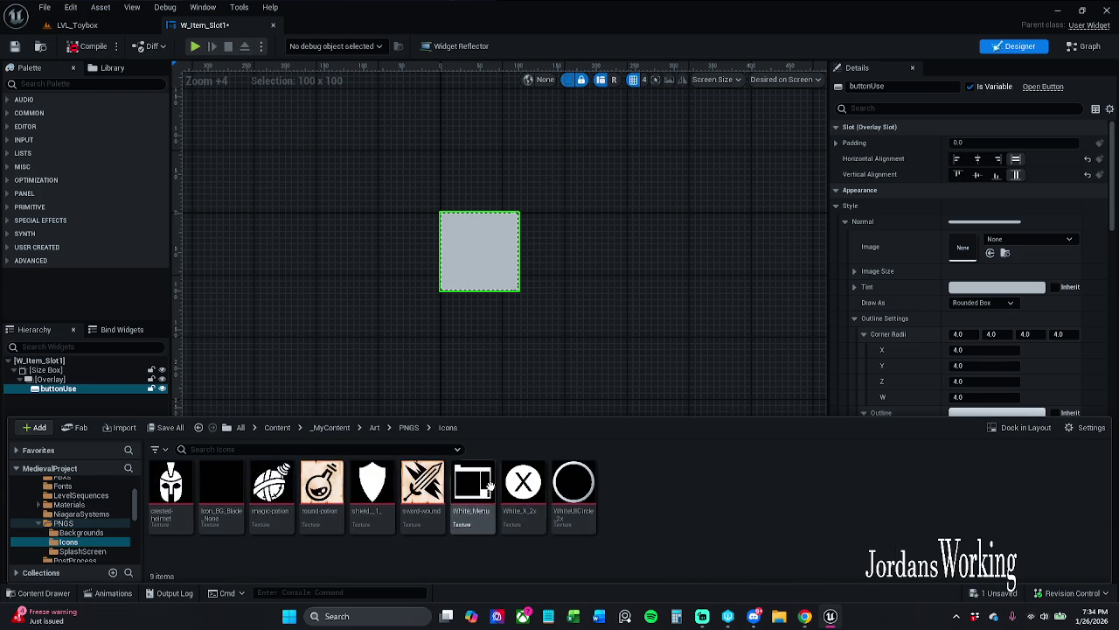
- Select WhiteUICircle_2x, review its Asset Actions, and open it in the Property Matrix
{"action": "mouse_move", "coordinate": [517, 481]}
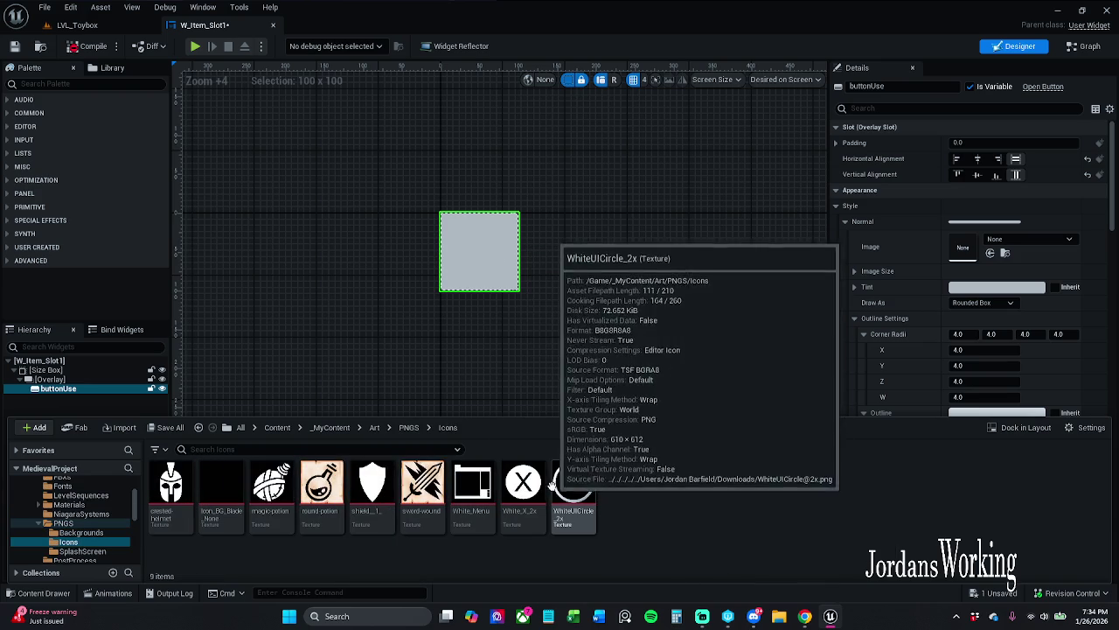
{"action": "left_click", "coordinate": [581, 487]}
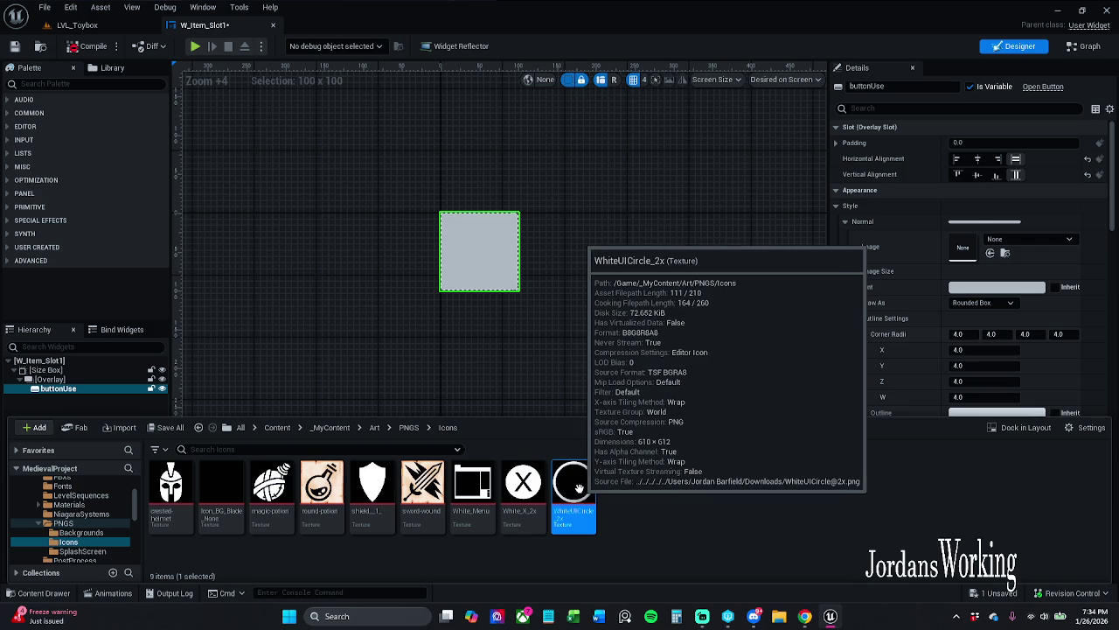
{"action": "right_click", "coordinate": [580, 487]}
{"action": "mouse_move", "coordinate": [691, 465]}
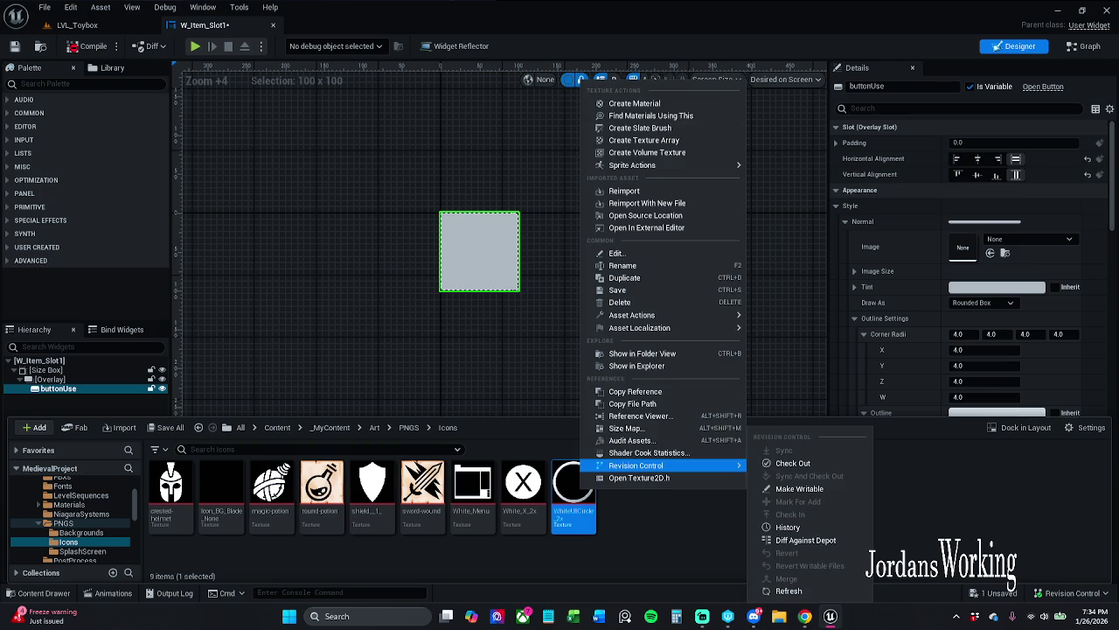
{"action": "key", "text": "Escape"}
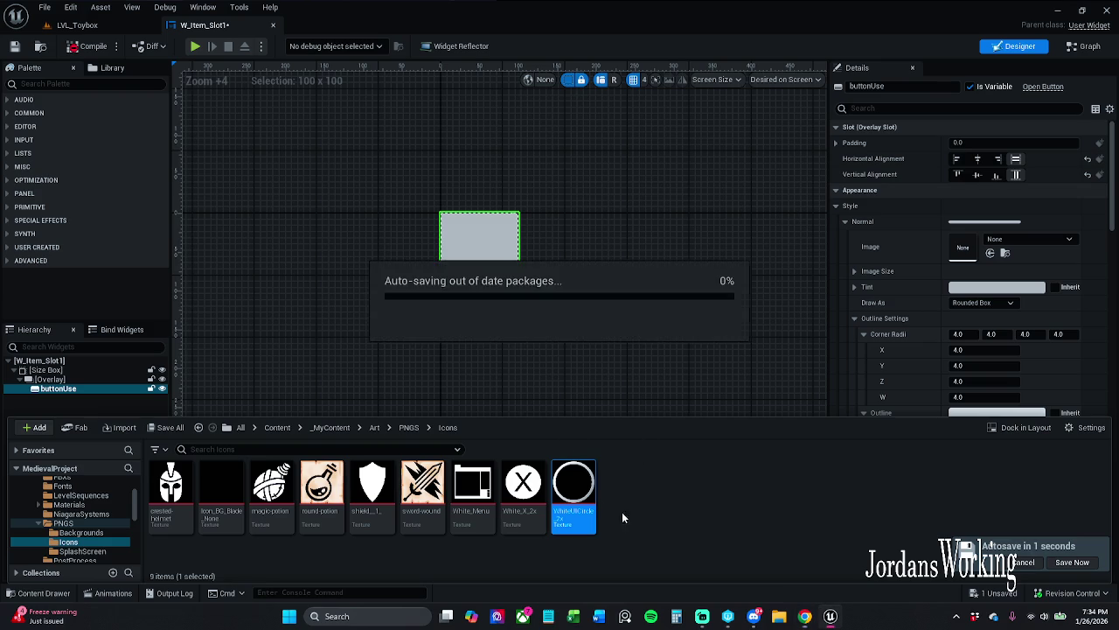
{"action": "left_click", "coordinate": [579, 494]}
{"action": "right_click", "coordinate": [579, 494]}
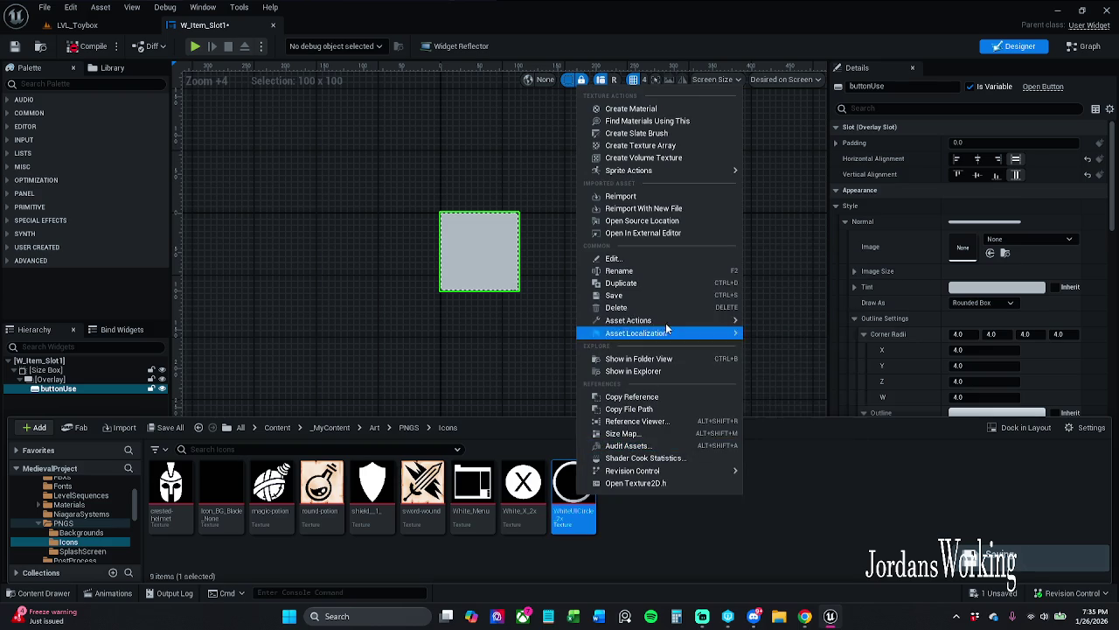
{"action": "mouse_move", "coordinate": [670, 334]}
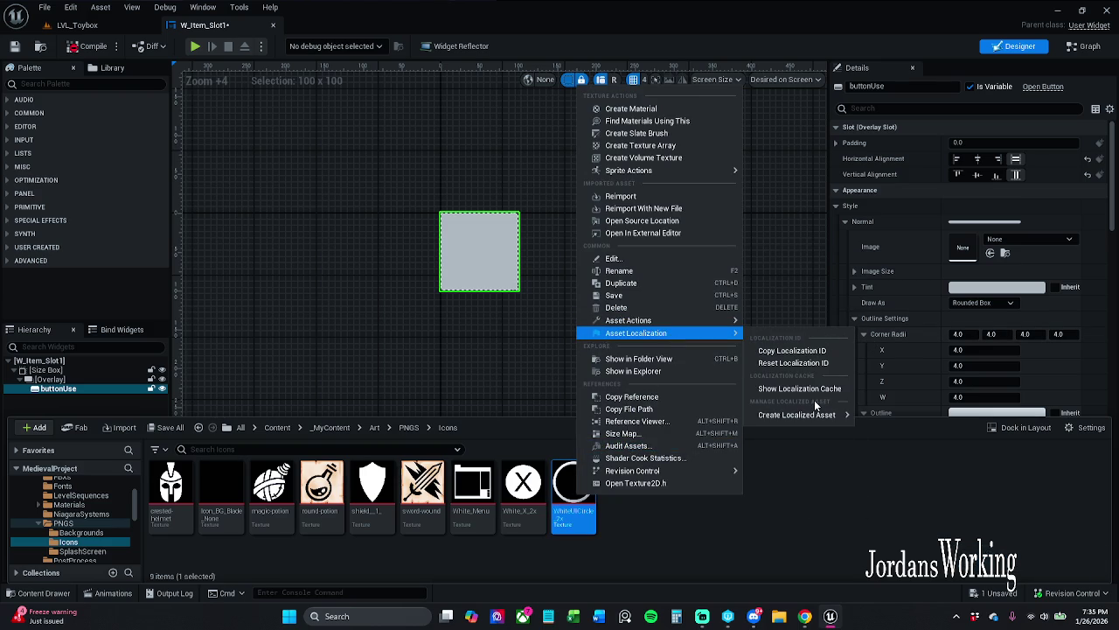
{"action": "key", "text": "Escape"}
{"action": "key", "text": "Escape"}
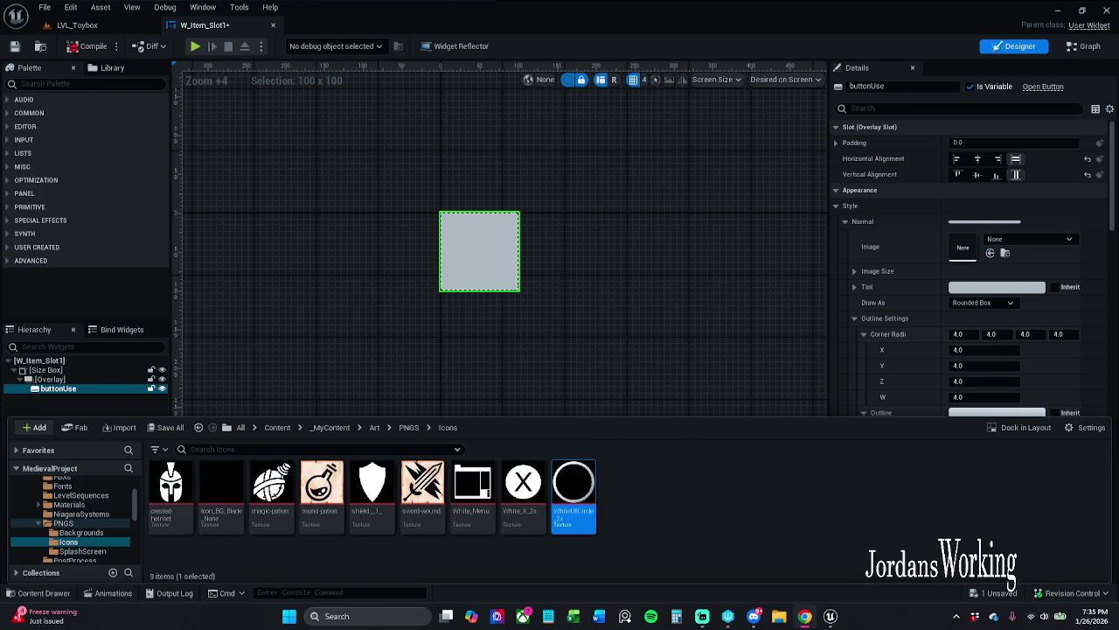
{"action": "right_click", "coordinate": [582, 495]}
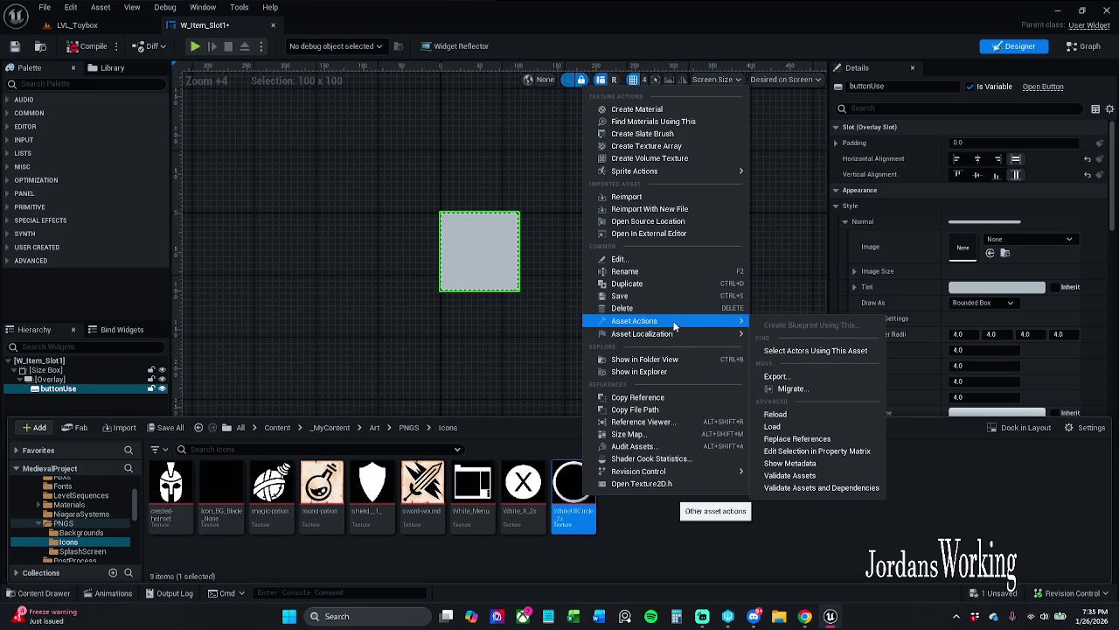
{"action": "left_click", "coordinate": [857, 452]}
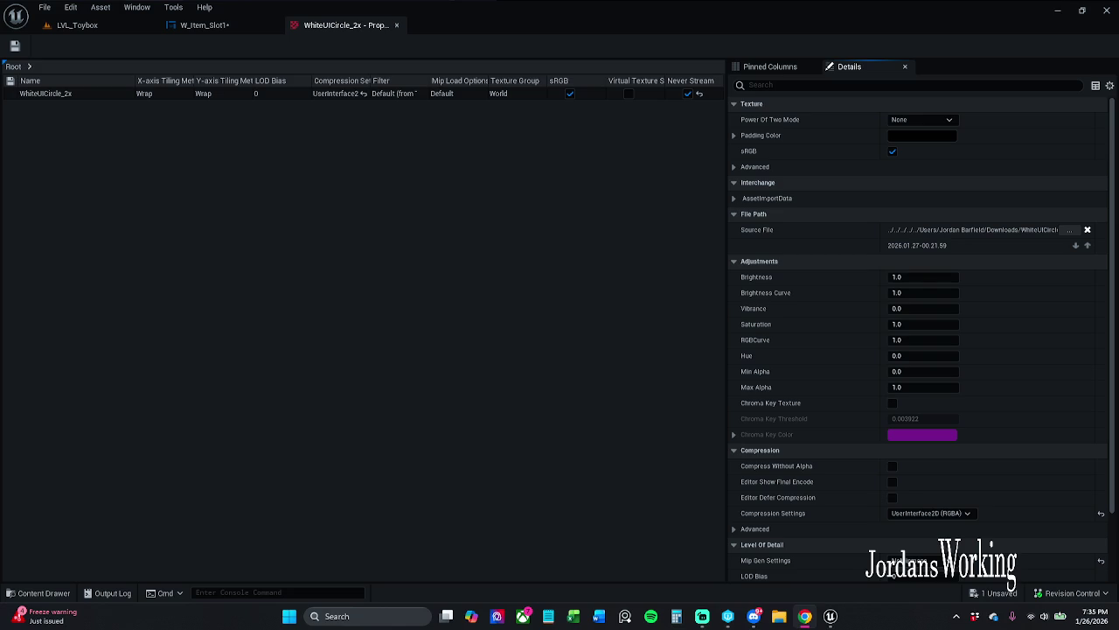
- Select White_Menu, White_X_2x and WhiteUICircle_2x and edit them together in the Property Matrix
{"action": "left_click", "coordinate": [44, 592]}
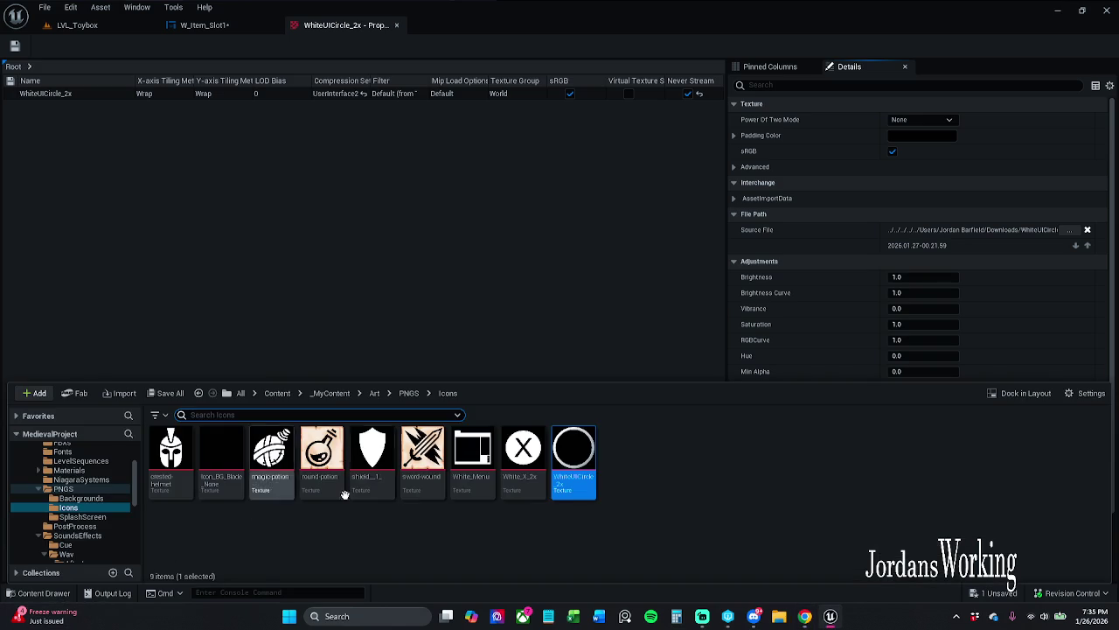
{"action": "left_click", "coordinate": [474, 461], "text": "shift"}
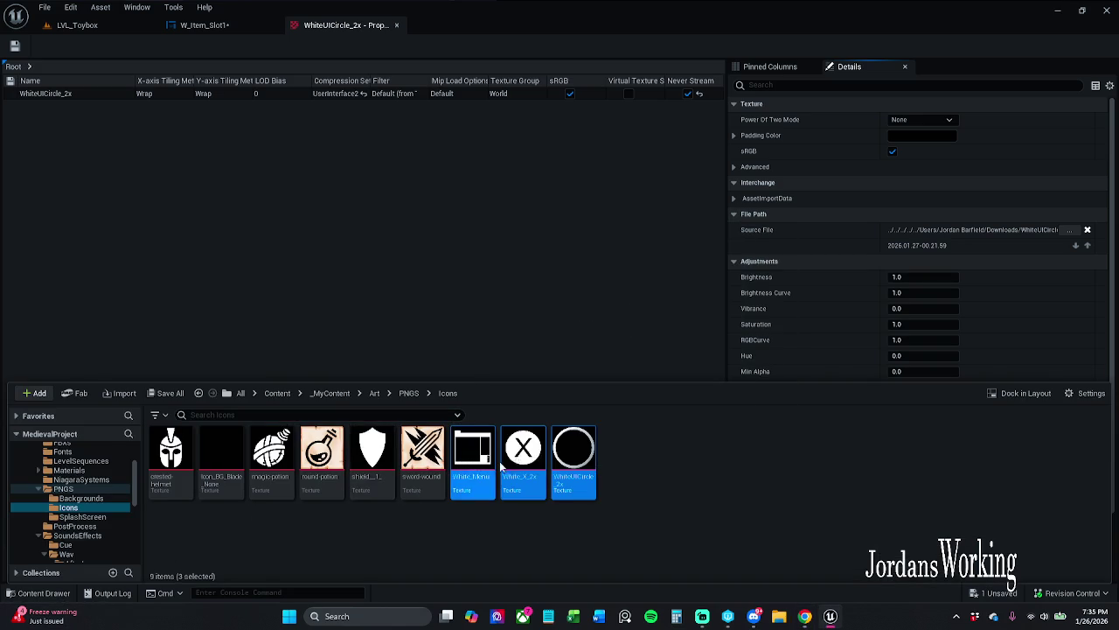
{"action": "left_click", "coordinate": [397, 26]}
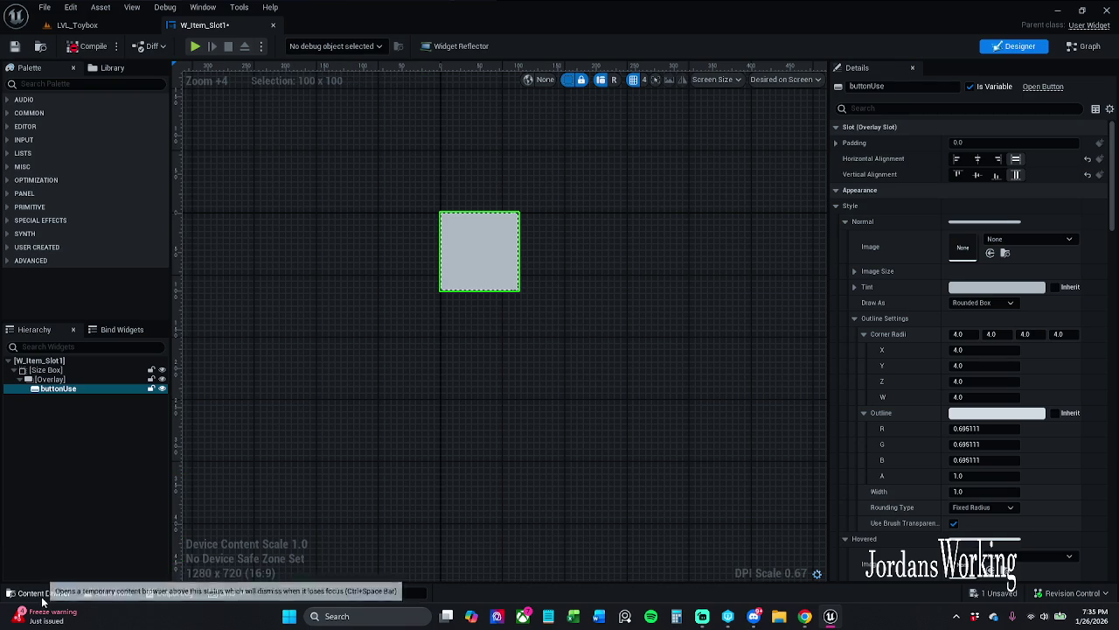
{"action": "left_click", "coordinate": [40, 592]}
{"action": "right_click", "coordinate": [518, 496]}
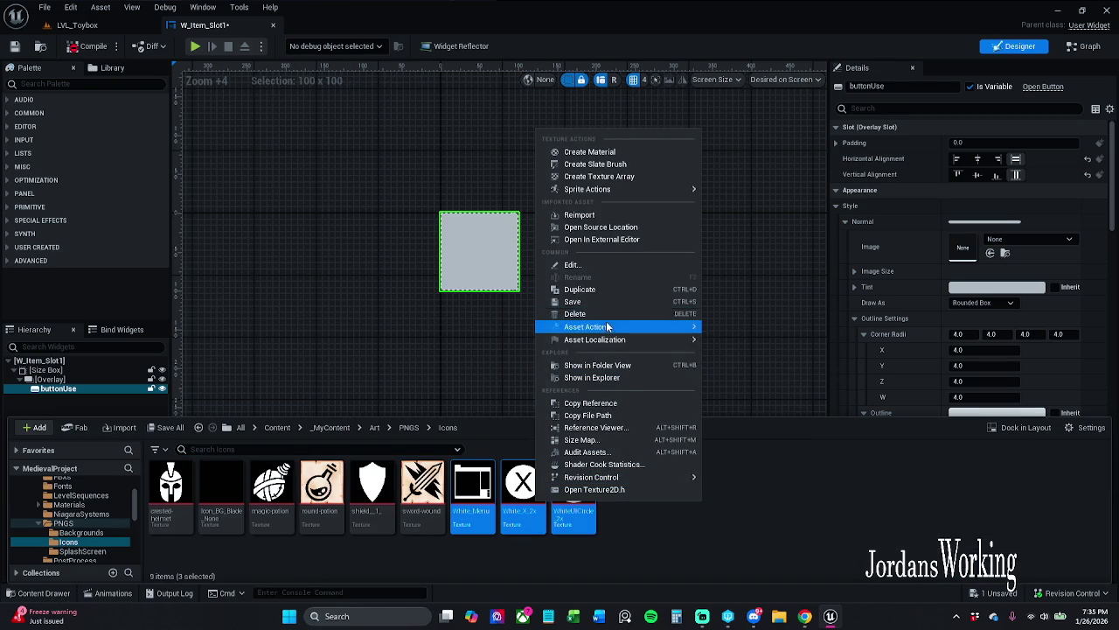
{"action": "mouse_move", "coordinate": [634, 328]}
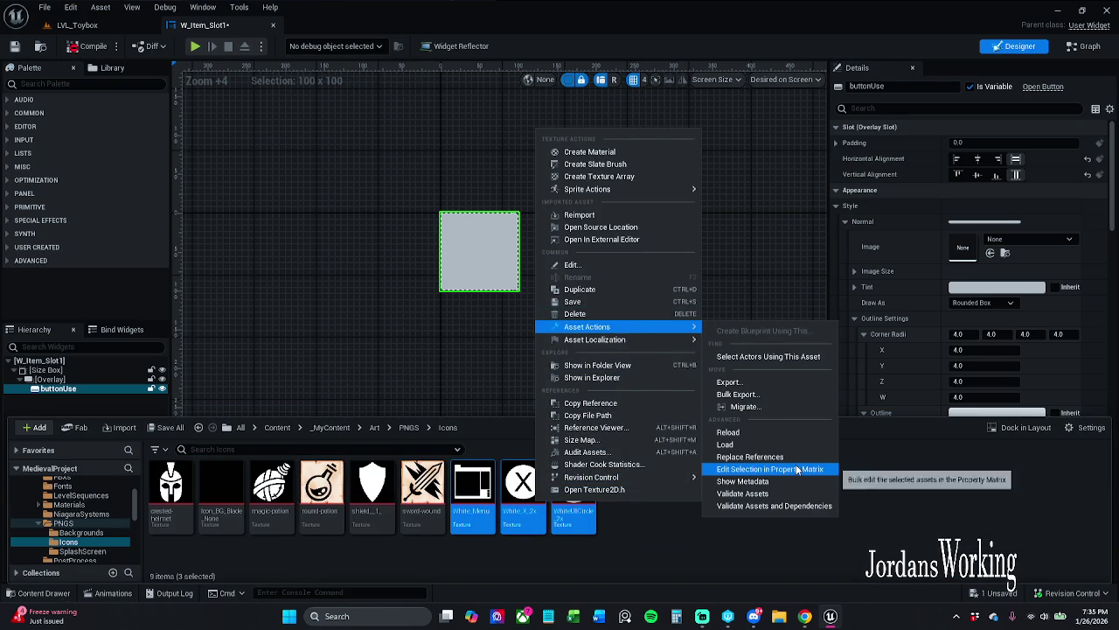
{"action": "left_click", "coordinate": [787, 466]}
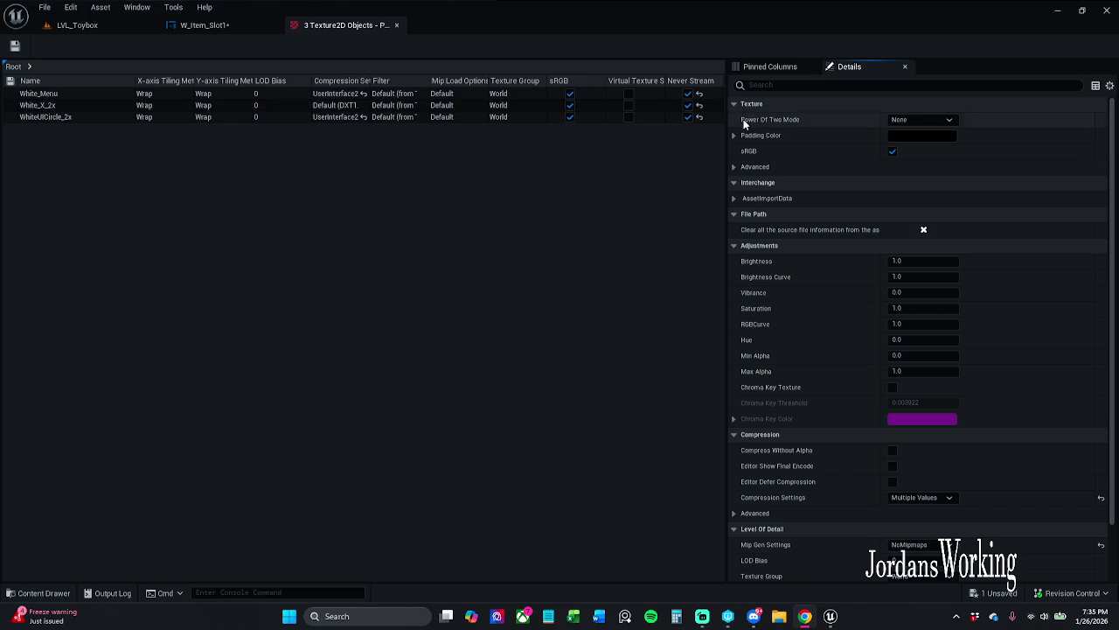
{"action": "left_click", "coordinate": [771, 66]}
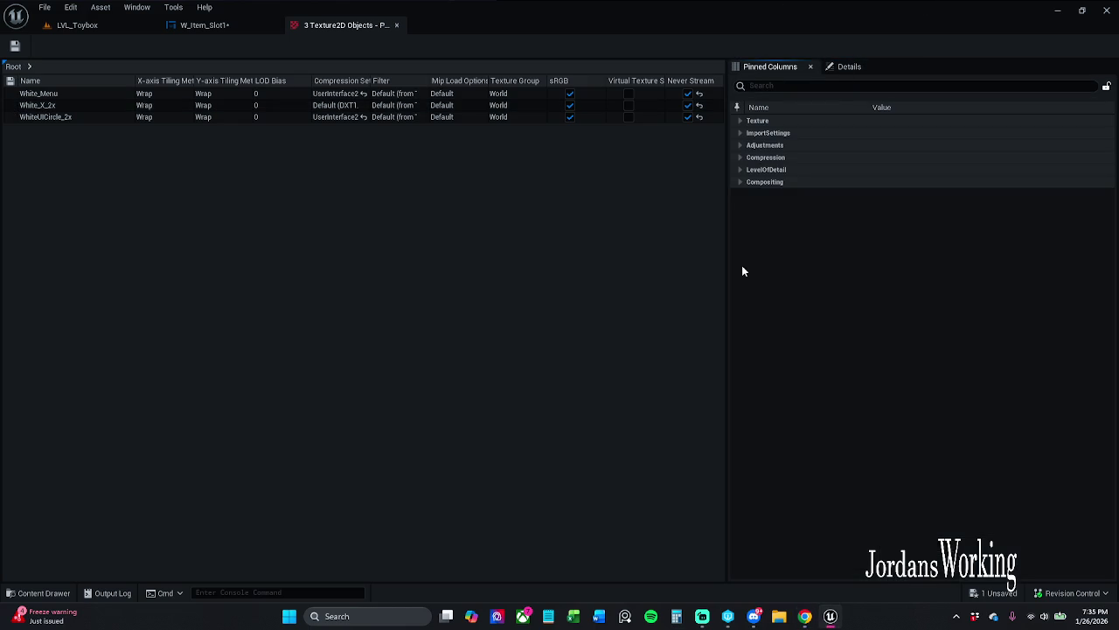
- Set Compression Settings to UserInterface2D (RGBA) for all three textures
{"action": "left_click", "coordinate": [740, 157]}
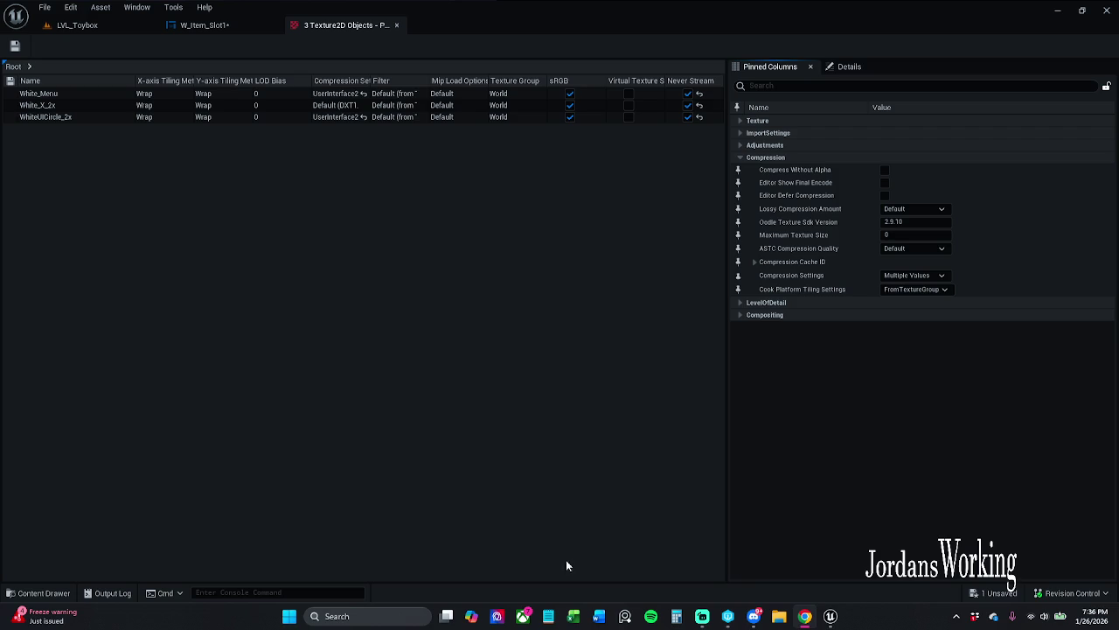
{"action": "left_click", "coordinate": [911, 278]}
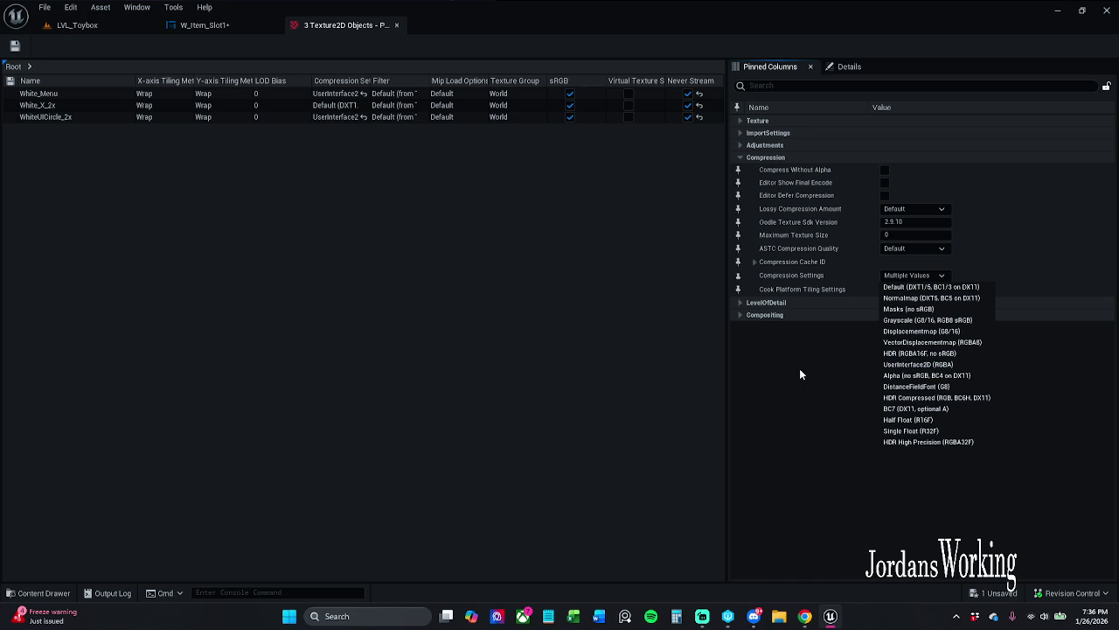
{"action": "left_click", "coordinate": [891, 366]}
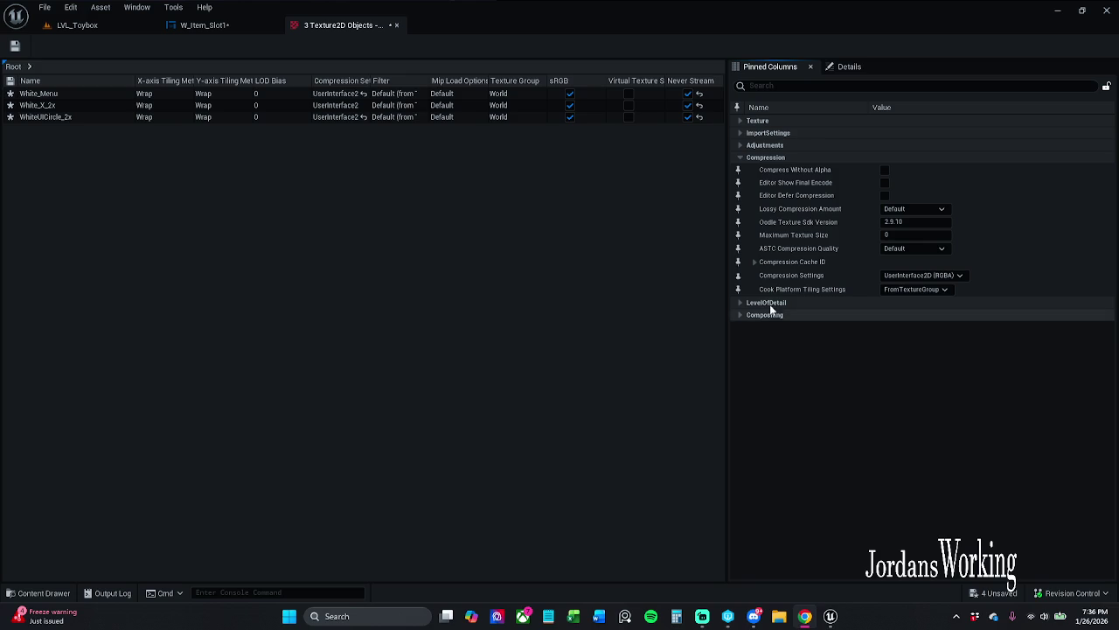
- Look through the Texture properties, then expand the LevelOfDetail category
{"action": "left_click", "coordinate": [741, 121]}
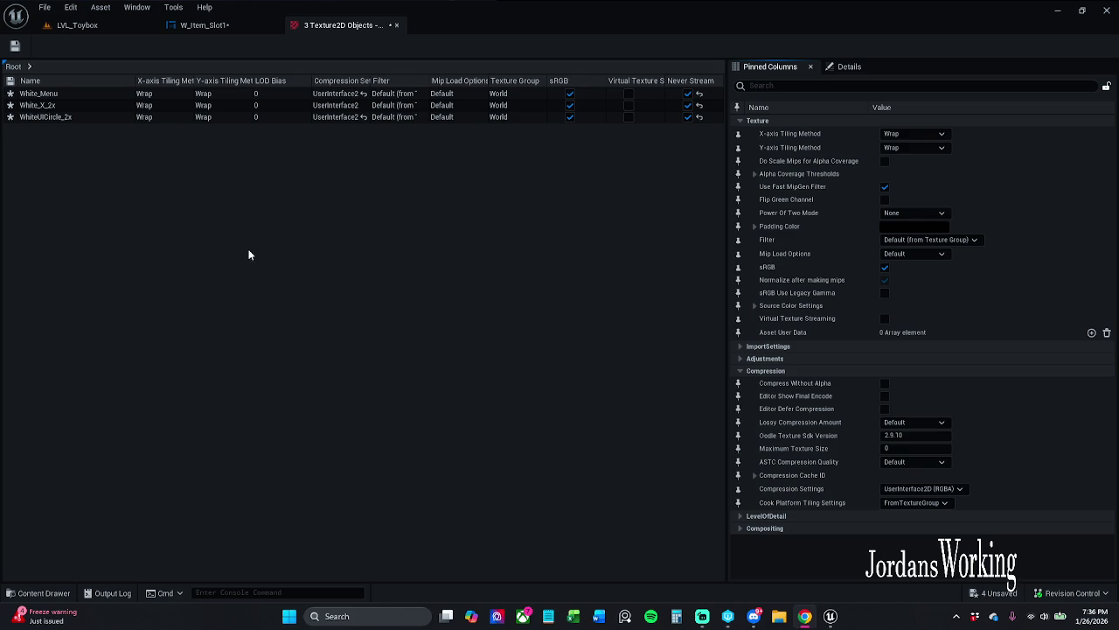
{"action": "left_click", "coordinate": [739, 121]}
{"action": "left_click", "coordinate": [740, 302]}
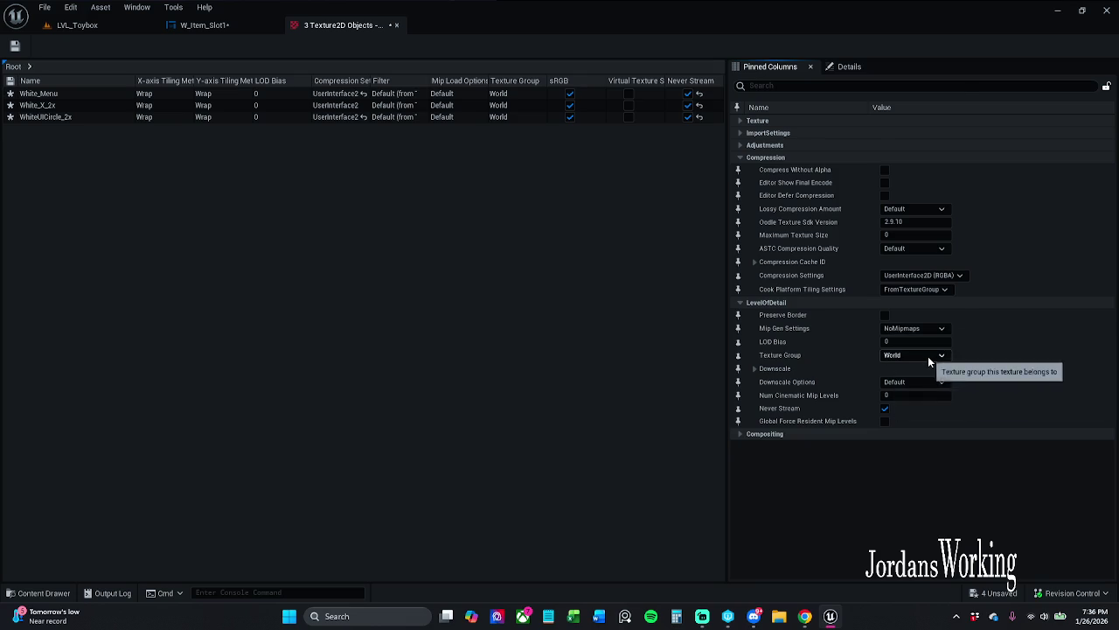
- Set the Texture Group of White_Menu, White_X_2x and WhiteUICircle_2x to UI under LevelOfDetail
{"action": "left_click", "coordinate": [928, 355]}
{"action": "left_click", "coordinate": [63, 343]}
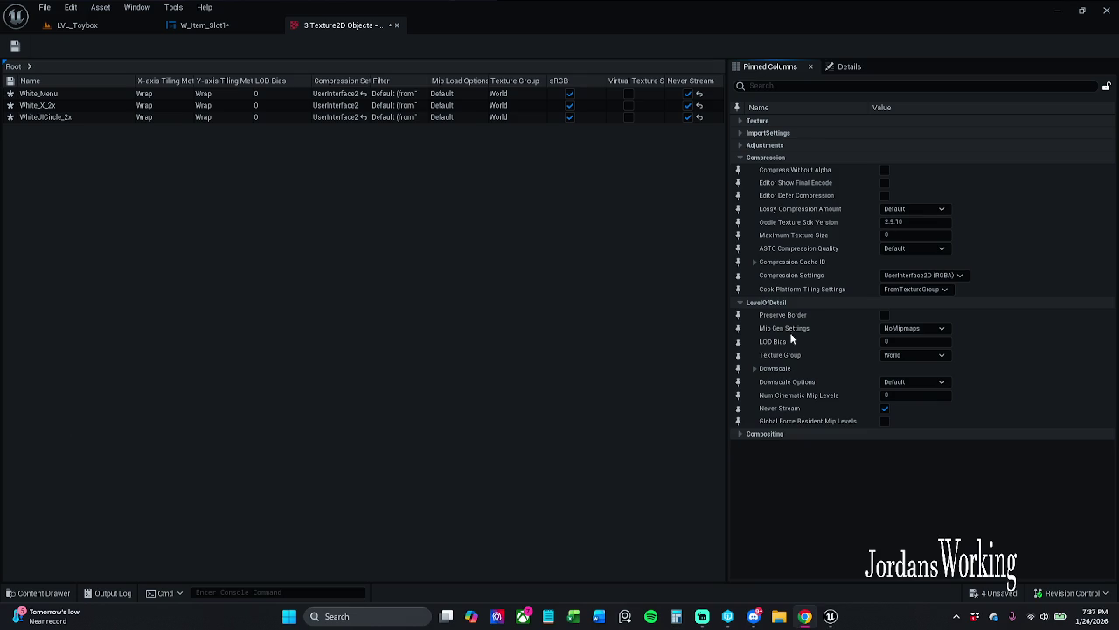
{"action": "left_click", "coordinate": [741, 158]}
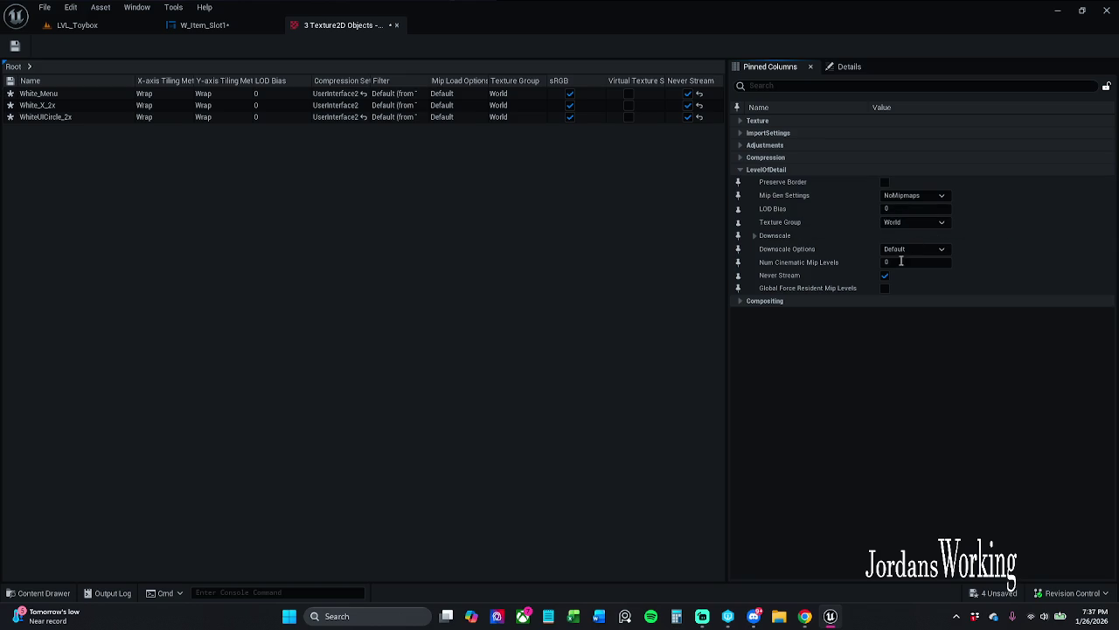
{"action": "left_click", "coordinate": [921, 222]}
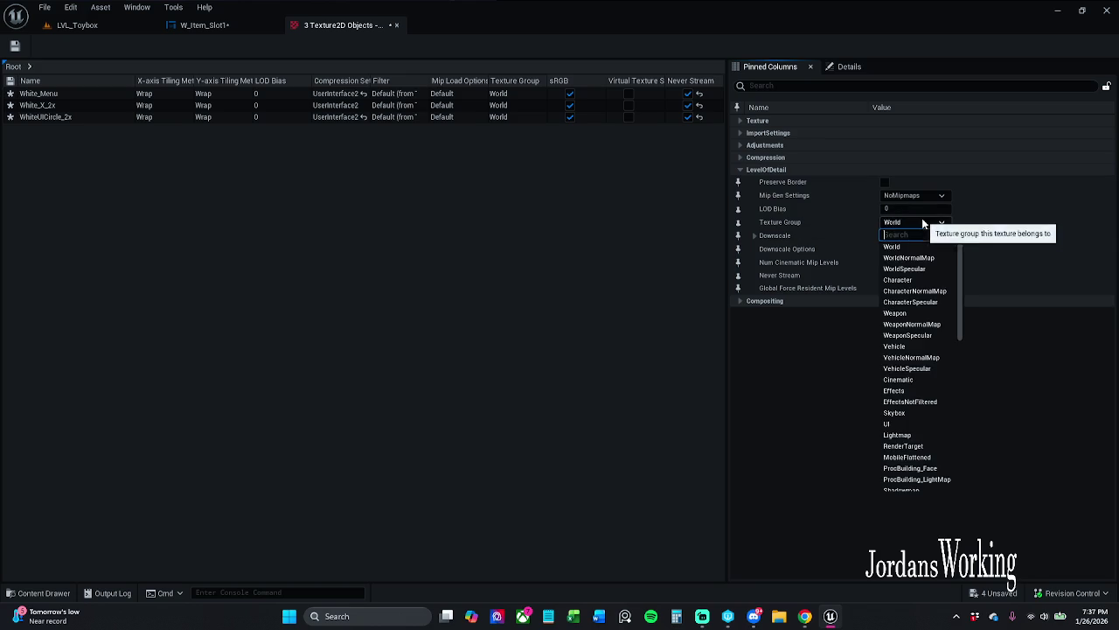
{"action": "left_click", "coordinate": [915, 423]}
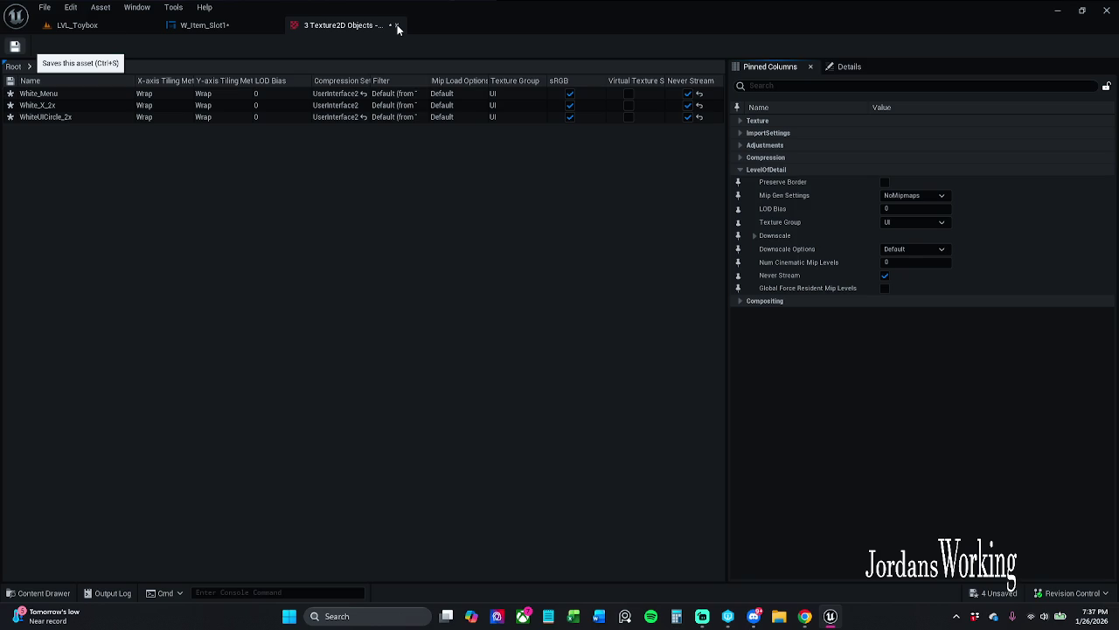
{"action": "left_click", "coordinate": [397, 26]}
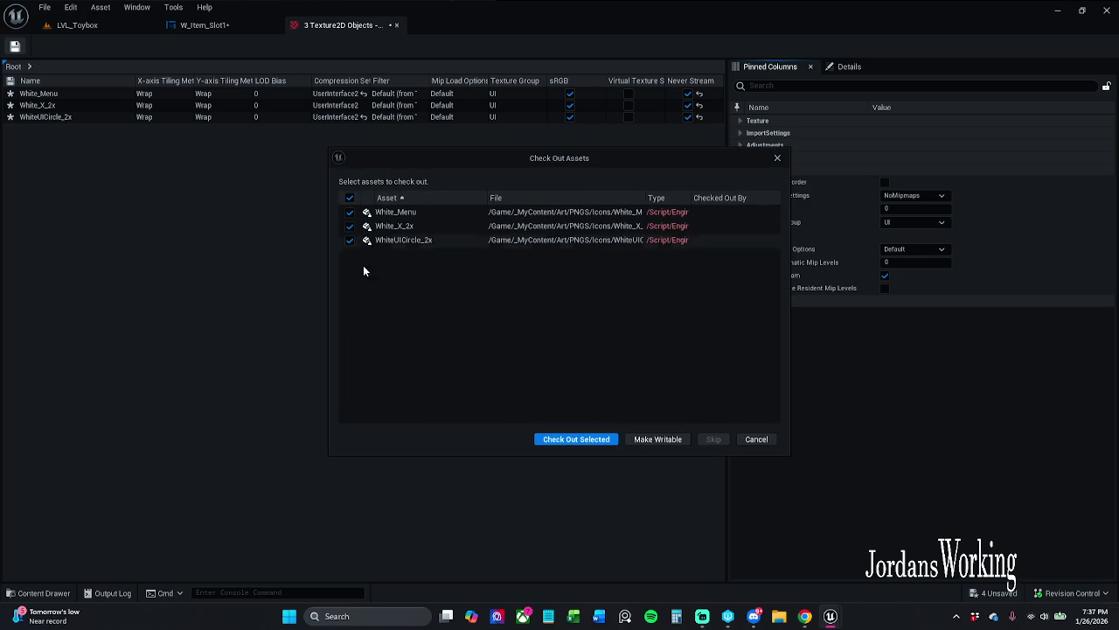
- Check out the three white textures and close their 3 Texture2D Objects editor
{"action": "left_click", "coordinate": [593, 441]}
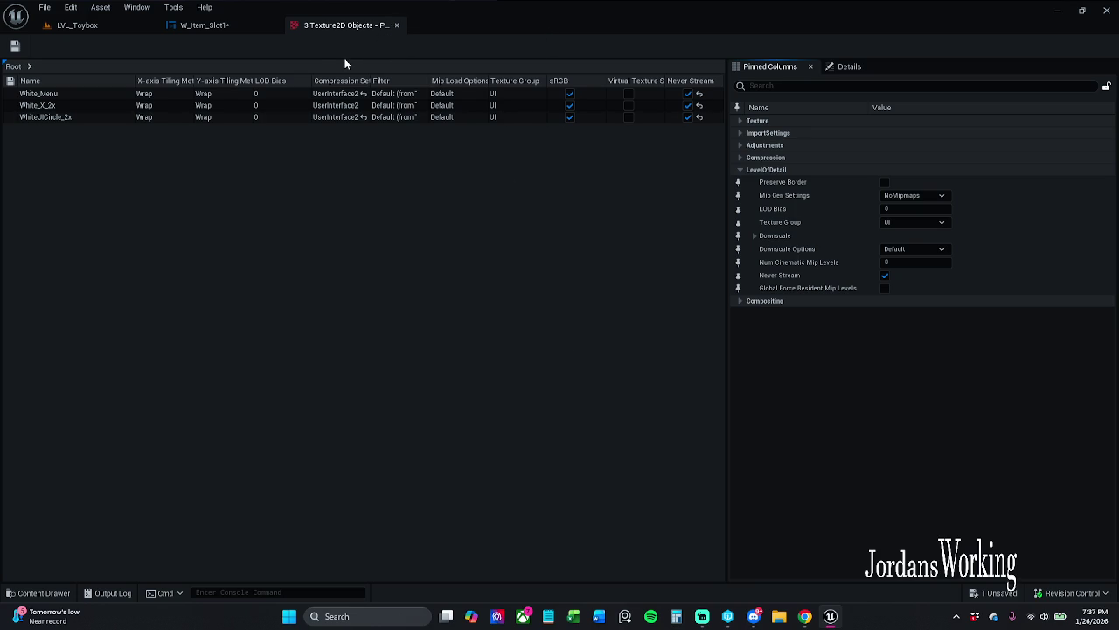
{"action": "left_click", "coordinate": [396, 25]}
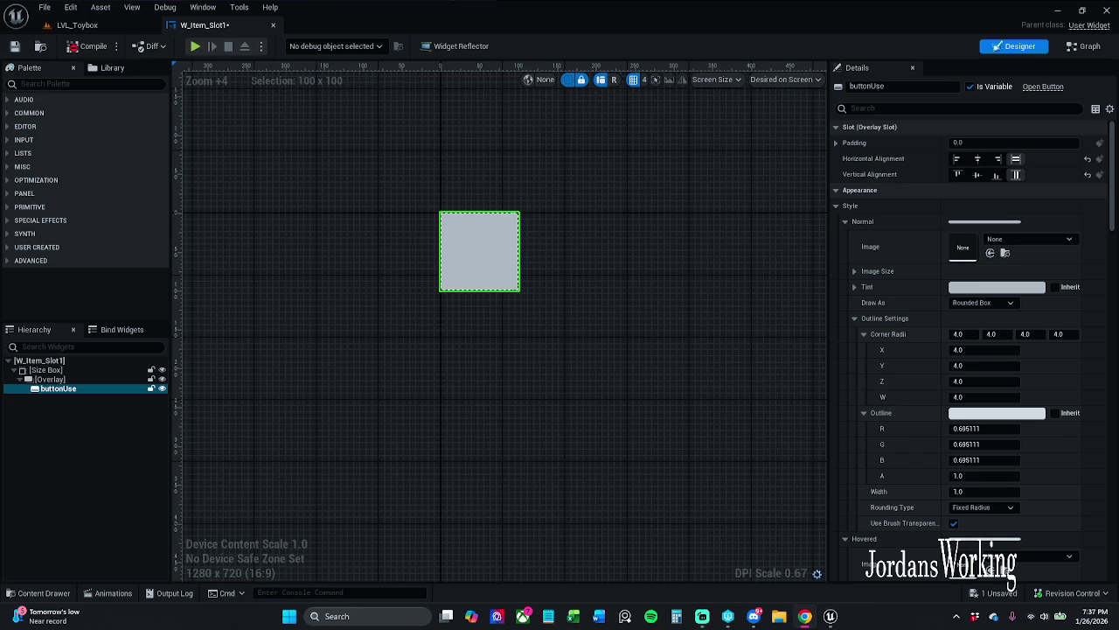
- Set buttonUse's Normal image to M_Outline_White and change its material domain to UI
{"action": "left_click", "coordinate": [135, 83]}
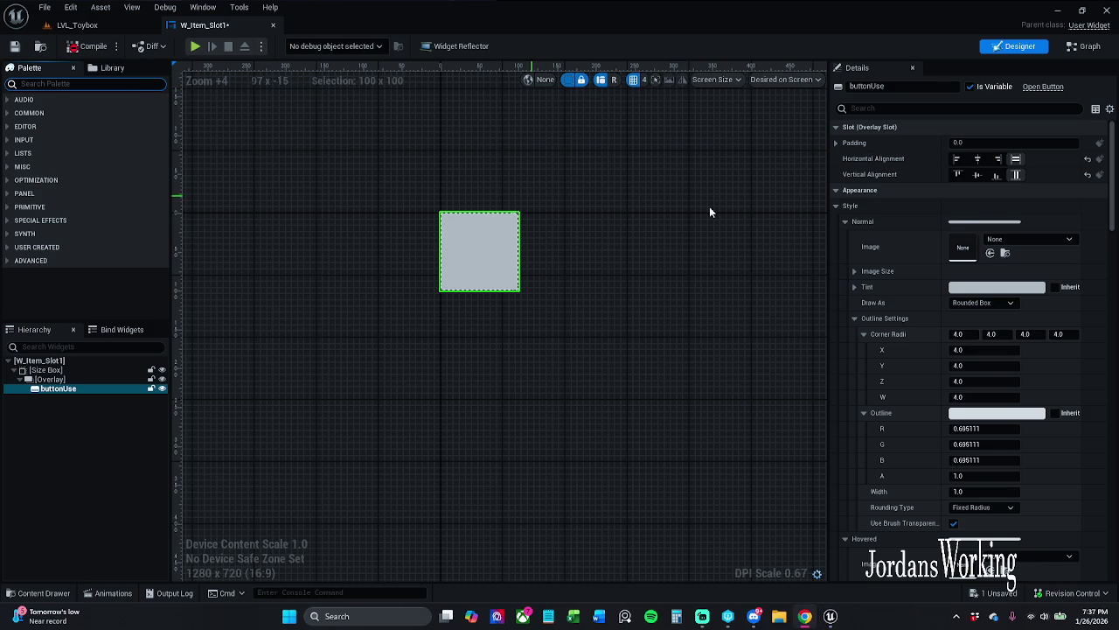
{"action": "left_click", "coordinate": [1008, 239]}
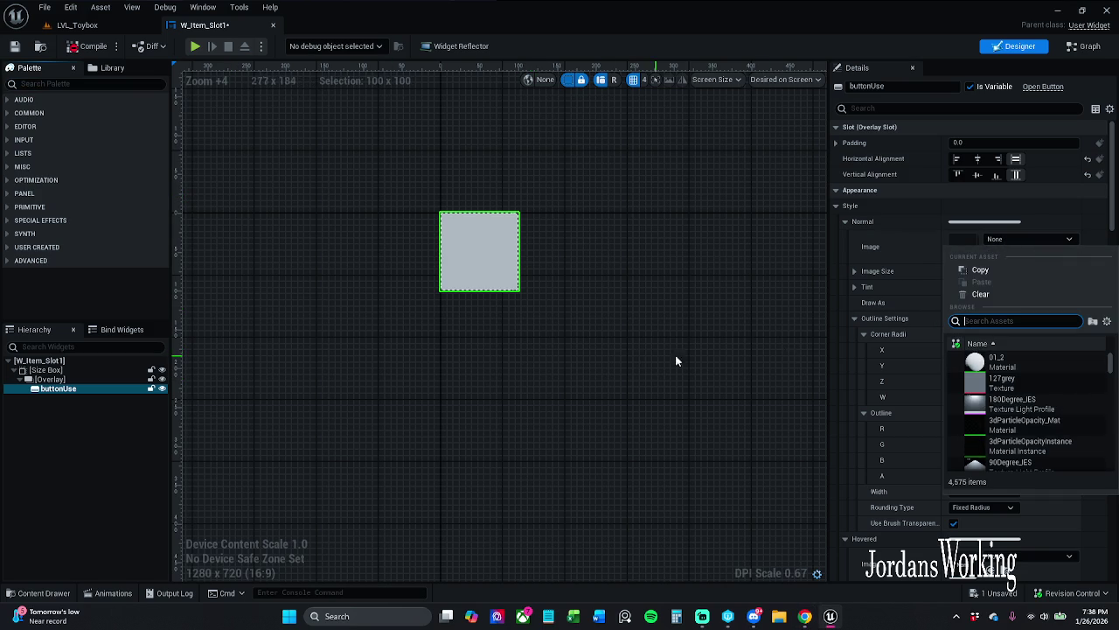
{"action": "type", "text": "white"}
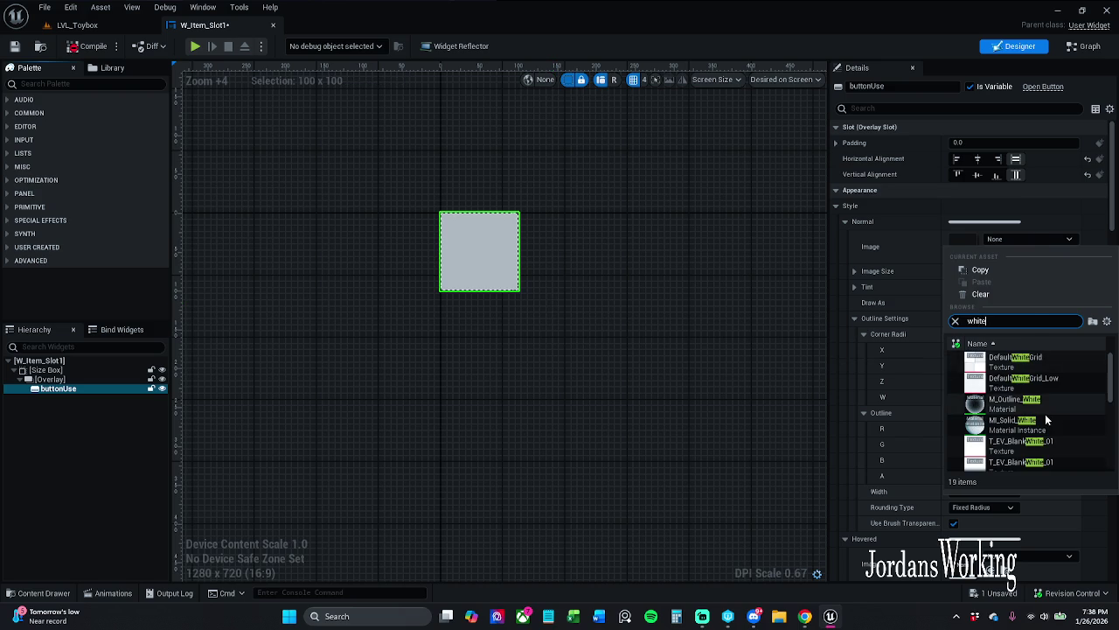
{"action": "left_click", "coordinate": [1045, 407]}
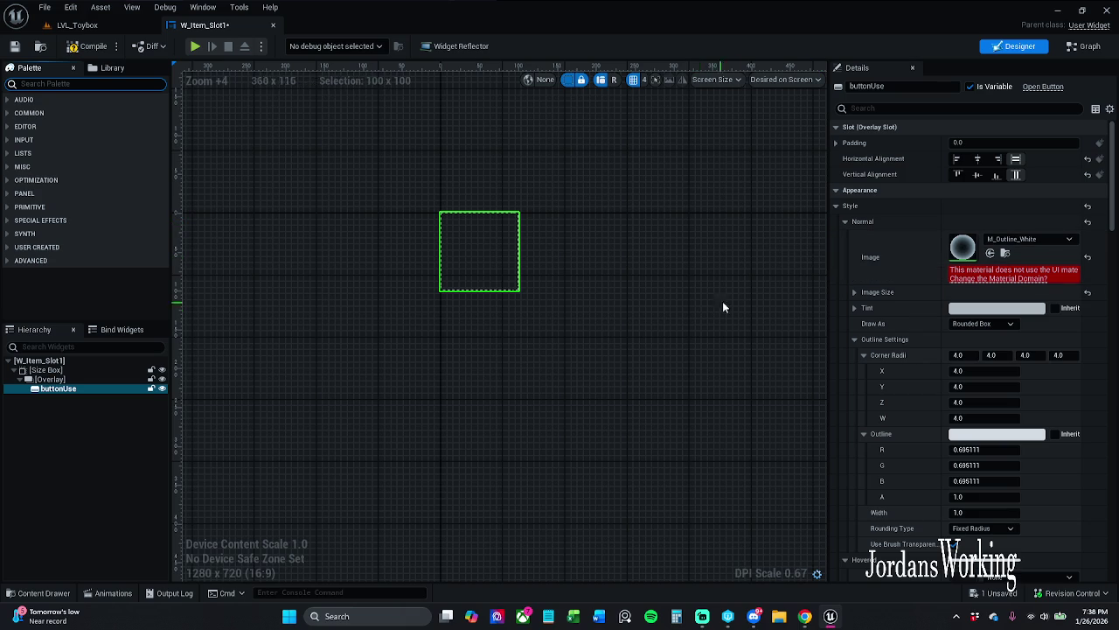
{"action": "left_click", "coordinate": [1016, 278]}
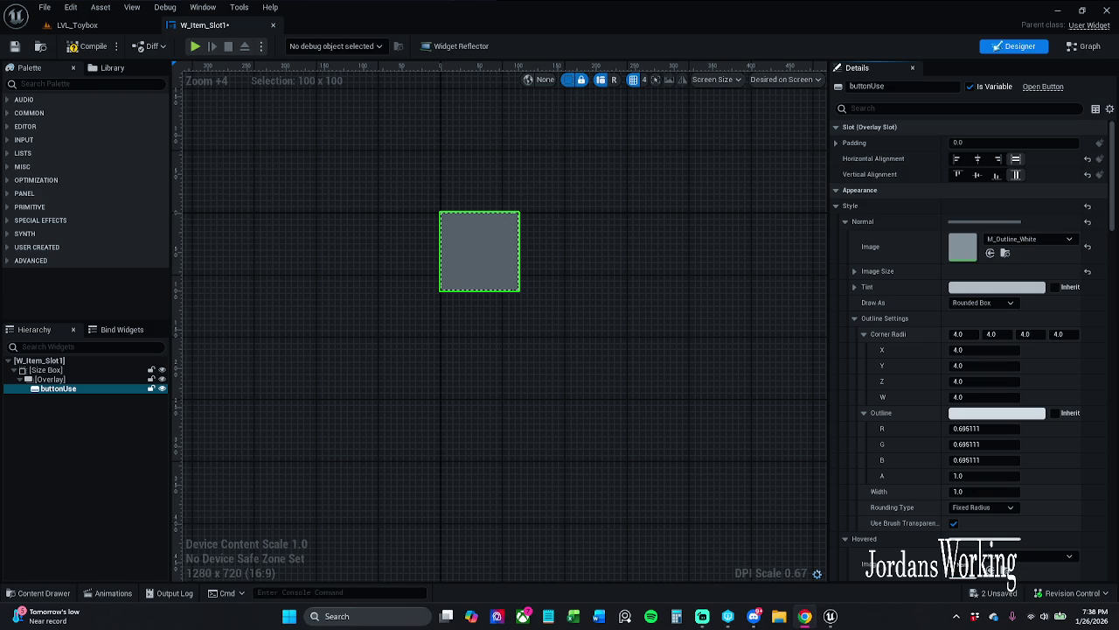
- Replace the Normal image with WhiteUICircle_2x, found by searching 'whiteui'
{"action": "left_click", "coordinate": [1034, 239]}
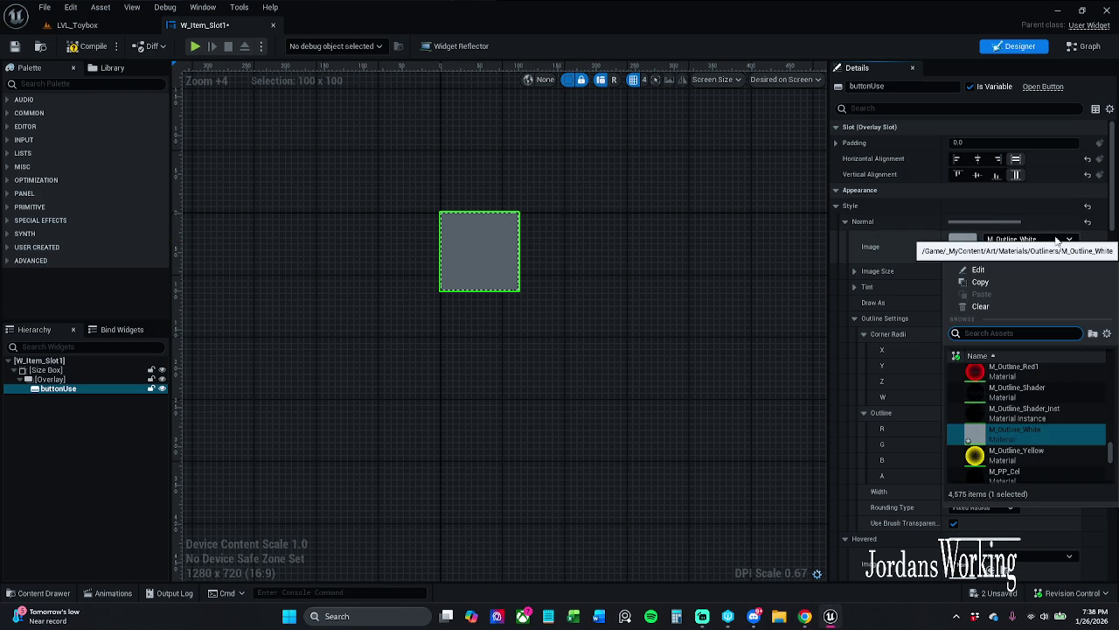
{"action": "type", "text": "white"}
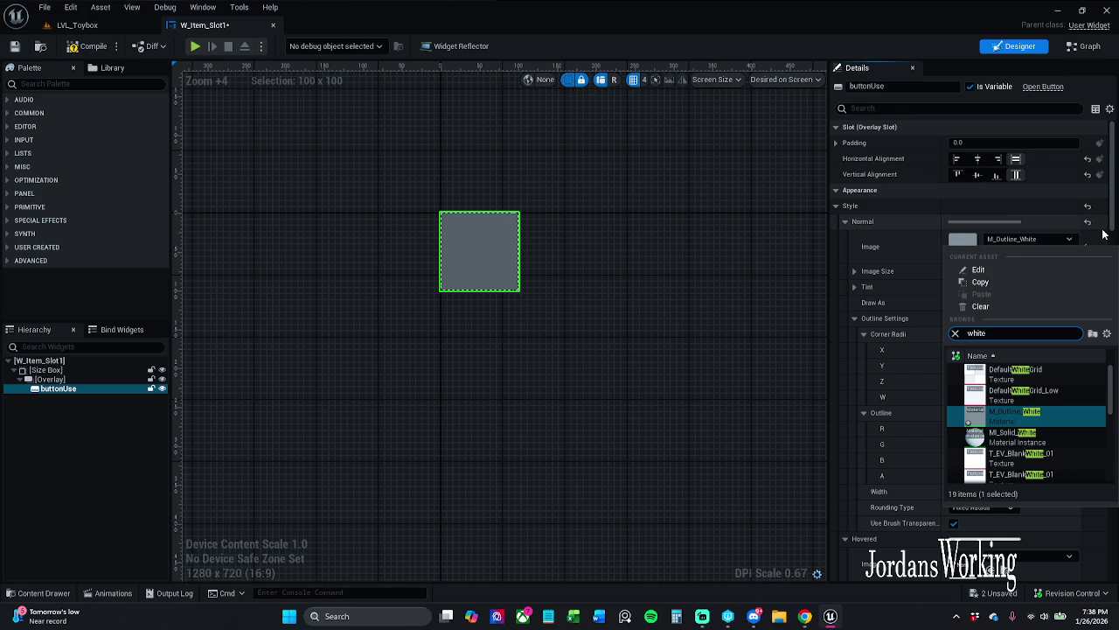
{"action": "type", "text": "ui"}
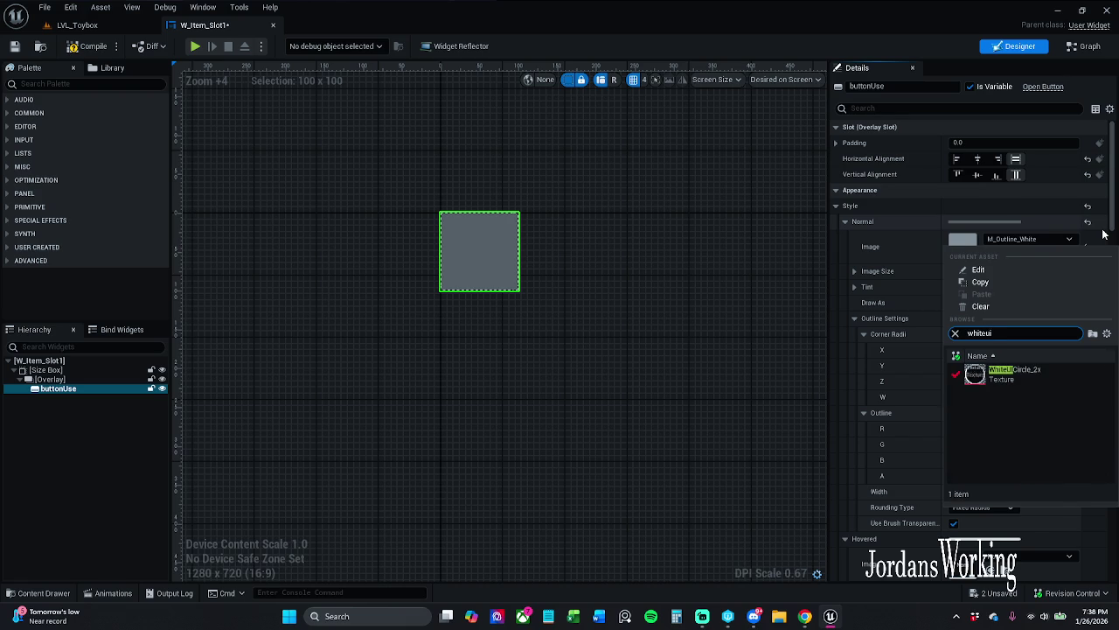
{"action": "left_click", "coordinate": [1041, 378]}
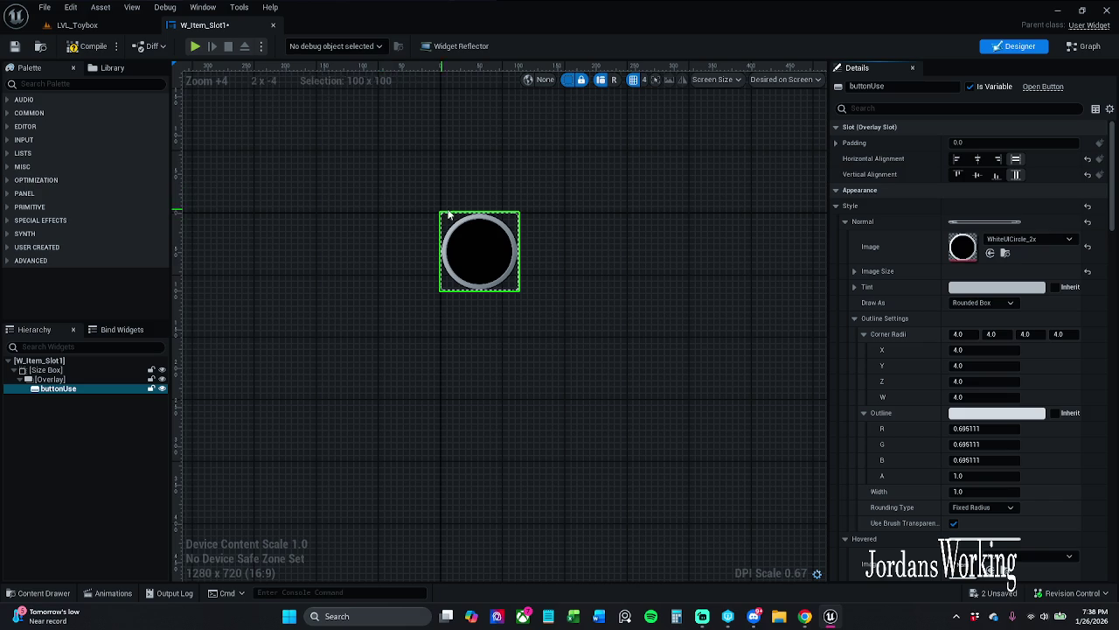
- Compare earlier Normal images with undo/redo, ending back on WhiteUICircle_2x
{"action": "key", "text": "ctrl+z"}
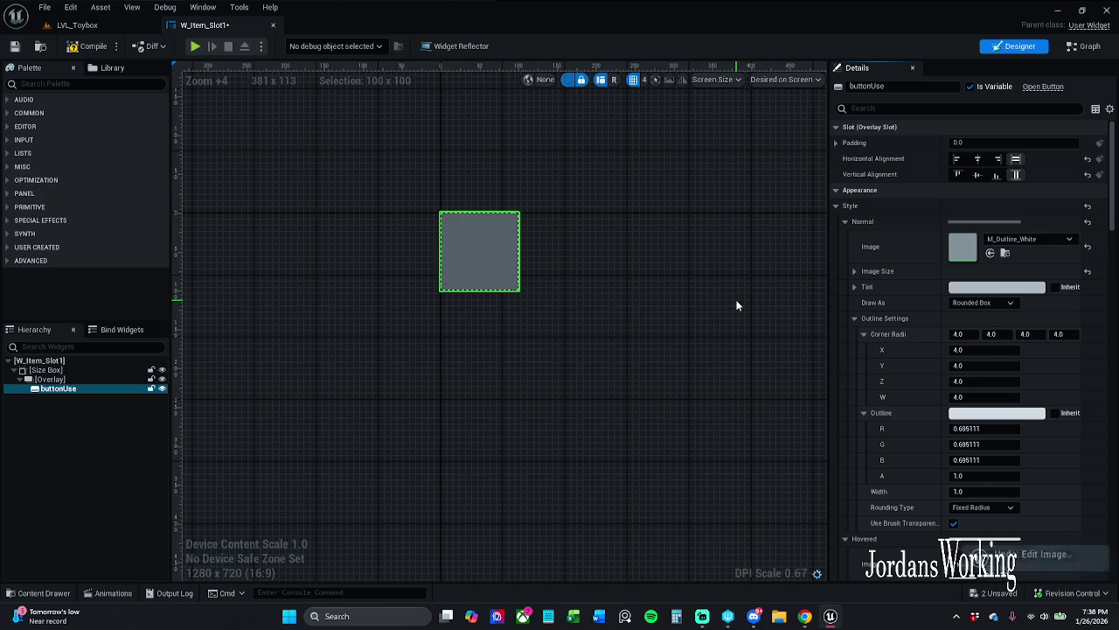
{"action": "key", "text": "ctrl+z"}
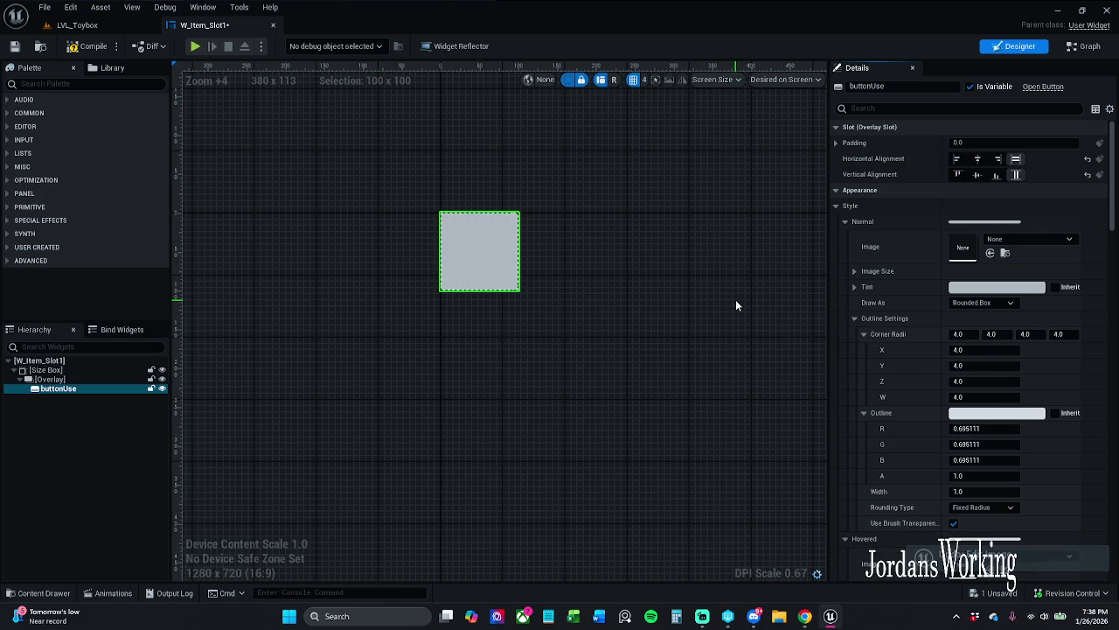
{"action": "key", "text": "ctrl+y"}
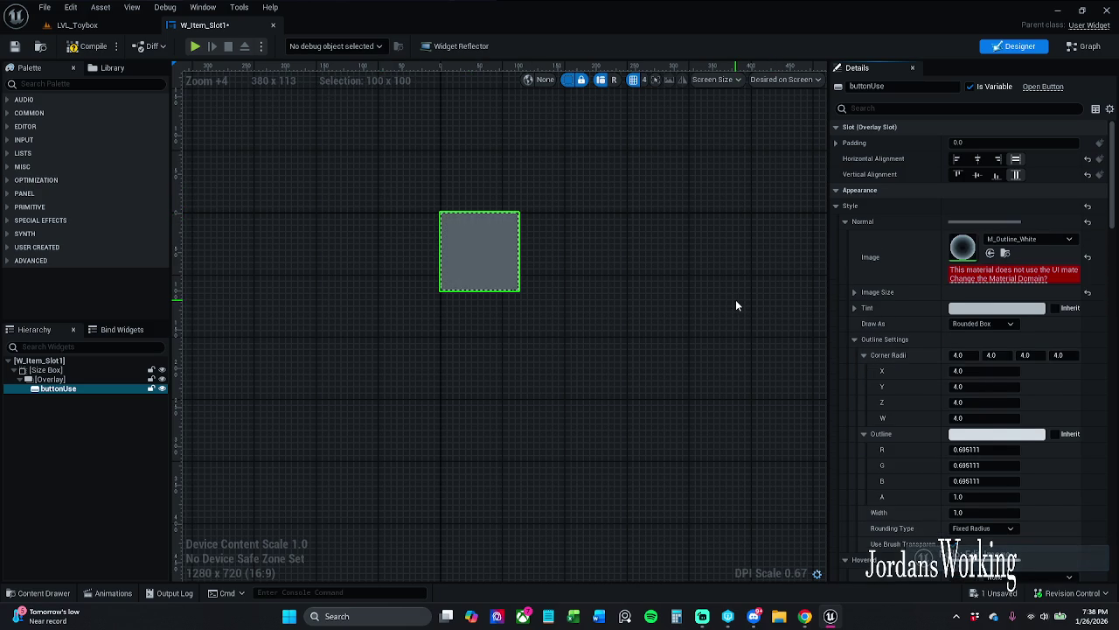
{"action": "key", "text": "ctrl+y"}
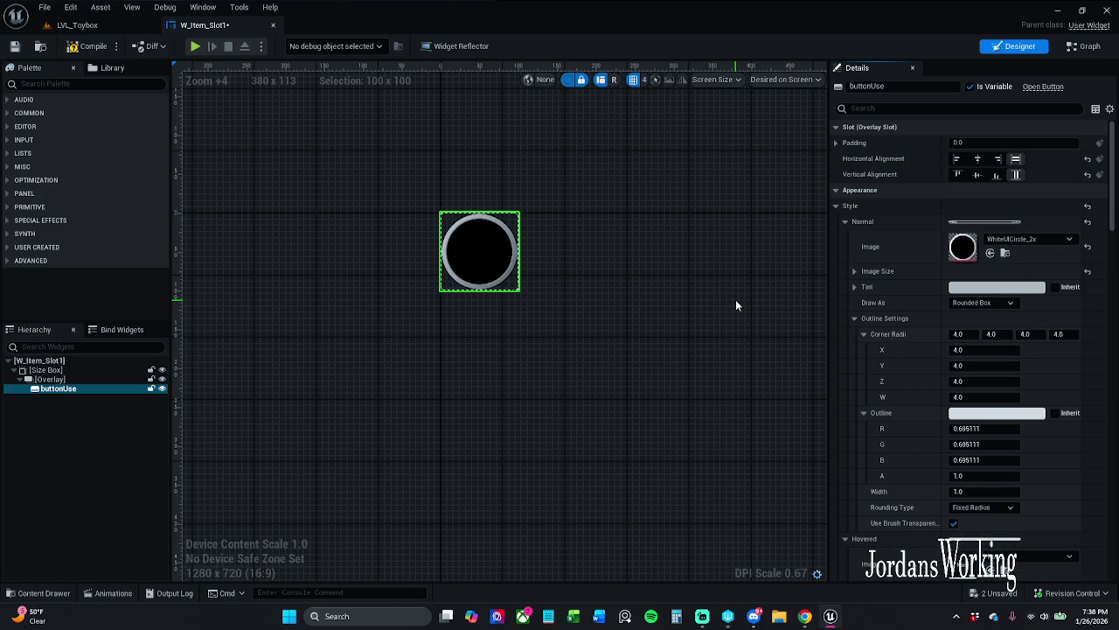
- Compile W_Item_Slot1 and bring up the colour picker for the Normal tint
{"action": "left_click", "coordinate": [91, 47]}
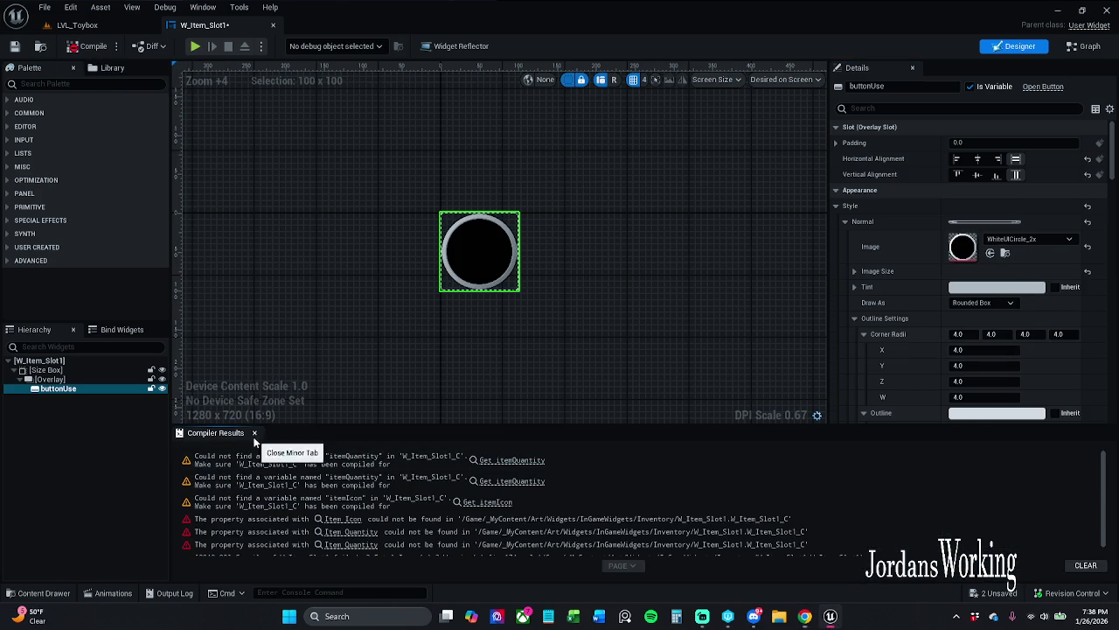
{"action": "left_click", "coordinate": [254, 433]}
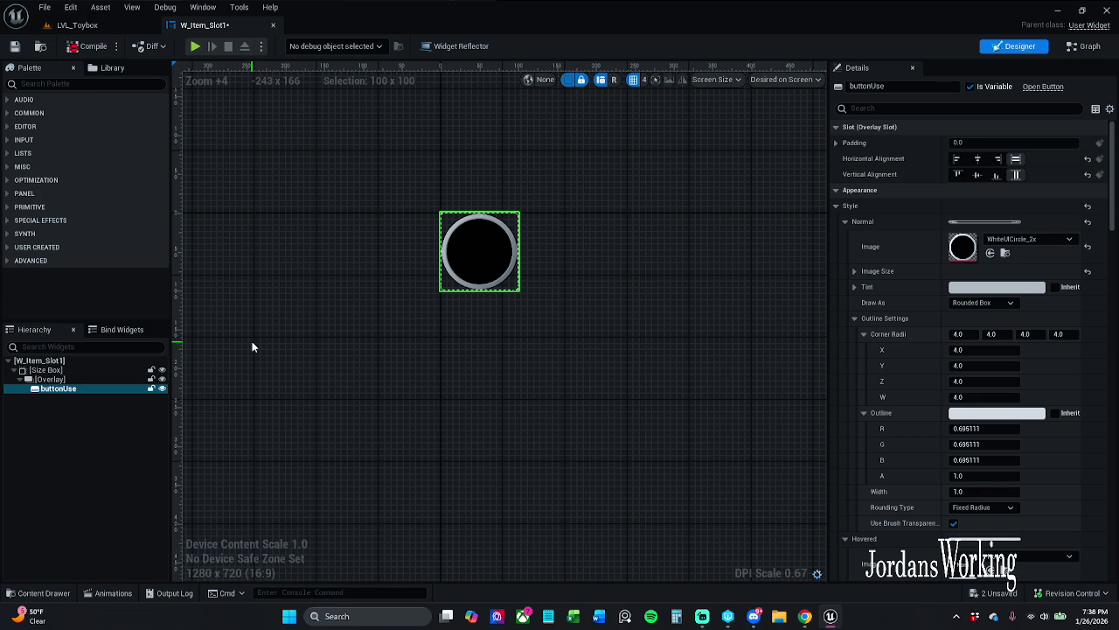
{"action": "left_click", "coordinate": [984, 289]}
- Tint buttonUse's Normal circle image bright yellow and compile the widget
{"action": "mouse_move", "coordinate": [818, 389]}
{"action": "left_mouse_down"}
{"action": "mouse_move", "coordinate": [766, 344]}
{"action": "mouse_move", "coordinate": [795, 406]}
{"action": "mouse_move", "coordinate": [763, 389]}
{"action": "mouse_move", "coordinate": [785, 418]}
{"action": "mouse_move", "coordinate": [777, 430]}
{"action": "left_mouse_up"}
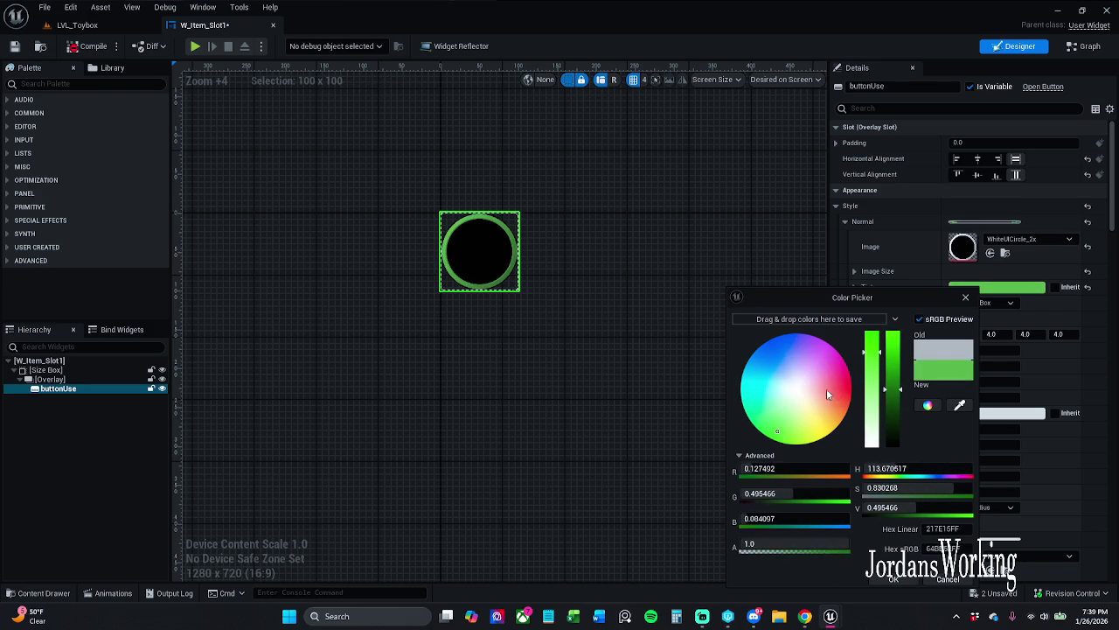
{"action": "left_click_drag", "start_coordinate": [875, 353], "coordinate": [873, 335]}
{"action": "left_click", "coordinate": [772, 443]}
{"action": "mouse_move", "coordinate": [772, 443]}
{"action": "left_mouse_down"}
{"action": "mouse_move", "coordinate": [846, 458]}
{"action": "mouse_move", "coordinate": [862, 450]}
{"action": "mouse_move", "coordinate": [853, 463]}
{"action": "left_mouse_up"}
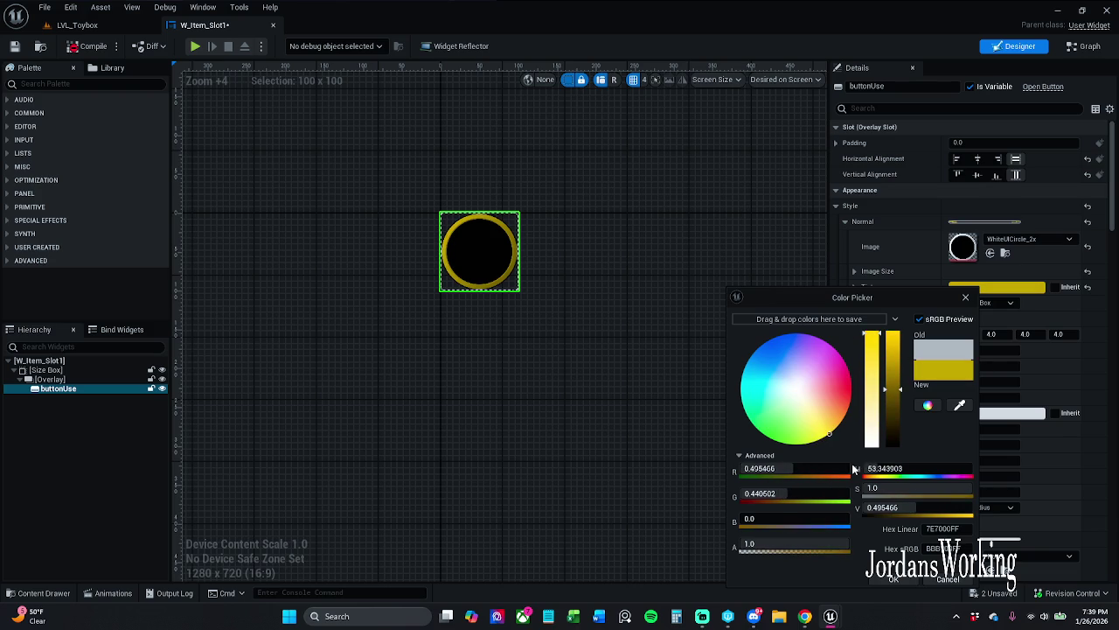
{"action": "left_click", "coordinate": [892, 355]}
{"action": "left_click_drag", "start_coordinate": [892, 355], "coordinate": [892, 354]}
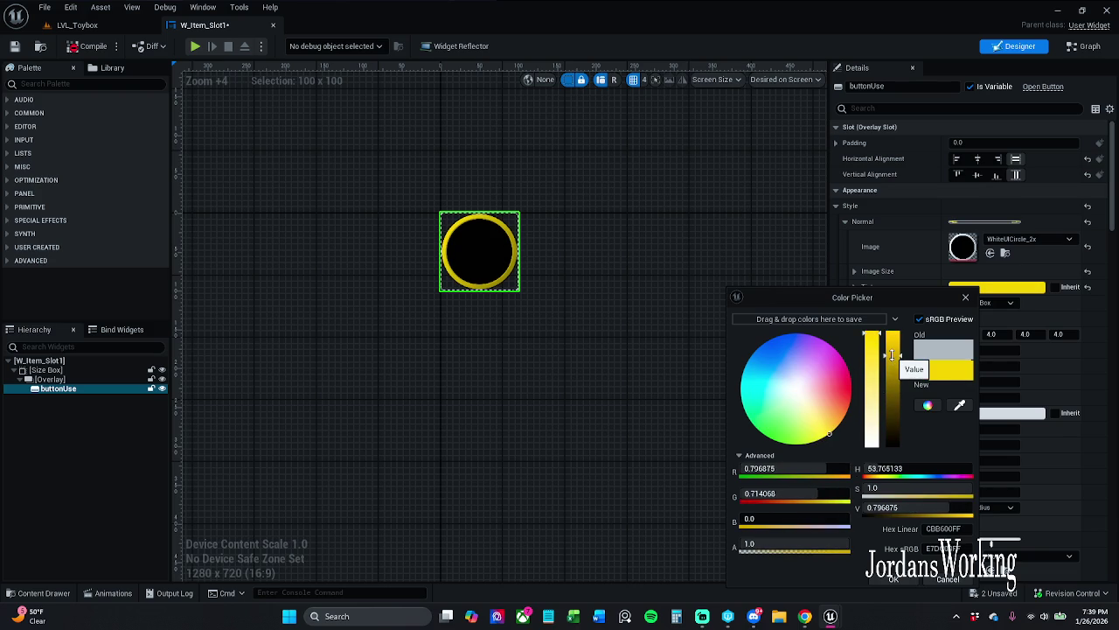
{"action": "left_click", "coordinate": [901, 581]}
{"action": "left_click", "coordinate": [90, 46]}
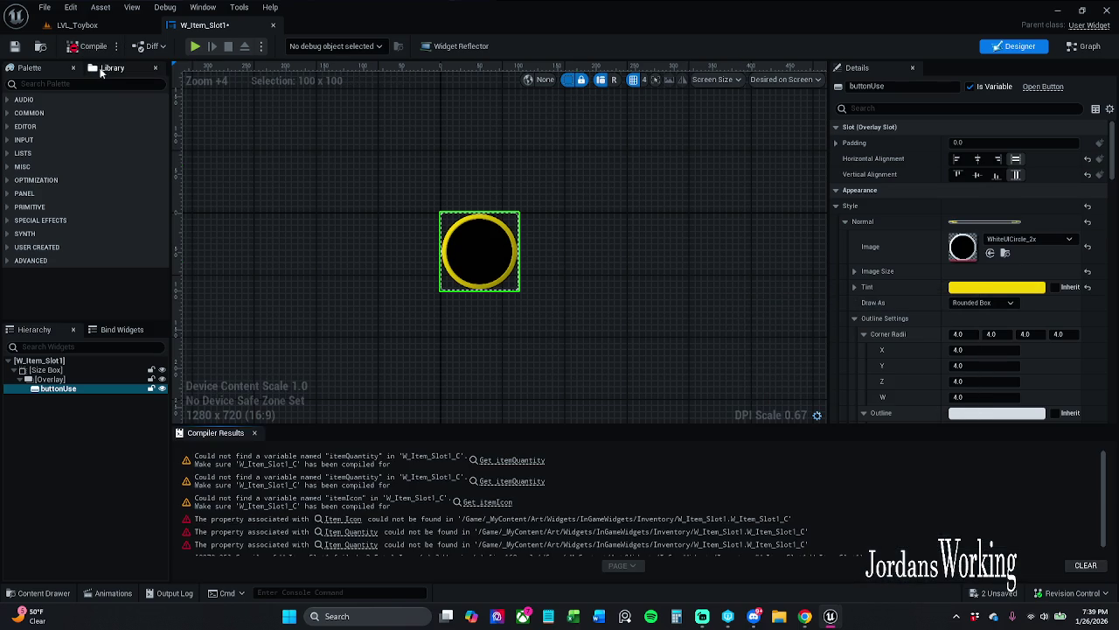
- Copy buttonUse's yellow-tinted WhiteUICircle_2x Normal style settings
{"action": "left_click", "coordinate": [254, 432]}
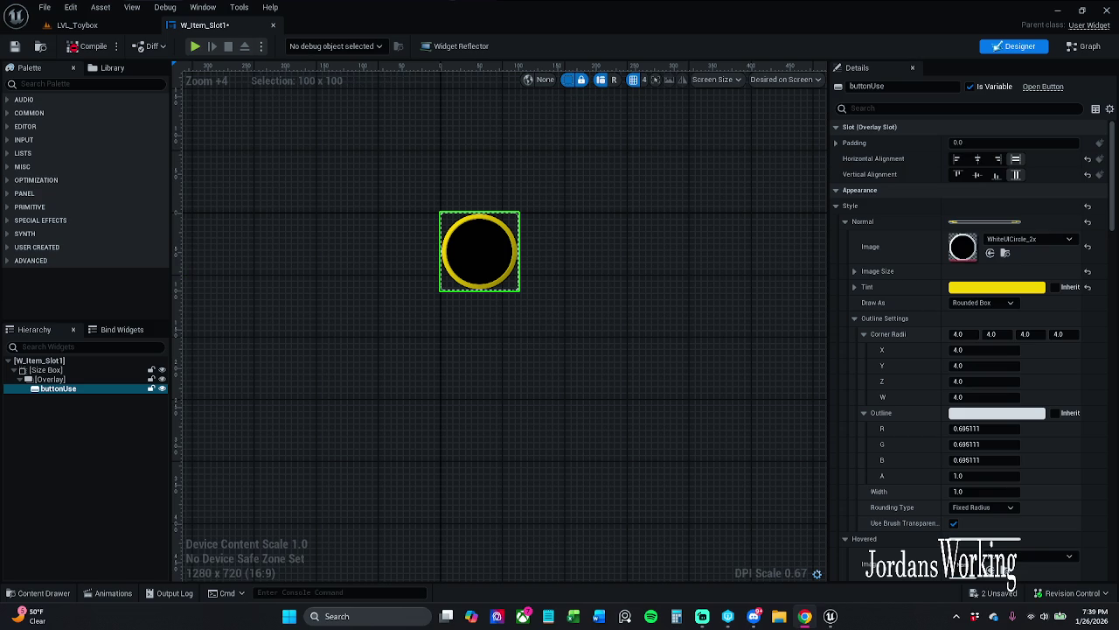
{"action": "right_click", "coordinate": [966, 253]}
{"action": "left_click", "coordinate": [879, 221]}
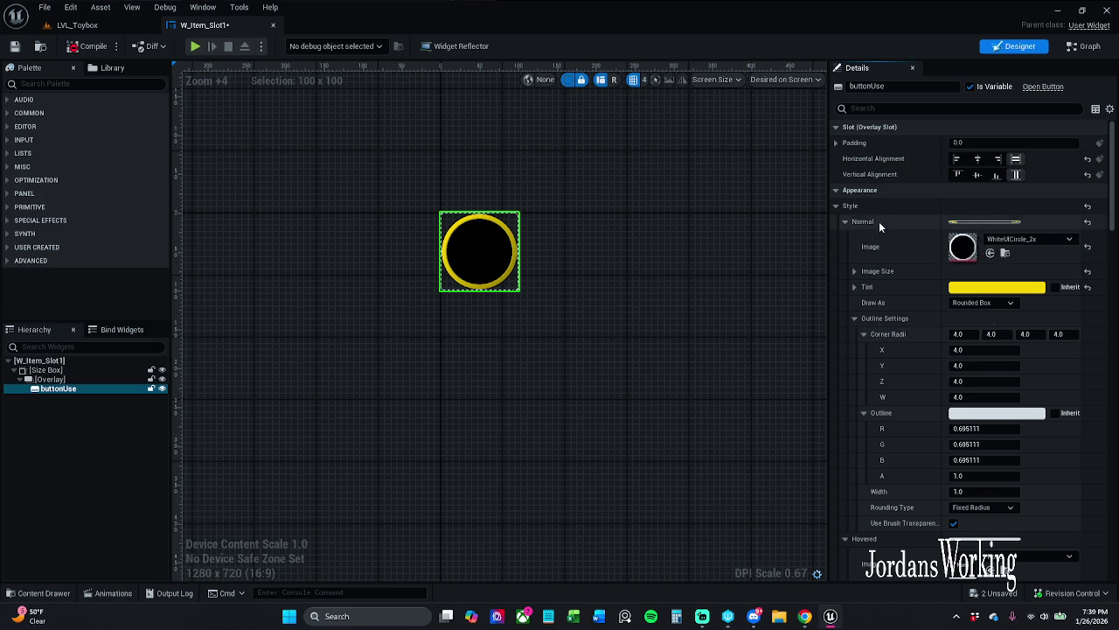
{"action": "right_click", "coordinate": [878, 222]}
{"action": "left_click", "coordinate": [922, 280]}
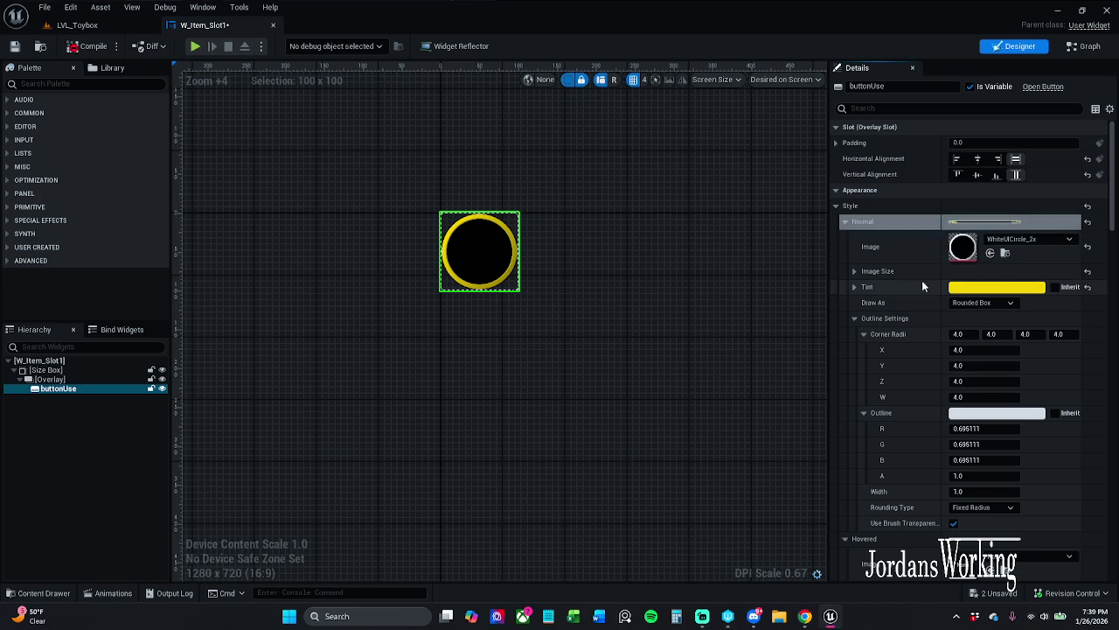
{"action": "left_click", "coordinate": [844, 222]}
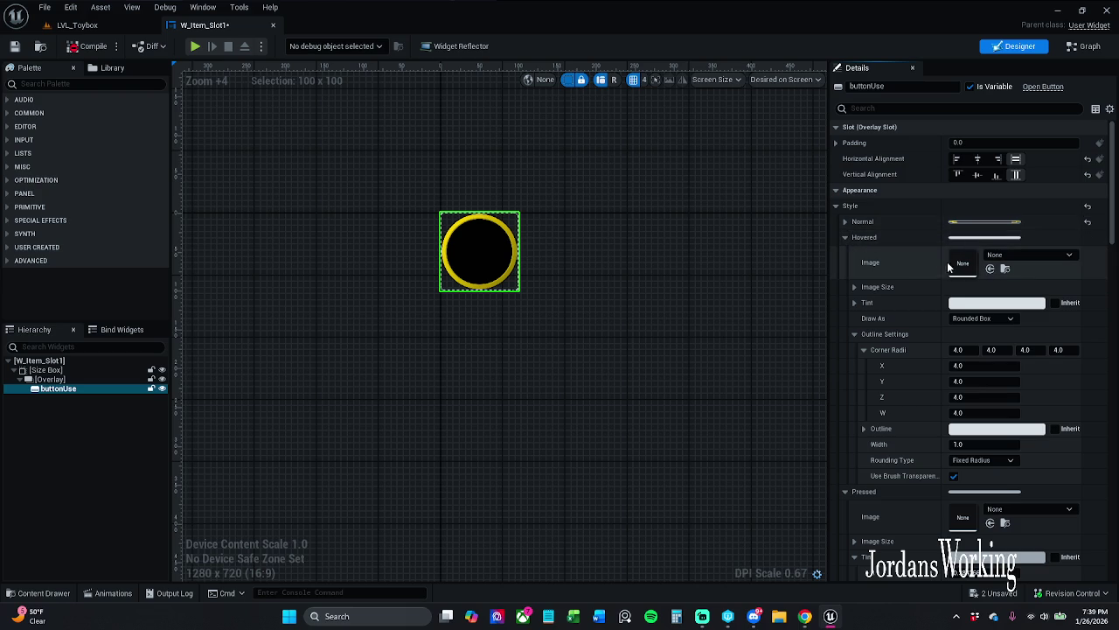
- Paste the copied Normal style into the Hovered and Pressed styles
{"action": "right_click", "coordinate": [906, 237]}
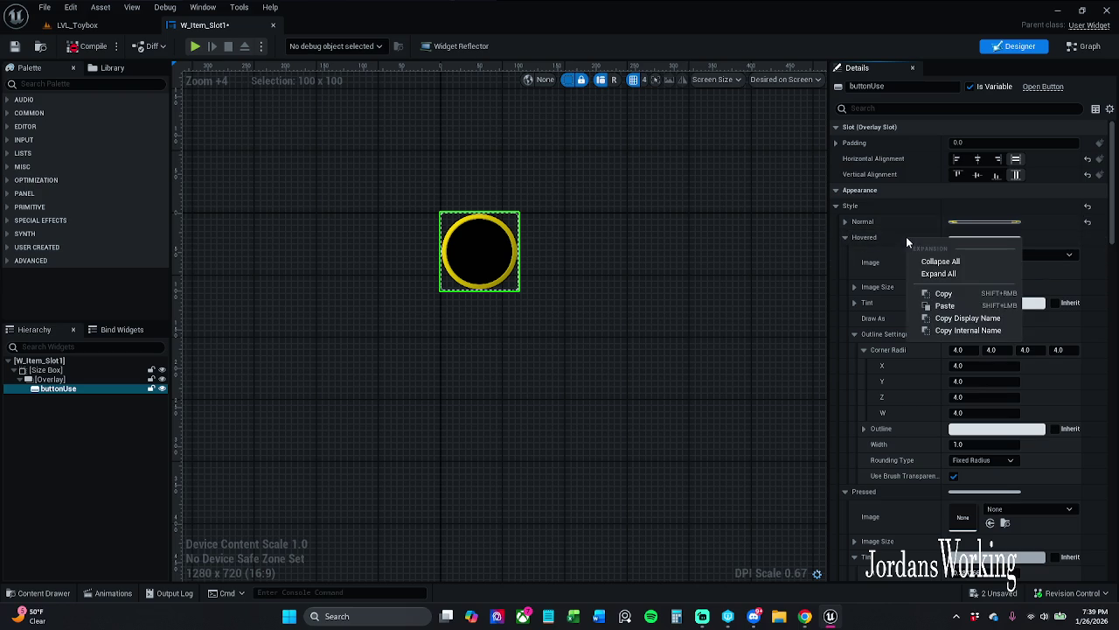
{"action": "left_click", "coordinate": [946, 305]}
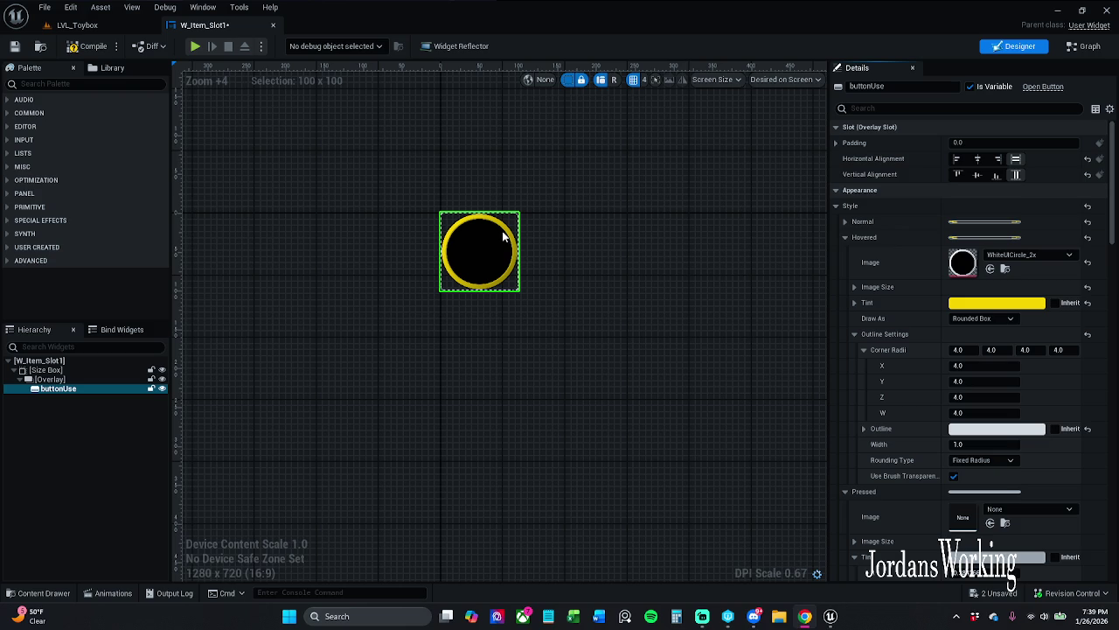
{"action": "left_click", "coordinate": [845, 238]}
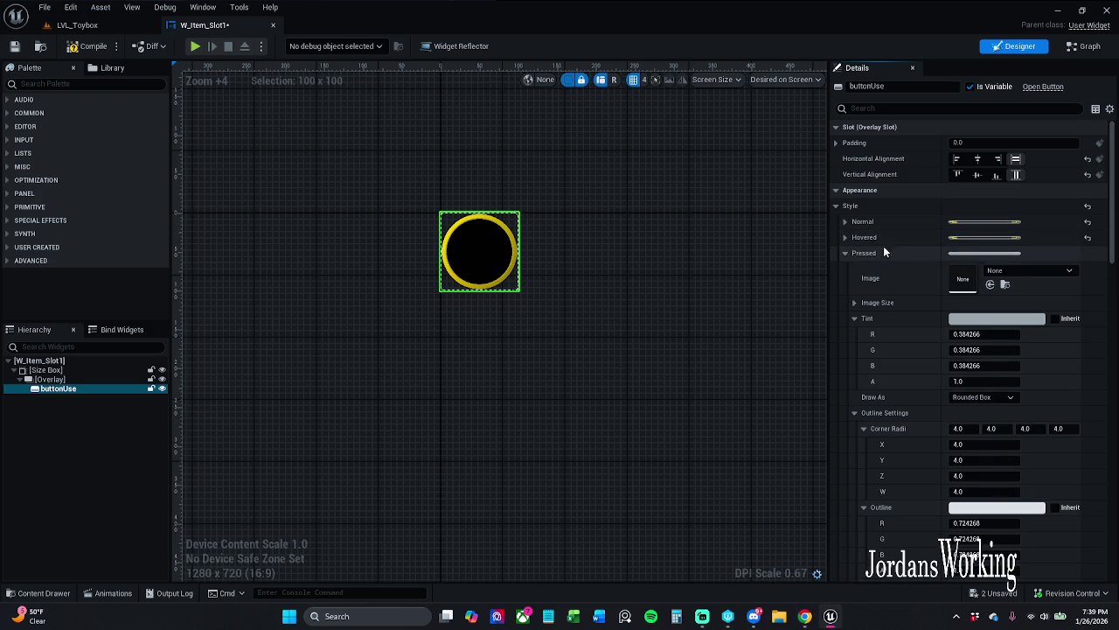
{"action": "right_click", "coordinate": [889, 254]}
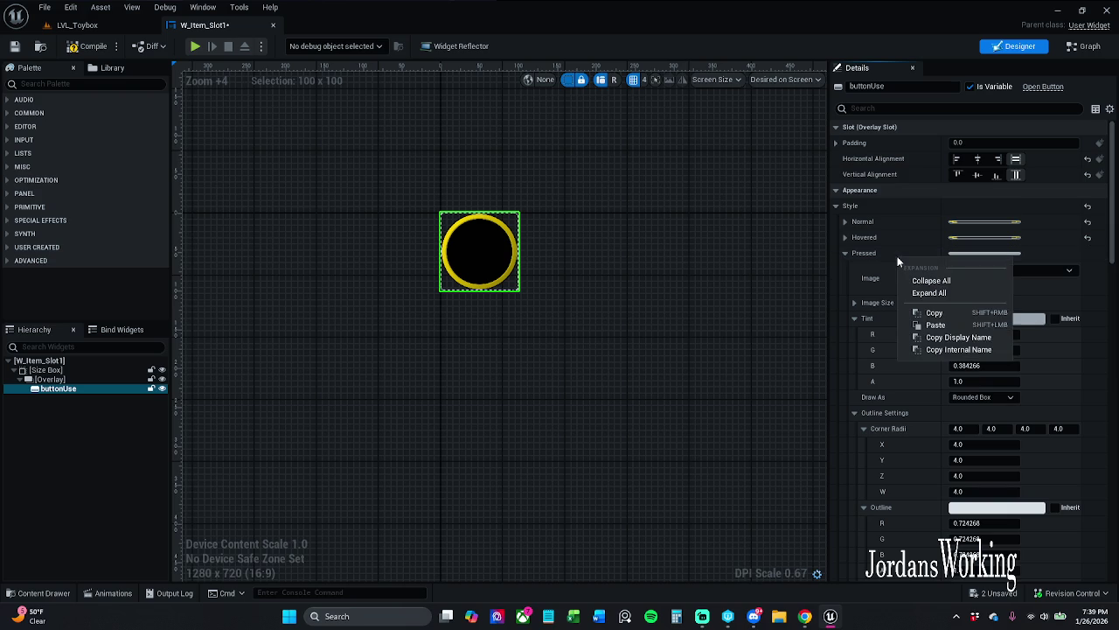
{"action": "left_click", "coordinate": [898, 330]}
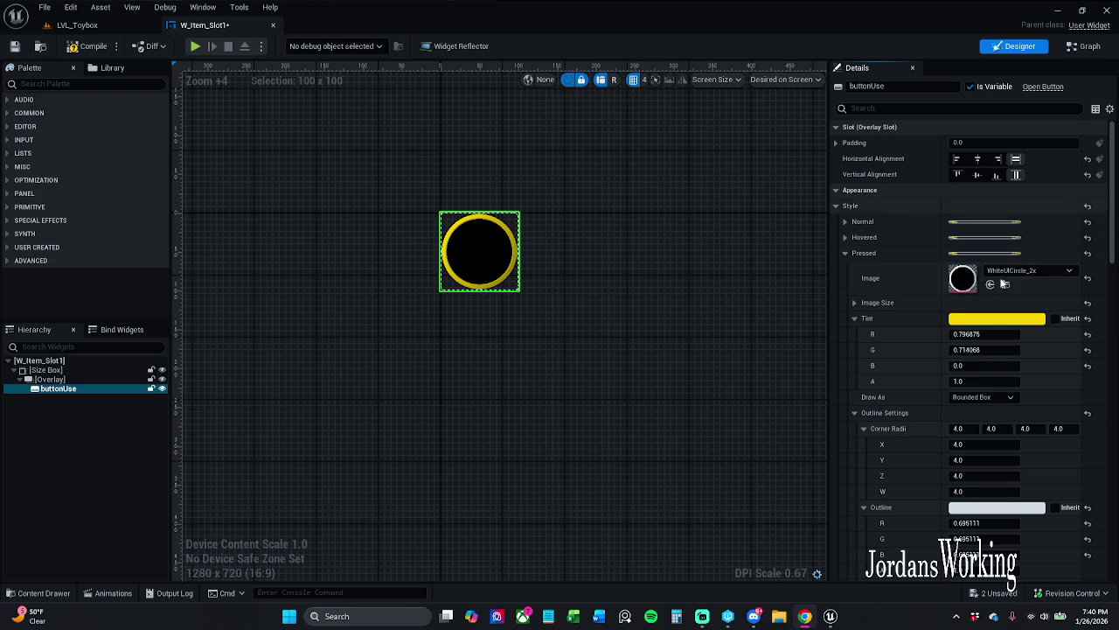
- Set Draw As to Image for the Pressed, Hovered and Normal styles
{"action": "left_click", "coordinate": [1001, 399]}
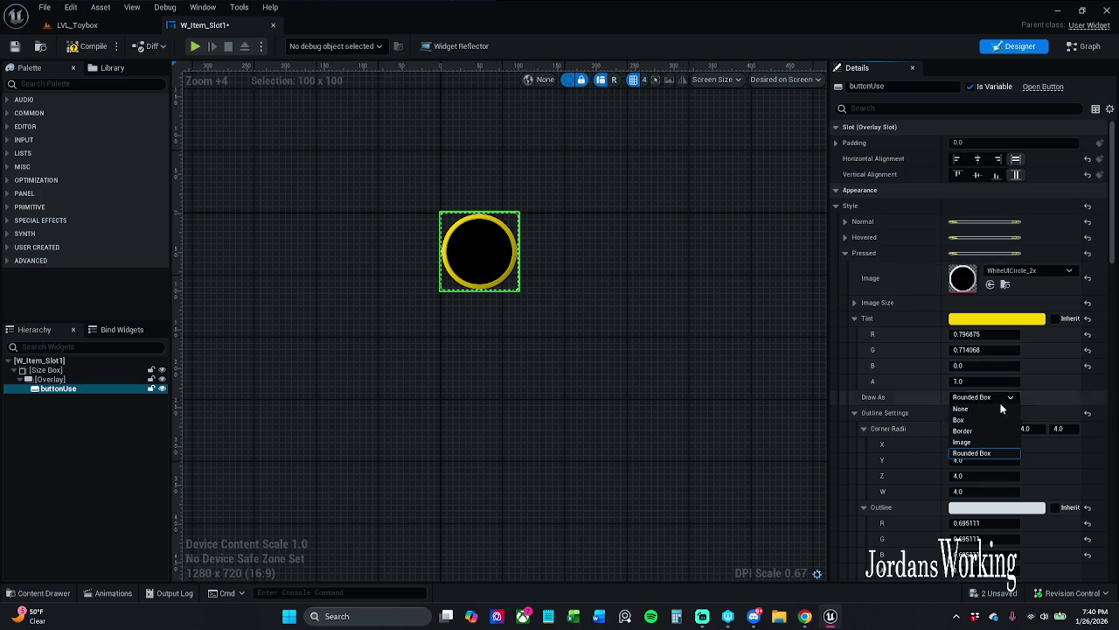
{"action": "left_click", "coordinate": [971, 444]}
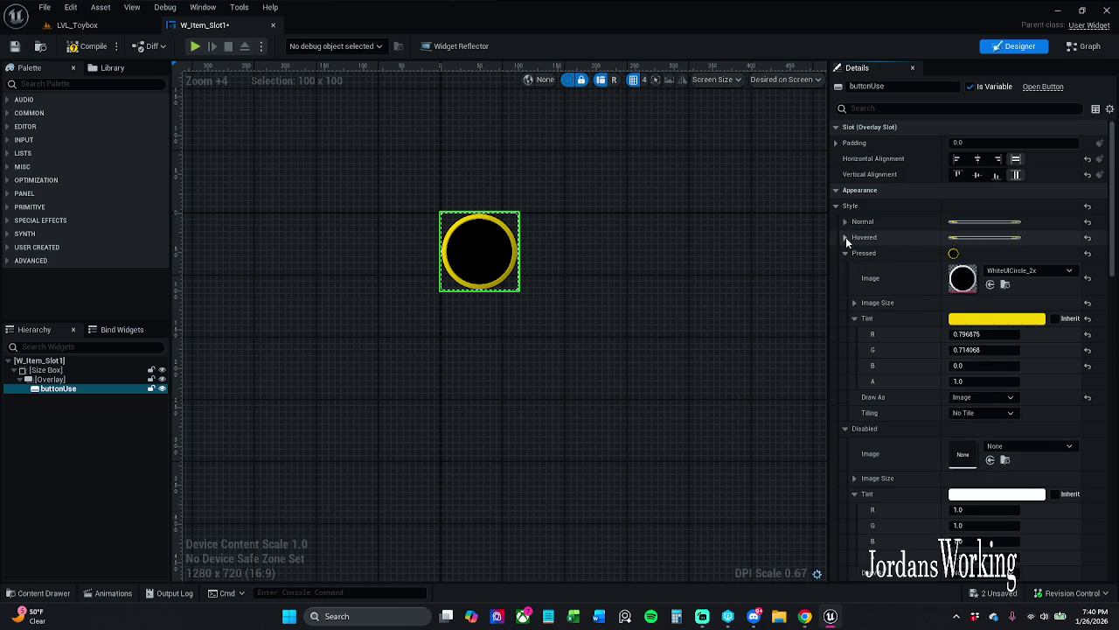
{"action": "left_click", "coordinate": [876, 238]}
{"action": "left_click", "coordinate": [988, 320]}
{"action": "left_click", "coordinate": [969, 363]}
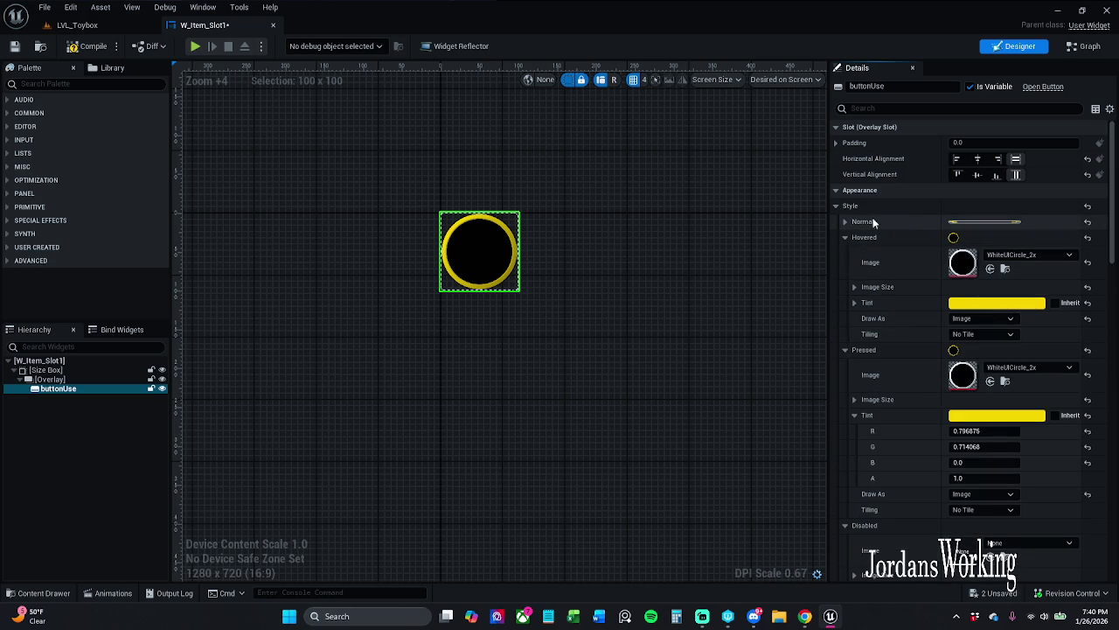
{"action": "left_click", "coordinate": [845, 222]}
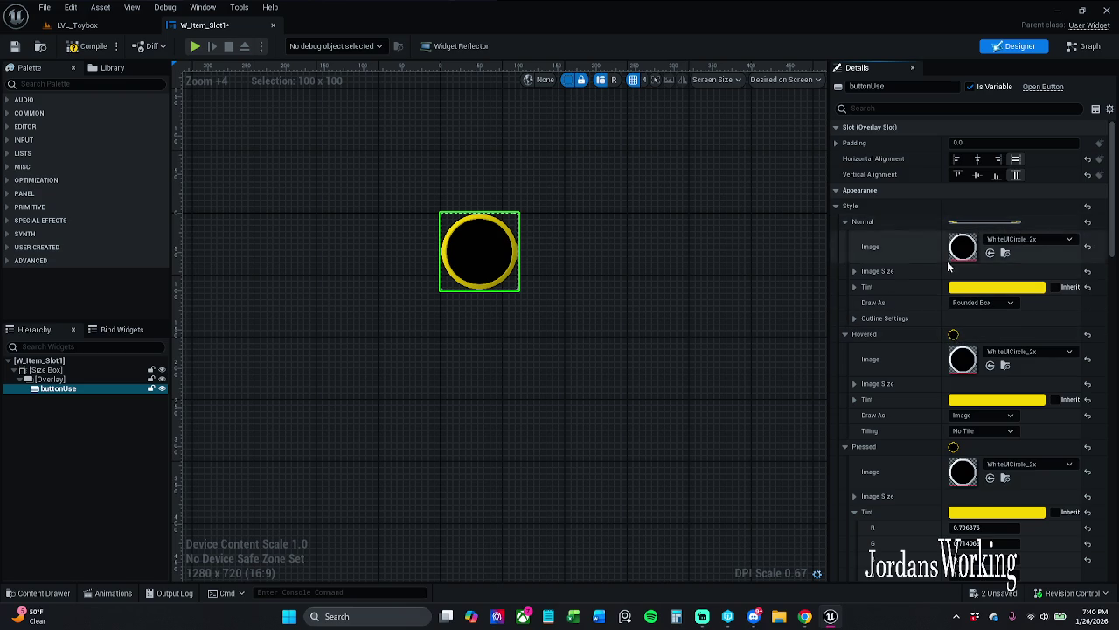
{"action": "left_click", "coordinate": [986, 304]}
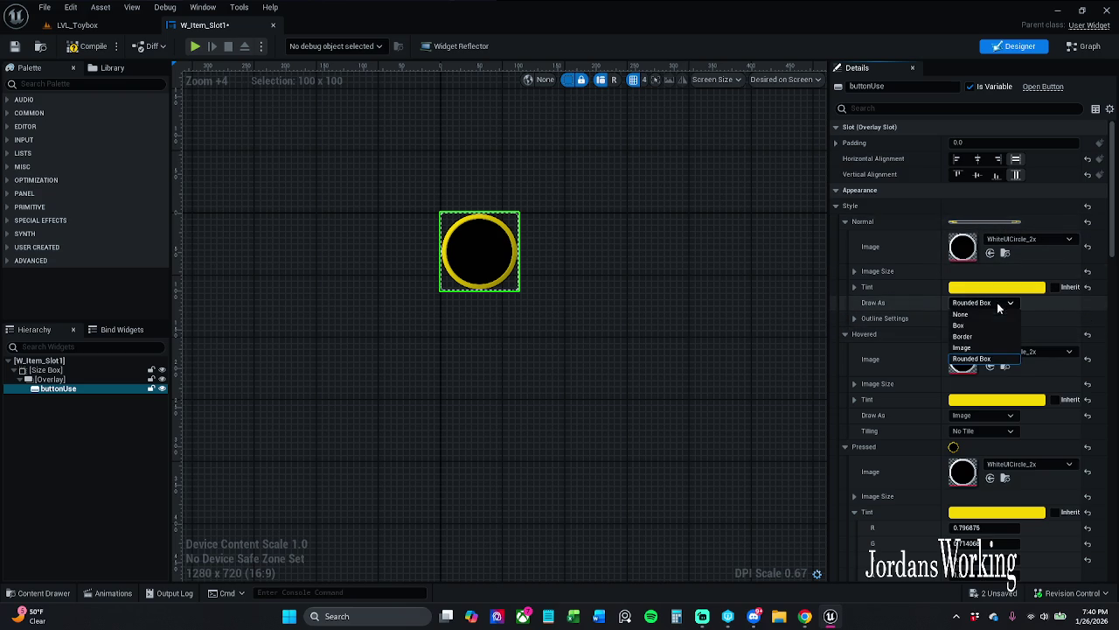
{"action": "left_click", "coordinate": [971, 348]}
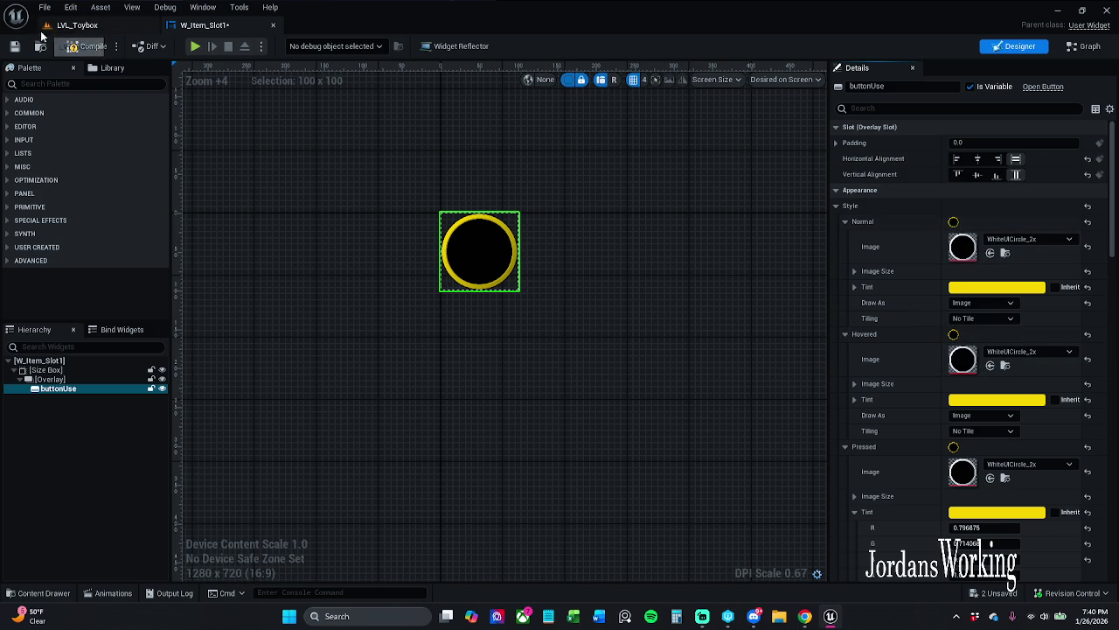
- Compile W_Item_Slot1 and collapse the Normal style settings
{"action": "left_click", "coordinate": [87, 49]}
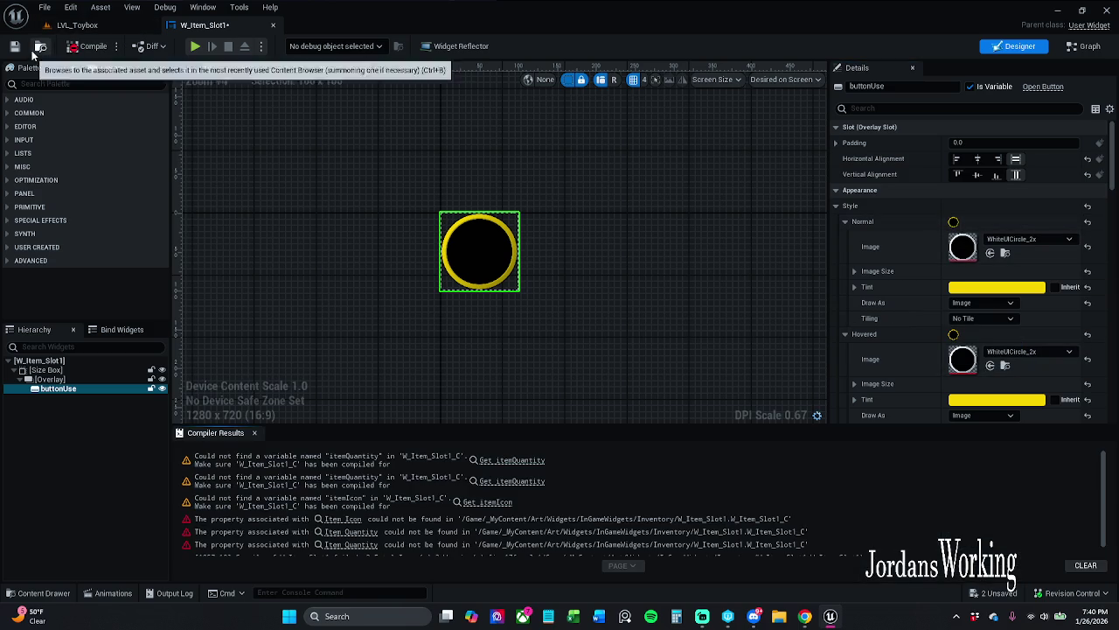
{"action": "left_click", "coordinate": [254, 433]}
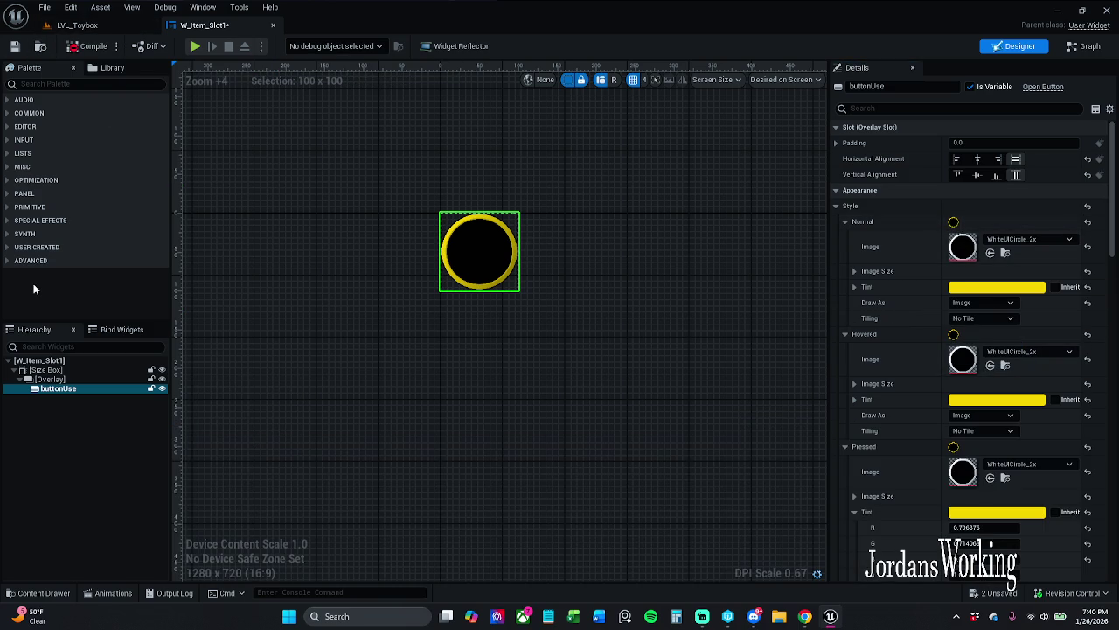
{"action": "key", "text": "alt+Tab"}
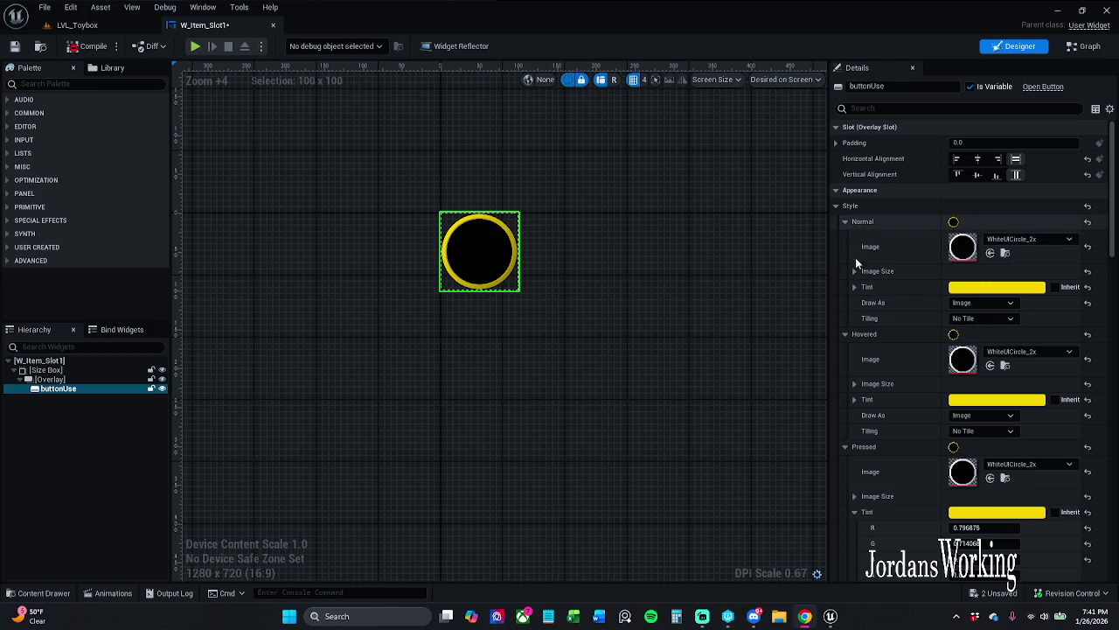
{"action": "left_click", "coordinate": [846, 221]}
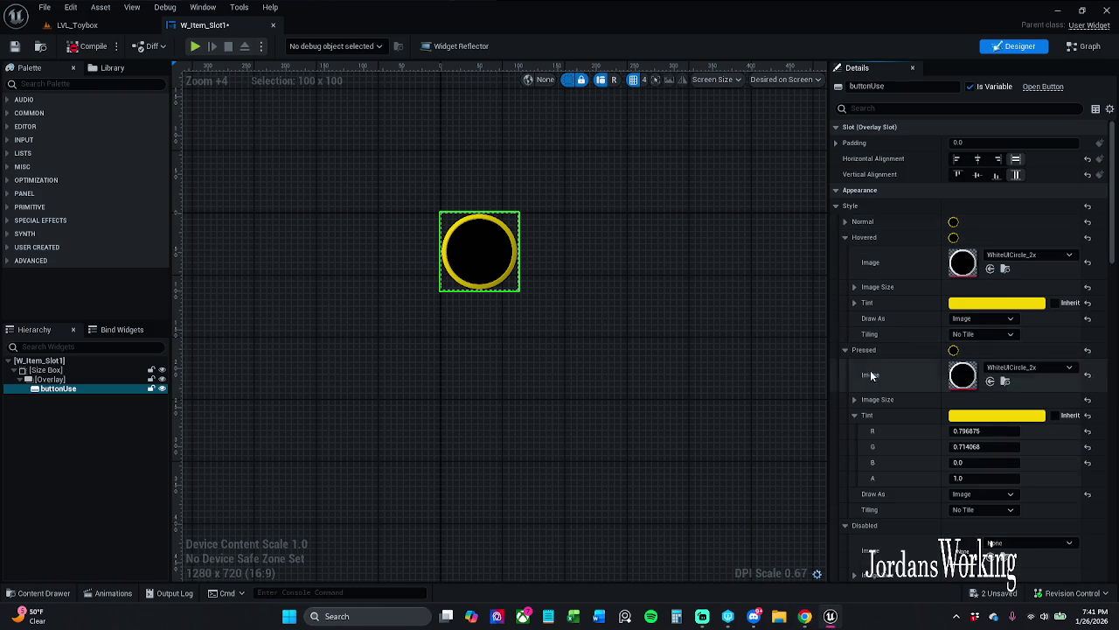
- Change the Pressed tint to orange-red (R 0.796875, G 0.084206, B 0.0) and compile
{"action": "left_click", "coordinate": [846, 238]}
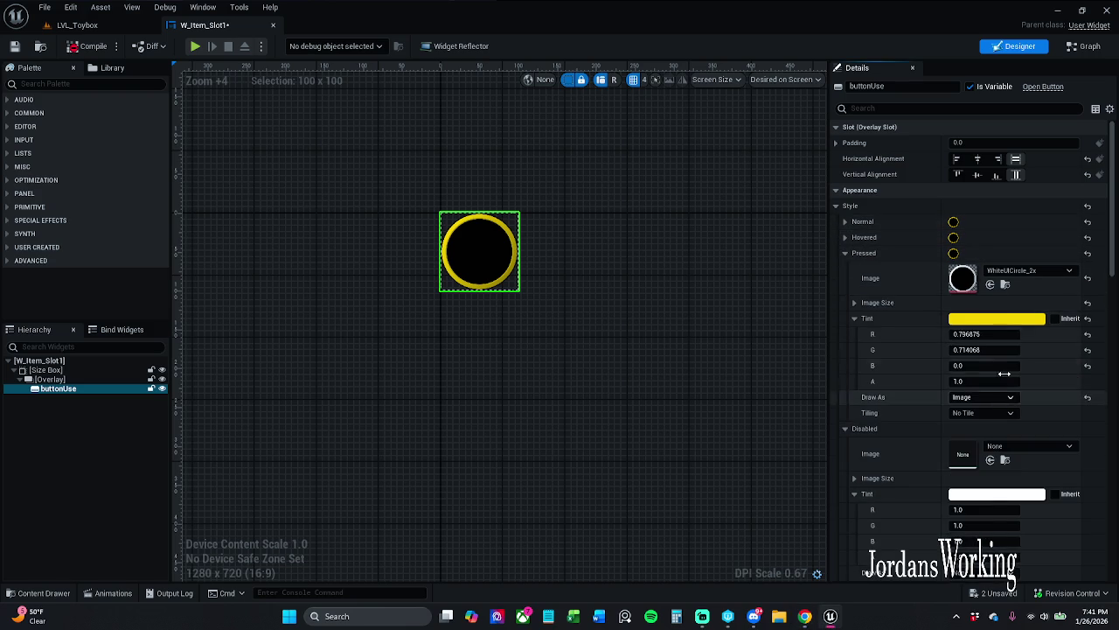
{"action": "left_click", "coordinate": [999, 323]}
{"action": "mouse_move", "coordinate": [848, 396]}
{"action": "left_mouse_down"}
{"action": "mouse_move", "coordinate": [871, 430]}
{"action": "mouse_move", "coordinate": [932, 409]}
{"action": "left_mouse_up"}
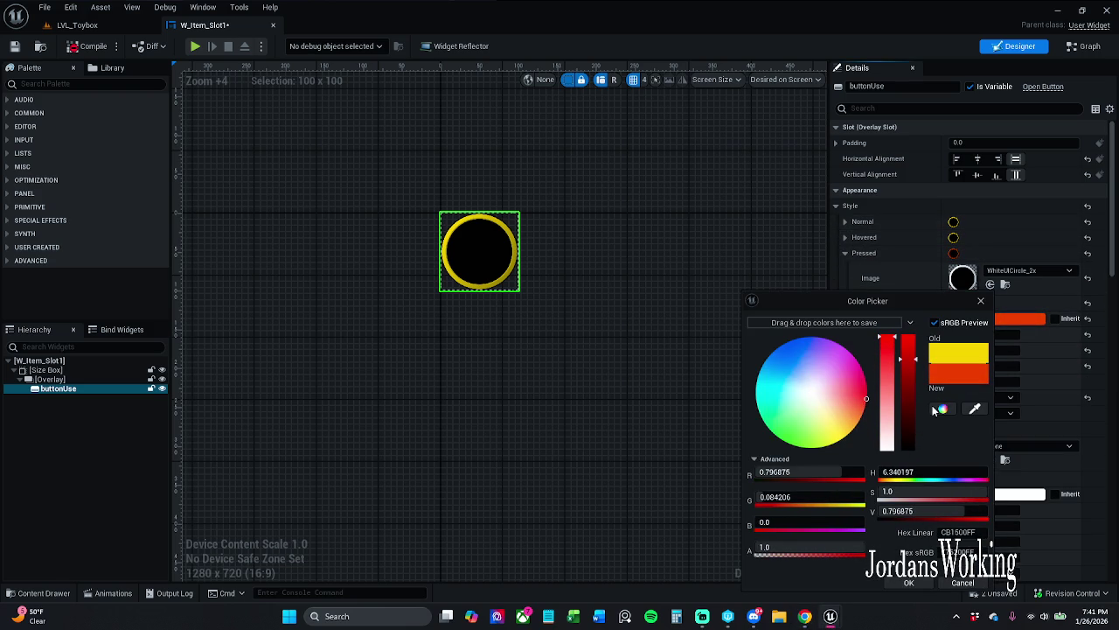
{"action": "left_click", "coordinate": [908, 583]}
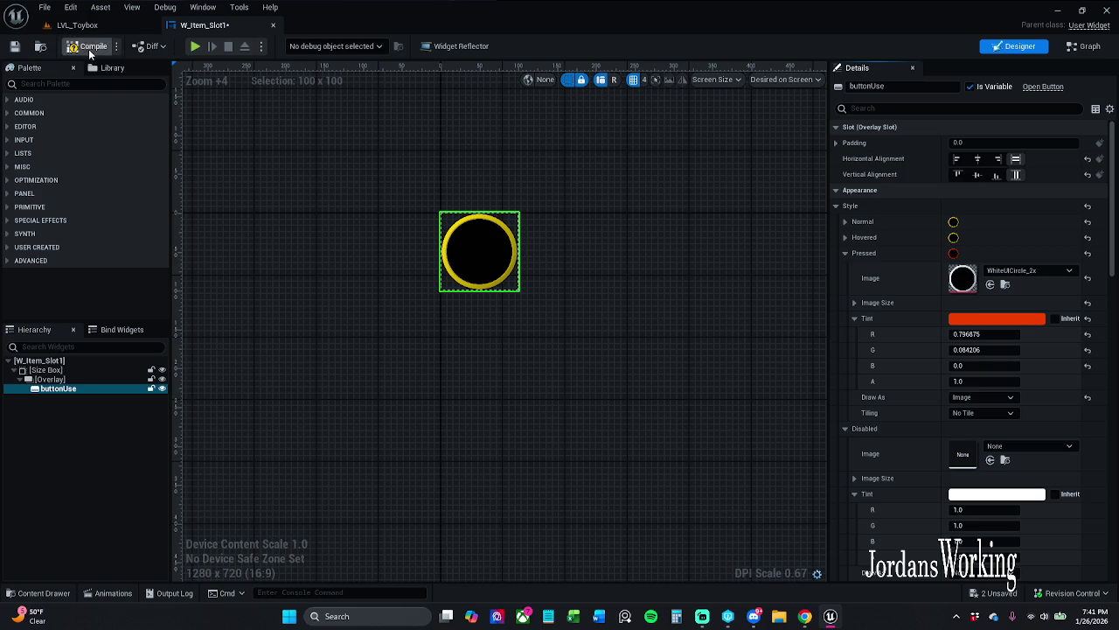
{"action": "left_click", "coordinate": [89, 50]}
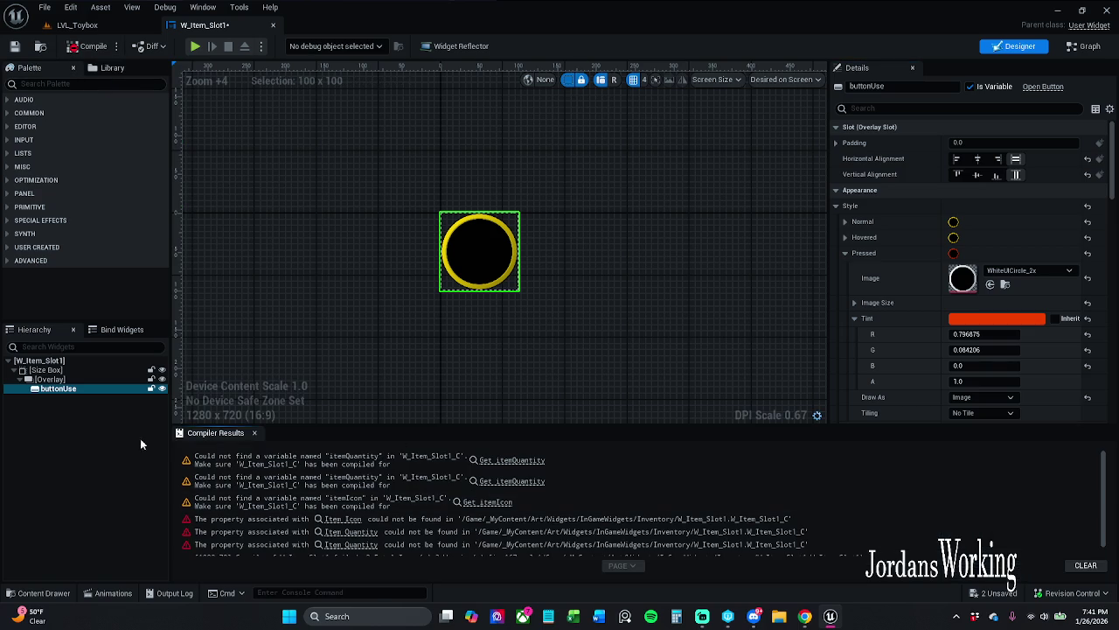
{"action": "left_click", "coordinate": [255, 433]}
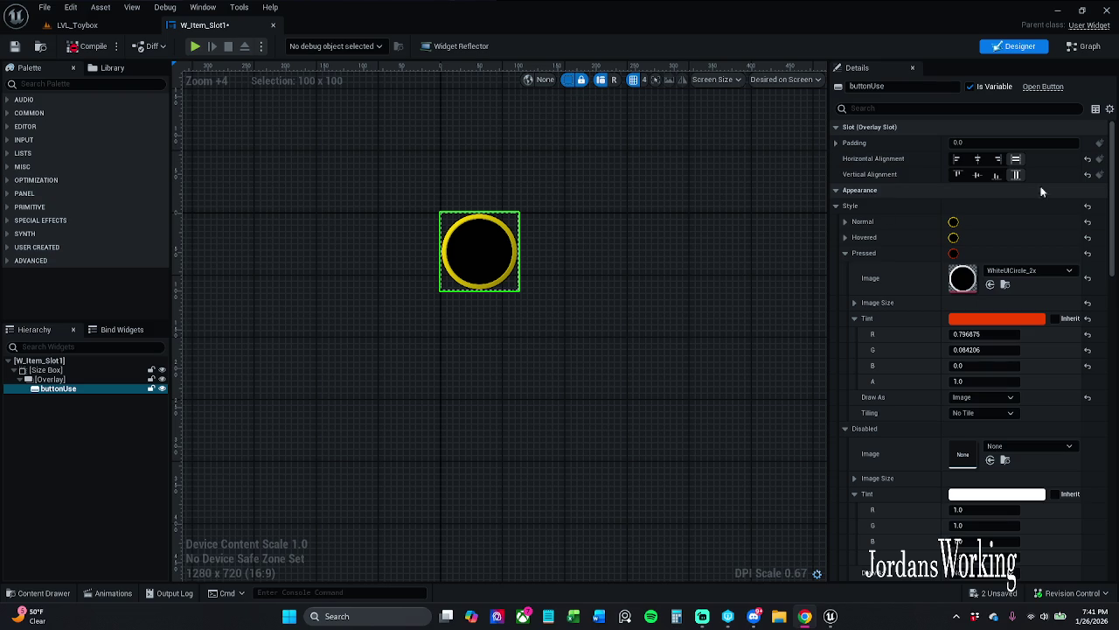
- Try a darker Pressed tint but cancel it, then compile and save W_Item_Slot1
{"action": "left_click", "coordinate": [1007, 319]}
{"action": "left_click_drag", "start_coordinate": [932, 358], "coordinate": [934, 408]}
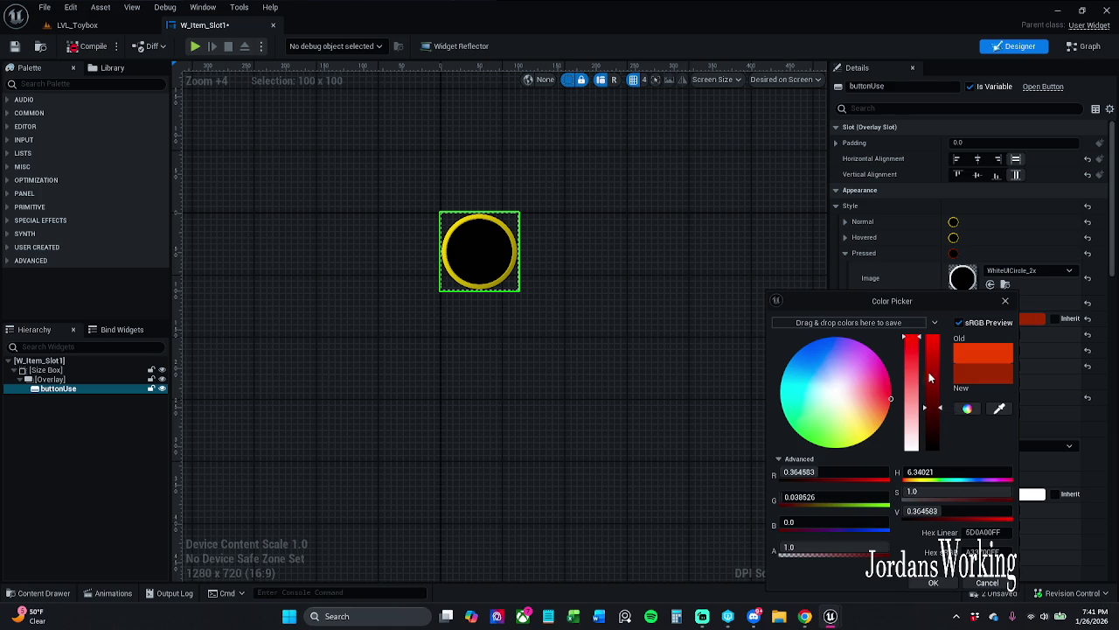
{"action": "left_click", "coordinate": [986, 583]}
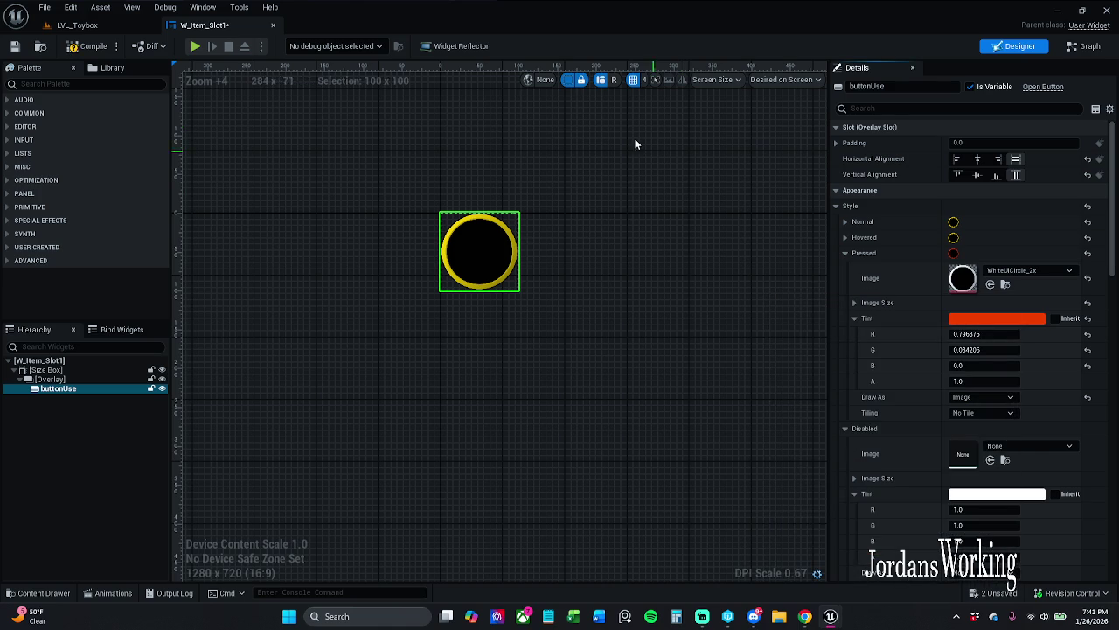
{"action": "left_click", "coordinate": [85, 46]}
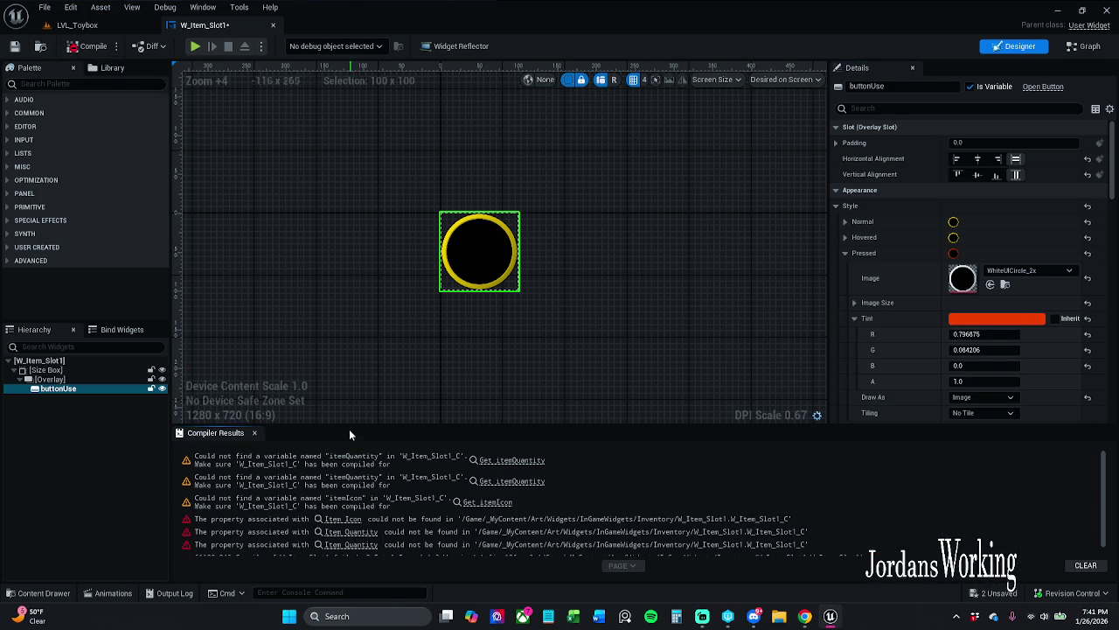
{"action": "left_click", "coordinate": [14, 46]}
{"action": "left_click", "coordinate": [611, 442]}
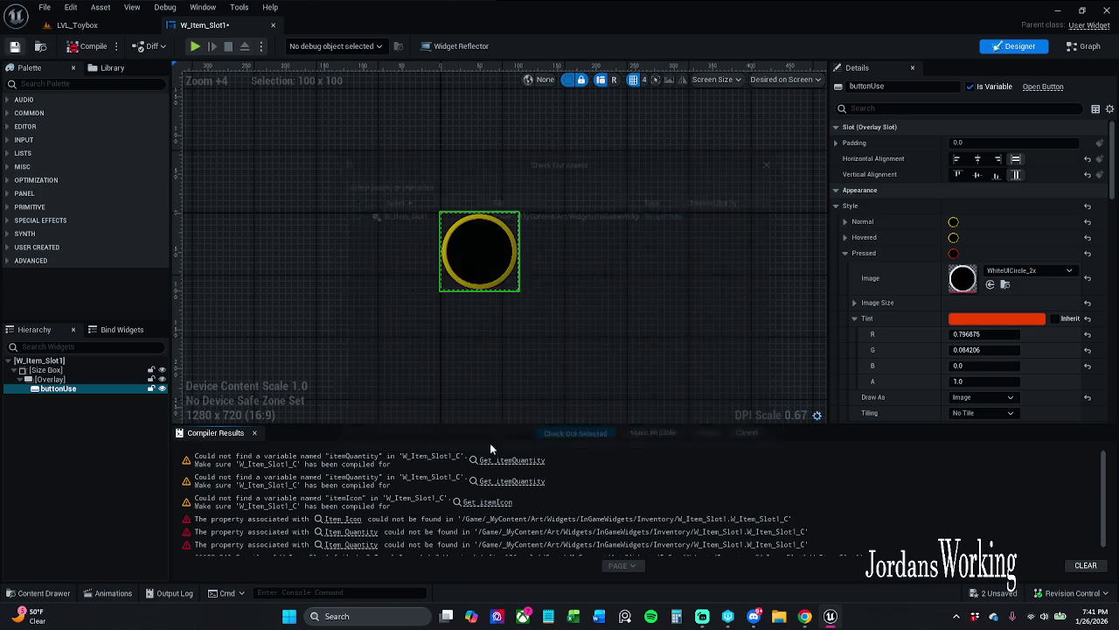
{"action": "left_click", "coordinate": [255, 432]}
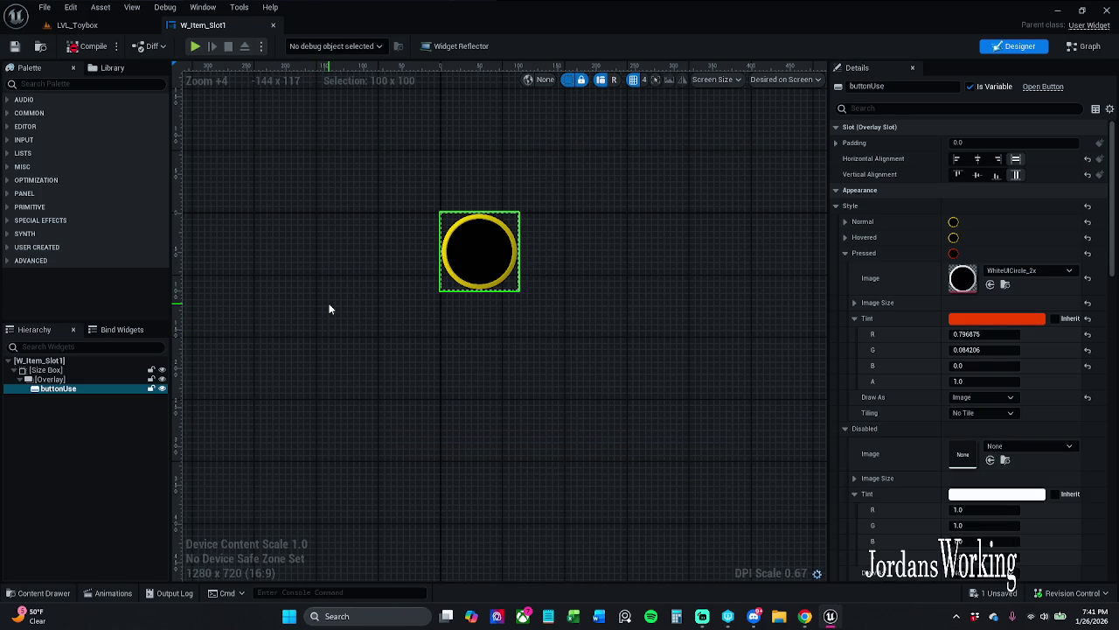
- Add an Image widget (Image_25) to the Overlay, filling it horizontally and vertically
{"action": "left_click", "coordinate": [805, 616]}
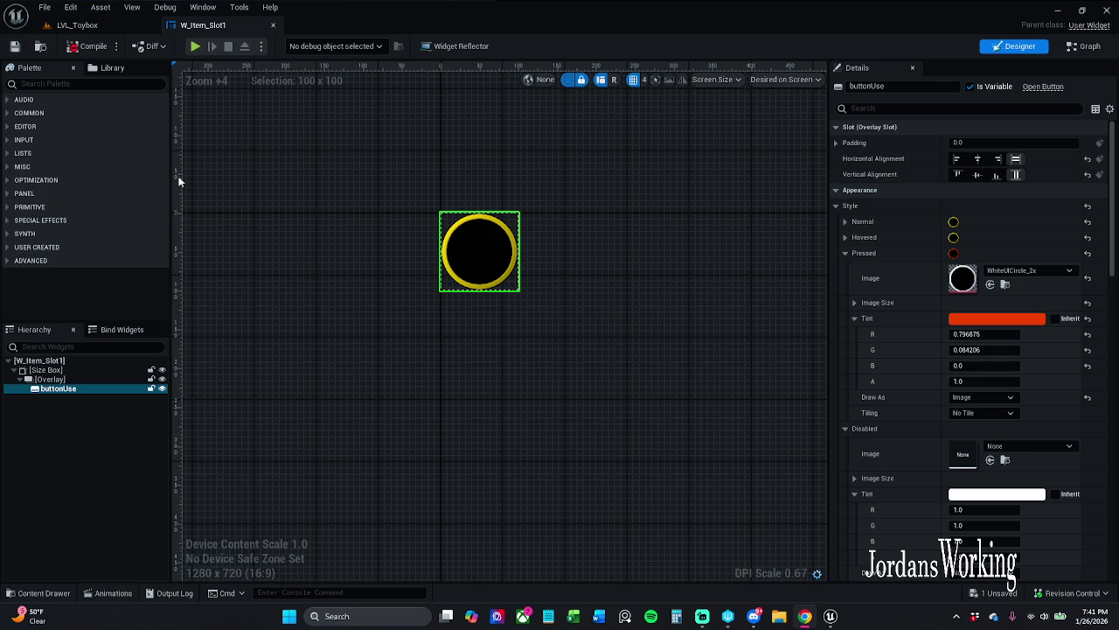
{"action": "left_click", "coordinate": [117, 83]}
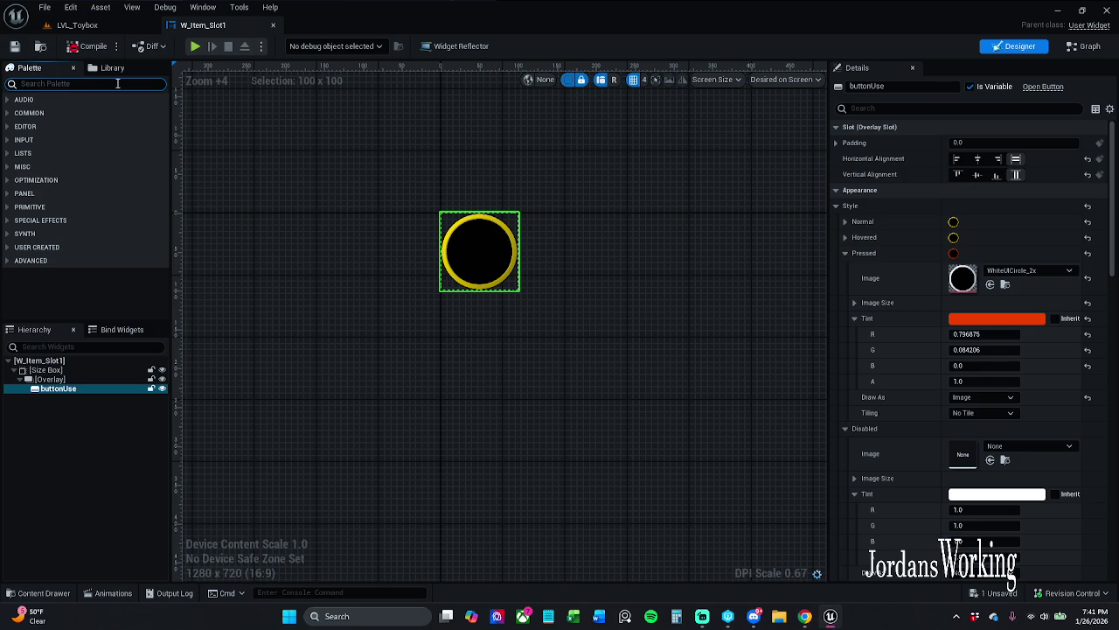
{"action": "type", "text": "image"}
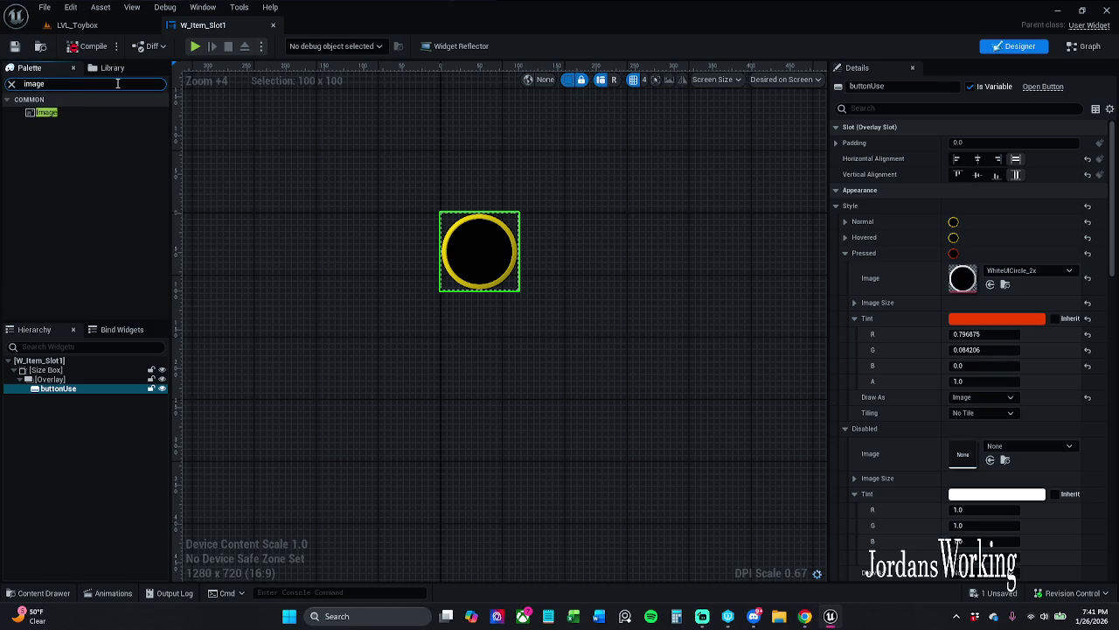
{"action": "mouse_move", "coordinate": [78, 111]}
{"action": "left_mouse_down"}
{"action": "mouse_move", "coordinate": [128, 187]}
{"action": "mouse_move", "coordinate": [78, 379]}
{"action": "left_mouse_up"}
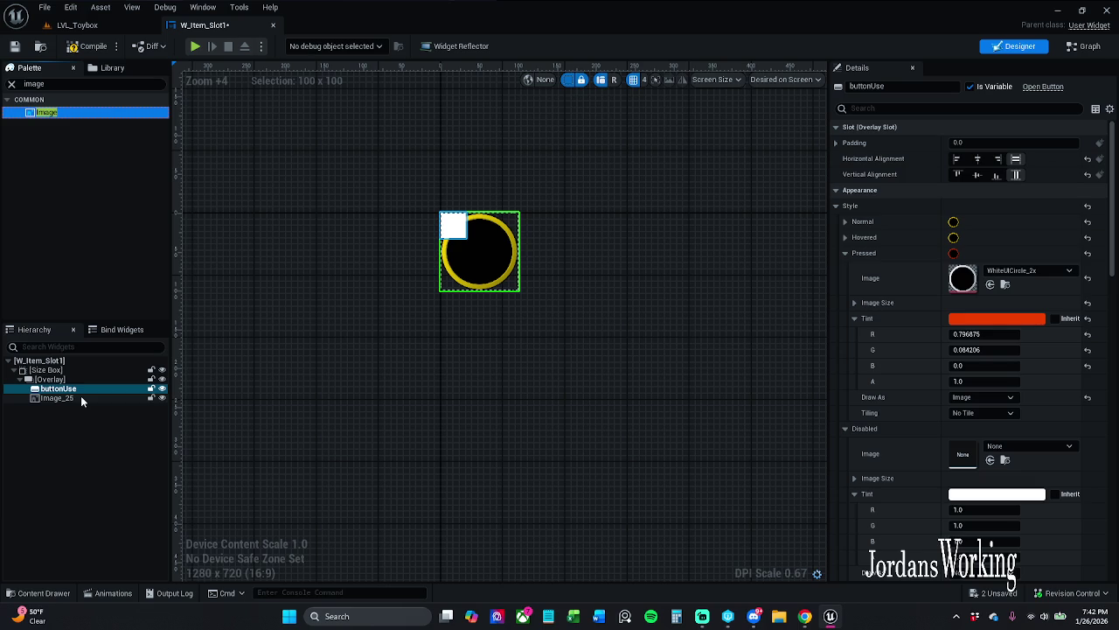
{"action": "left_click", "coordinate": [80, 395]}
{"action": "left_click", "coordinate": [1015, 158]}
{"action": "left_click", "coordinate": [1016, 175]}
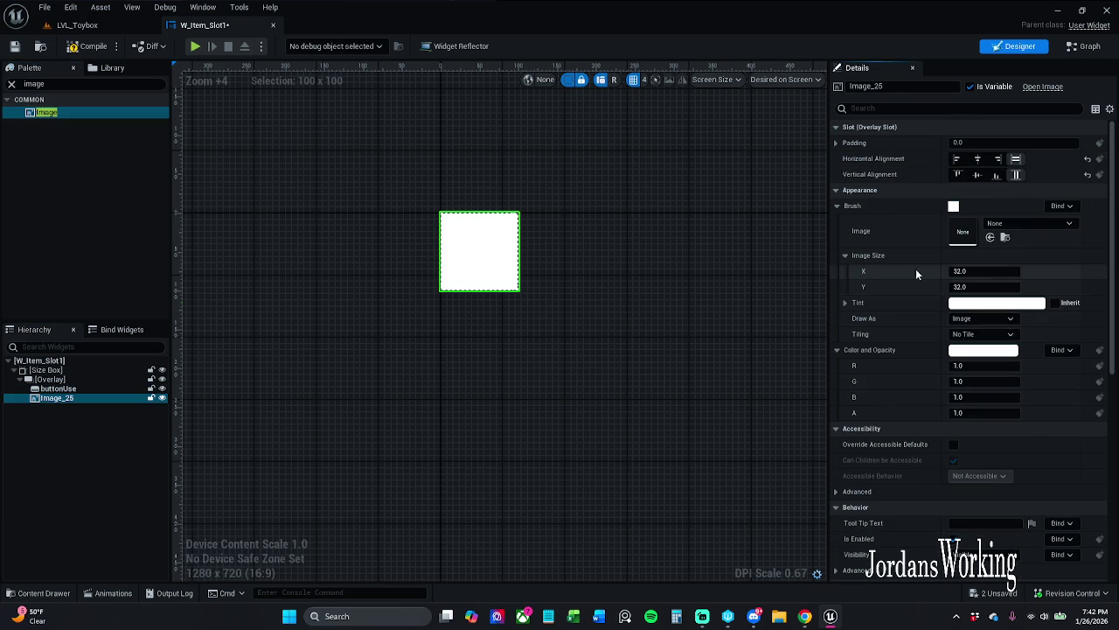
- Set Image_25's Render Transform scale to 0.85 for both X and Y
{"action": "scroll", "coordinate": [953, 368], "scroll_direction": "down", "scroll_amount": 4}
{"action": "left_click", "coordinate": [992, 484]}
{"action": "type", "text": ".85"}
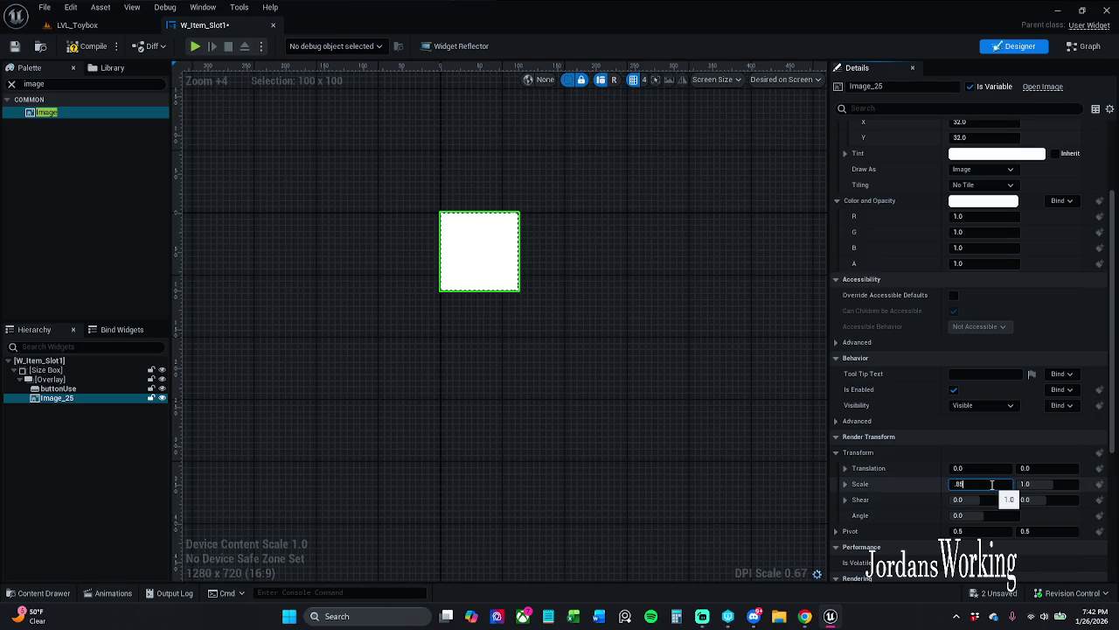
{"action": "key", "text": "Return"}
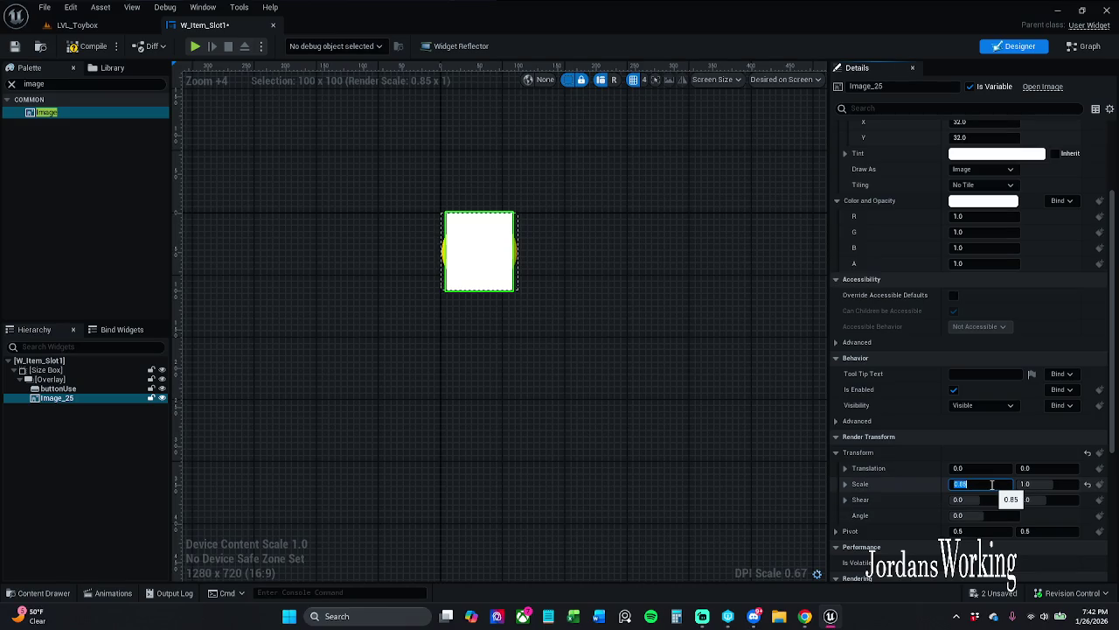
{"action": "key", "text": "Tab"}
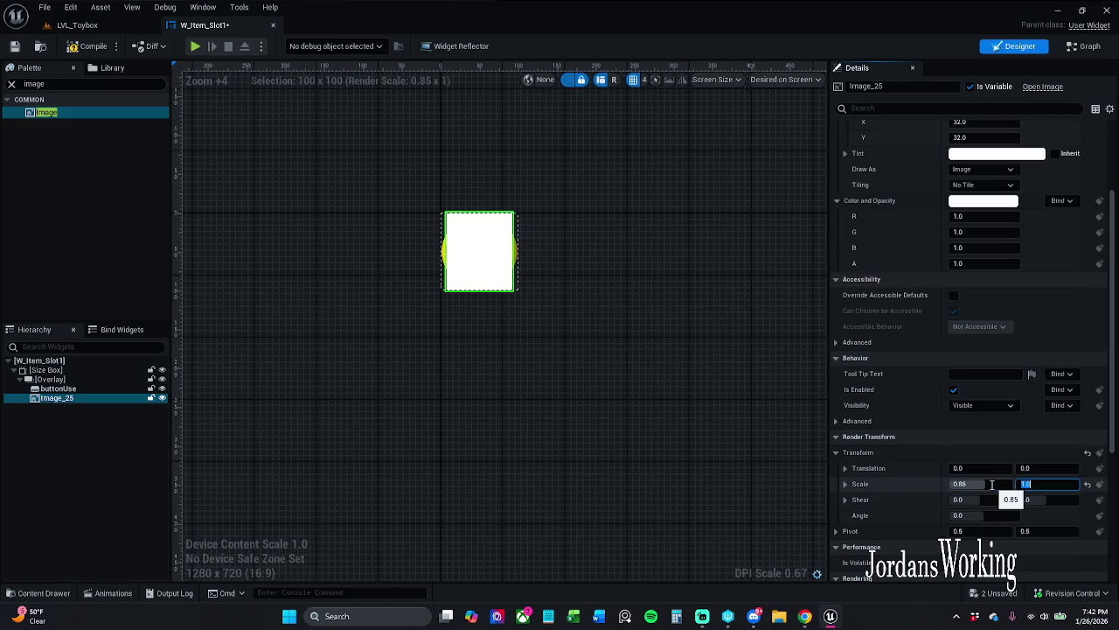
{"action": "type", "text": ".85"}
{"action": "key", "text": "Return"}
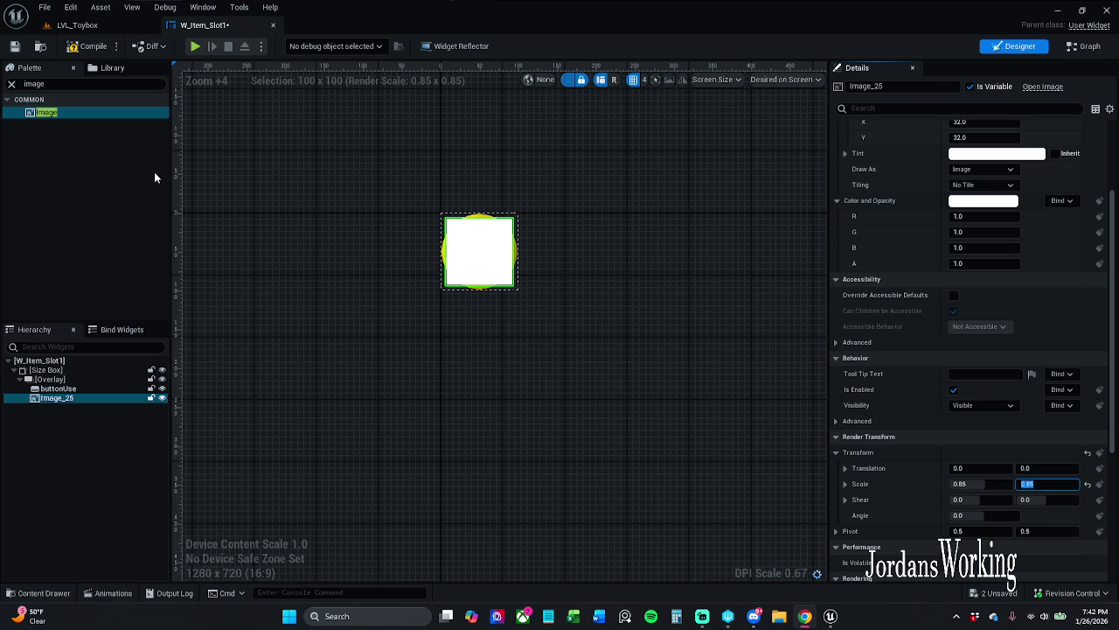
{"action": "key", "text": "Return"}
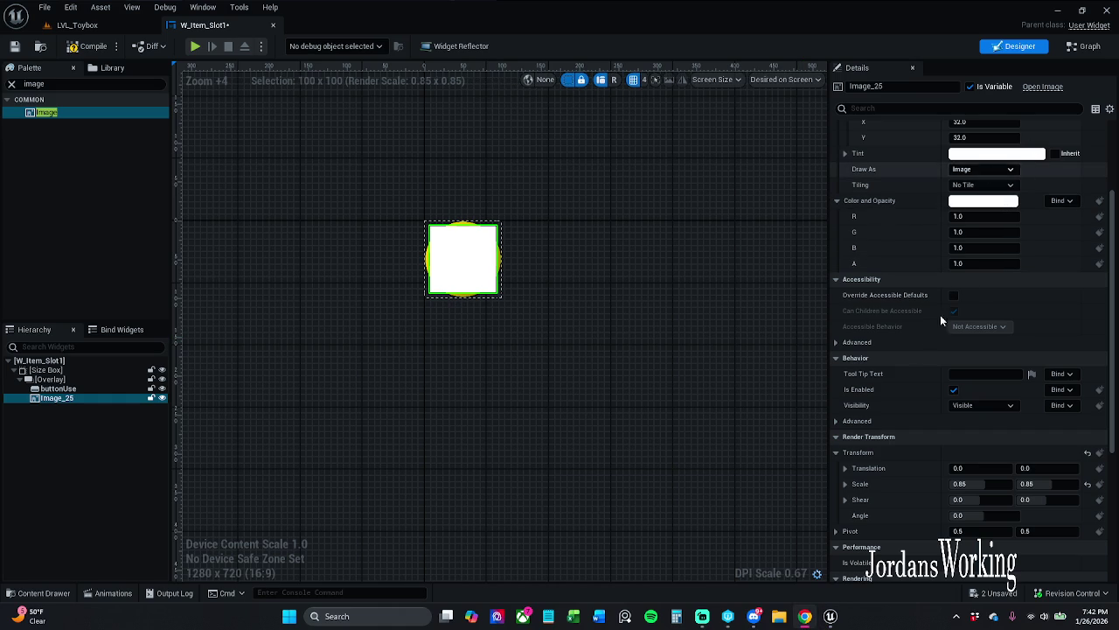
{"action": "scroll", "coordinate": [874, 206], "scroll_direction": "up", "scroll_amount": 1}
- Set Image_25's Brush Image to the sword-wound texture and preview it on the button
{"action": "left_click", "coordinate": [837, 220]}
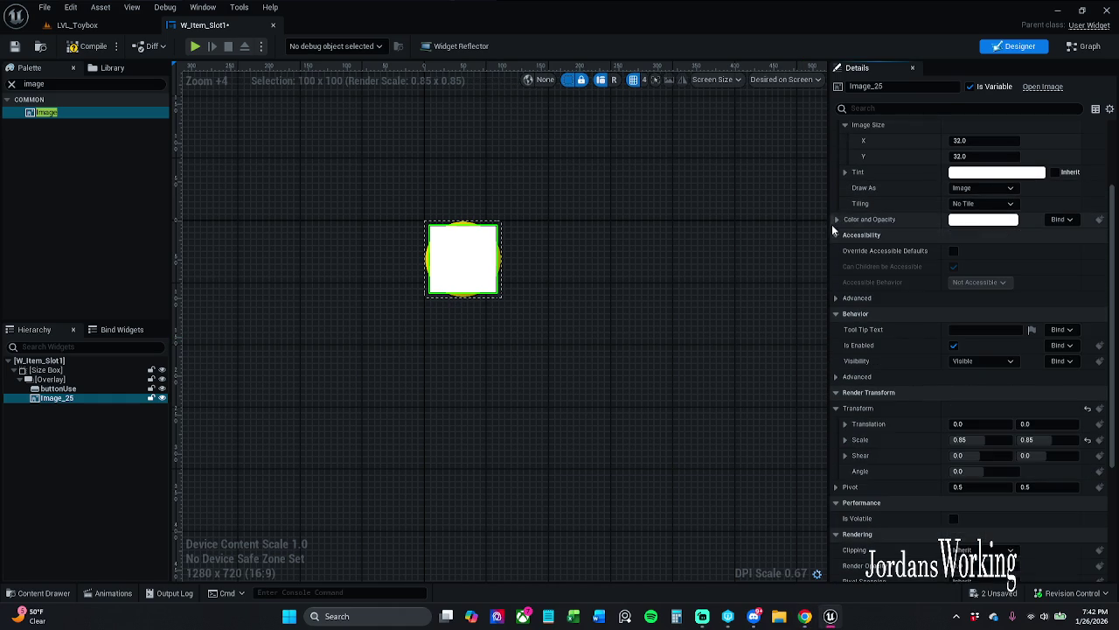
{"action": "scroll", "coordinate": [841, 173], "scroll_direction": "up", "scroll_amount": 3}
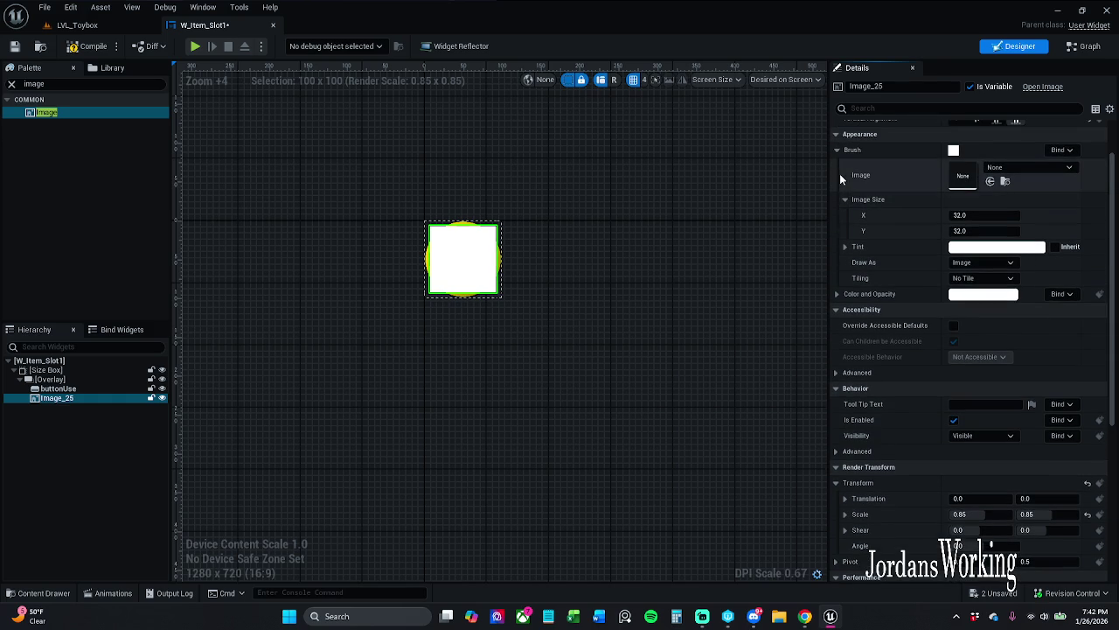
{"action": "left_click", "coordinate": [843, 199]}
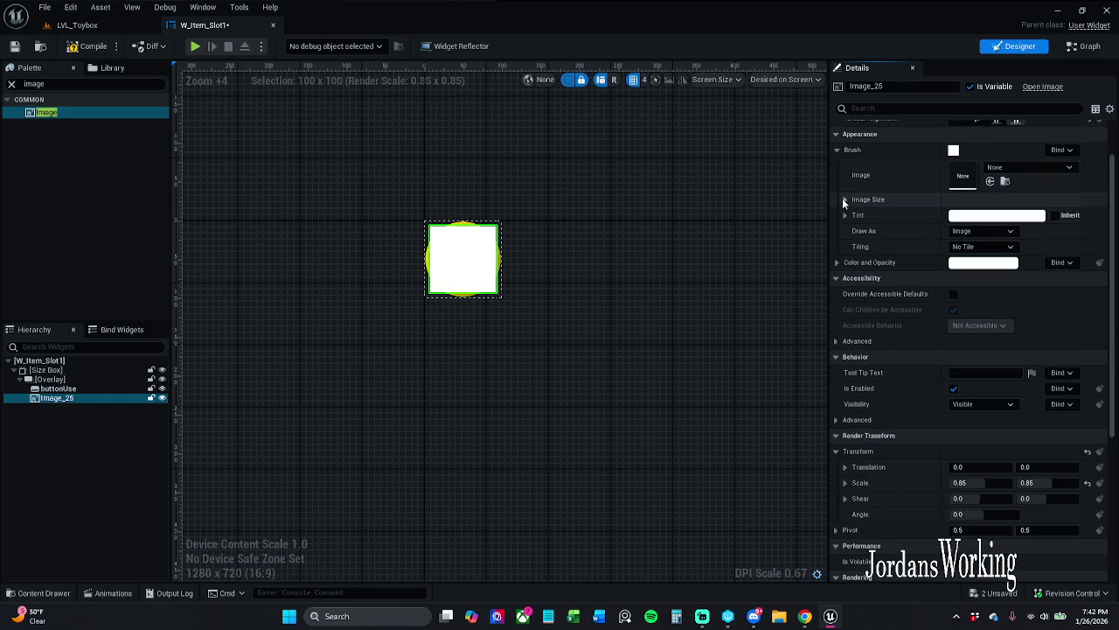
{"action": "left_click", "coordinate": [847, 214]}
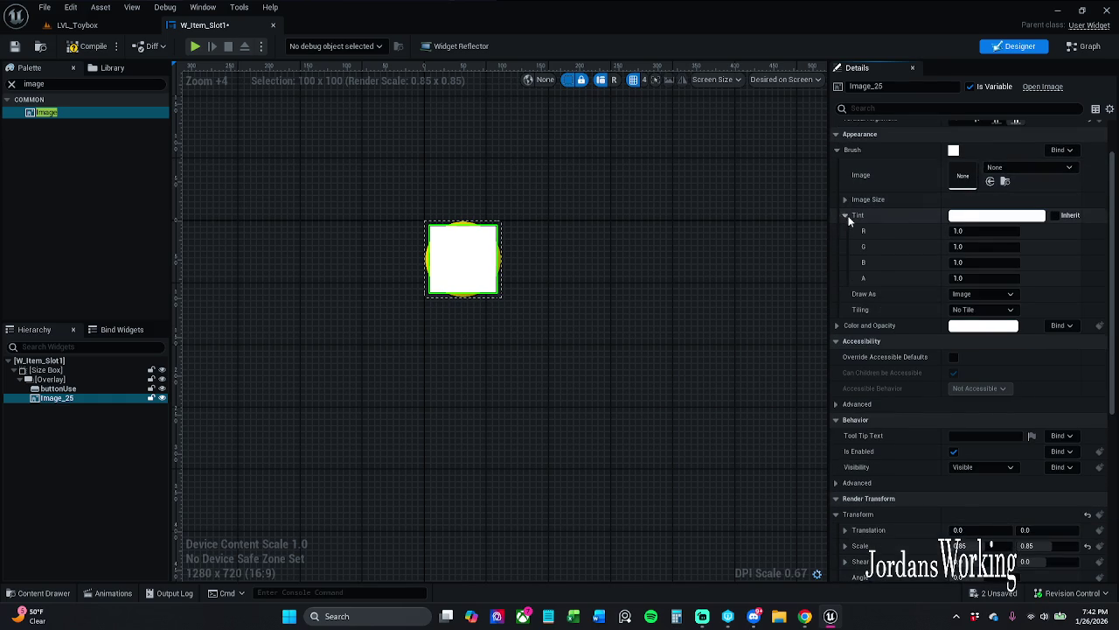
{"action": "left_click", "coordinate": [845, 215]}
{"action": "left_click", "coordinate": [1041, 168]}
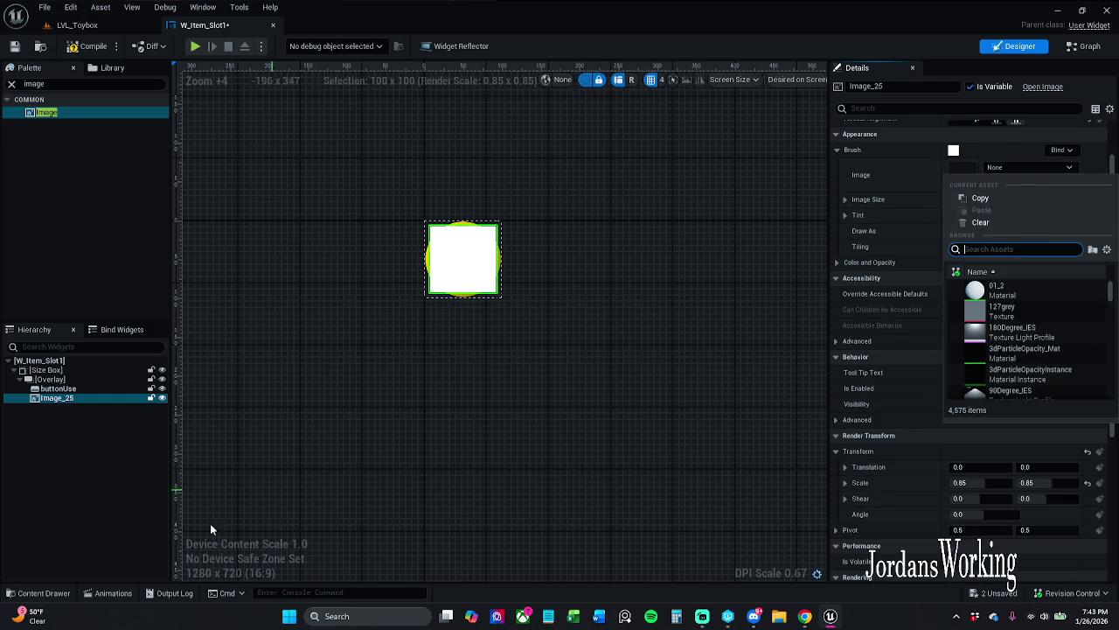
{"action": "left_click", "coordinate": [46, 594]}
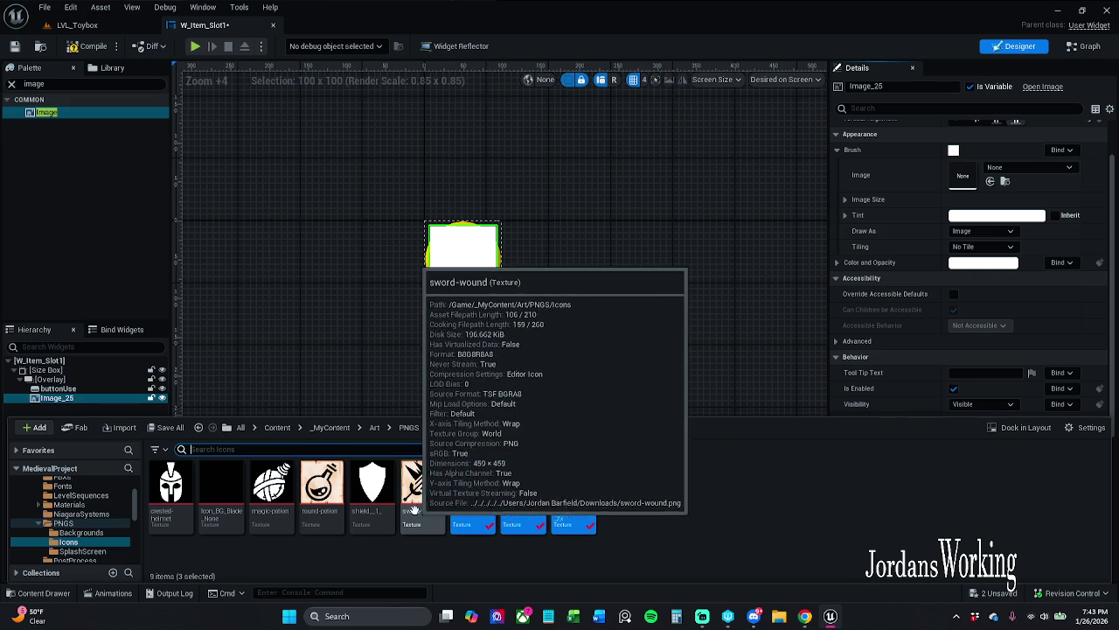
{"action": "left_click", "coordinate": [422, 486]}
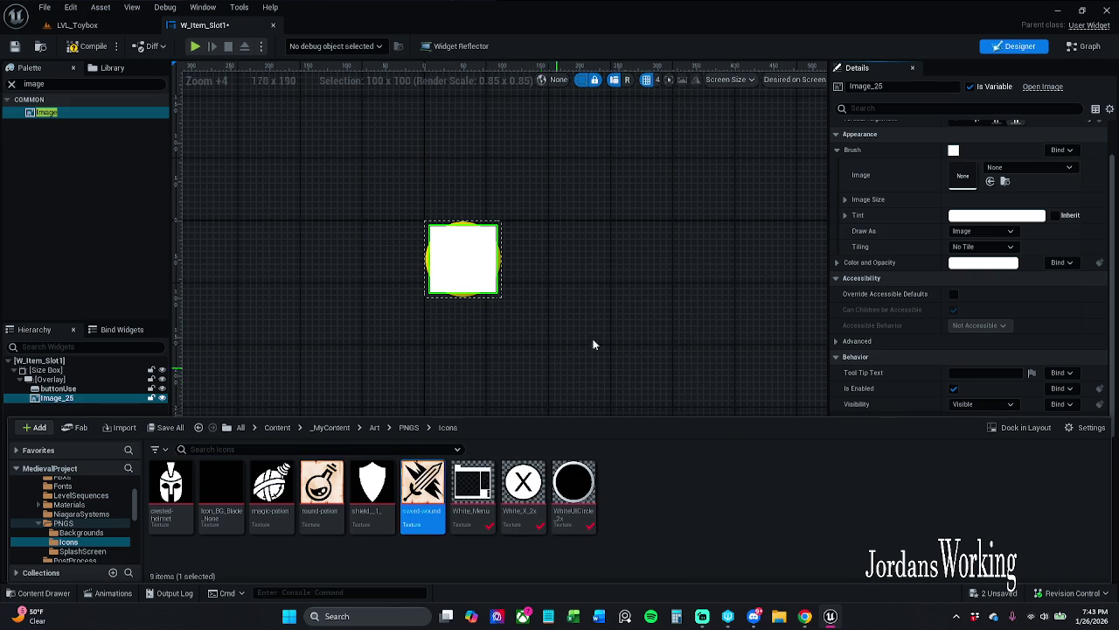
{"action": "left_click", "coordinate": [670, 300]}
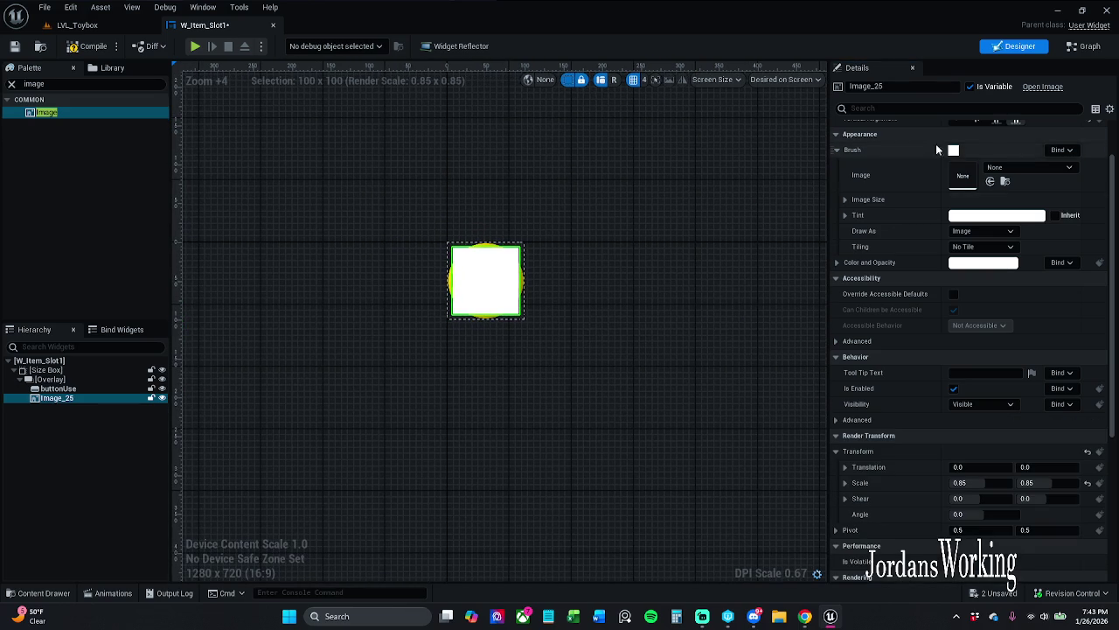
{"action": "left_click", "coordinate": [990, 181]}
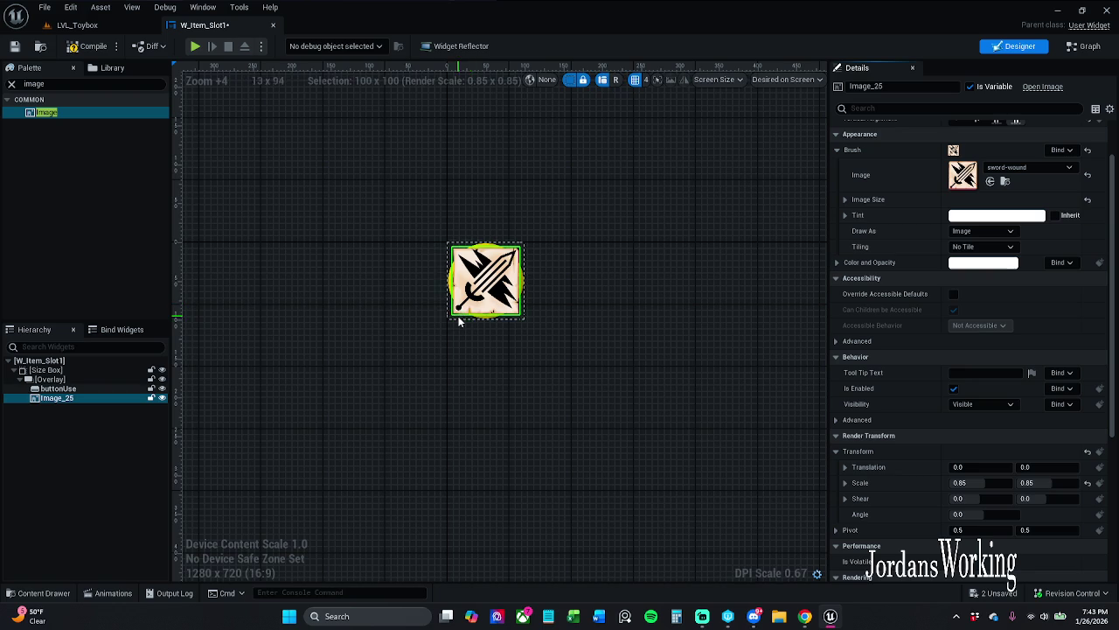
{"action": "scroll", "coordinate": [510, 262], "scroll_direction": "up", "scroll_amount": 3}
{"action": "left_click", "coordinate": [537, 278]}
{"action": "left_click_drag", "start_coordinate": [537, 277], "coordinate": [592, 287]}
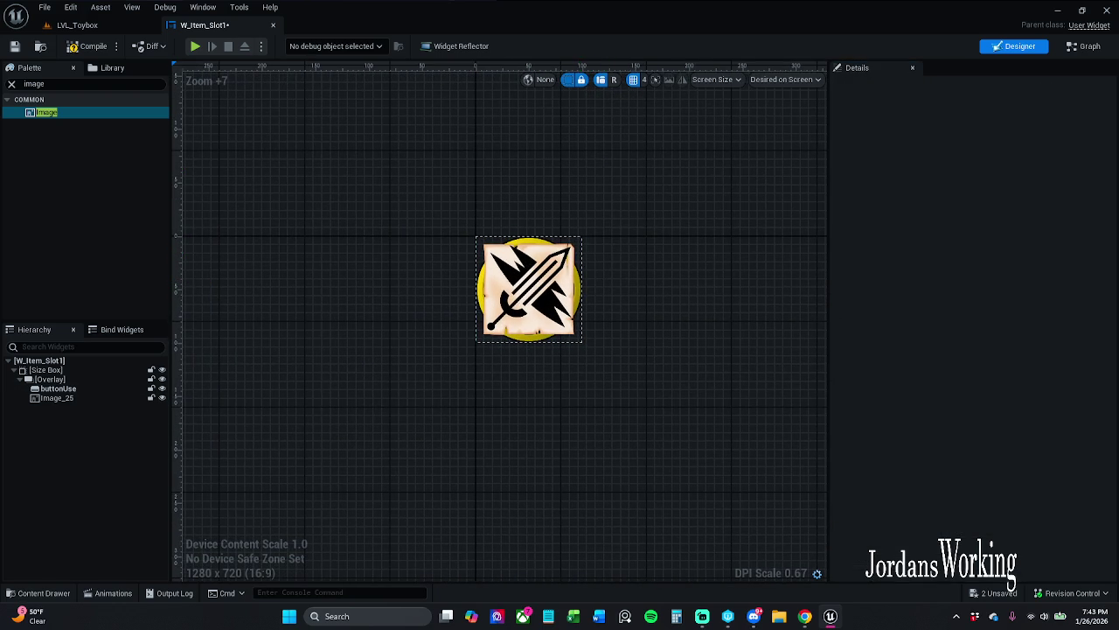
- Browse to the PNGS > Icons folder and select the crested-helmet texture
{"action": "left_click", "coordinate": [37, 592]}
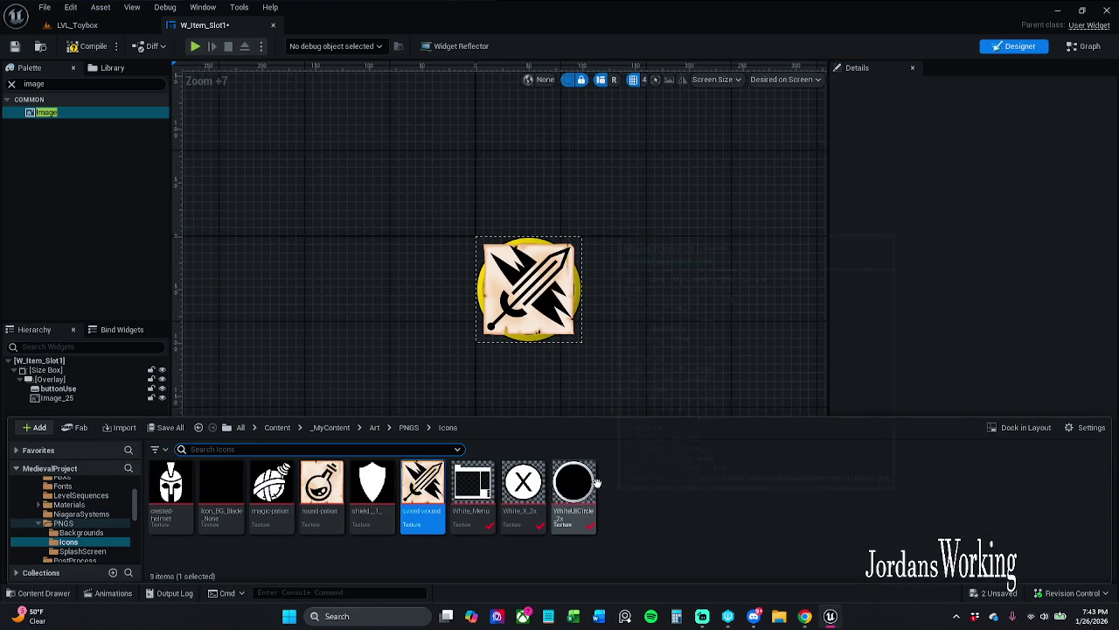
{"action": "left_click", "coordinate": [409, 427]}
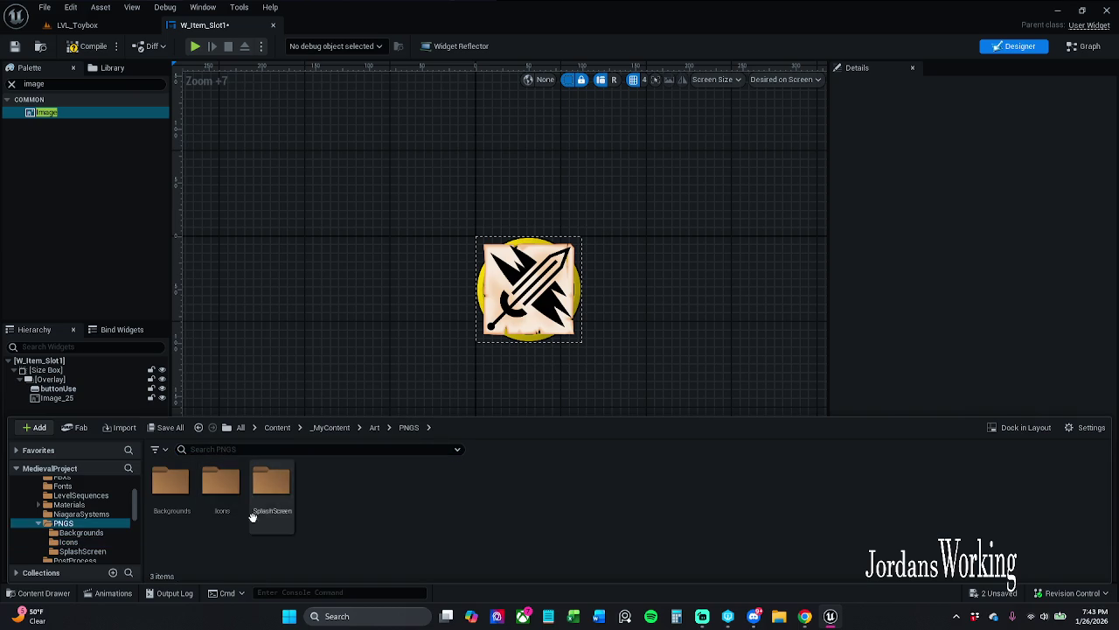
{"action": "double_click", "coordinate": [221, 484]}
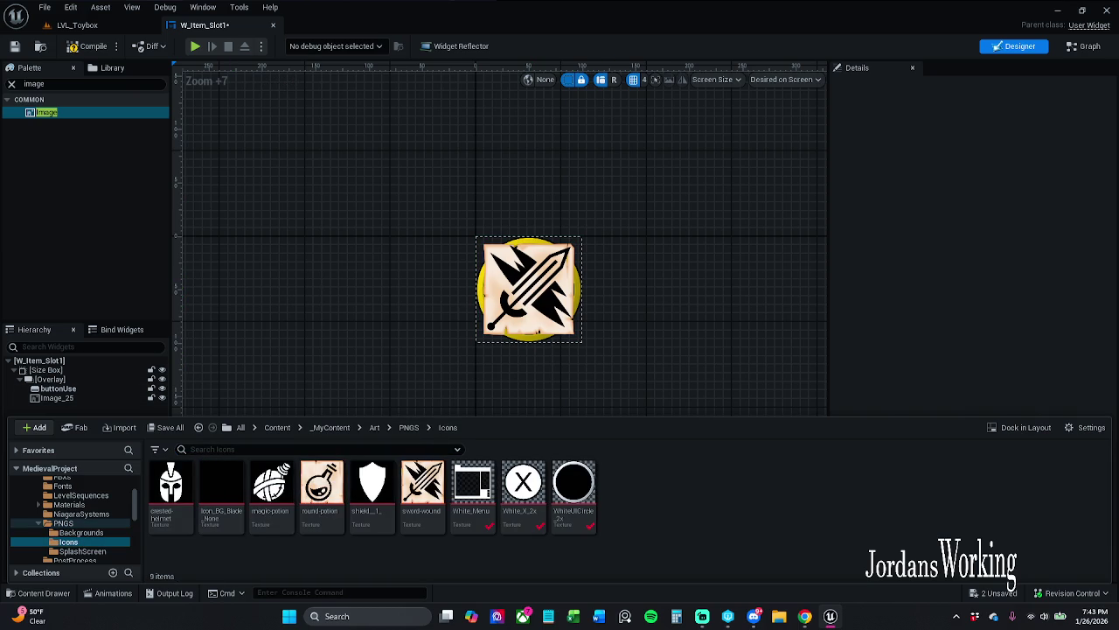
{"action": "key", "text": "alt+Tab"}
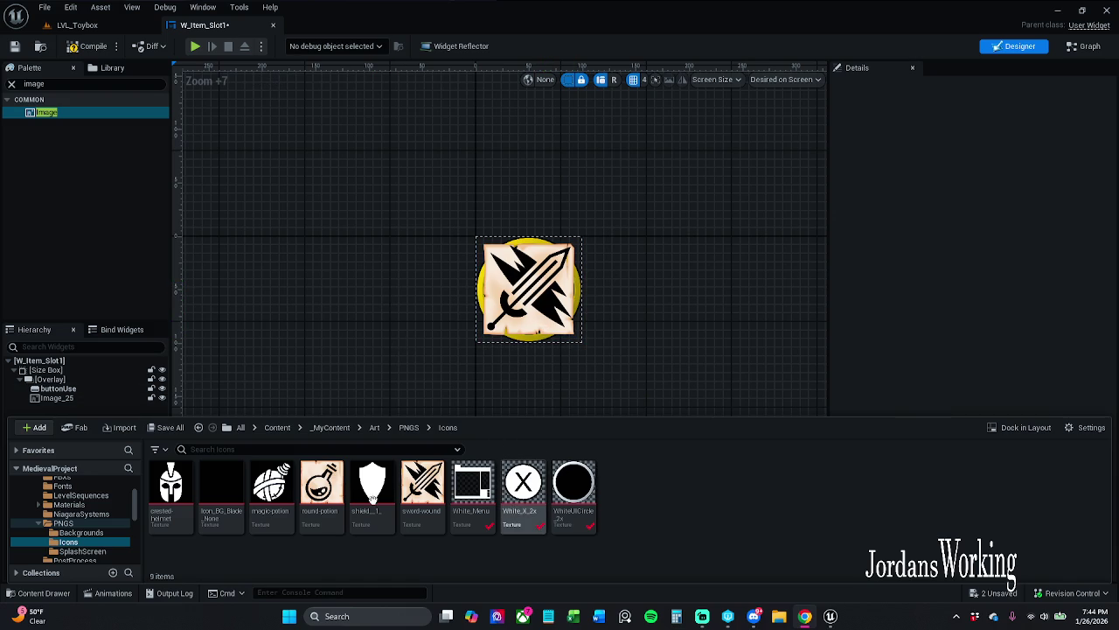
{"action": "left_click", "coordinate": [172, 494]}
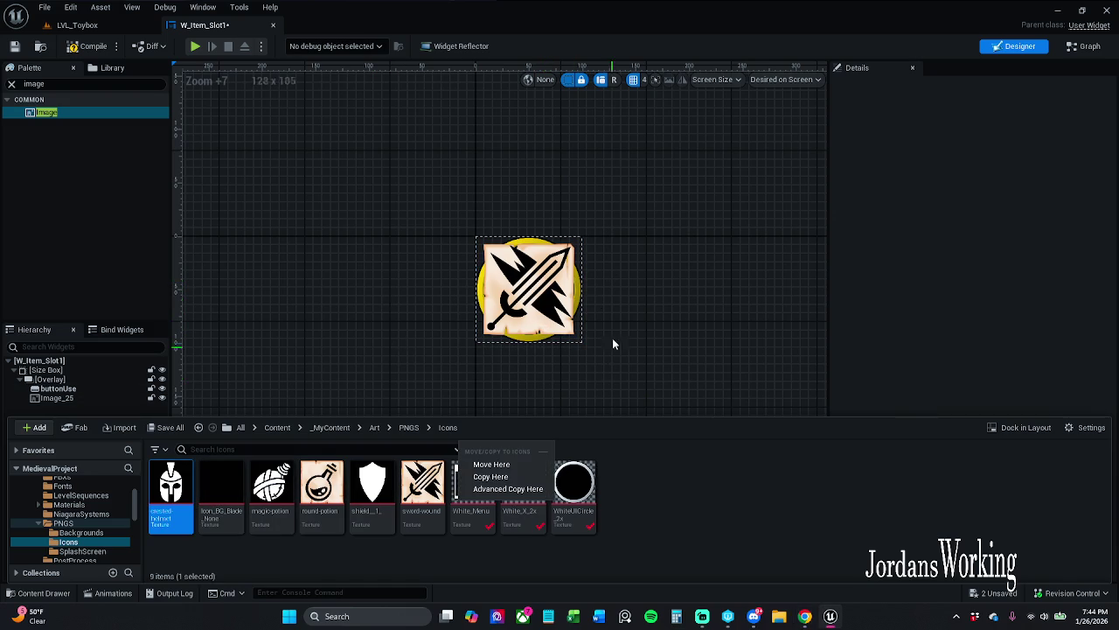
- Apply the crested-helmet texture to Image_25's Brush Image inside the yellow button
{"action": "right_click", "coordinate": [605, 319]}
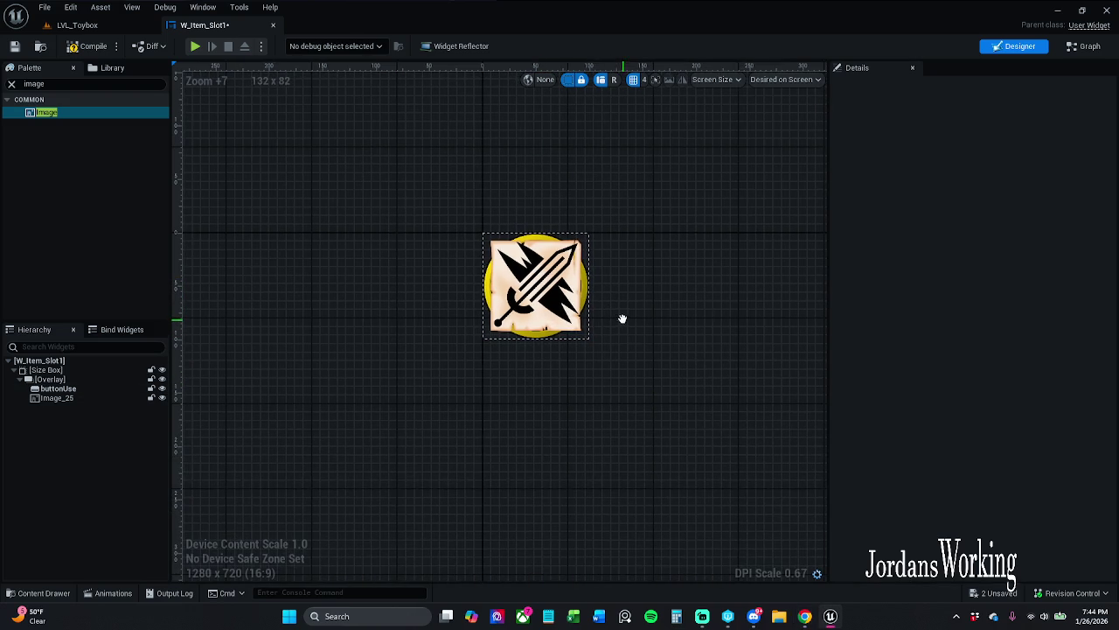
{"action": "left_click", "coordinate": [573, 298]}
{"action": "left_click", "coordinate": [990, 181]}
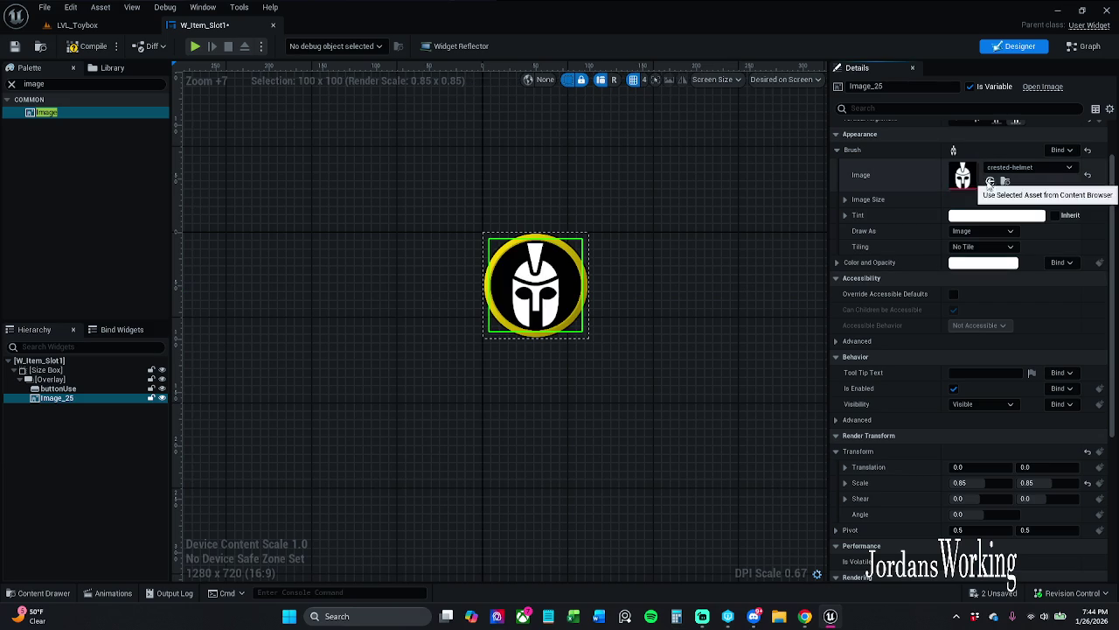
{"action": "left_click", "coordinate": [666, 280]}
- Check the helmet icon on the canvas, then select the enclosing buttonUse widget
{"action": "scroll", "coordinate": [574, 275], "scroll_direction": "up", "scroll_amount": 5}
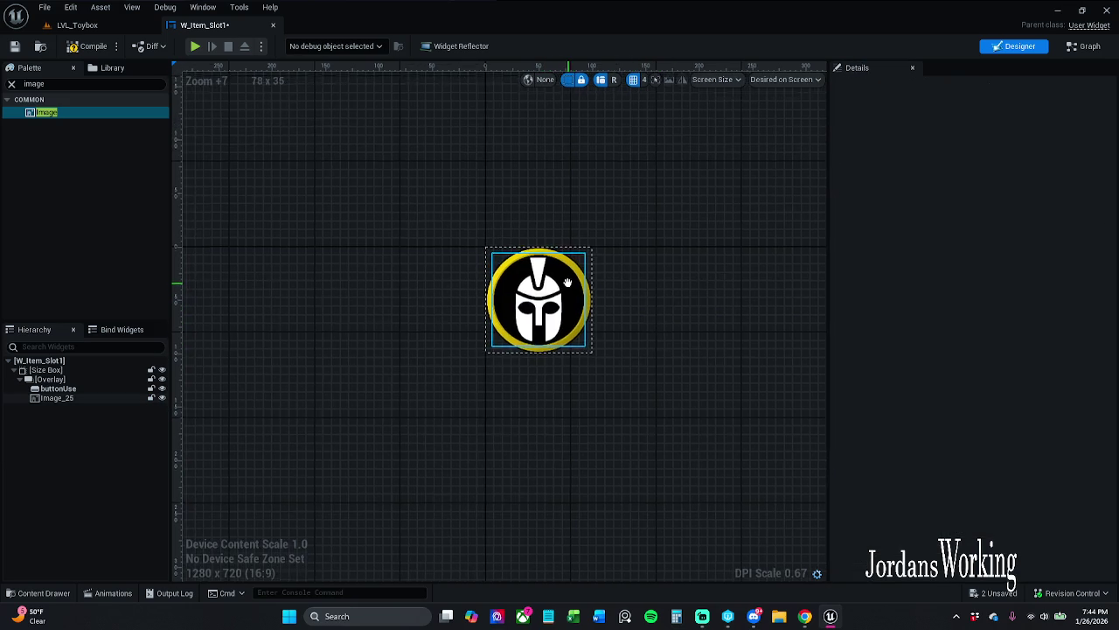
{"action": "scroll", "coordinate": [718, 310], "scroll_direction": "down", "scroll_amount": 1}
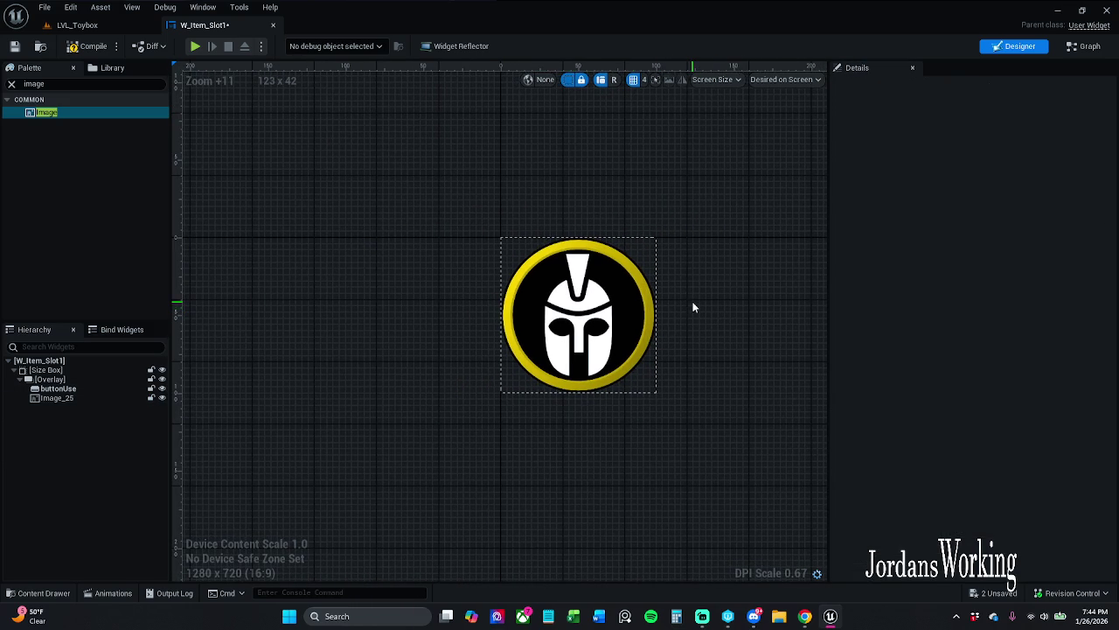
{"action": "scroll", "coordinate": [691, 305], "scroll_direction": "down", "scroll_amount": 1}
{"action": "left_click", "coordinate": [642, 298]}
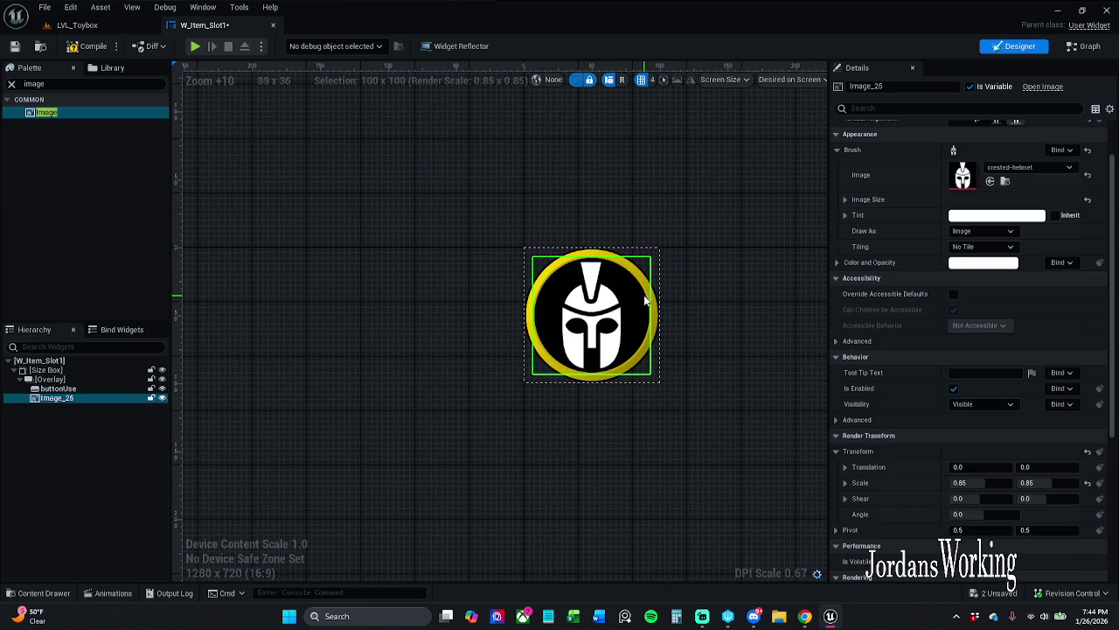
{"action": "left_click", "coordinate": [656, 318]}
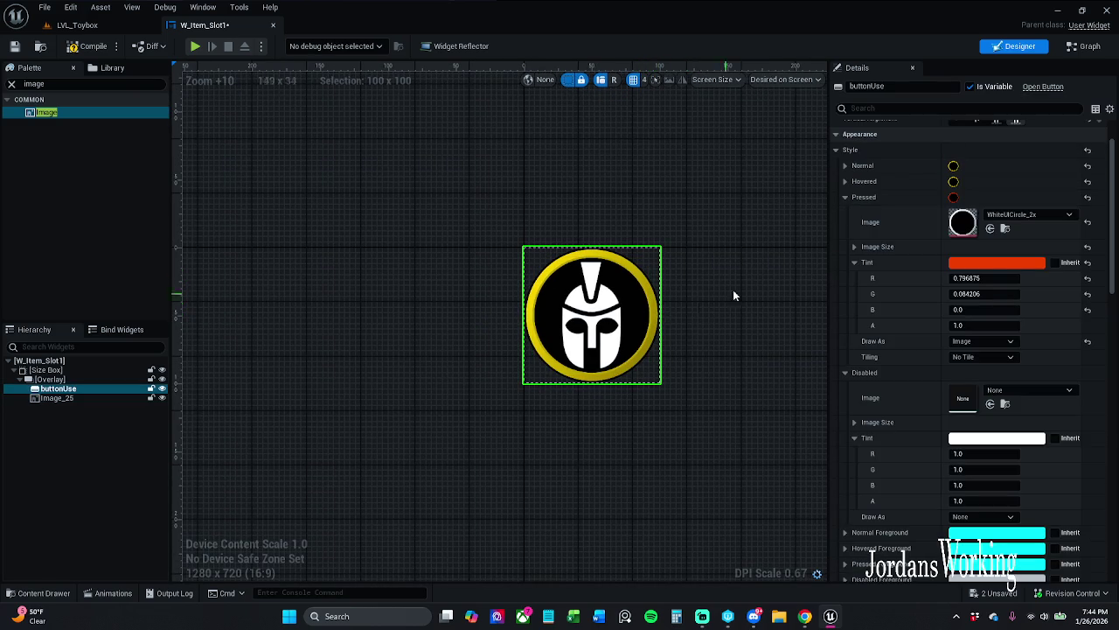
- Compile the widget blueprint and return to the Designer view with Compiler Results dismissed
{"action": "left_click", "coordinate": [88, 46]}
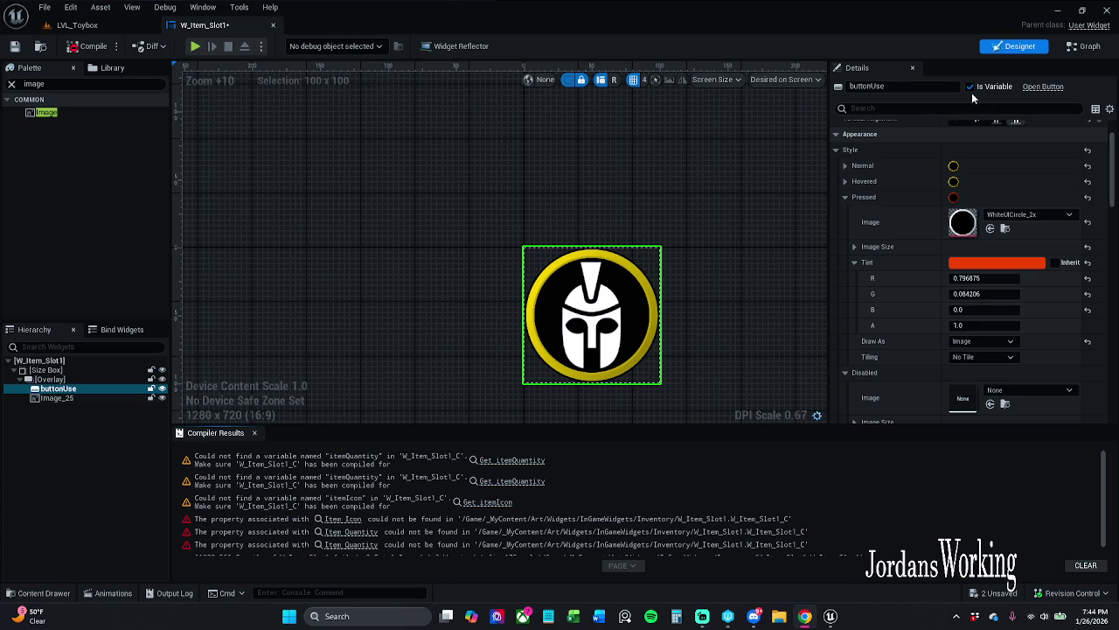
{"action": "left_click", "coordinate": [903, 84]}
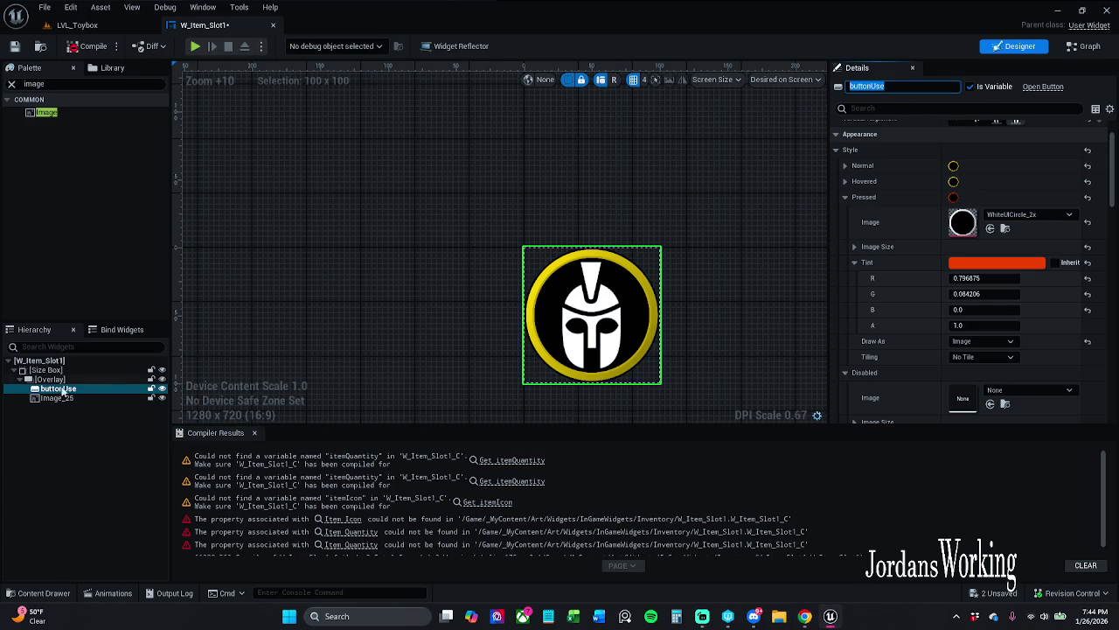
{"action": "double_click", "coordinate": [85, 395]}
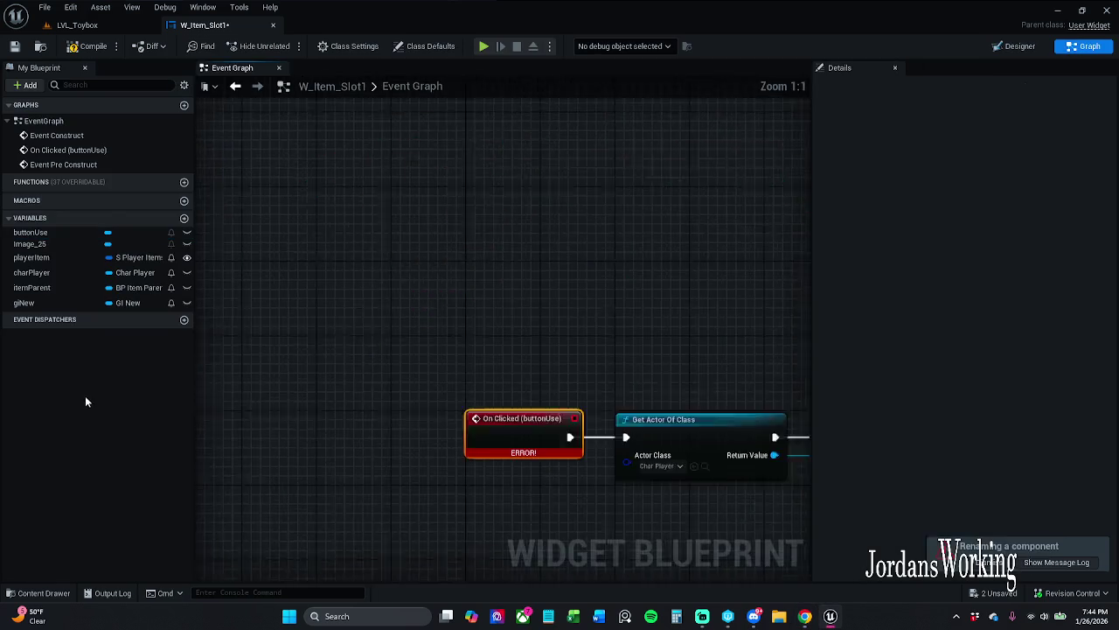
{"action": "left_click", "coordinate": [235, 86]}
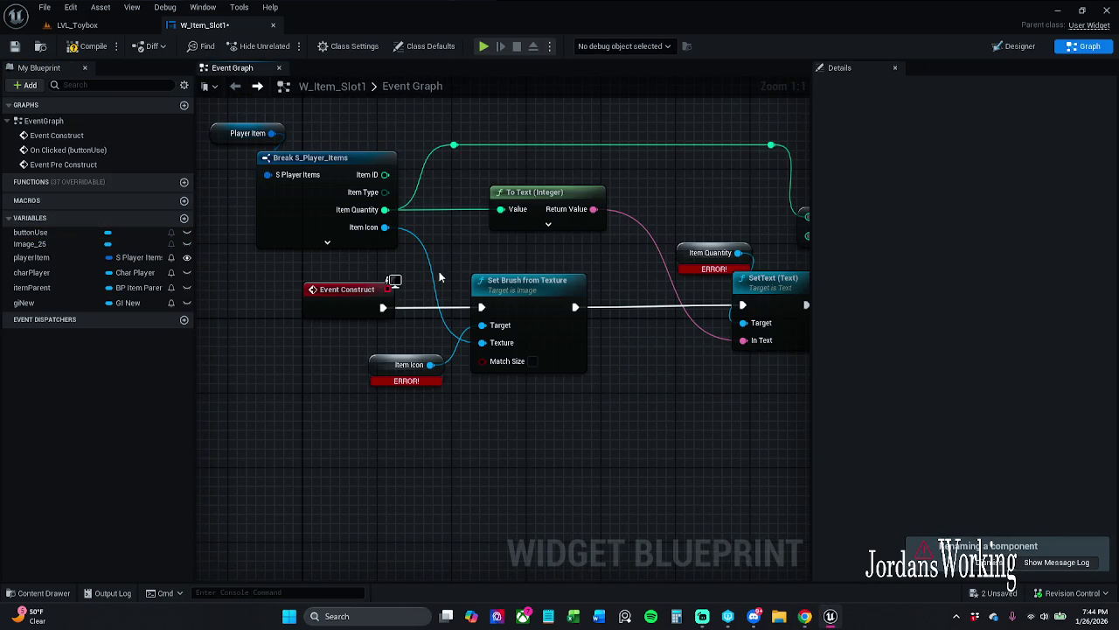
{"action": "left_click", "coordinate": [1016, 45]}
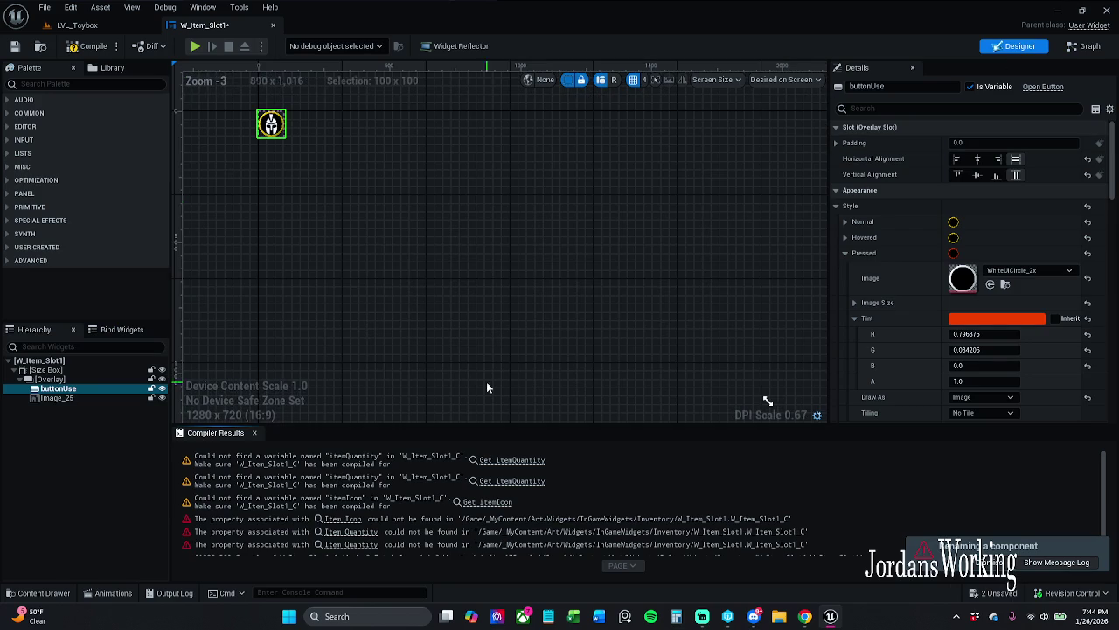
{"action": "left_click", "coordinate": [256, 432]}
- Rename buttonUse to itemIcon, recompile, and check the helmet image on the canvas
{"action": "scroll", "coordinate": [498, 362], "scroll_direction": "up", "scroll_amount": 7}
{"action": "left_click", "coordinate": [926, 86]}
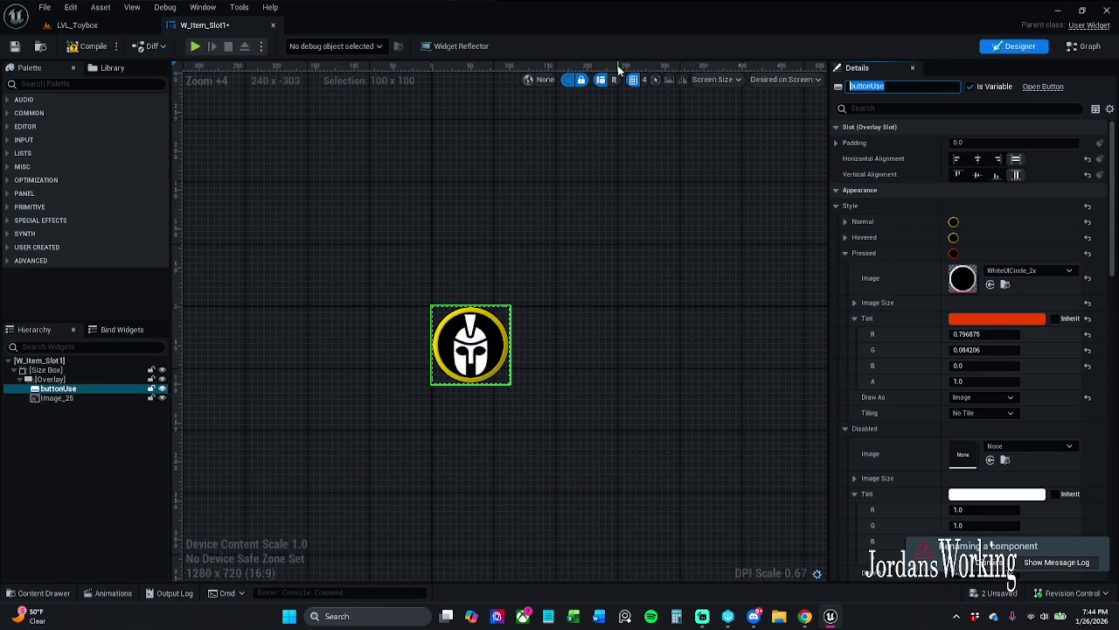
{"action": "type", "text": "itemIc"}
{"action": "type", "text": "on"}
{"action": "key", "text": "Return"}
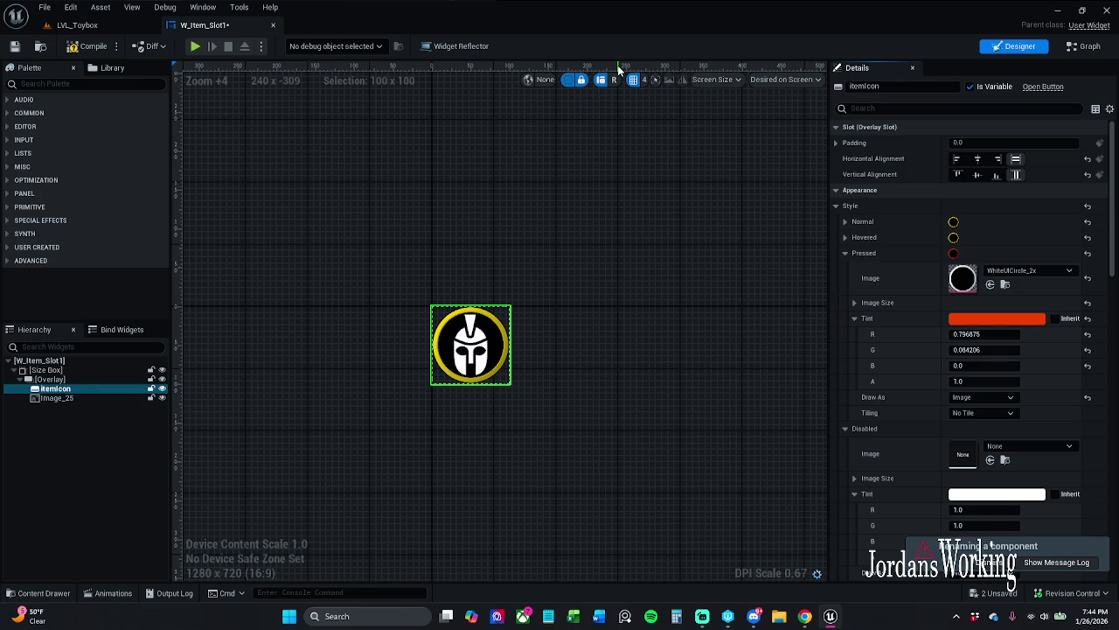
{"action": "left_click", "coordinate": [94, 46]}
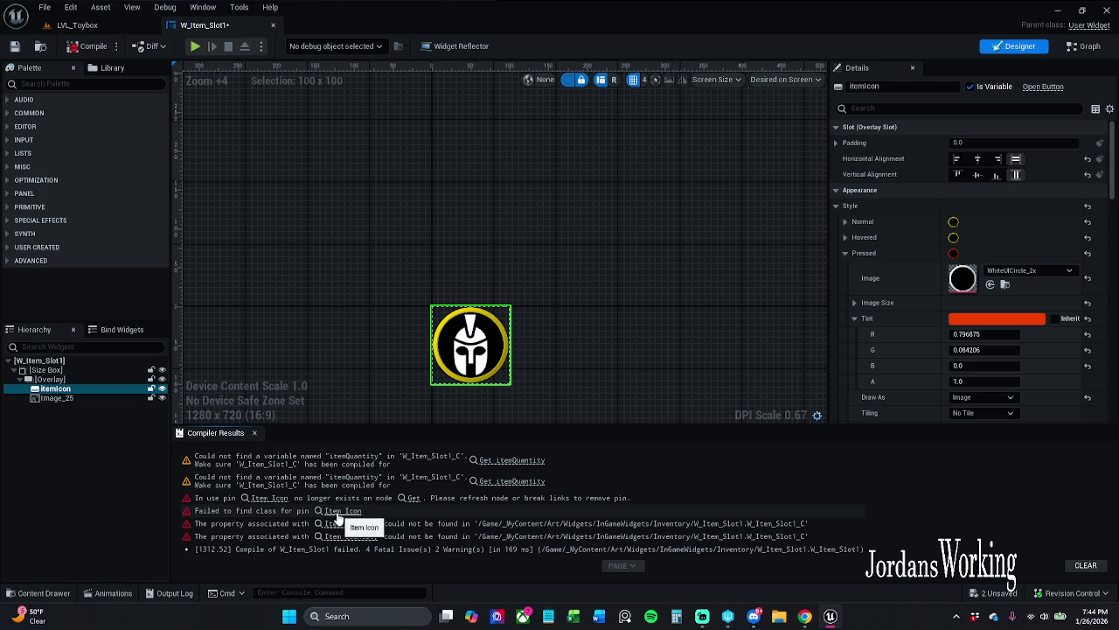
{"action": "left_click", "coordinate": [253, 432]}
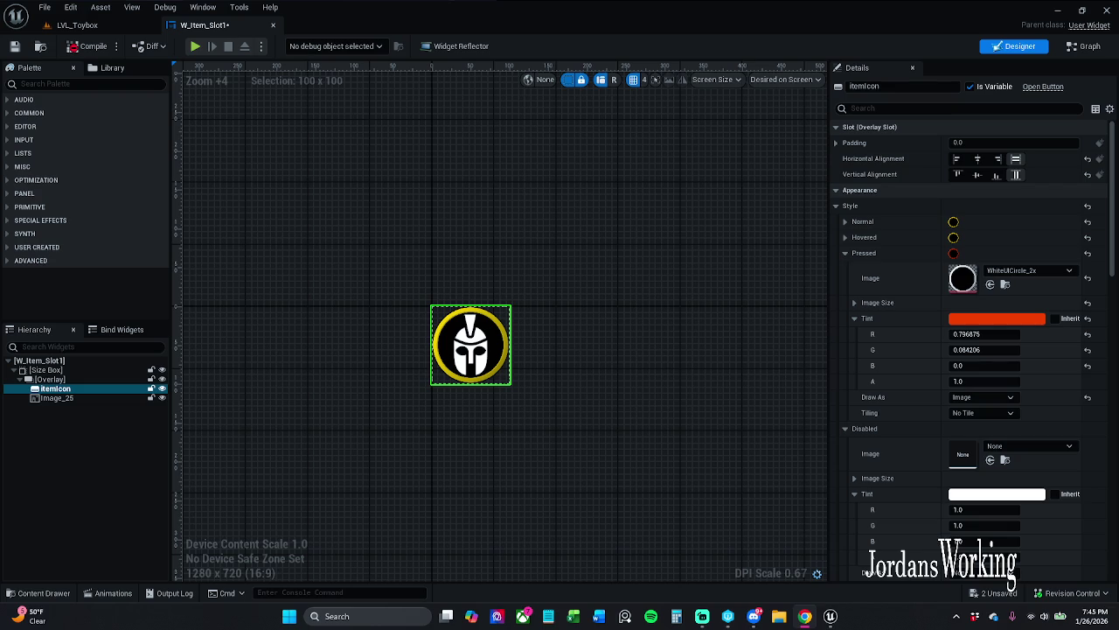
{"action": "scroll", "coordinate": [346, 328], "scroll_direction": "up", "scroll_amount": 2}
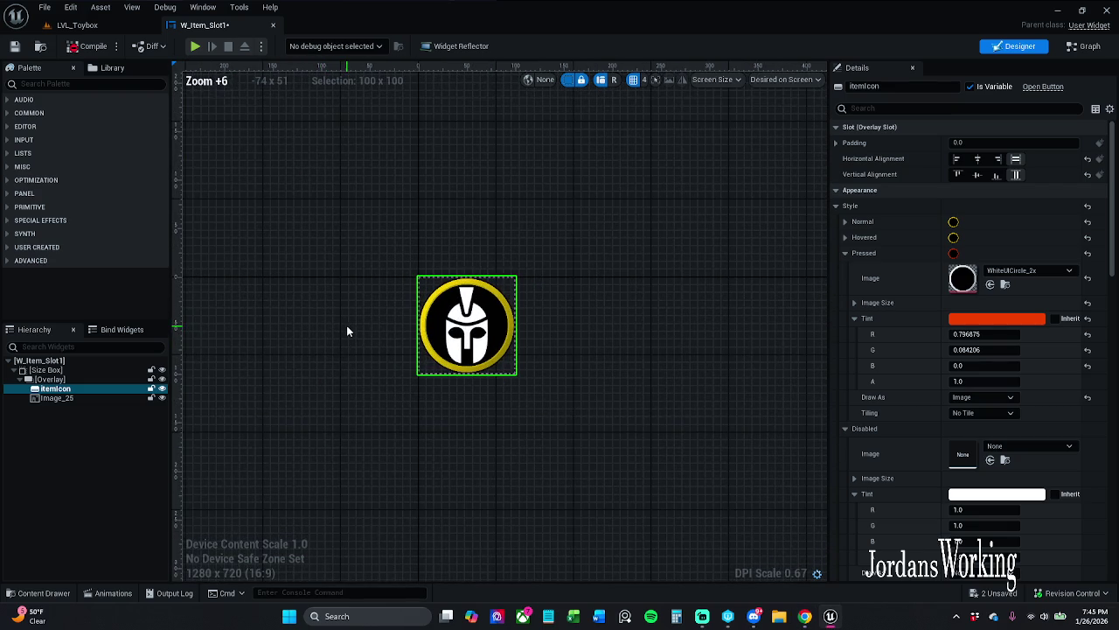
{"action": "scroll", "coordinate": [346, 328], "scroll_direction": "up", "scroll_amount": 2}
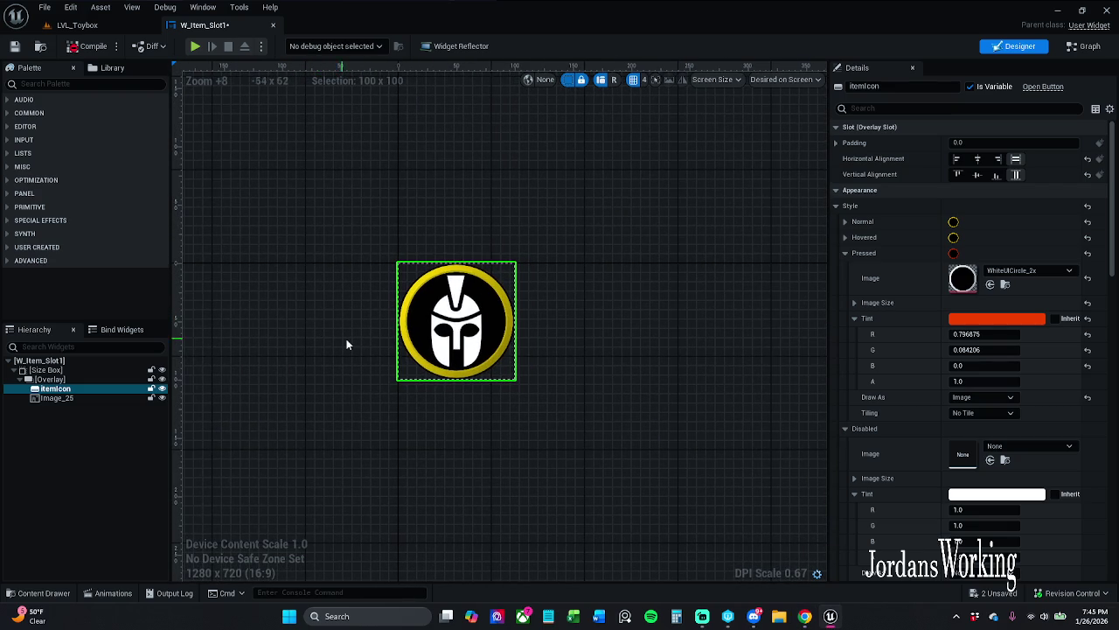
{"action": "left_click", "coordinate": [466, 341]}
{"action": "left_click", "coordinate": [304, 349]}
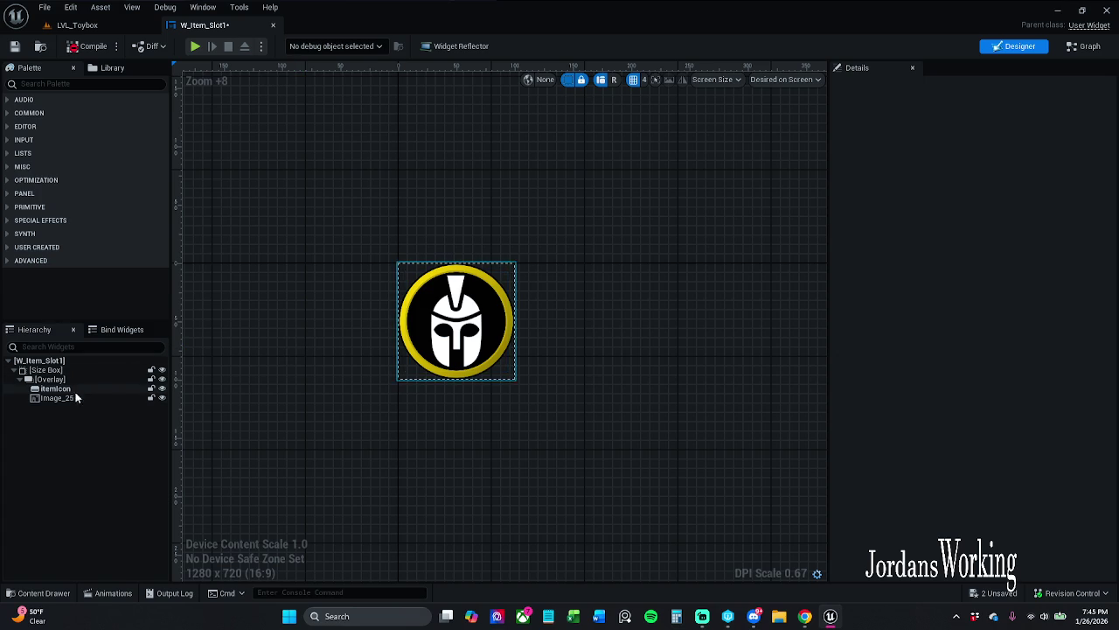
- Add a Size Box from the Palette under the Overlay in the Hierarchy
{"action": "left_click", "coordinate": [78, 83]}
{"action": "type", "text": "size"}
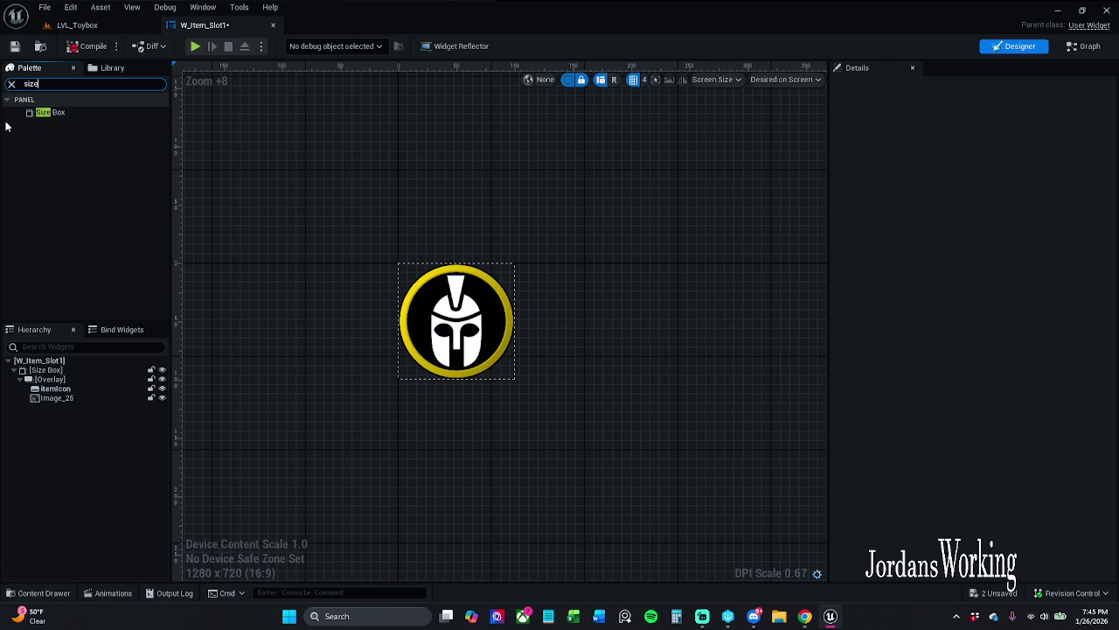
{"action": "mouse_move", "coordinate": [54, 112]}
{"action": "left_mouse_down"}
{"action": "mouse_move", "coordinate": [74, 115]}
{"action": "mouse_move", "coordinate": [116, 229]}
{"action": "mouse_move", "coordinate": [77, 404]}
{"action": "mouse_move", "coordinate": [71, 385]}
{"action": "left_mouse_up"}
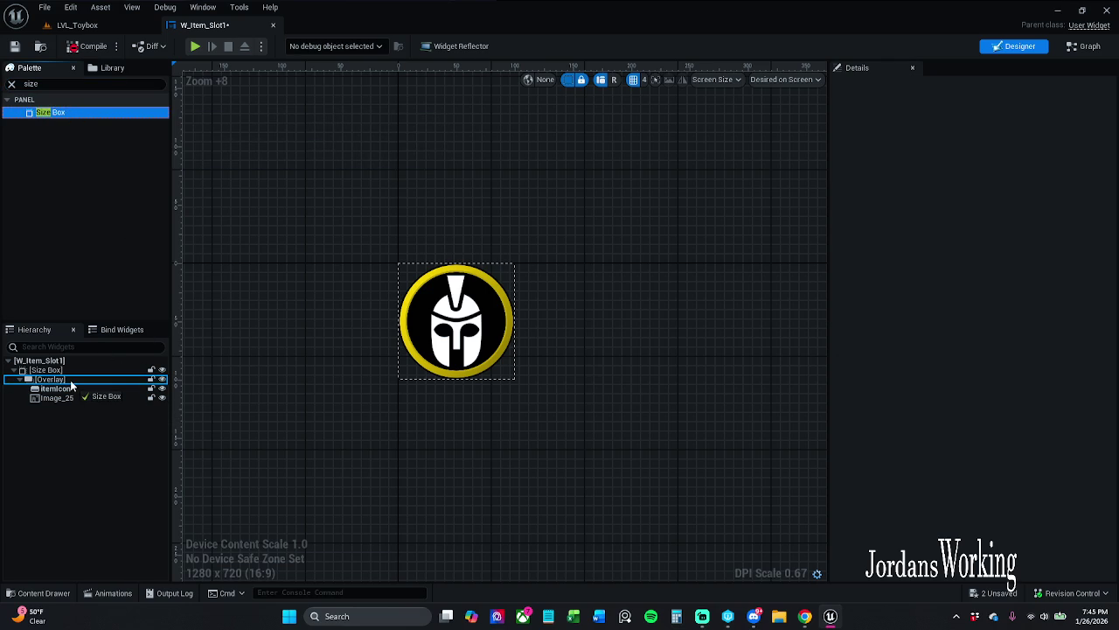
{"action": "left_click_drag", "start_coordinate": [70, 383], "coordinate": [71, 384]}
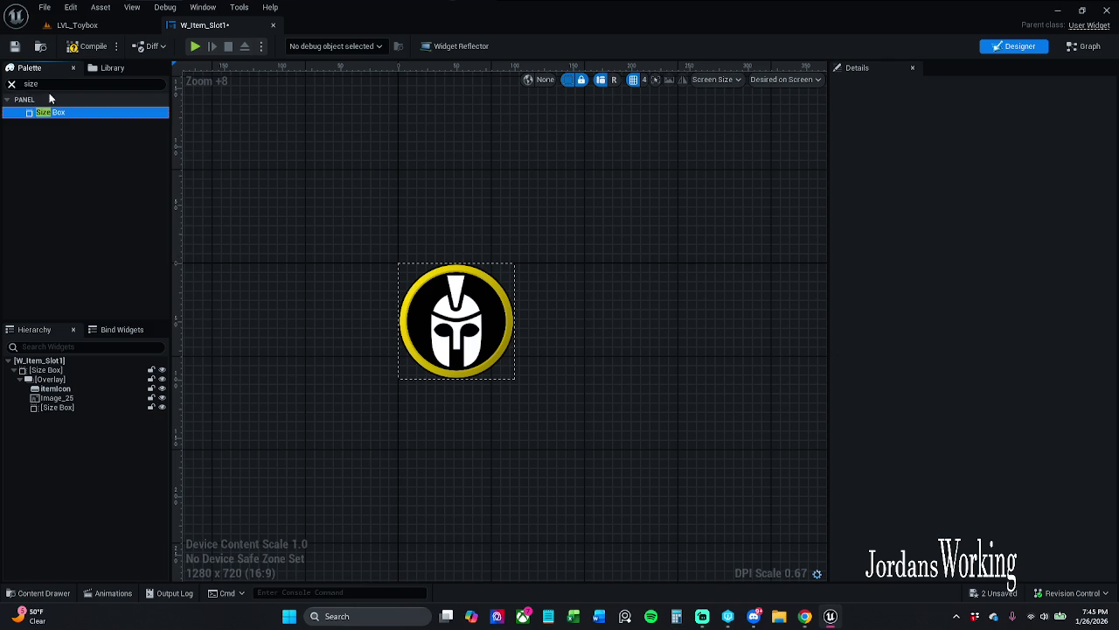
- Nest a new Overlay inside the newly added Size Box
{"action": "left_click", "coordinate": [11, 83]}
{"action": "type", "text": "over"}
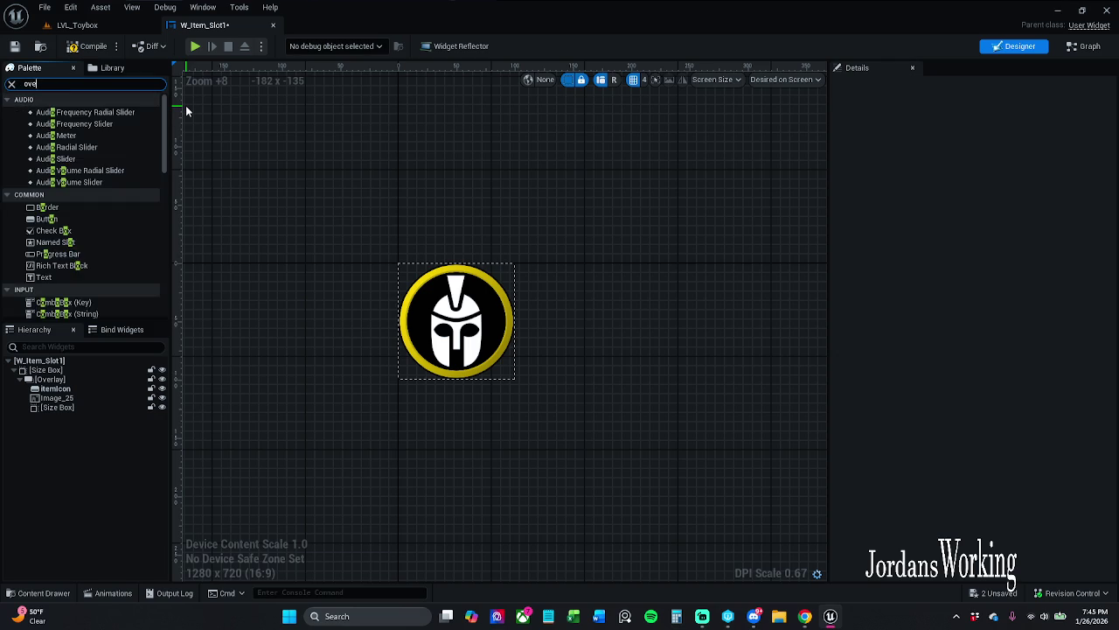
{"action": "left_click_drag", "start_coordinate": [79, 112], "coordinate": [66, 407]}
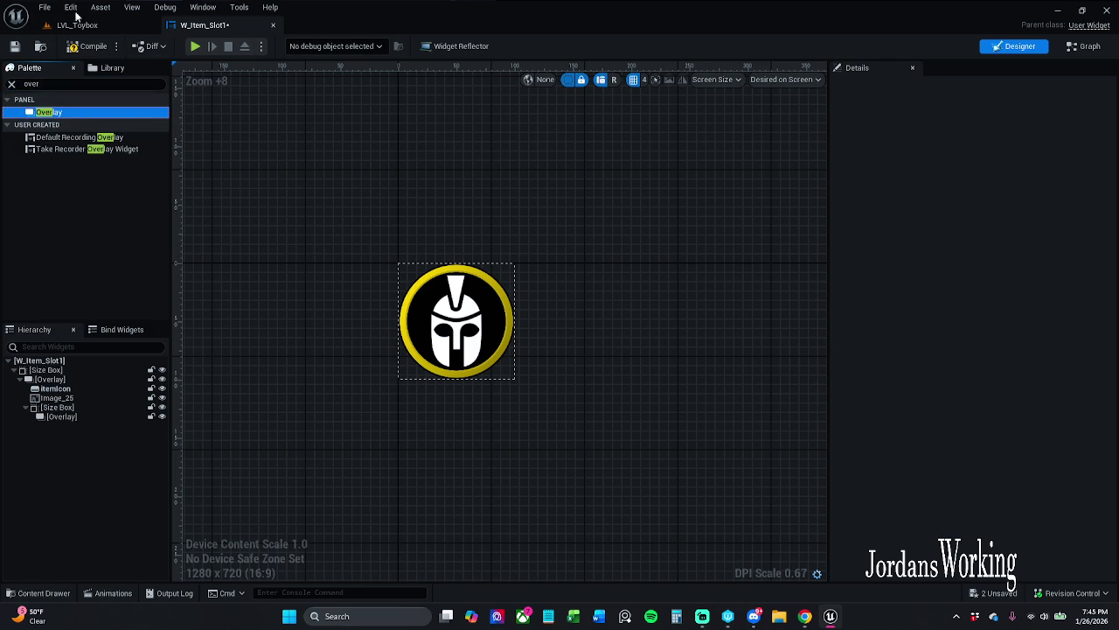
{"action": "left_click", "coordinate": [11, 83]}
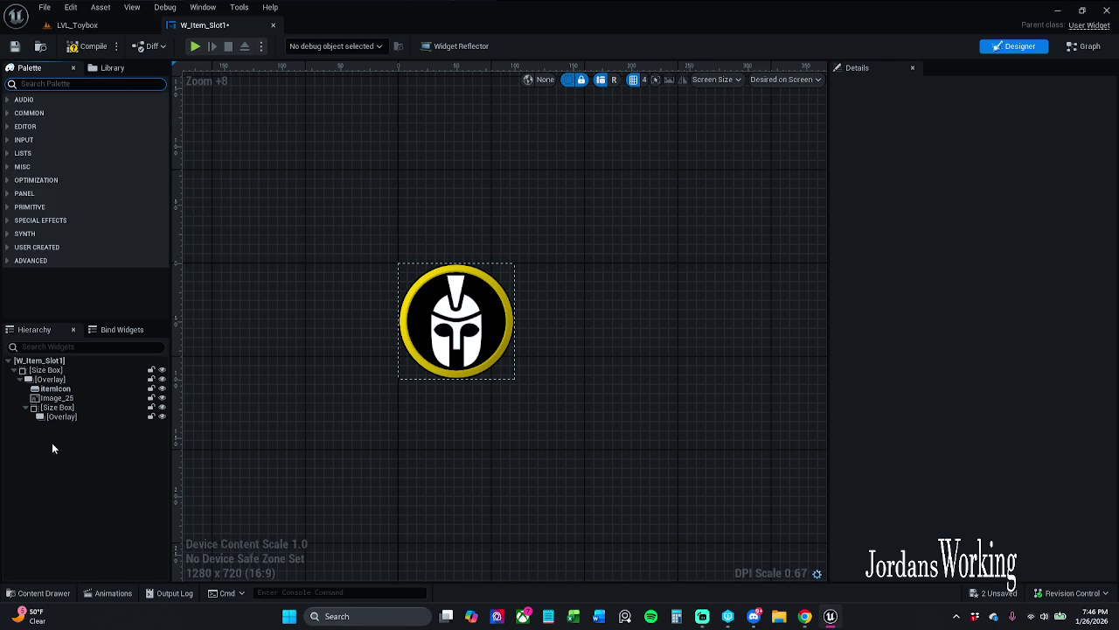
- Copy the Image_25 helmet image and paste it into the inner Overlay
{"action": "left_click", "coordinate": [78, 399]}
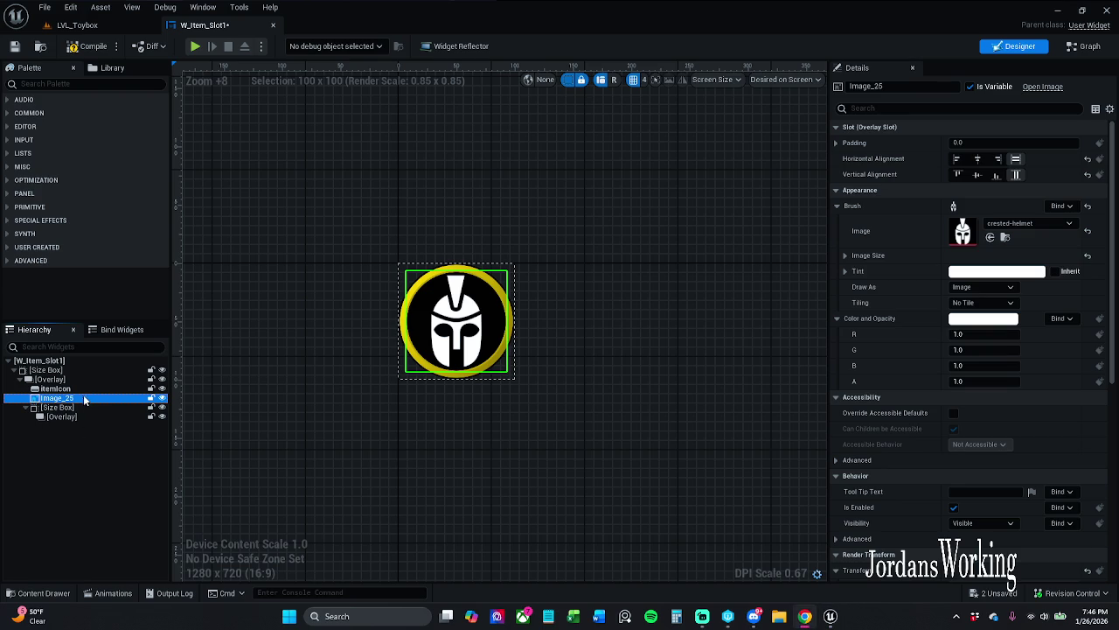
{"action": "left_click", "coordinate": [96, 408]}
{"action": "key", "text": "Up"}
{"action": "left_click", "coordinate": [98, 417]}
{"action": "key", "text": "ctrl+v"}
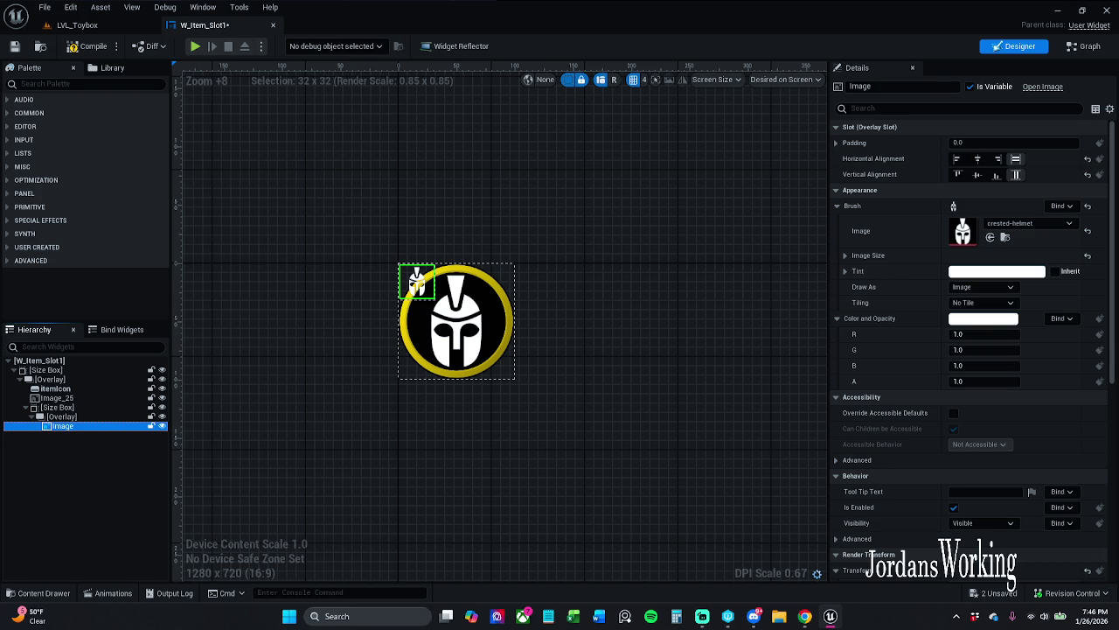
- Rename the pasted image to itemImage, then compile and save the blueprint
{"action": "left_click", "coordinate": [892, 86]}
{"action": "key", "text": "Home"}
{"action": "key", "text": "Delete"}
{"action": "type", "text": "Item"}
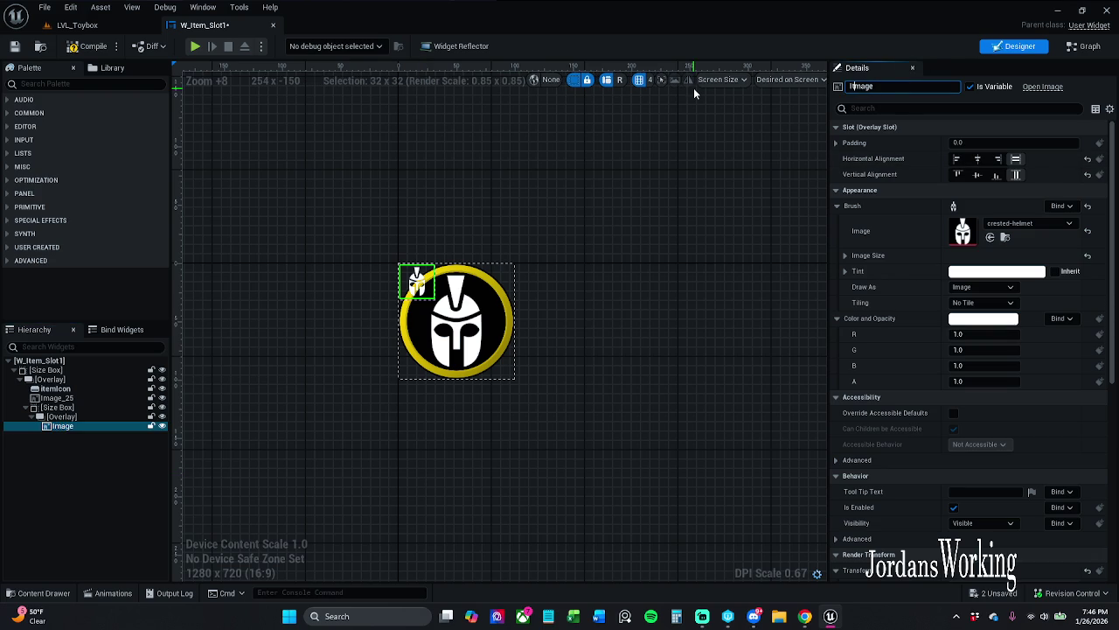
{"action": "type", "text": "I"}
{"action": "key", "text": "Return"}
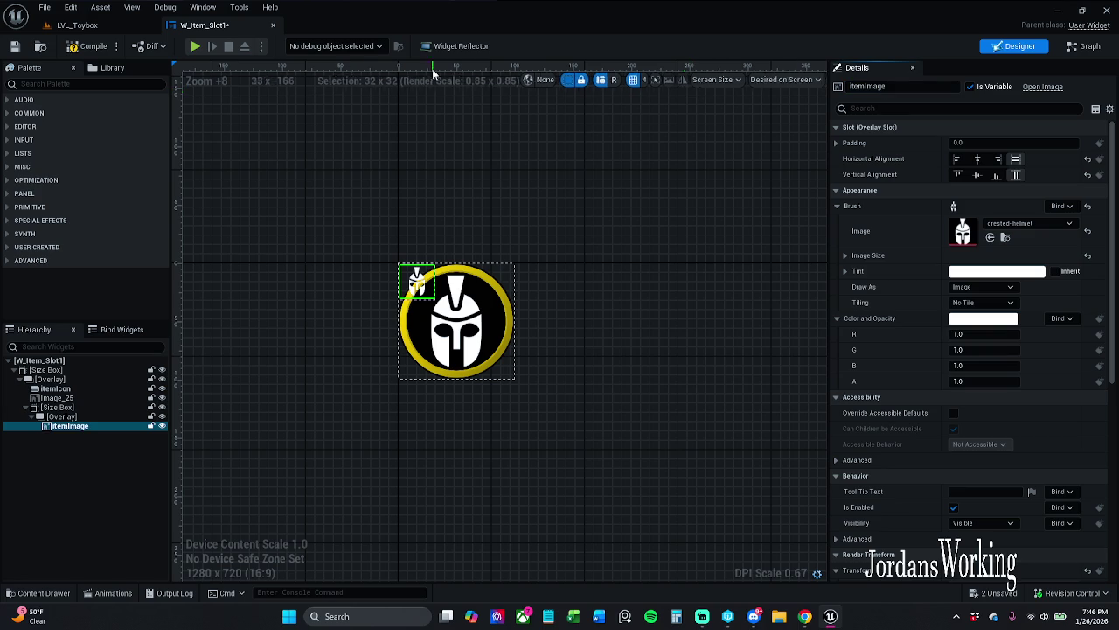
{"action": "left_click", "coordinate": [91, 45]}
{"action": "left_click", "coordinate": [13, 50]}
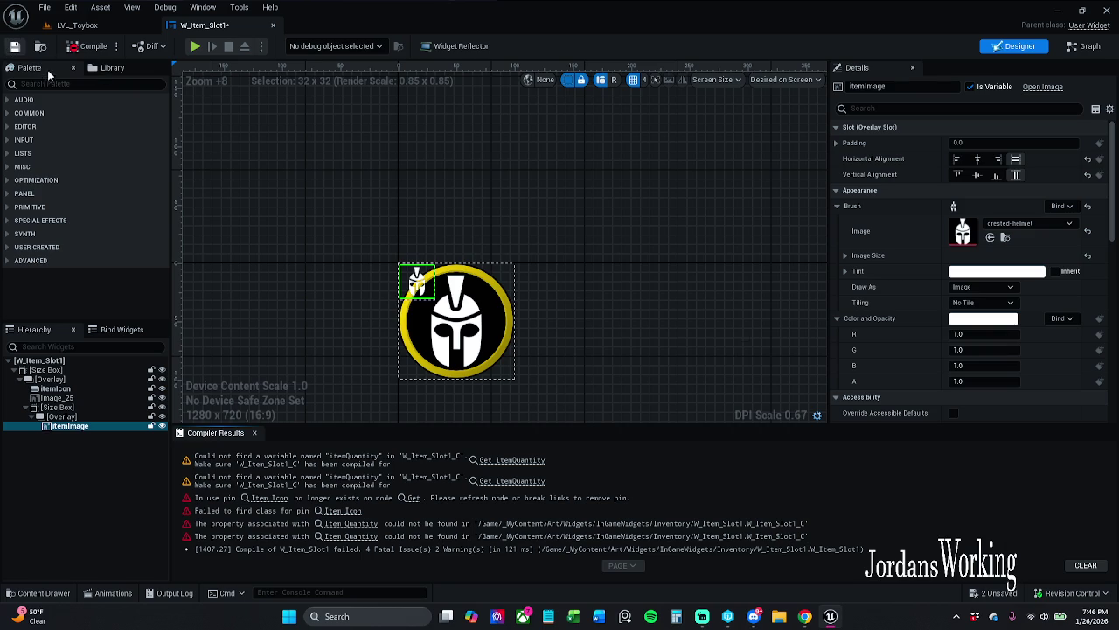
- Refresh the erroring Item Icon node in the Event Graph
{"action": "left_click", "coordinate": [513, 460]}
{"action": "mouse_move", "coordinate": [530, 474]}
{"action": "left_mouse_down"}
{"action": "mouse_move", "coordinate": [780, 451]}
{"action": "mouse_move", "coordinate": [962, 464]}
{"action": "left_mouse_up"}
{"action": "scroll", "coordinate": [780, 451], "scroll_direction": "down", "scroll_amount": 1}
{"action": "left_click_drag", "start_coordinate": [862, 298], "coordinate": [790, 298]}
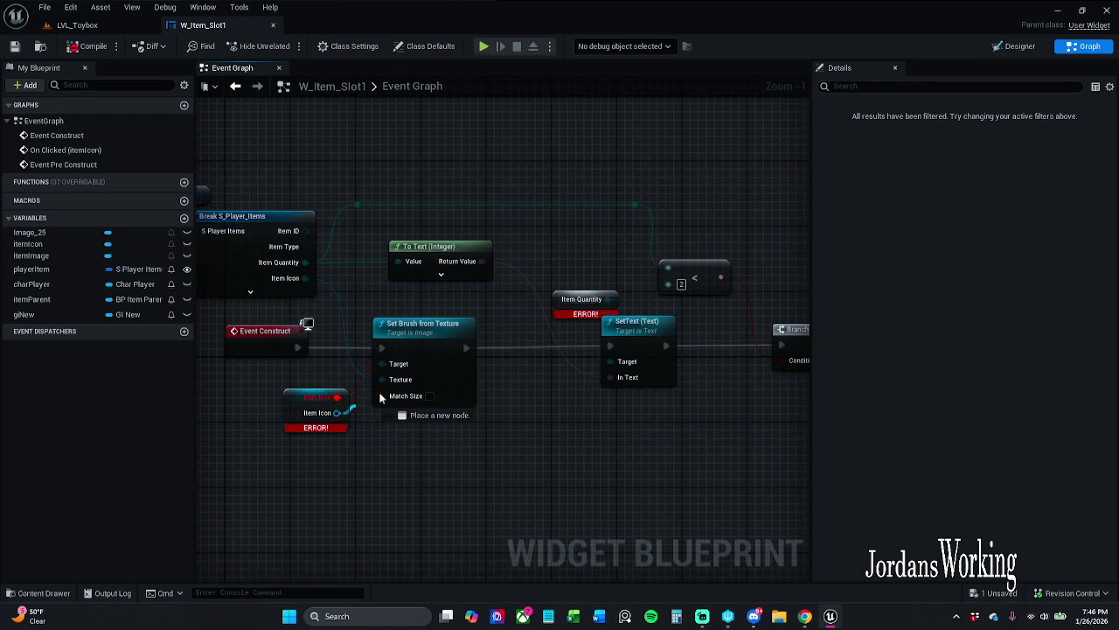
{"action": "left_click", "coordinate": [315, 401]}
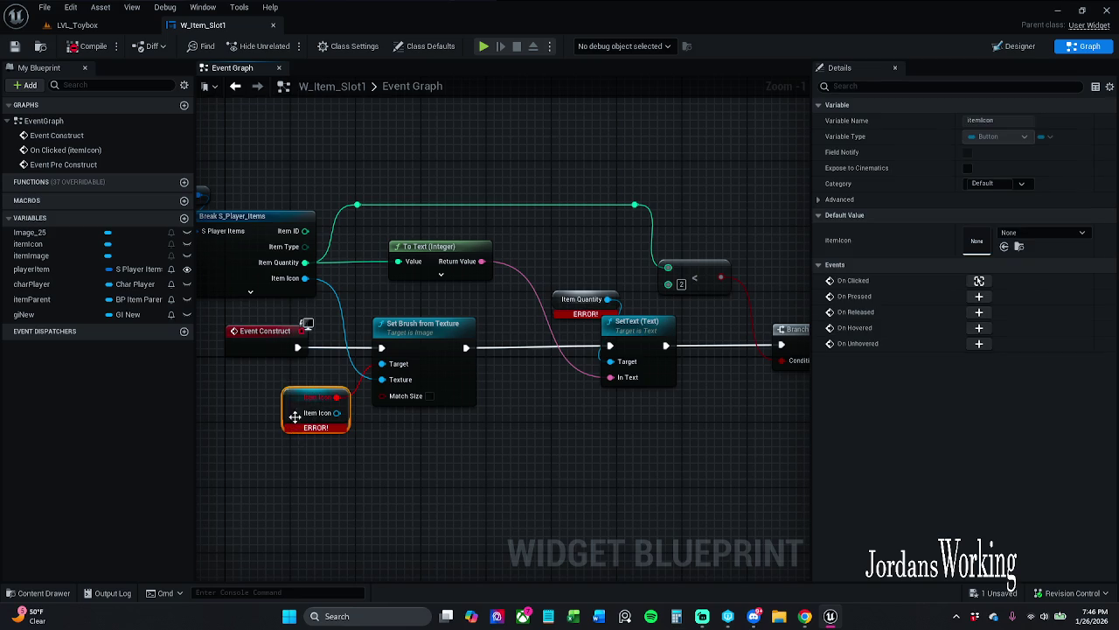
{"action": "right_click", "coordinate": [302, 411]}
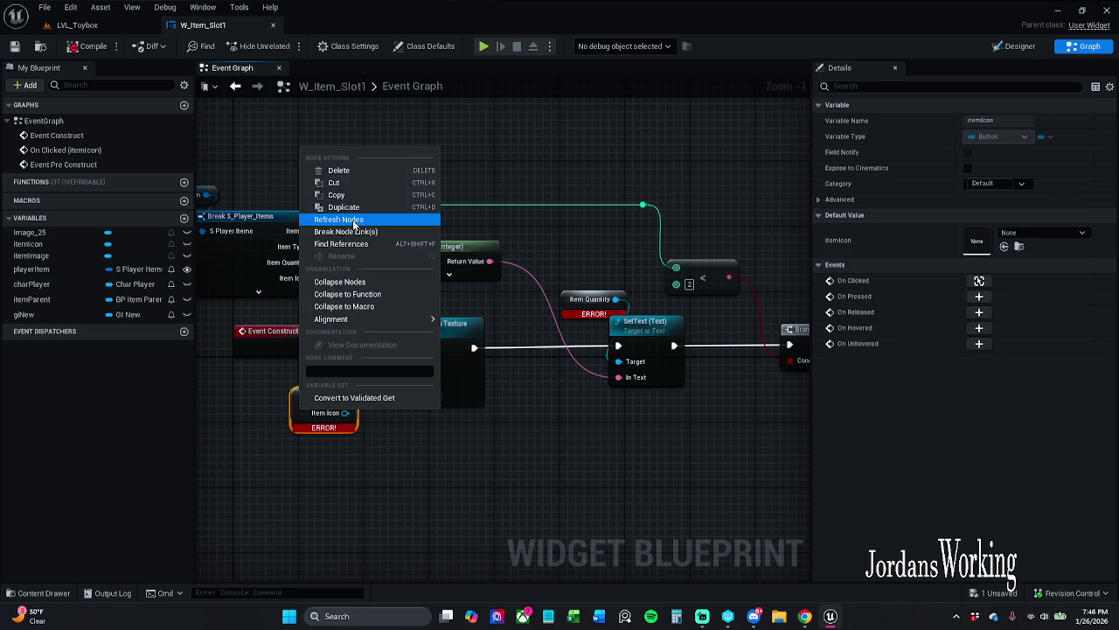
{"action": "left_click", "coordinate": [364, 423]}
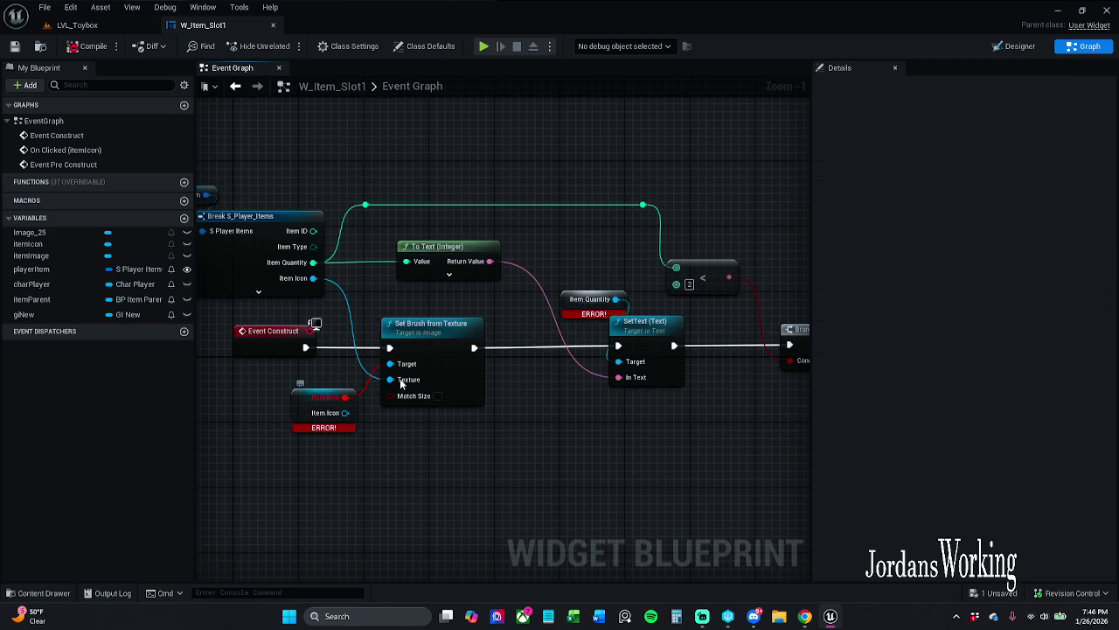
- Return to the Designer, close Compiler Results, and recentre the helmet widget on the canvas
{"action": "left_click", "coordinate": [1017, 45]}
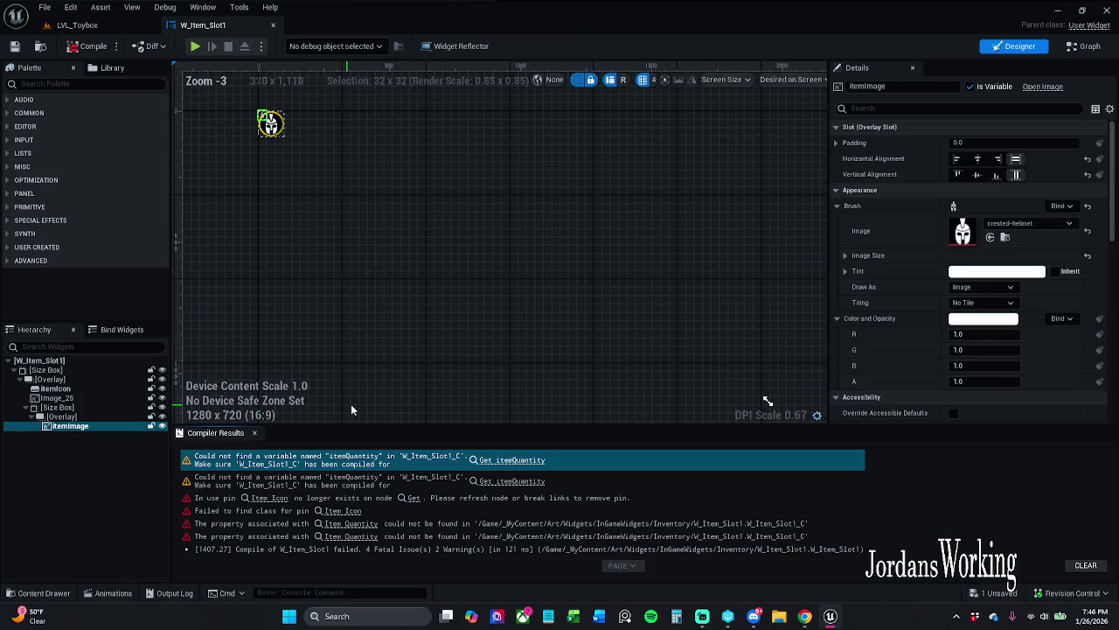
{"action": "left_click", "coordinate": [253, 432]}
{"action": "left_click_drag", "start_coordinate": [255, 268], "coordinate": [372, 382]}
{"action": "scroll", "coordinate": [373, 382], "scroll_direction": "up", "scroll_amount": 3}
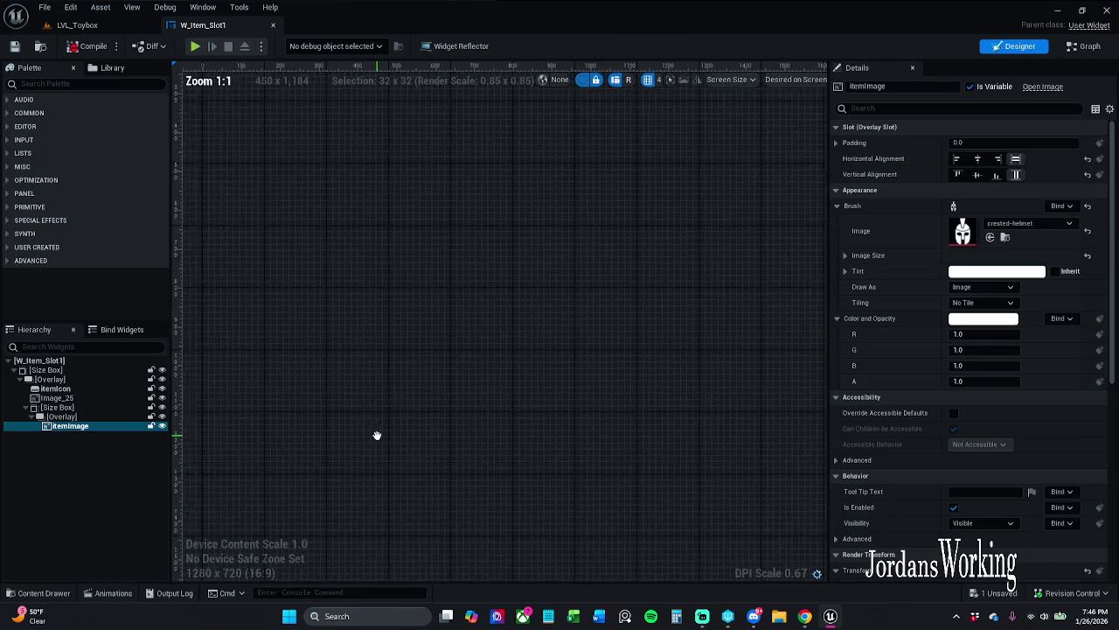
{"action": "scroll", "coordinate": [431, 323], "scroll_direction": "up", "scroll_amount": 4}
{"action": "left_click_drag", "start_coordinate": [430, 323], "coordinate": [485, 406]}
{"action": "scroll", "coordinate": [466, 248], "scroll_direction": "up", "scroll_amount": 3}
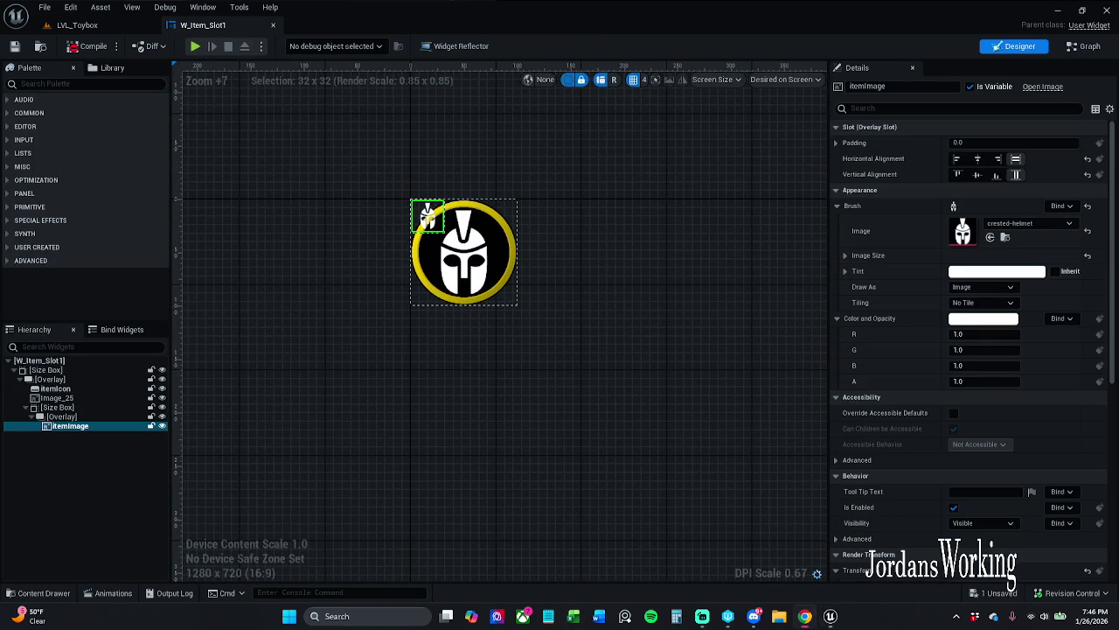
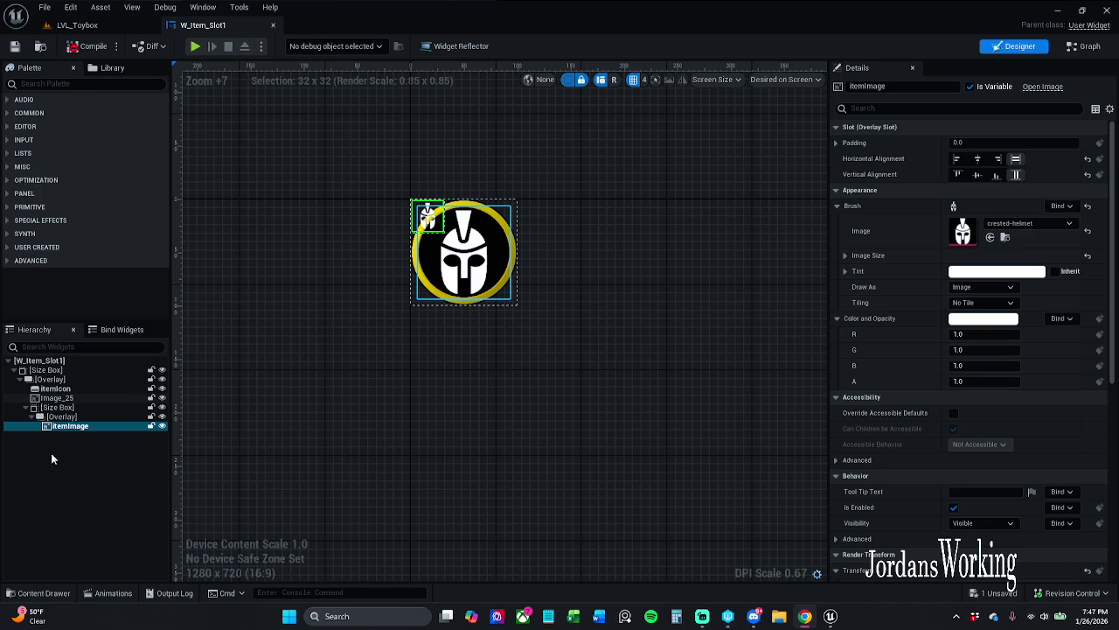
- Turn on width and height overrides for the inner Size Box and set both to 25
{"action": "left_click", "coordinate": [62, 408]}
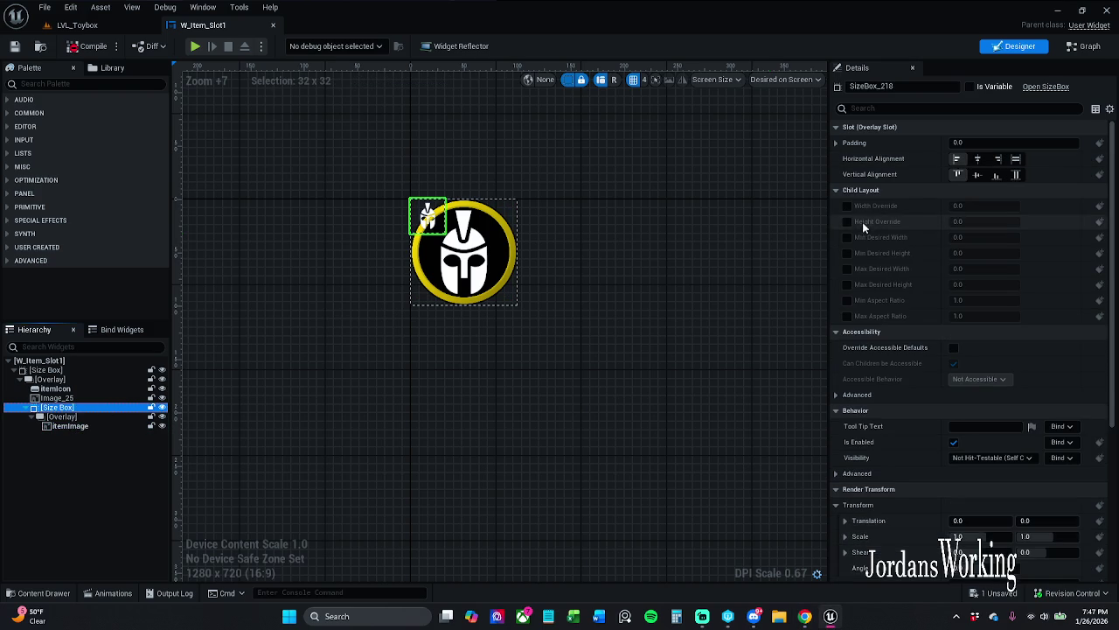
{"action": "left_click", "coordinate": [847, 206]}
{"action": "left_click", "coordinate": [847, 222]}
{"action": "left_click", "coordinate": [981, 205]}
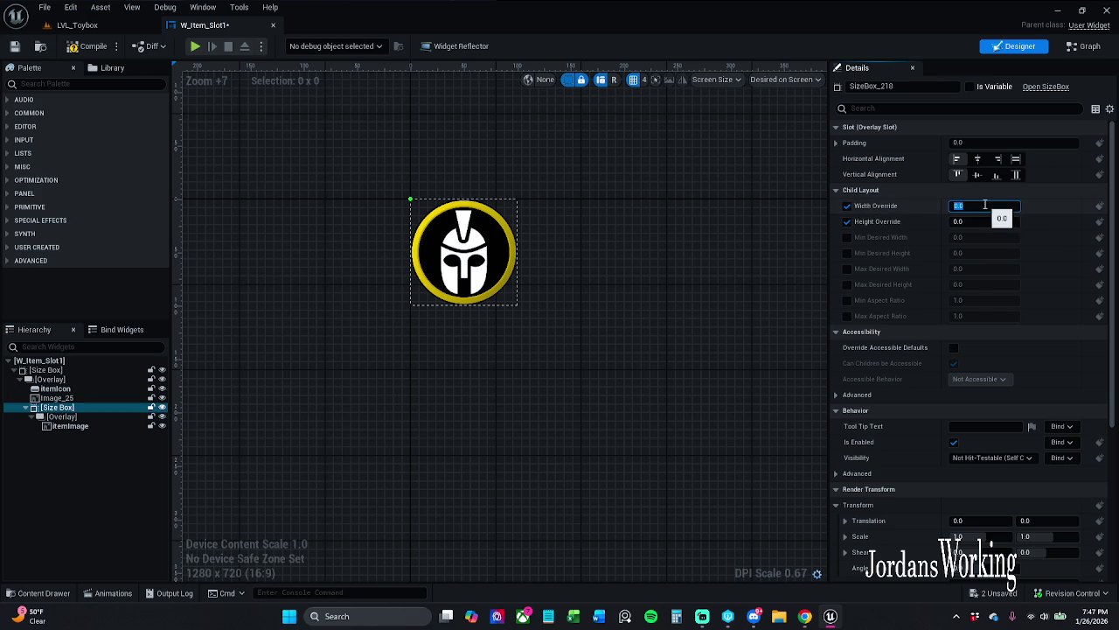
{"action": "type", "text": "25"}
{"action": "key", "text": "Return"}
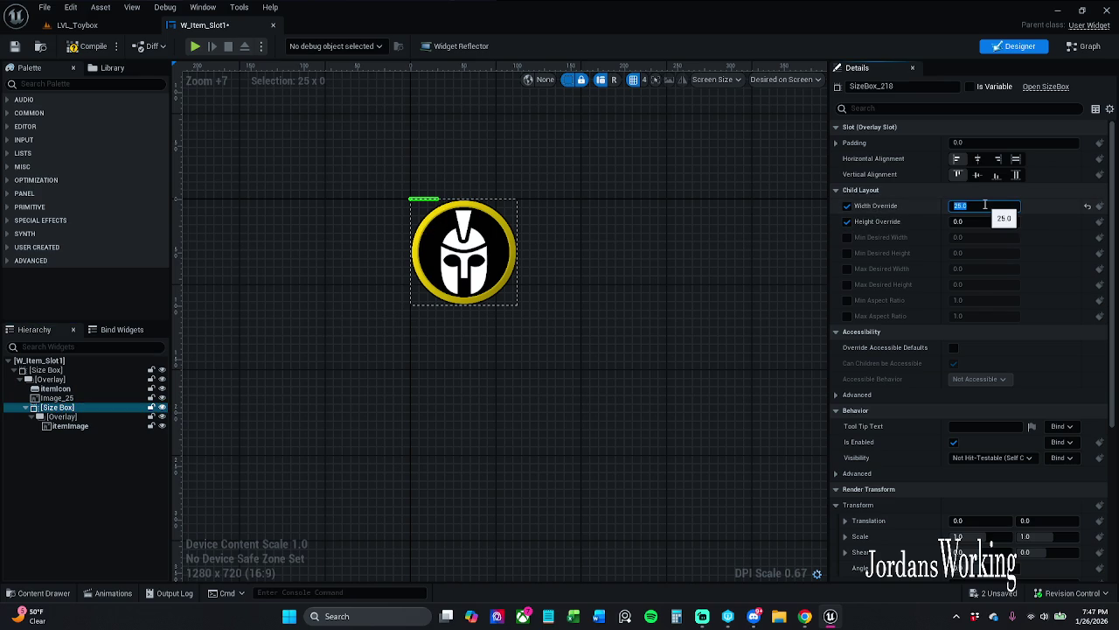
{"action": "key", "text": "Tab"}
{"action": "type", "text": "25"}
{"action": "key", "text": "Return"}
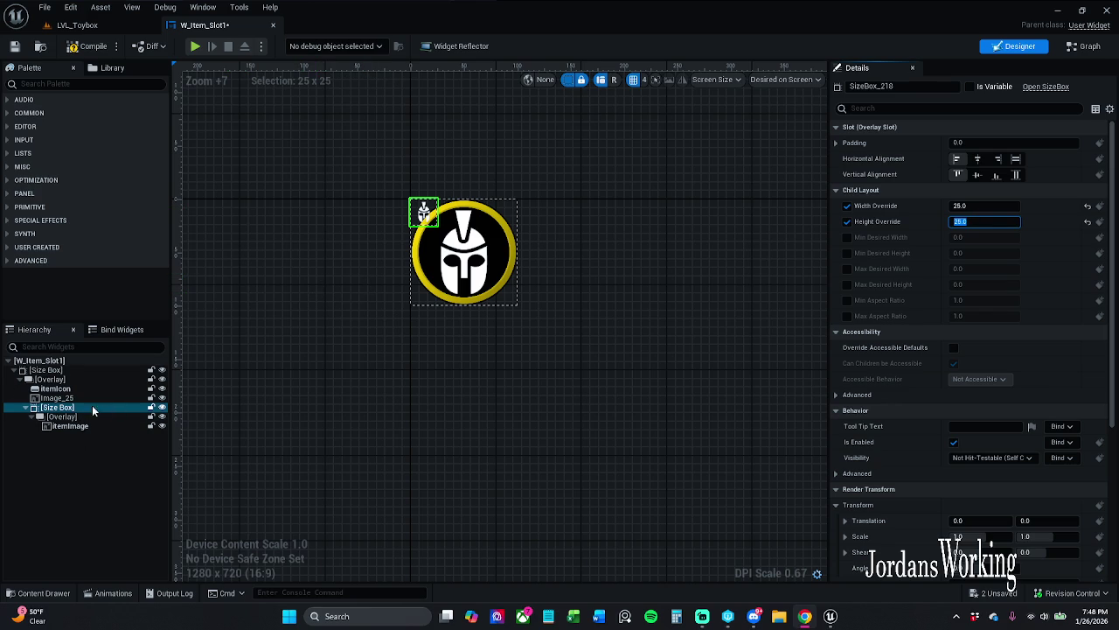
{"action": "left_click", "coordinate": [76, 427]}
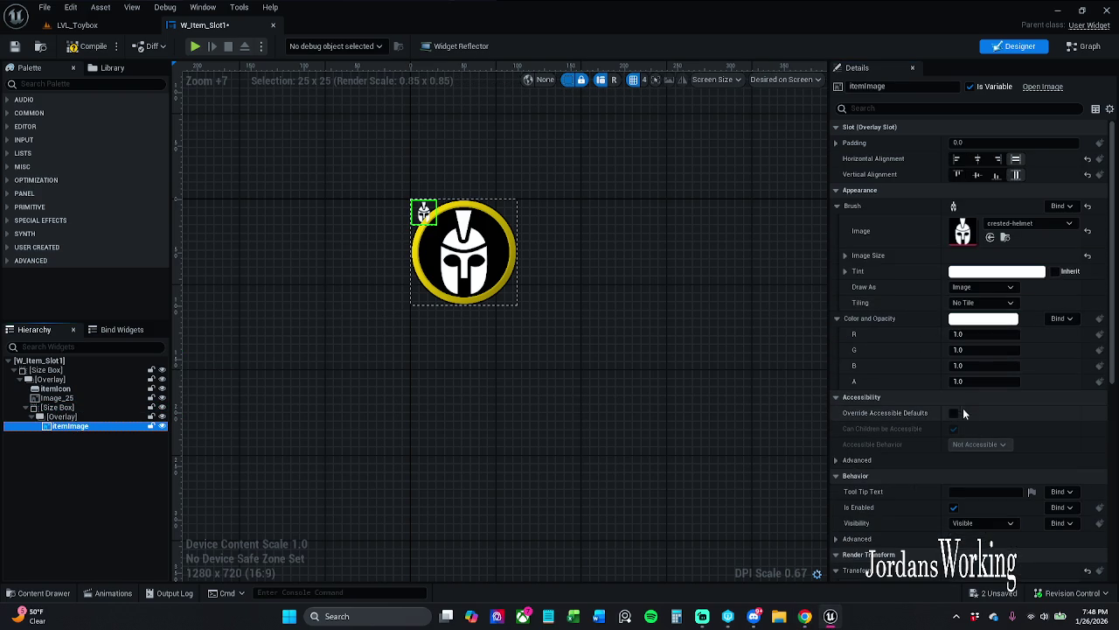
- Set itemImage's Render Transform scale X and Y to 1, then compile and save W_Item_Slot1
{"action": "scroll", "coordinate": [918, 411], "scroll_direction": "down", "scroll_amount": 3}
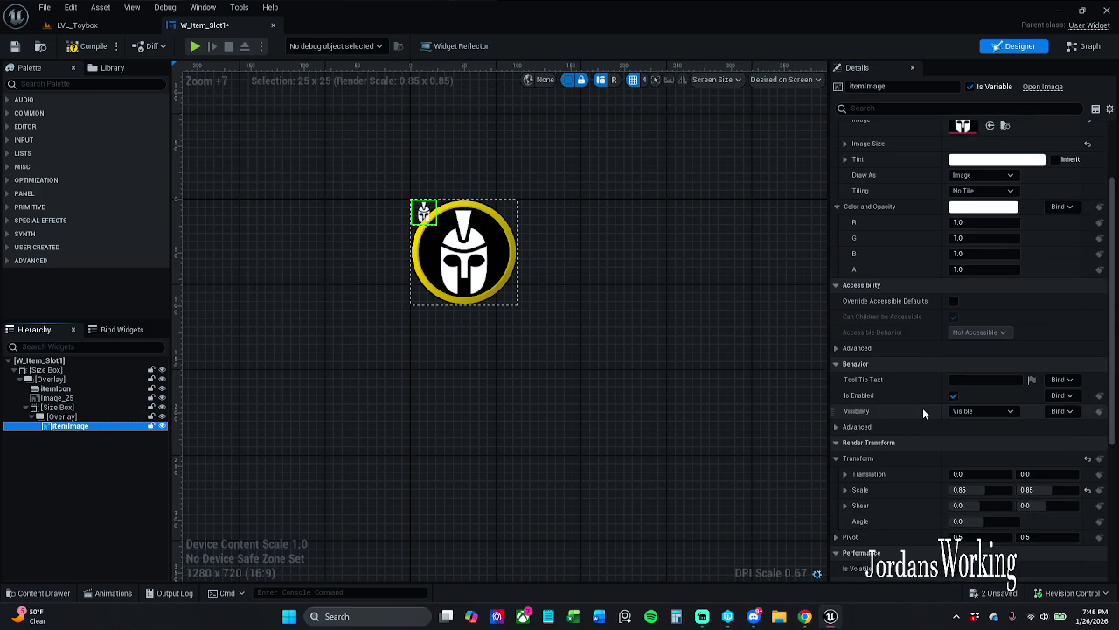
{"action": "scroll", "coordinate": [923, 413], "scroll_direction": "down", "scroll_amount": 1}
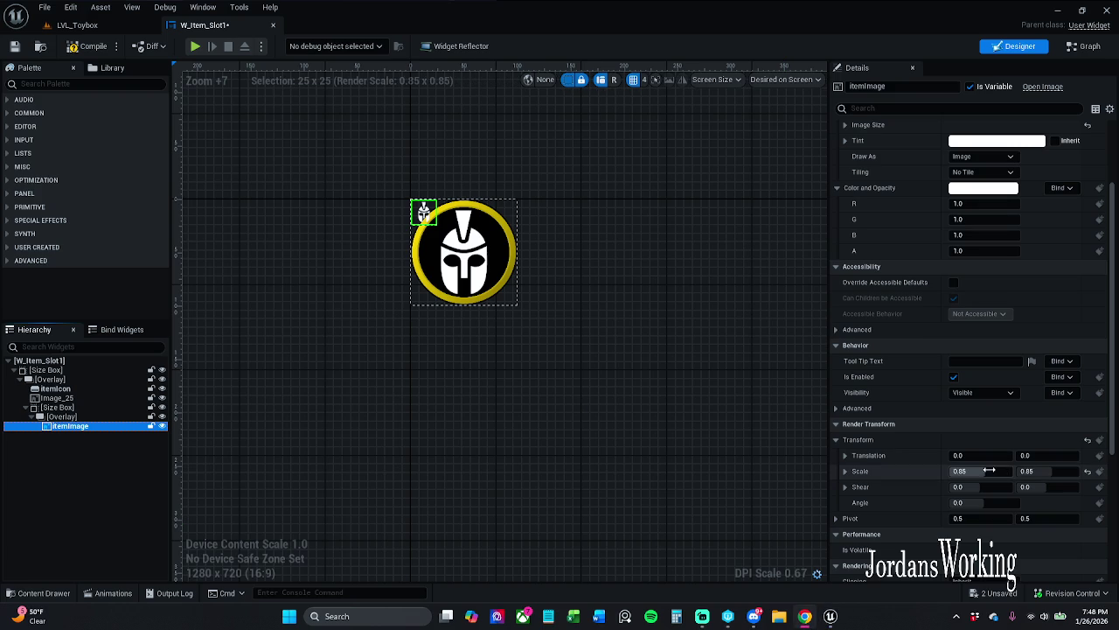
{"action": "left_click", "coordinate": [990, 471]}
{"action": "type", "text": "1"}
{"action": "key", "text": "Tab"}
{"action": "type", "text": "1"}
{"action": "key", "text": "Tab"}
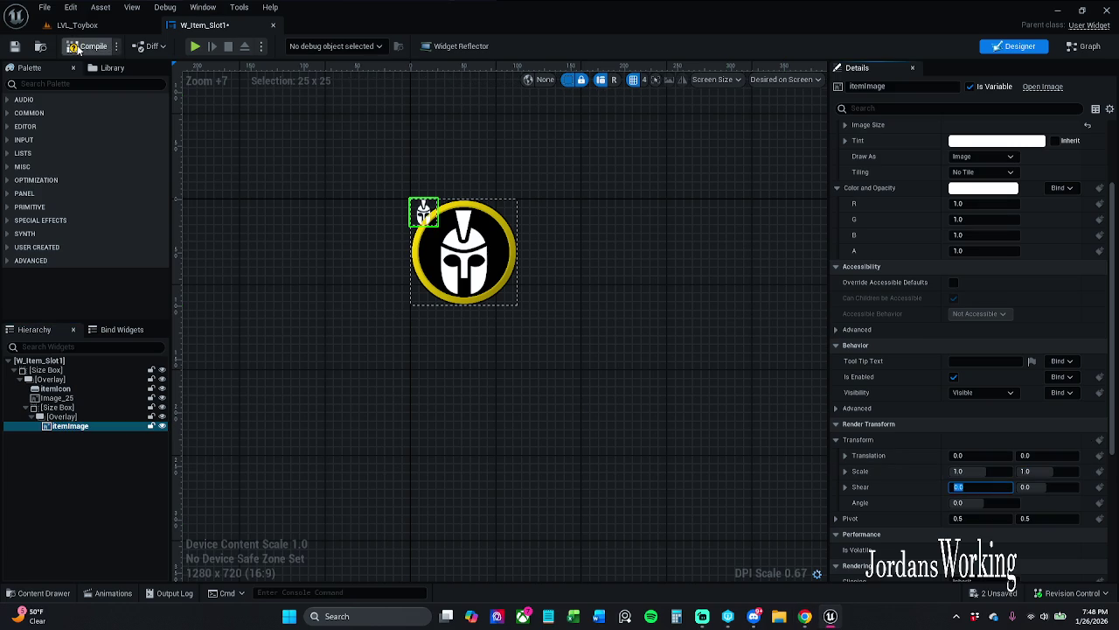
{"action": "left_click", "coordinate": [87, 46]}
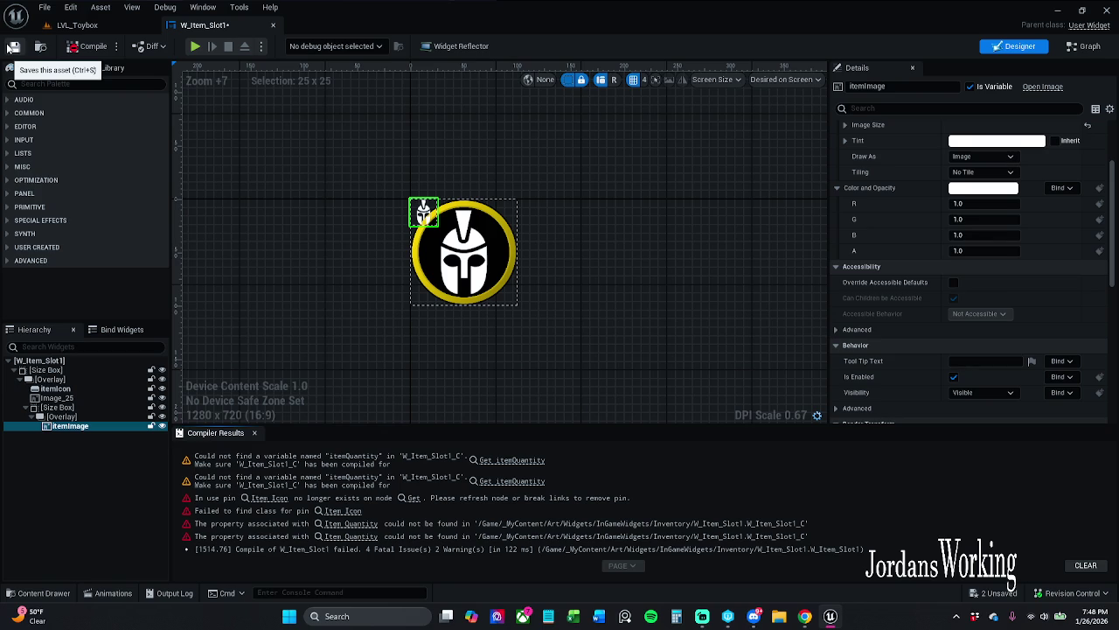
{"action": "left_click", "coordinate": [13, 47]}
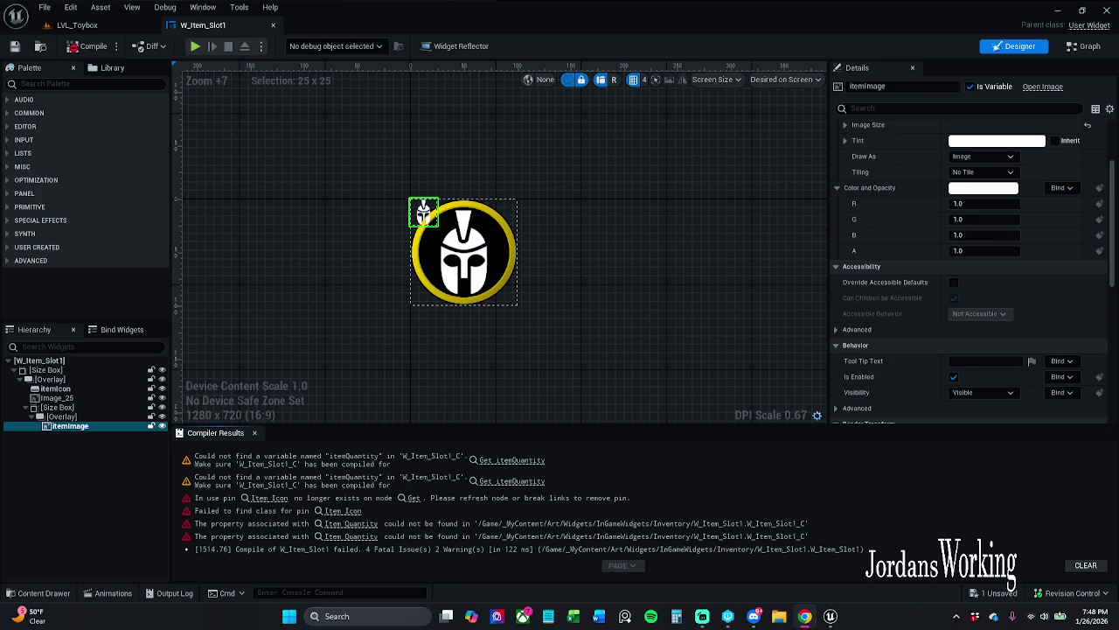
- Re-centre the canvas on the slot icon and inspect the itemIcon button and small helmet image
{"action": "left_click", "coordinate": [254, 432]}
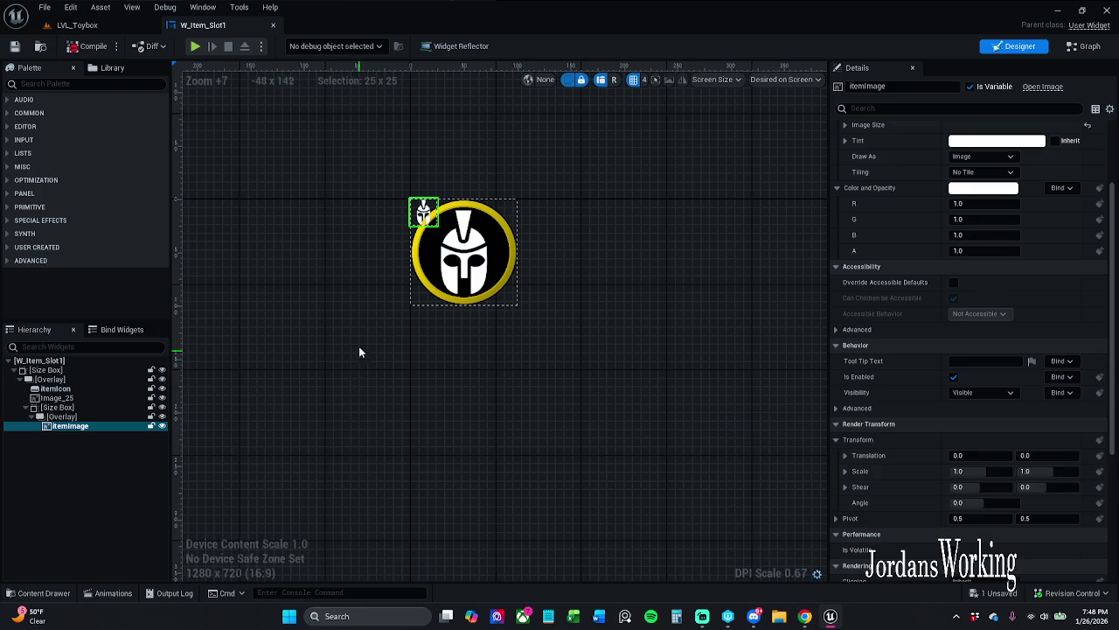
{"action": "left_click_drag", "start_coordinate": [362, 350], "coordinate": [358, 431]}
{"action": "scroll", "coordinate": [377, 467], "scroll_direction": "up", "scroll_amount": 5}
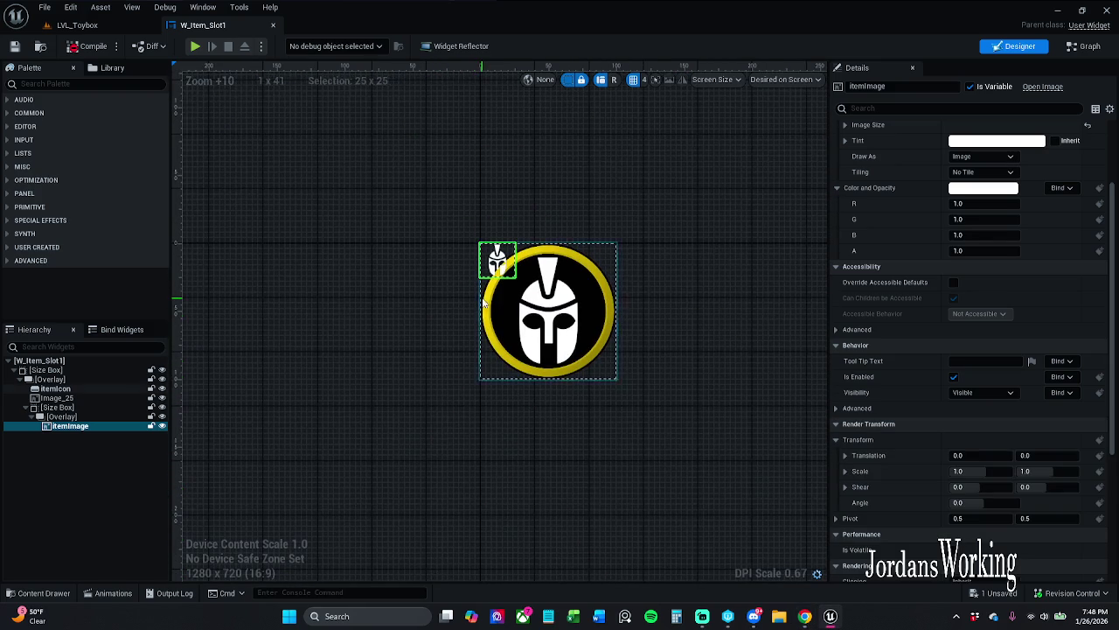
{"action": "left_click_drag", "start_coordinate": [484, 302], "coordinate": [439, 301]}
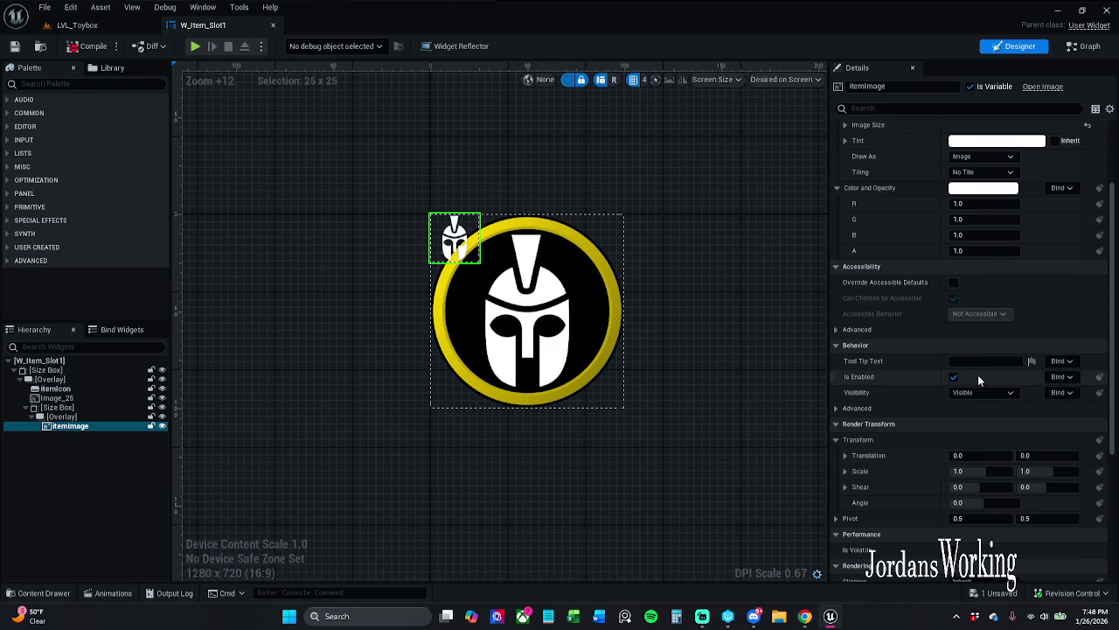
{"action": "scroll", "coordinate": [977, 375], "scroll_direction": "down", "scroll_amount": 5}
{"action": "scroll", "coordinate": [1002, 423], "scroll_direction": "up", "scroll_amount": 3}
{"action": "scroll", "coordinate": [1002, 423], "scroll_direction": "up", "scroll_amount": 5}
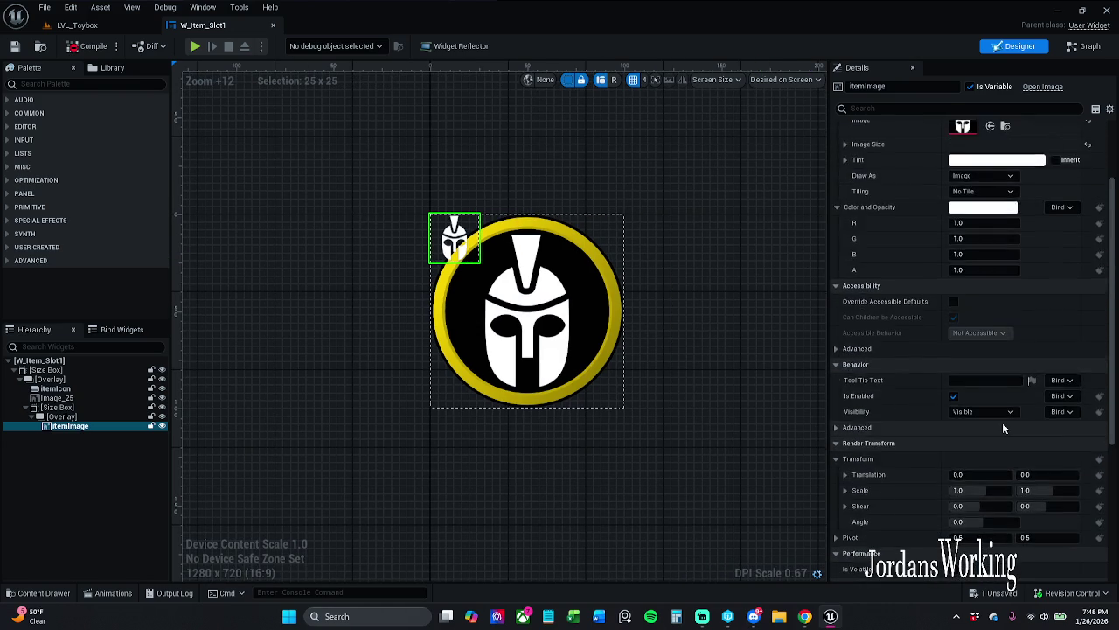
{"action": "left_click", "coordinate": [601, 308]}
{"action": "left_click", "coordinate": [598, 306]}
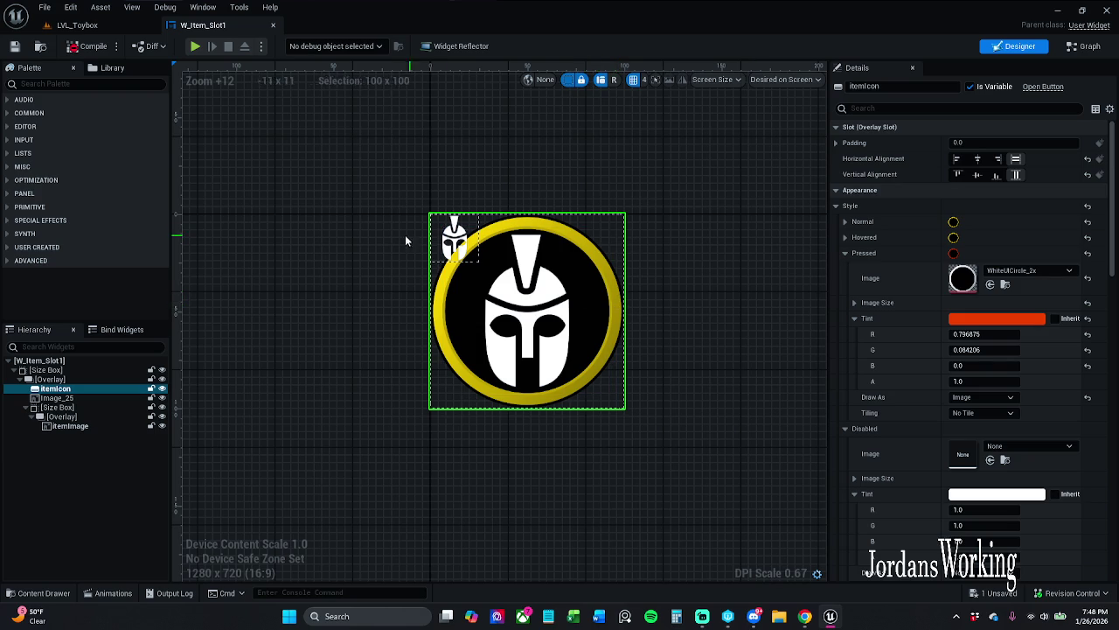
{"action": "left_click", "coordinate": [453, 238]}
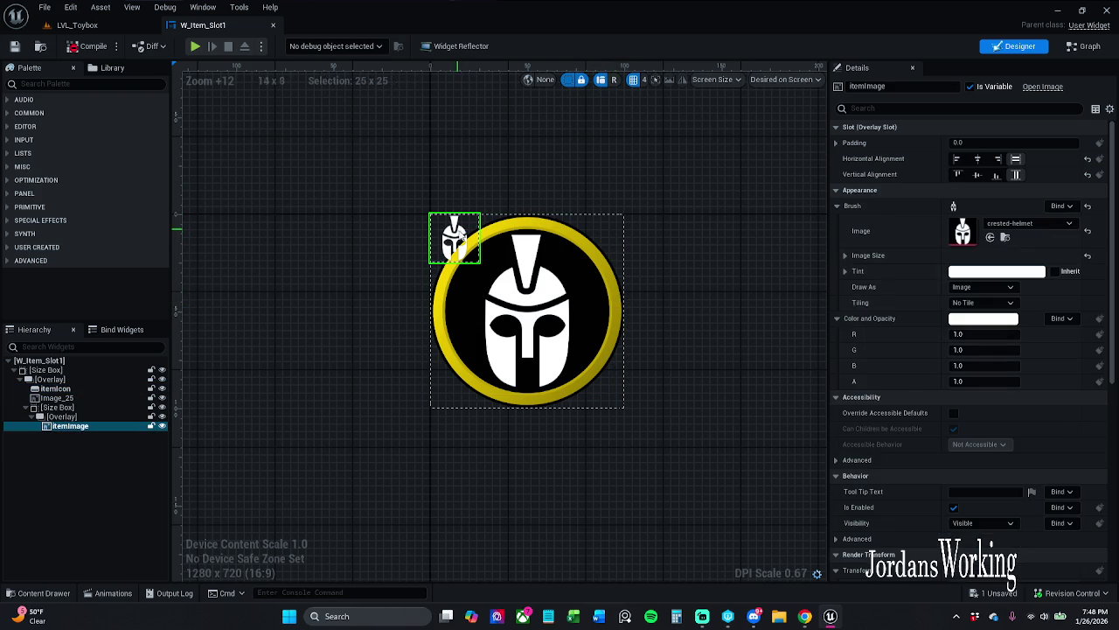
- Give the small image a WhiteUICircle_2x brush and compile
{"action": "left_click", "coordinate": [1031, 225]}
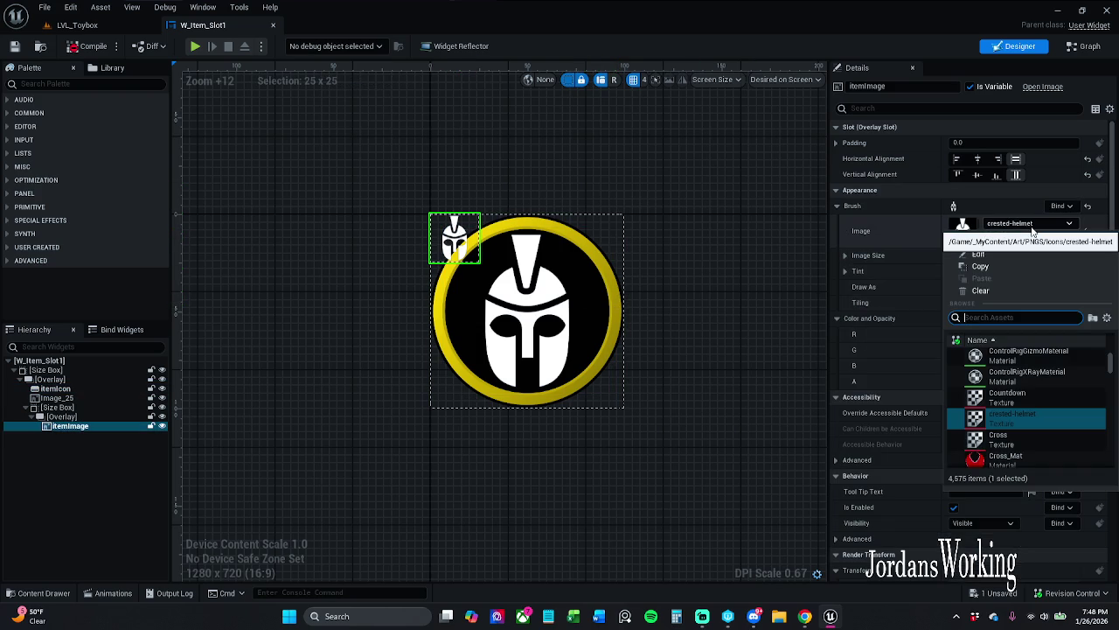
{"action": "type", "text": "whiteui"}
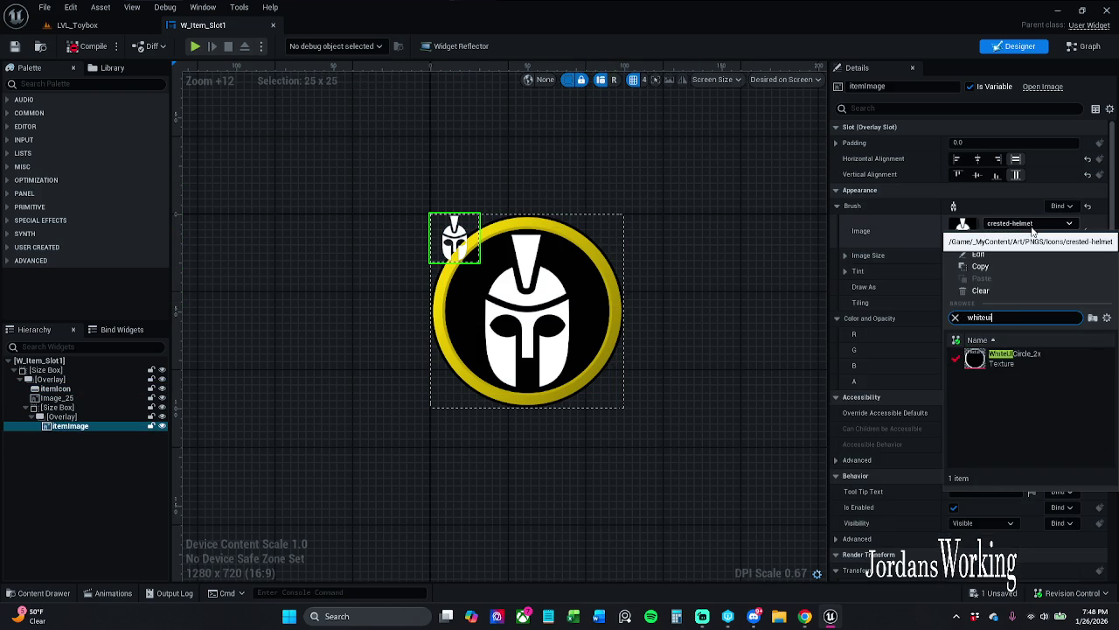
{"action": "left_click", "coordinate": [1048, 366]}
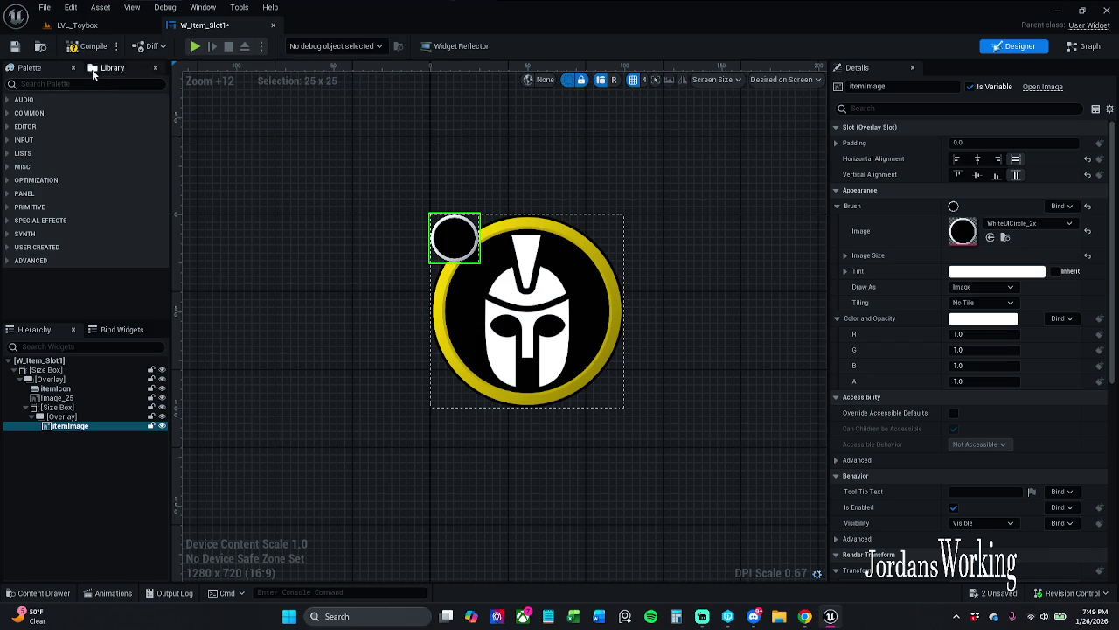
{"action": "left_click", "coordinate": [92, 45]}
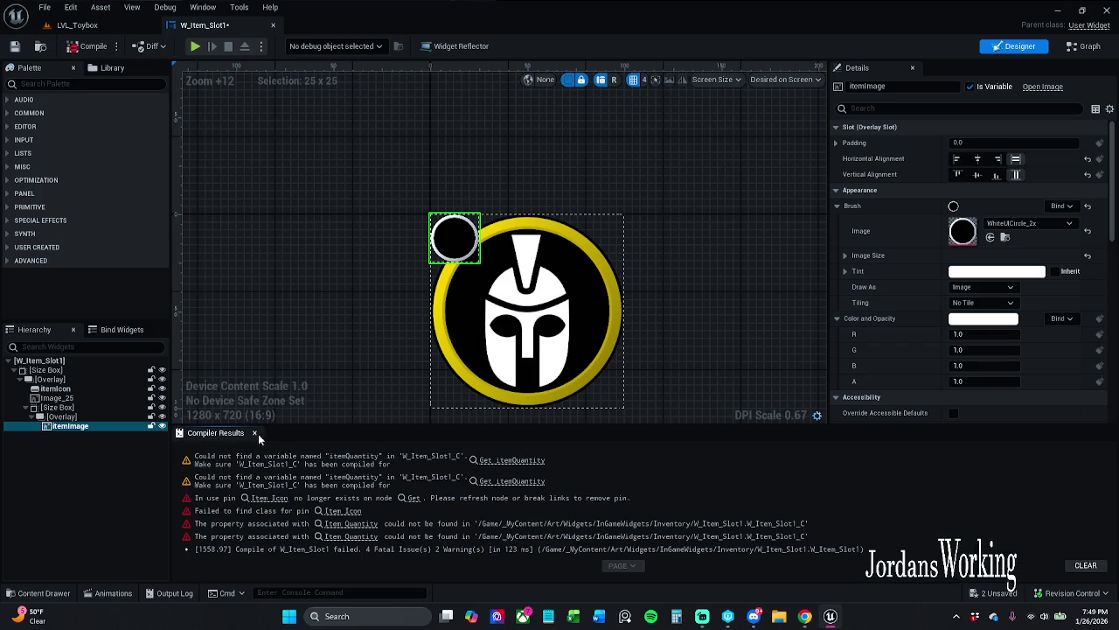
{"action": "left_click", "coordinate": [255, 433]}
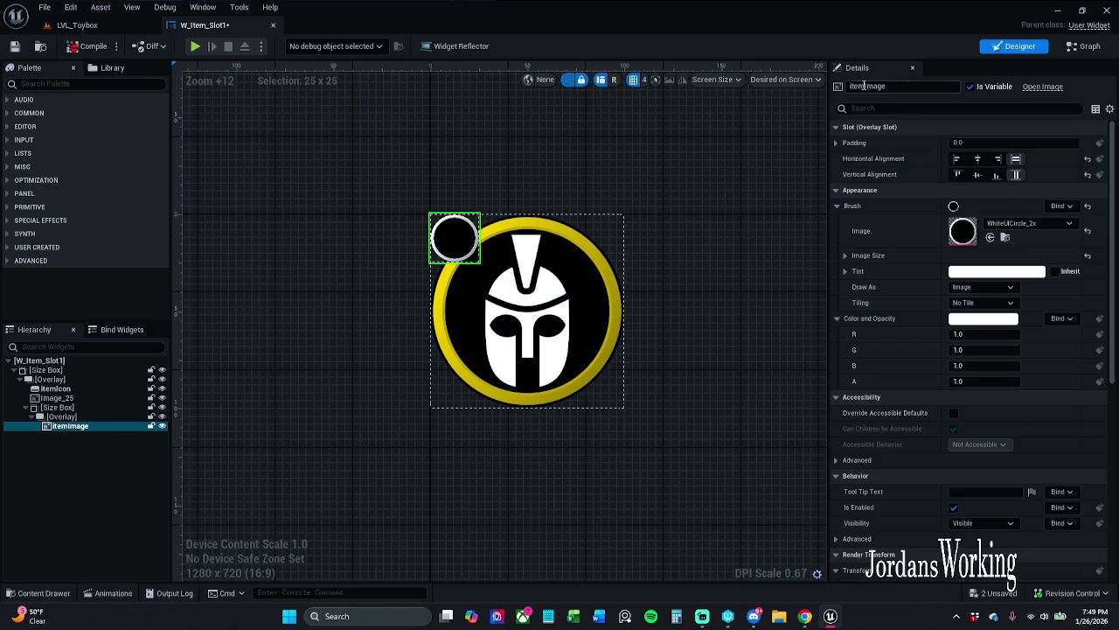
- Rename the itemIcon button to itemIcon1
{"action": "left_click_drag", "start_coordinate": [868, 86], "coordinate": [930, 86]}
{"action": "type", "text": "Icon"}
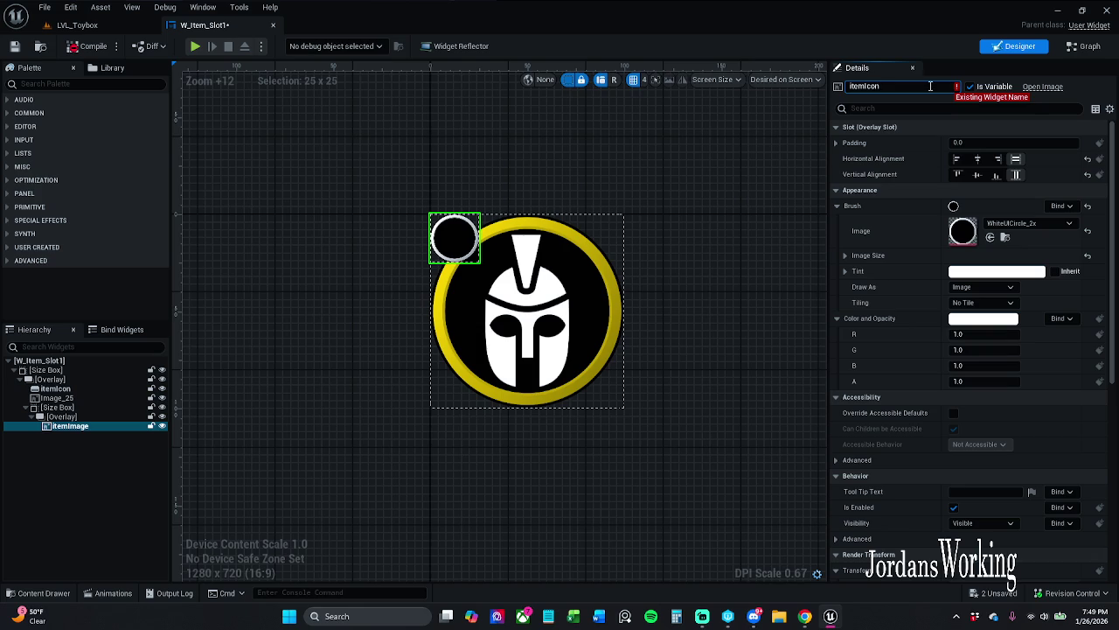
{"action": "left_click", "coordinate": [54, 388]}
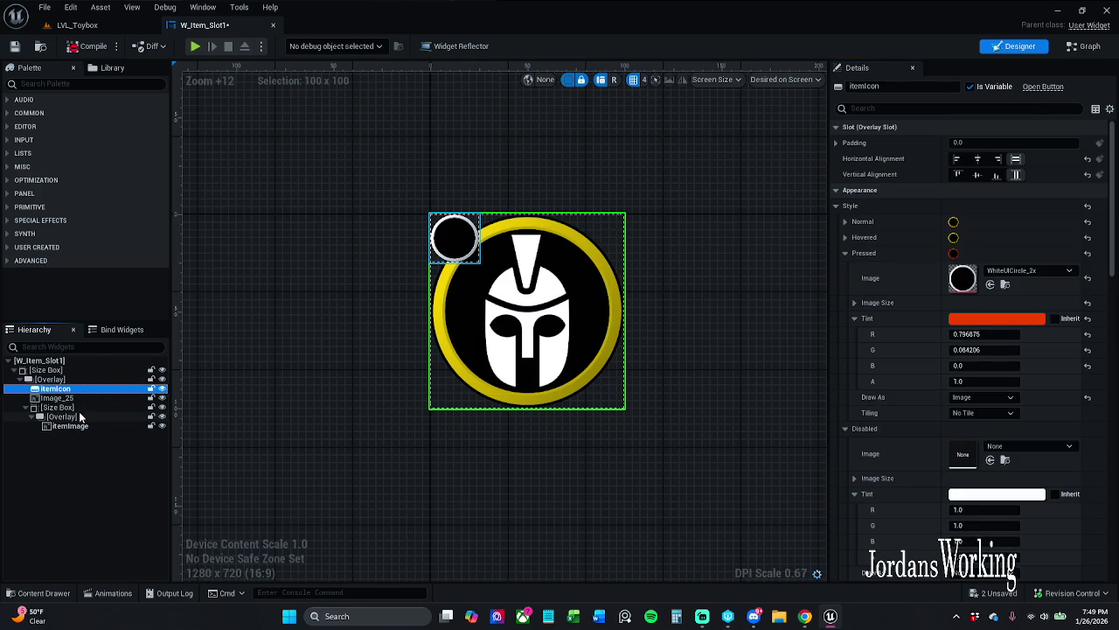
{"action": "left_click", "coordinate": [74, 426]}
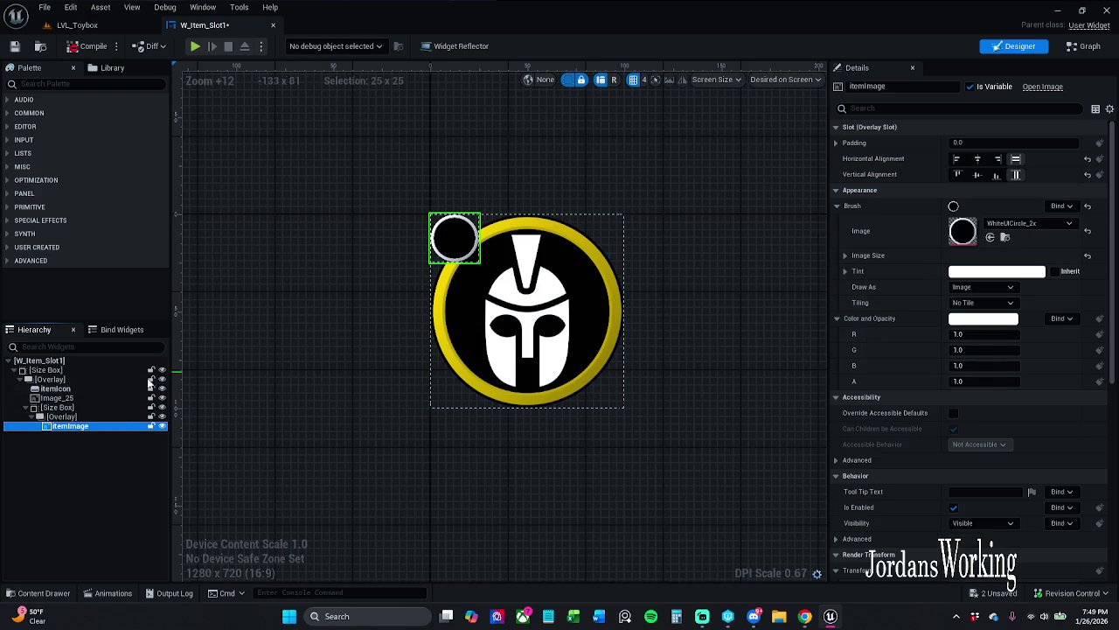
{"action": "left_click", "coordinate": [92, 388]}
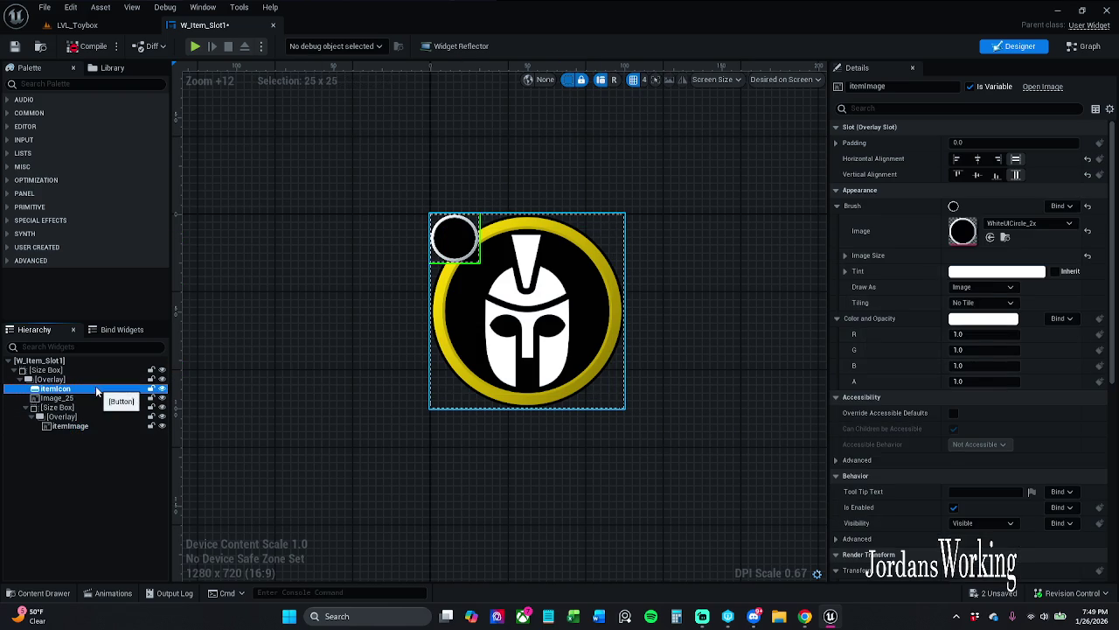
{"action": "left_click", "coordinate": [890, 85]}
{"action": "left_click", "coordinate": [890, 86]}
{"action": "type", "text": "1"}
{"action": "key", "text": "Return"}
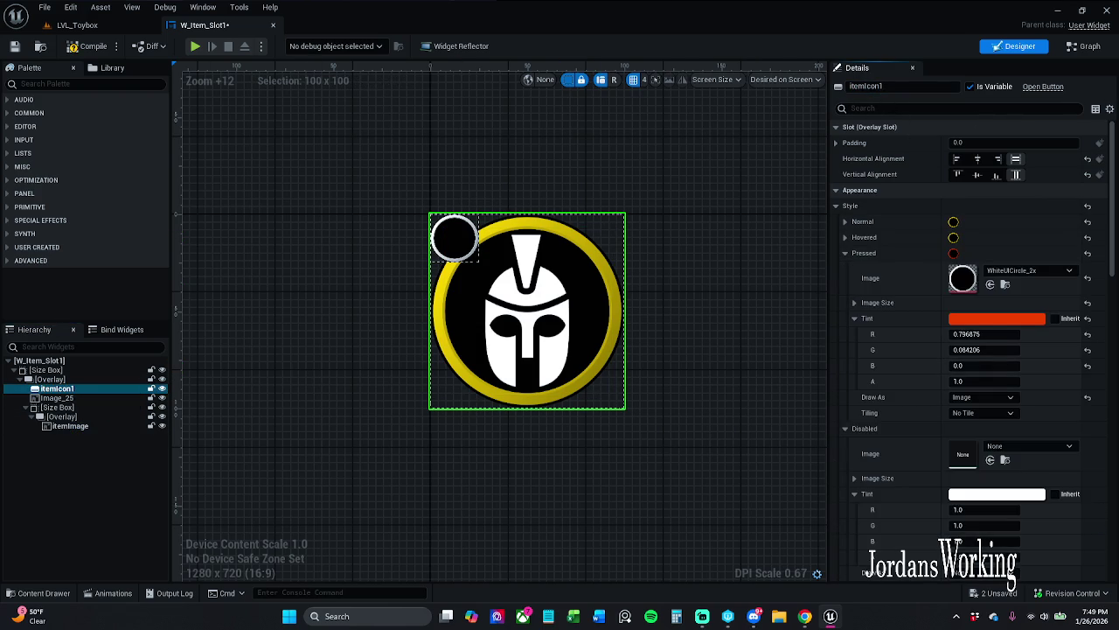
- Rename itemImage to itemIcon, compile, and switch to the Event Graph
{"action": "left_click", "coordinate": [70, 426]}
{"action": "left_click", "coordinate": [74, 427]}
{"action": "left_click_drag", "start_coordinate": [76, 426], "coordinate": [142, 435]}
{"action": "type", "text": "Icon"}
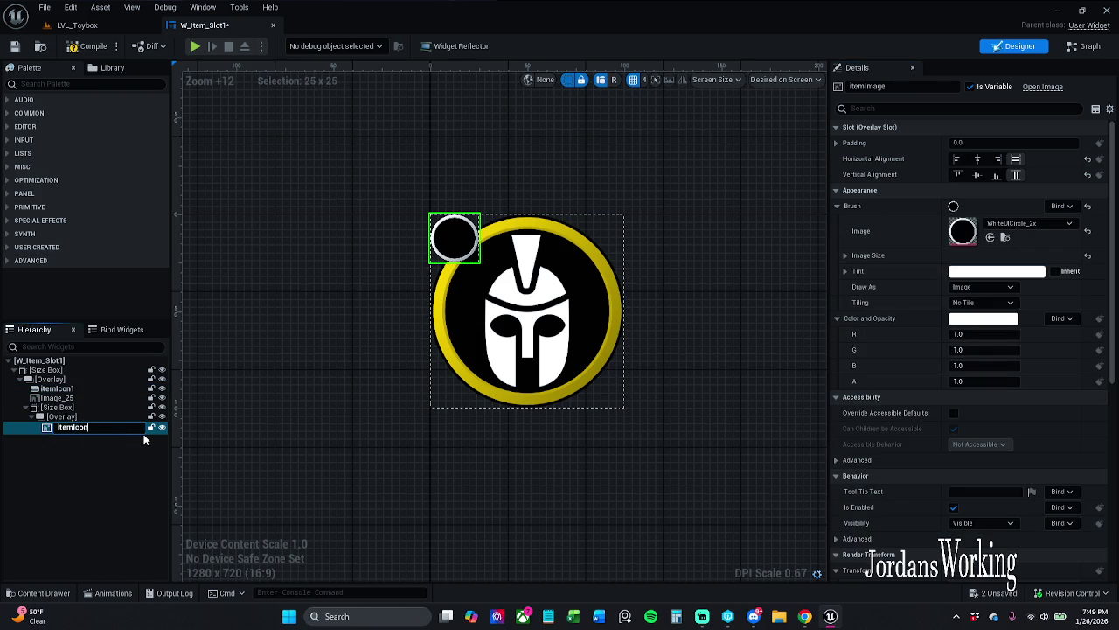
{"action": "key", "text": "Return"}
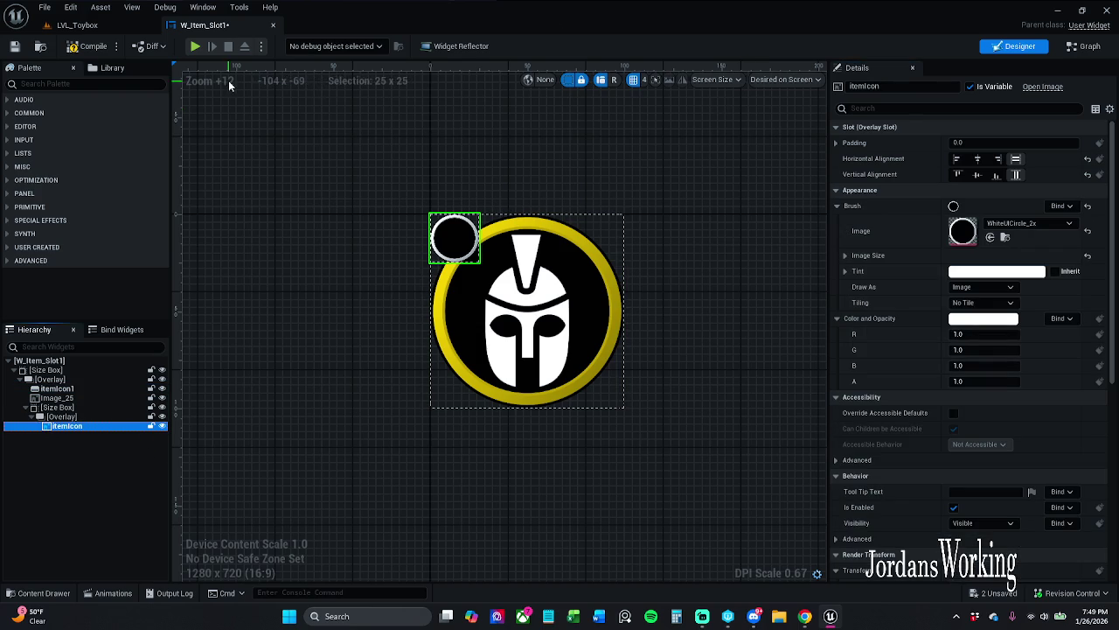
{"action": "left_click", "coordinate": [88, 45]}
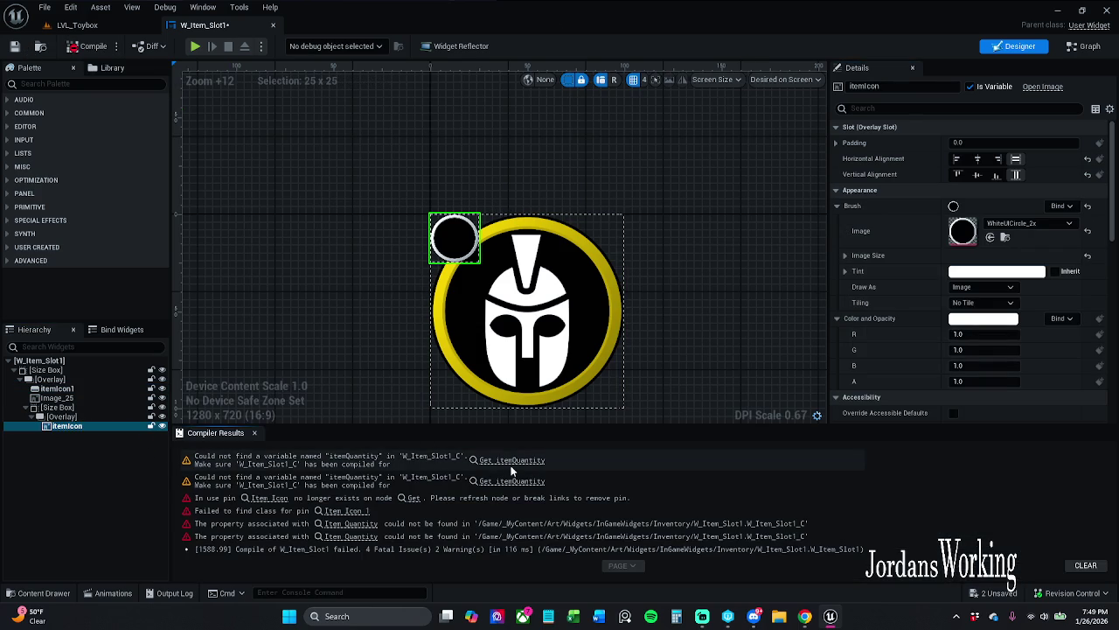
{"action": "left_click", "coordinate": [1086, 44]}
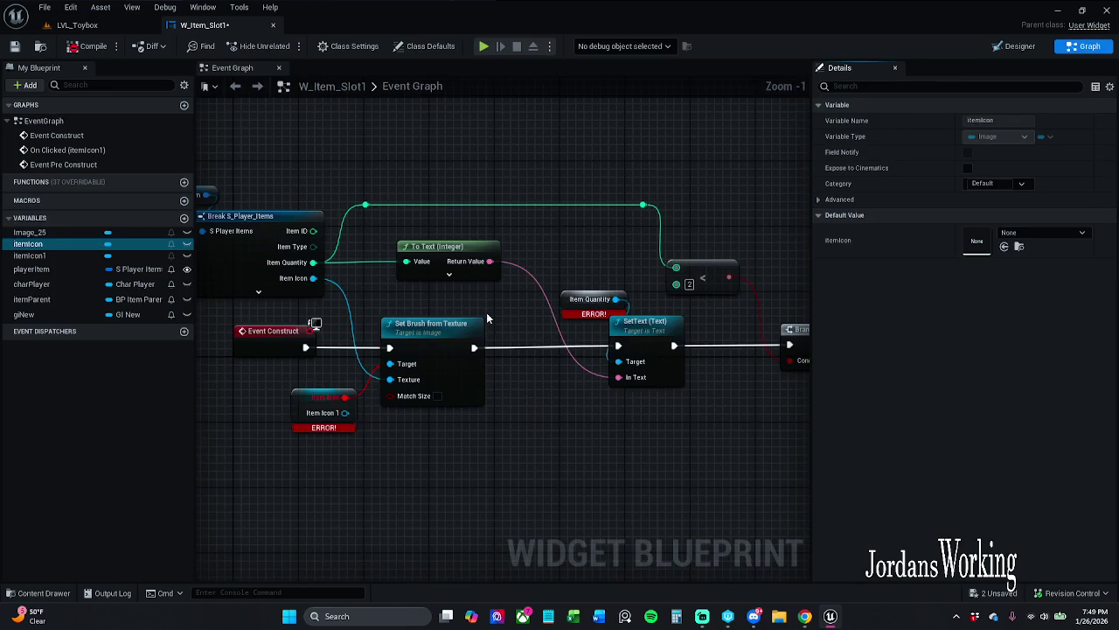
- Refresh the Event Construct nodes to clear the Item Quantity error and compile
{"action": "left_click_drag", "start_coordinate": [528, 374], "coordinate": [479, 444]}
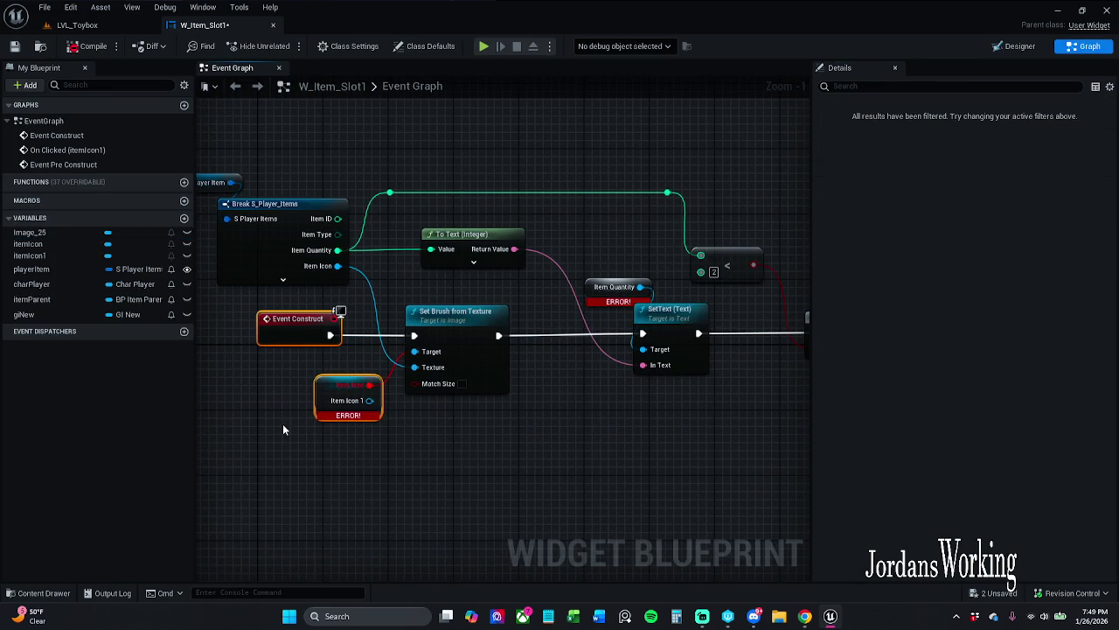
{"action": "scroll", "coordinate": [283, 429], "scroll_direction": "down", "scroll_amount": 7}
{"action": "left_click_drag", "start_coordinate": [291, 171], "coordinate": [799, 601]}
{"action": "scroll", "coordinate": [539, 333], "scroll_direction": "up", "scroll_amount": 8}
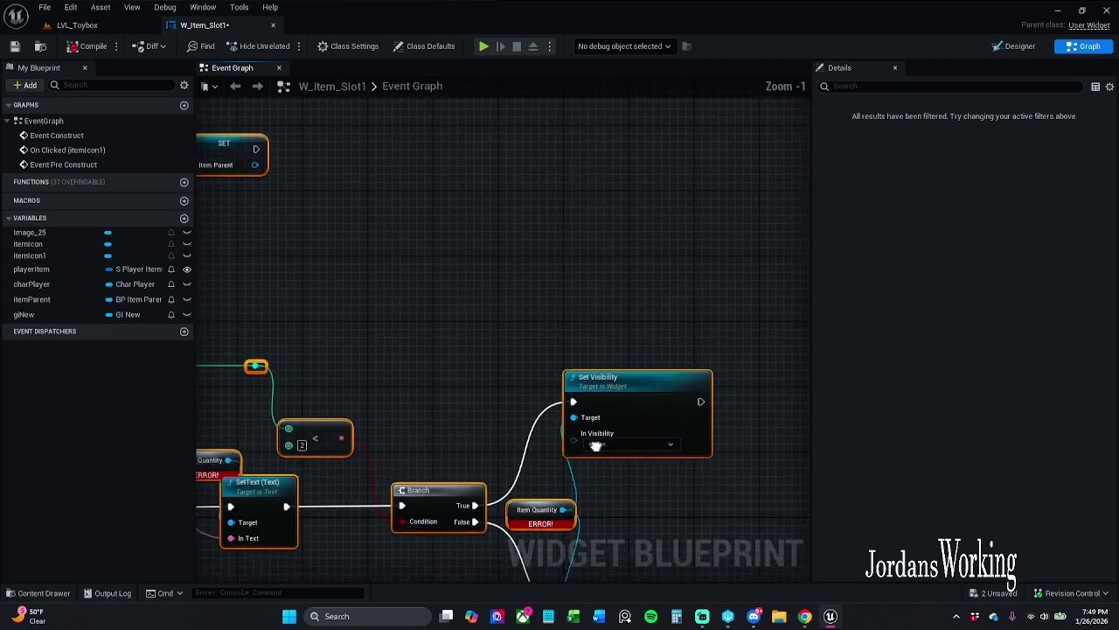
{"action": "right_click", "coordinate": [637, 275]}
{"action": "left_click", "coordinate": [600, 331]}
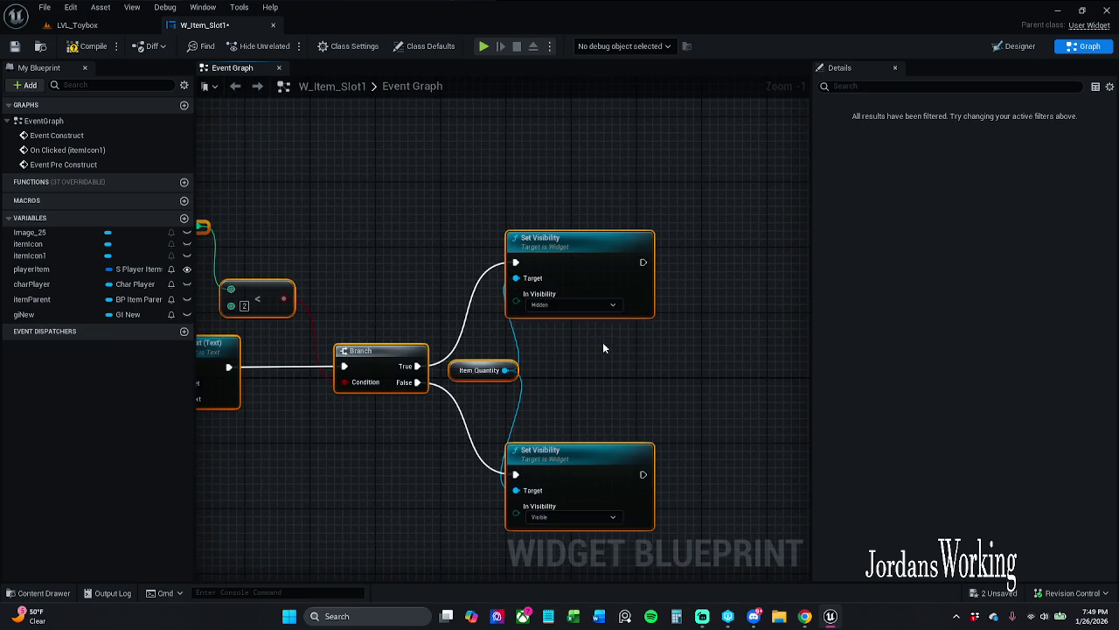
{"action": "left_click", "coordinate": [88, 45]}
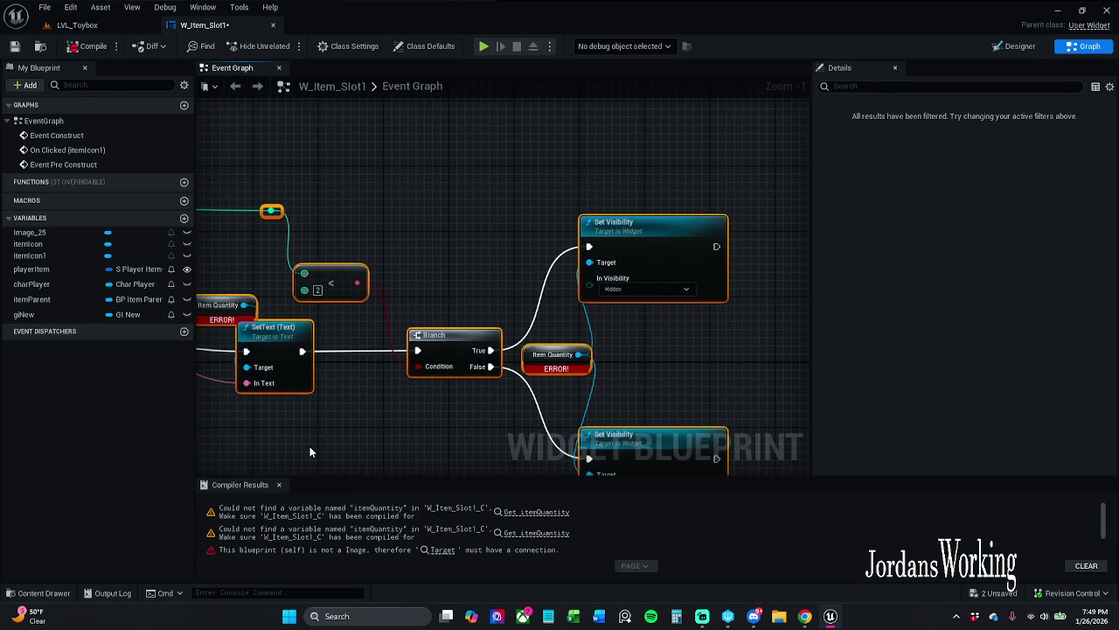
- Move the Item Icon 1 node aside and place an itemIcon getter for Set Brush from Texture
{"action": "mouse_move", "coordinate": [310, 446]}
{"action": "left_mouse_down"}
{"action": "mouse_move", "coordinate": [598, 441]}
{"action": "mouse_move", "coordinate": [763, 419]}
{"action": "mouse_move", "coordinate": [758, 426]}
{"action": "left_mouse_up"}
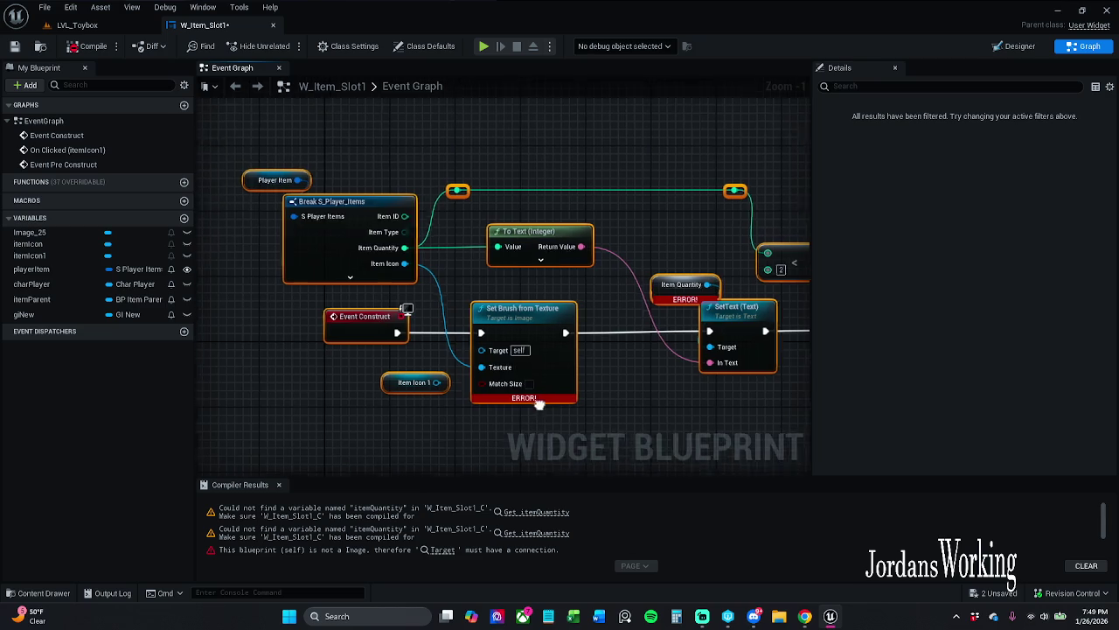
{"action": "left_click_drag", "start_coordinate": [581, 405], "coordinate": [619, 367]}
{"action": "left_click", "coordinate": [654, 366]}
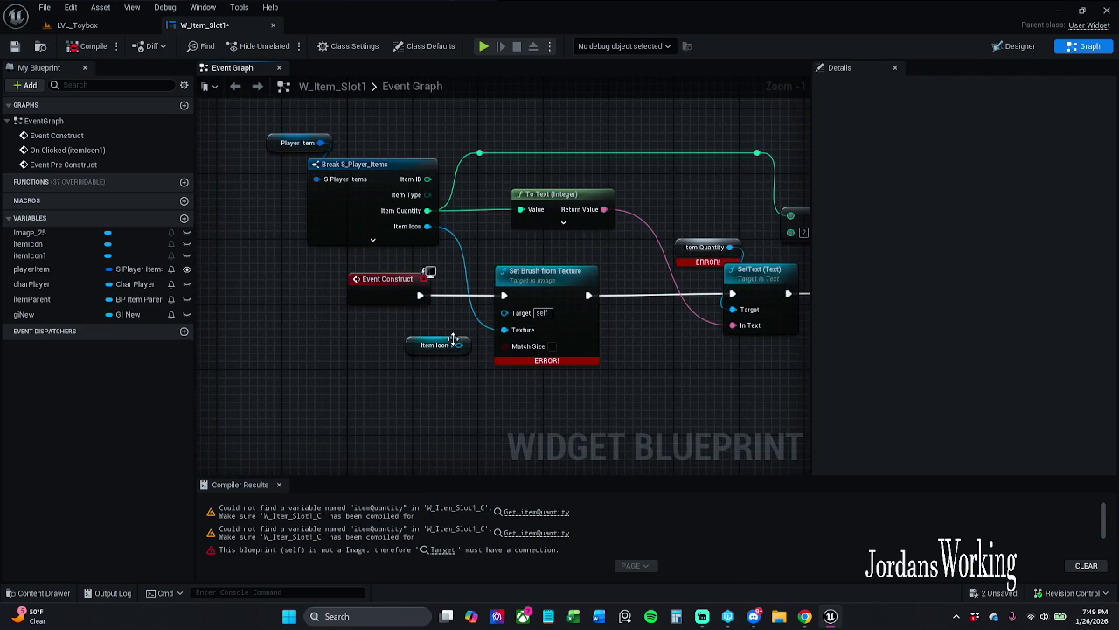
{"action": "mouse_move", "coordinate": [412, 352]}
{"action": "left_mouse_down"}
{"action": "mouse_move", "coordinate": [299, 369]}
{"action": "mouse_move", "coordinate": [415, 394]}
{"action": "mouse_move", "coordinate": [384, 348]}
{"action": "mouse_move", "coordinate": [333, 316]}
{"action": "left_mouse_up"}
{"action": "left_click", "coordinate": [279, 485]}
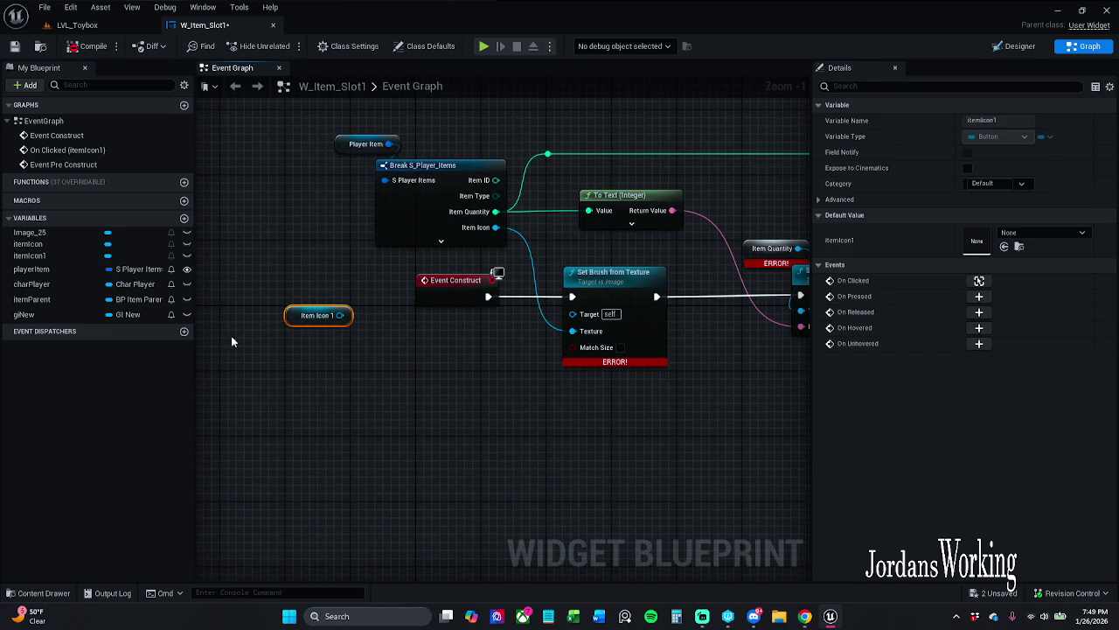
{"action": "mouse_move", "coordinate": [39, 251]}
{"action": "left_mouse_down"}
{"action": "mouse_move", "coordinate": [492, 319]}
{"action": "mouse_move", "coordinate": [488, 352]}
{"action": "left_mouse_up"}
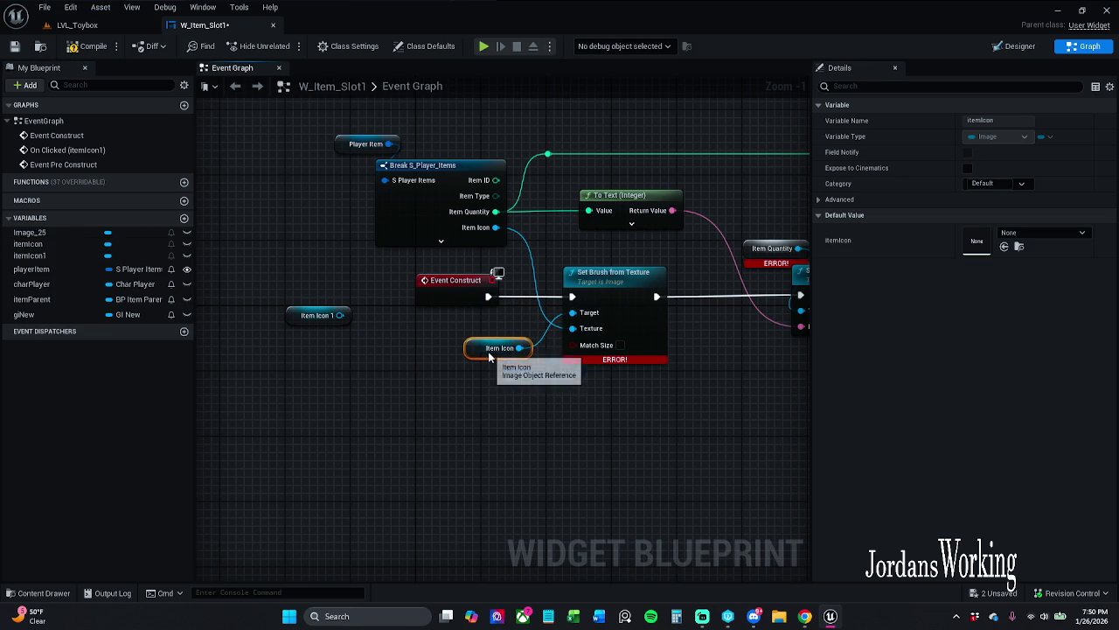
{"action": "left_click", "coordinate": [617, 408]}
{"action": "mouse_move", "coordinate": [617, 408]}
{"action": "left_mouse_down"}
{"action": "mouse_move", "coordinate": [489, 407]}
{"action": "mouse_move", "coordinate": [363, 428]}
{"action": "left_mouse_up"}
{"action": "scroll", "coordinate": [428, 349], "scroll_direction": "down", "scroll_amount": 1}
{"action": "mouse_move", "coordinate": [429, 349]}
{"action": "left_mouse_down"}
{"action": "mouse_move", "coordinate": [350, 333]}
{"action": "mouse_move", "coordinate": [542, 378]}
{"action": "left_mouse_up"}
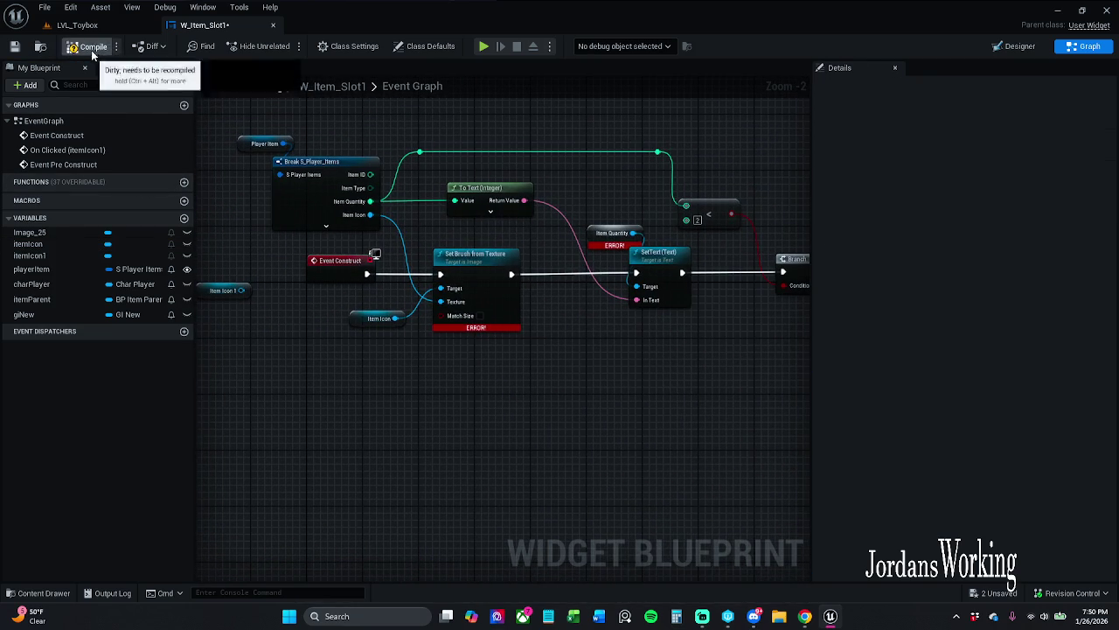
{"action": "left_click", "coordinate": [87, 46]}
{"action": "left_click", "coordinate": [279, 484]}
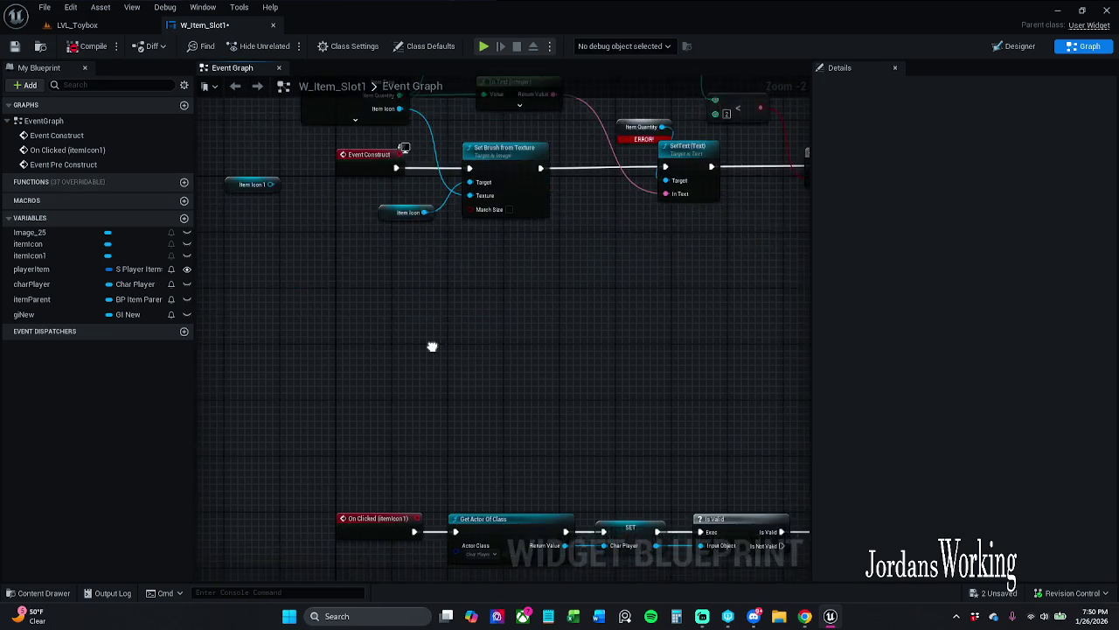
- Review the construct logic, recompile and save W_Item_Slot1, and return to the Designer
{"action": "scroll", "coordinate": [429, 342], "scroll_direction": "down", "scroll_amount": 4}
{"action": "mouse_move", "coordinate": [419, 420]}
{"action": "left_mouse_down"}
{"action": "mouse_move", "coordinate": [350, 388]}
{"action": "mouse_move", "coordinate": [392, 408]}
{"action": "left_mouse_up"}
{"action": "scroll", "coordinate": [537, 464], "scroll_direction": "up", "scroll_amount": 3}
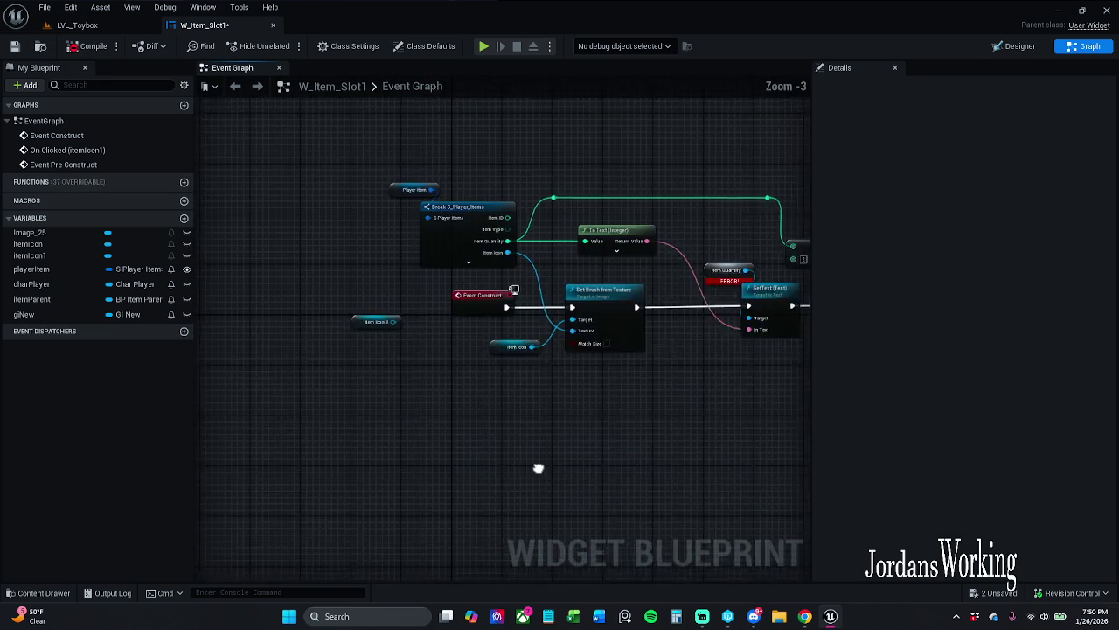
{"action": "left_click_drag", "start_coordinate": [451, 390], "coordinate": [359, 324]}
{"action": "left_click", "coordinate": [380, 363]}
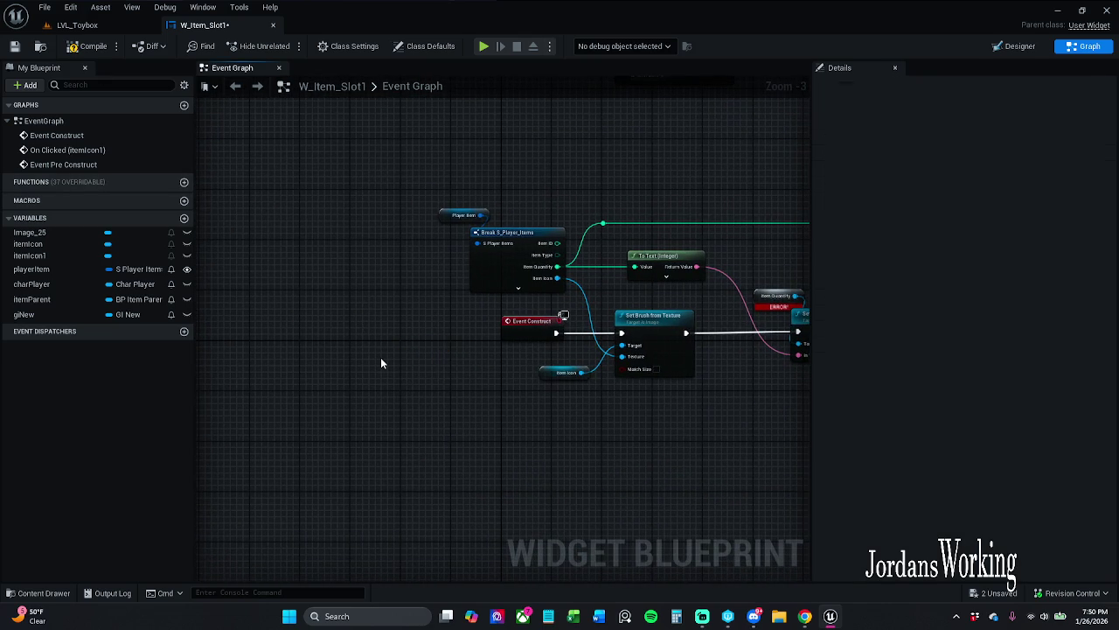
{"action": "left_click_drag", "start_coordinate": [503, 401], "coordinate": [114, 378]}
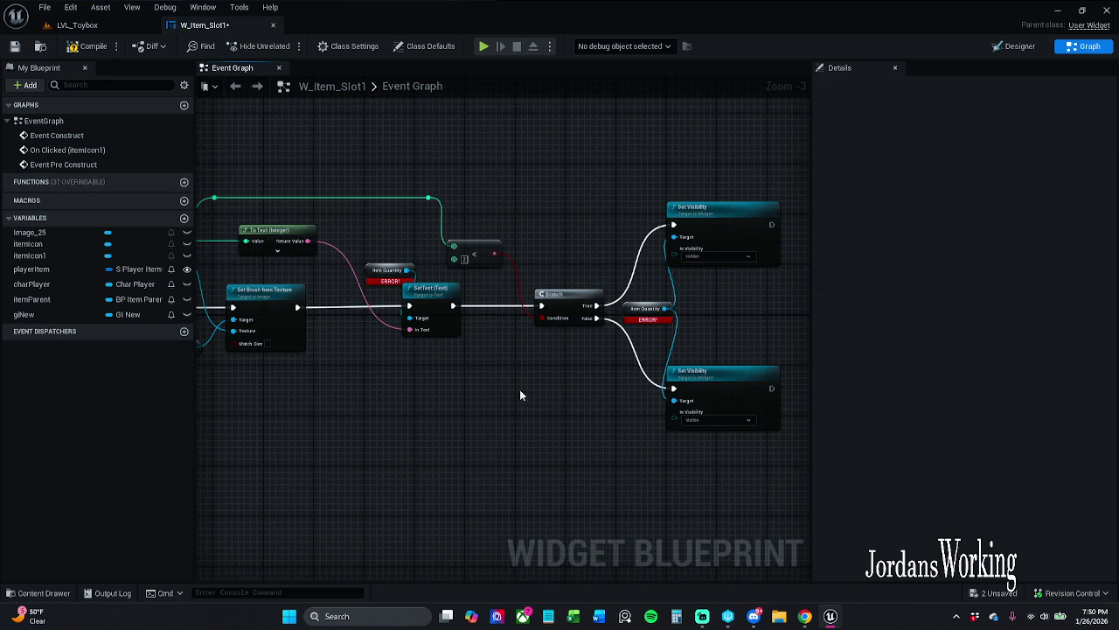
{"action": "left_click_drag", "start_coordinate": [519, 390], "coordinate": [598, 388]}
{"action": "left_click", "coordinate": [88, 46]}
{"action": "left_click", "coordinate": [15, 46]}
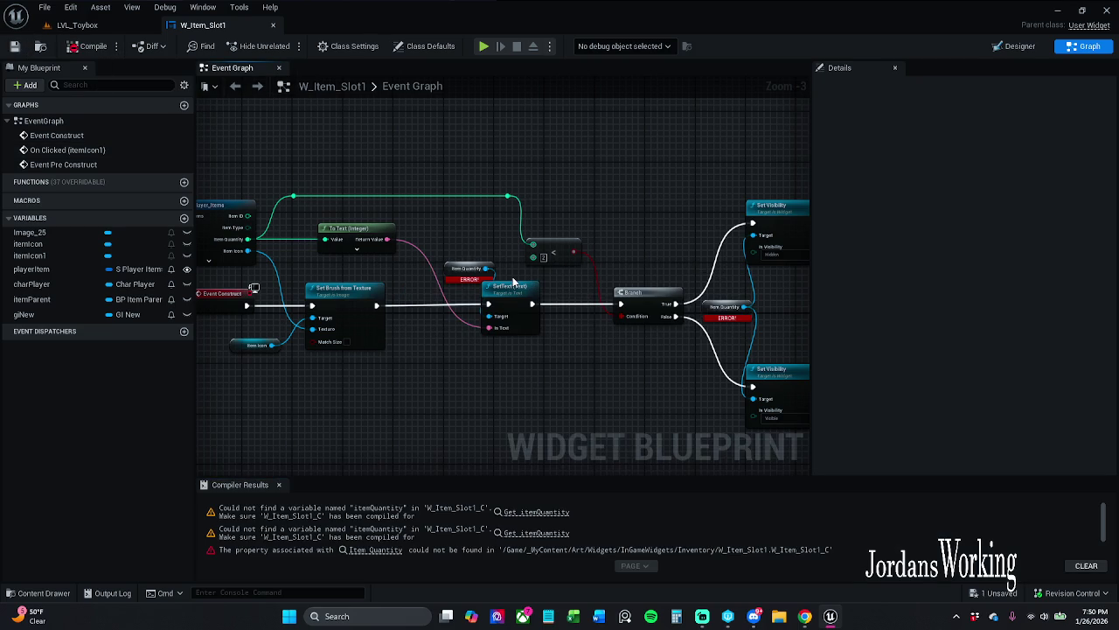
{"action": "left_click", "coordinate": [279, 484]}
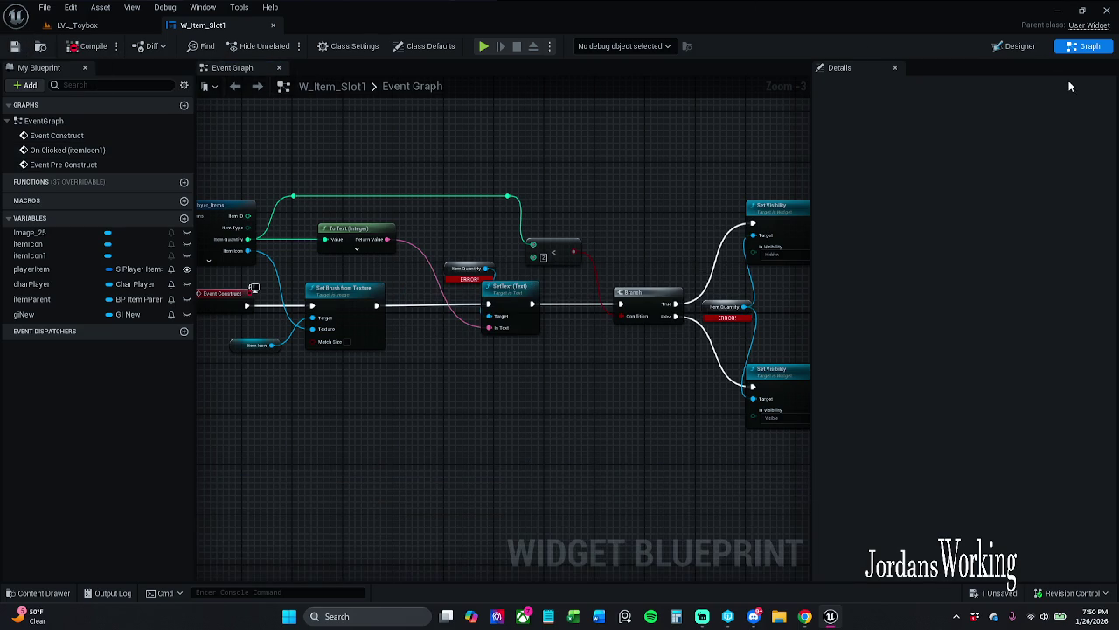
{"action": "left_click", "coordinate": [1005, 46]}
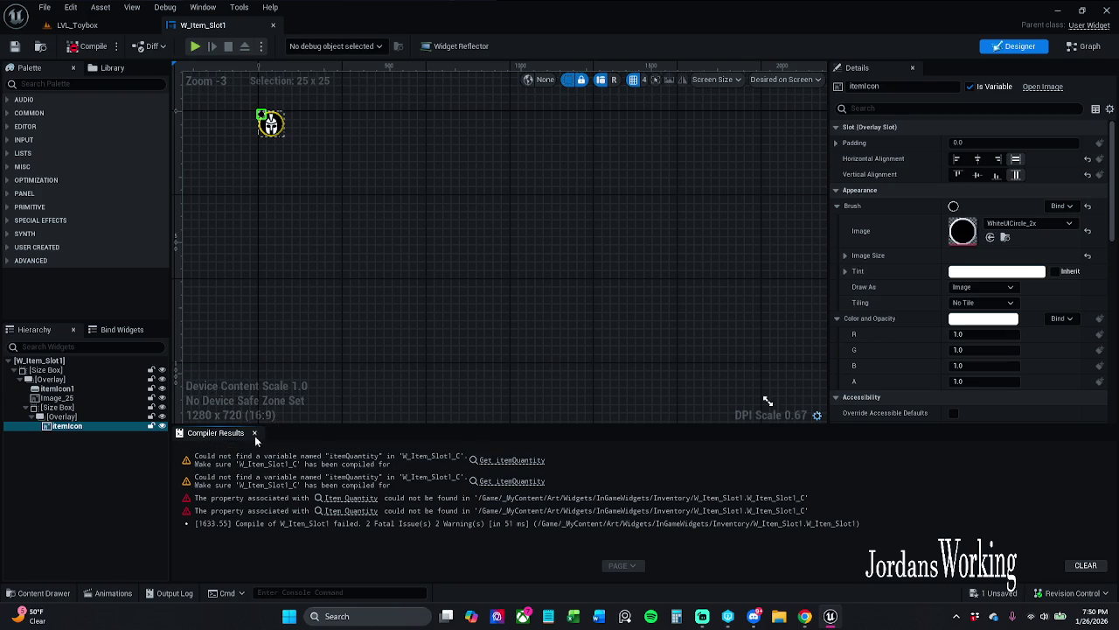
- Add a Text widget from the Palette into the item slot Overlay
{"action": "left_click", "coordinate": [254, 432]}
{"action": "scroll", "coordinate": [292, 454], "scroll_direction": "up", "scroll_amount": 5}
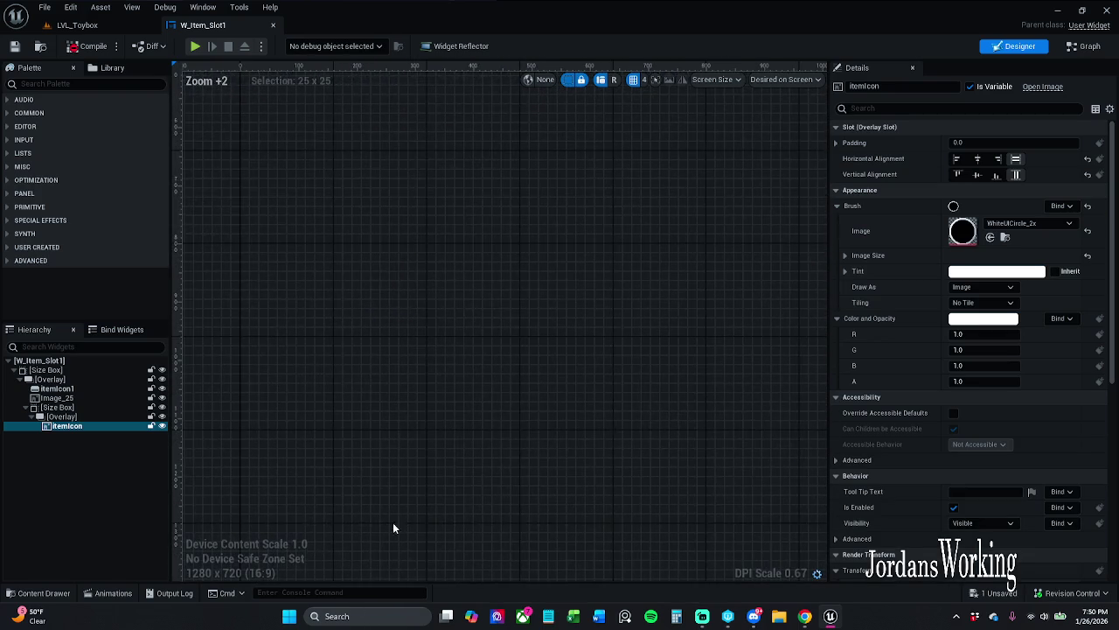
{"action": "scroll", "coordinate": [442, 394], "scroll_direction": "down", "scroll_amount": 5}
{"action": "scroll", "coordinate": [504, 300], "scroll_direction": "up", "scroll_amount": 12}
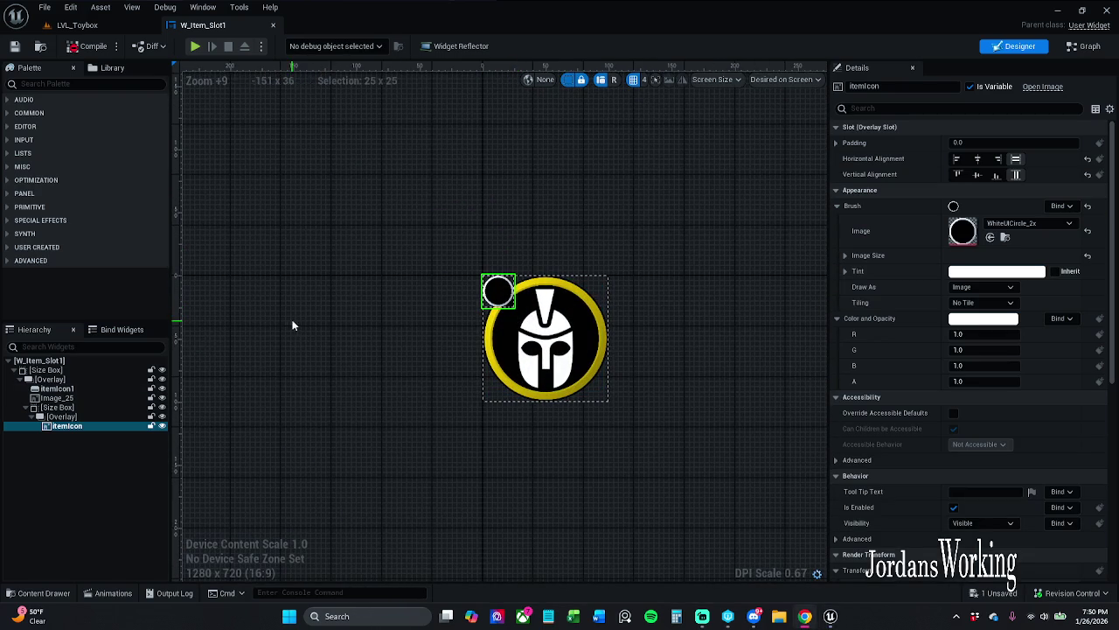
{"action": "left_click", "coordinate": [121, 84]}
{"action": "type", "text": "text"}
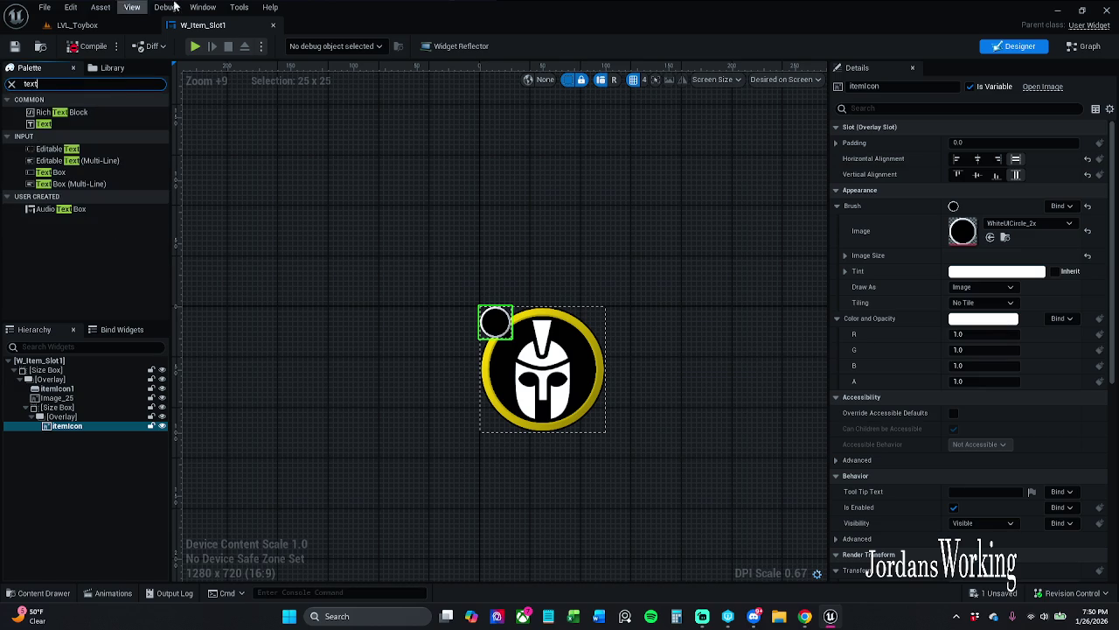
{"action": "mouse_move", "coordinate": [43, 124]}
{"action": "left_mouse_down"}
{"action": "mouse_move", "coordinate": [63, 143]}
{"action": "mouse_move", "coordinate": [86, 373]}
{"action": "mouse_move", "coordinate": [75, 434]}
{"action": "left_mouse_up"}
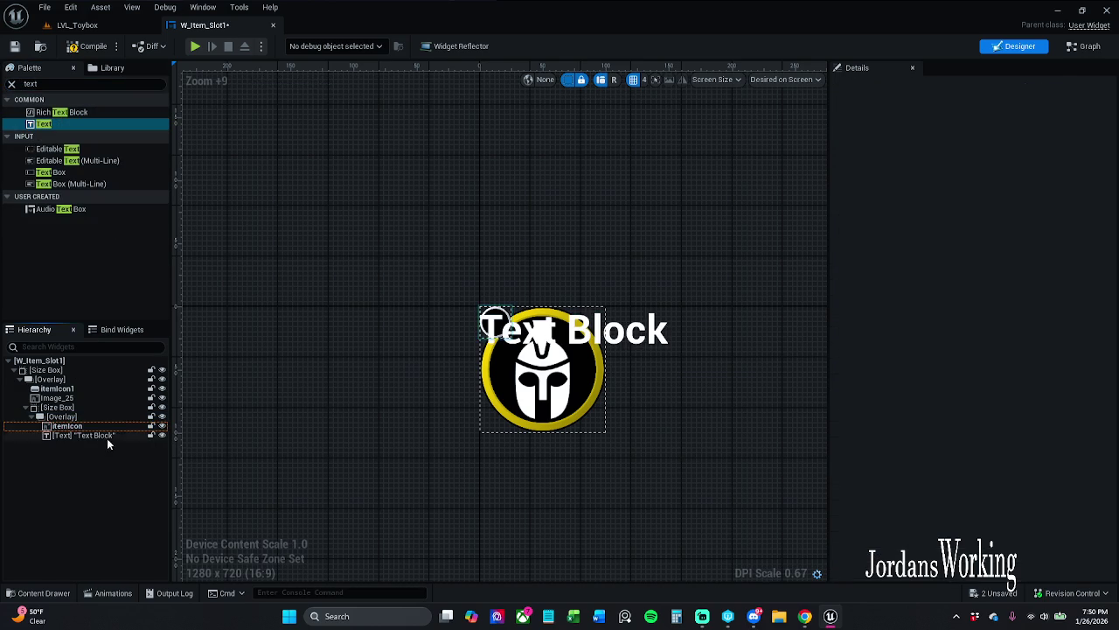
- Center the text block horizontally and vertically, then compile
{"action": "left_click", "coordinate": [1015, 159]}
{"action": "left_click", "coordinate": [1015, 175]}
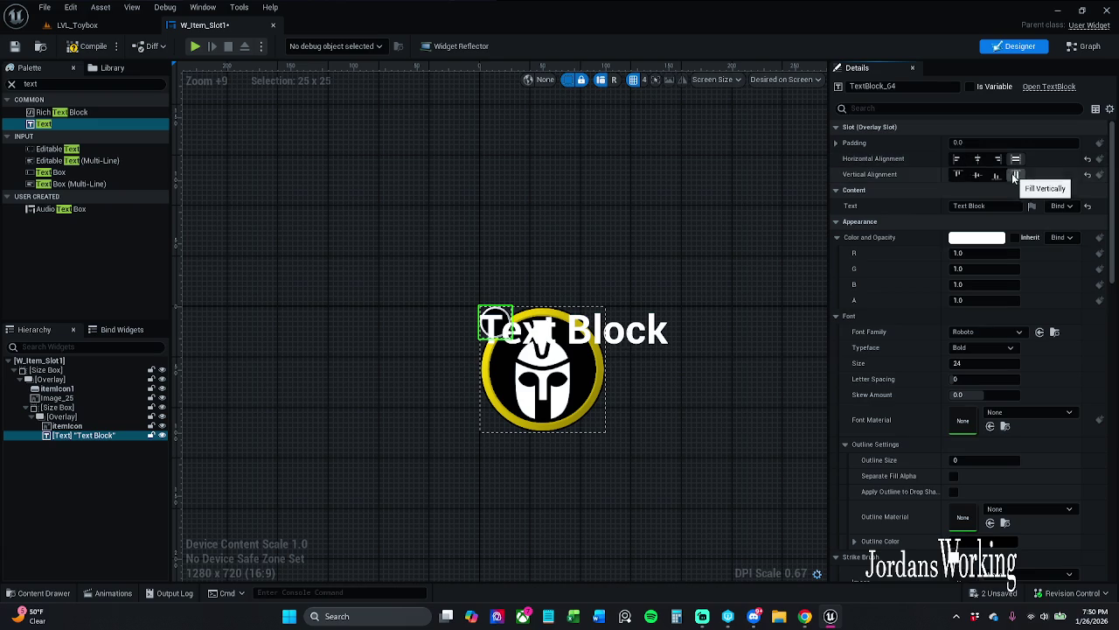
{"action": "left_click", "coordinate": [1088, 158]}
{"action": "left_click", "coordinate": [1087, 174]}
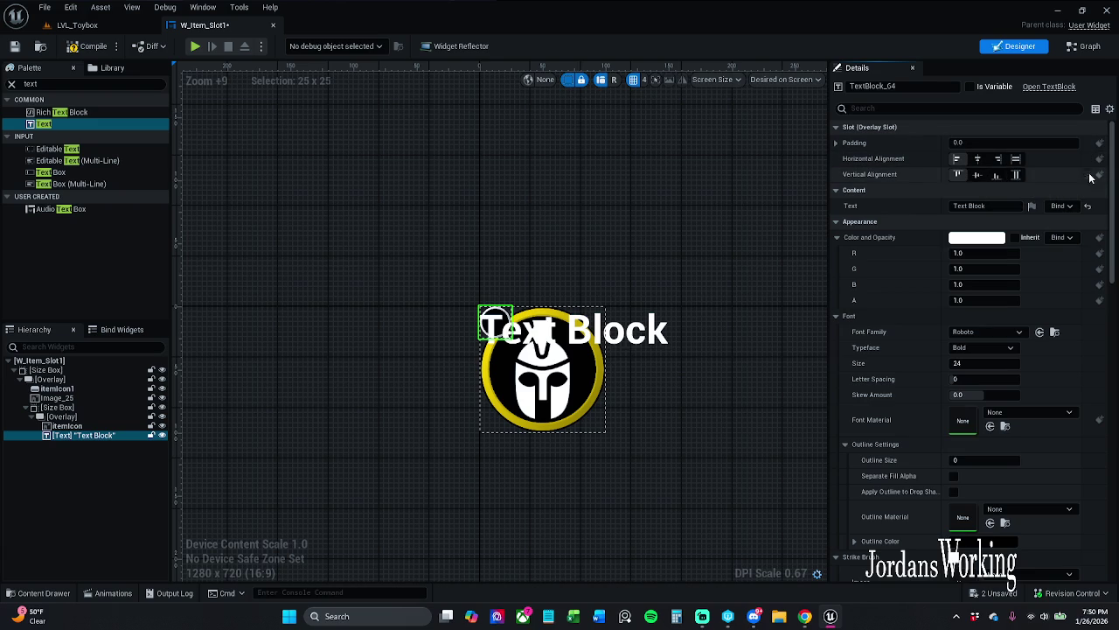
{"action": "left_click", "coordinate": [978, 158]}
{"action": "left_click", "coordinate": [994, 175]}
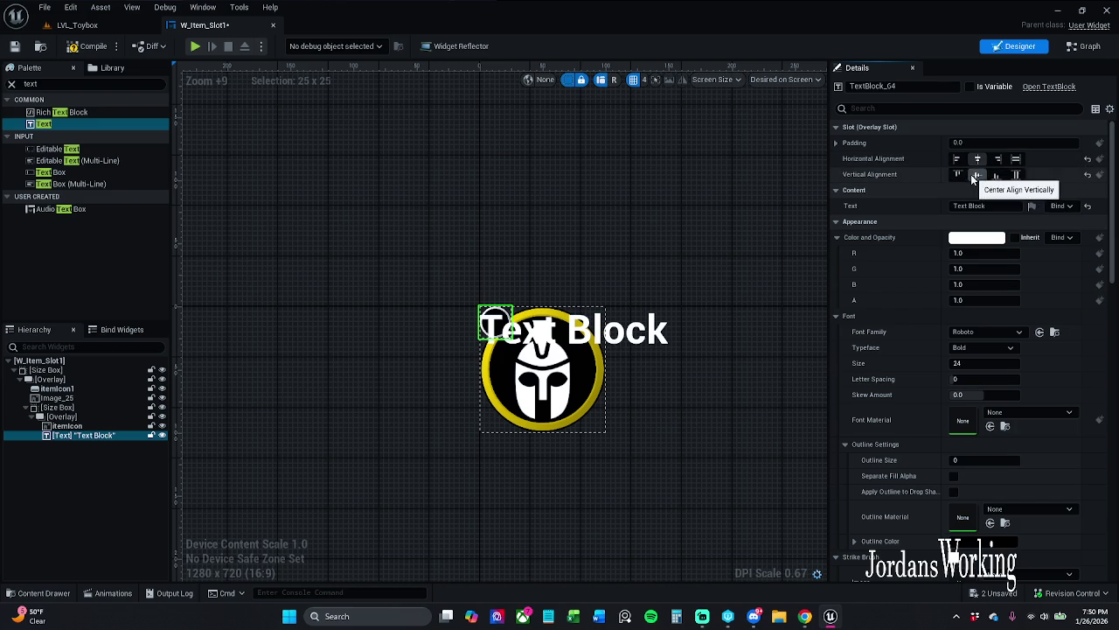
{"action": "left_click", "coordinate": [89, 45]}
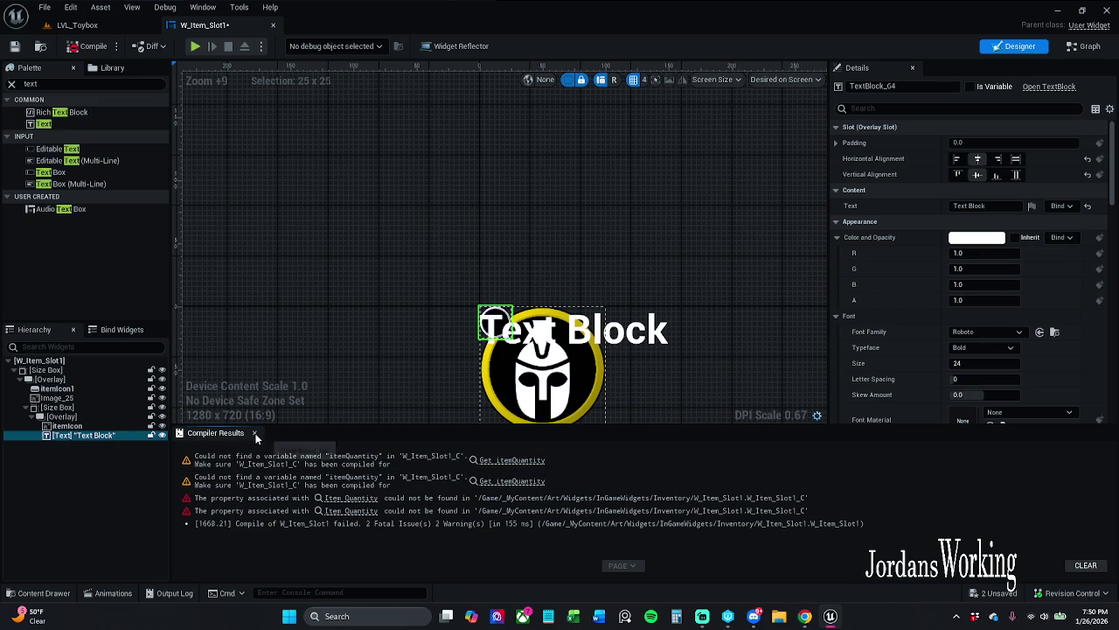
{"action": "left_click", "coordinate": [254, 433]}
- Rename the text block itemQuantity, mark it Is Variable, save, and go to the Event Graph
{"action": "left_click", "coordinate": [909, 86]}
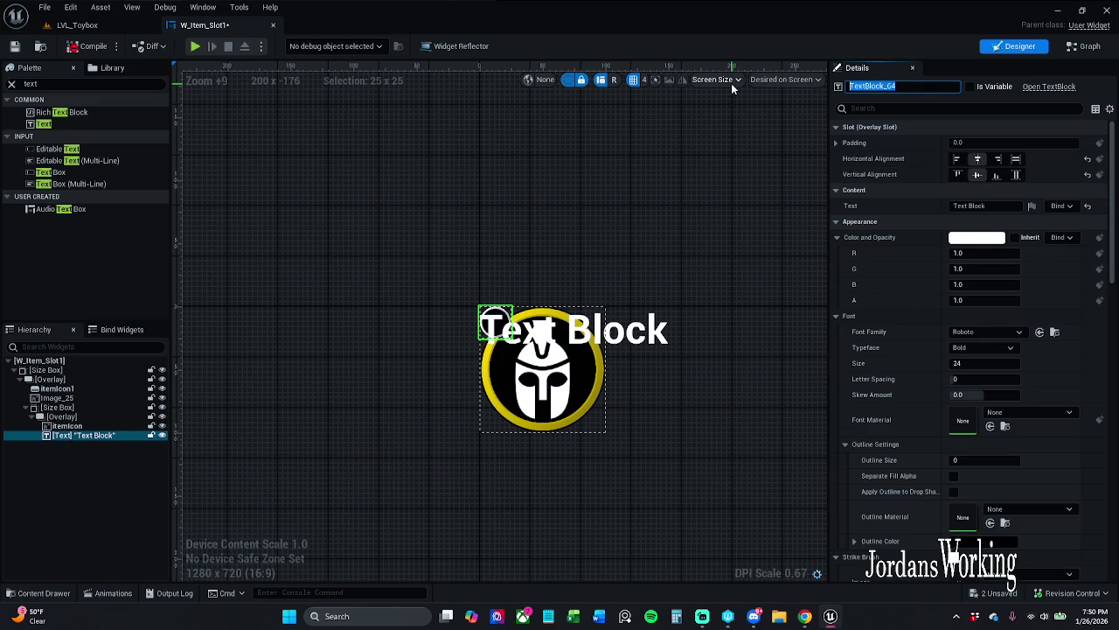
{"action": "type", "text": "itemQuantity"}
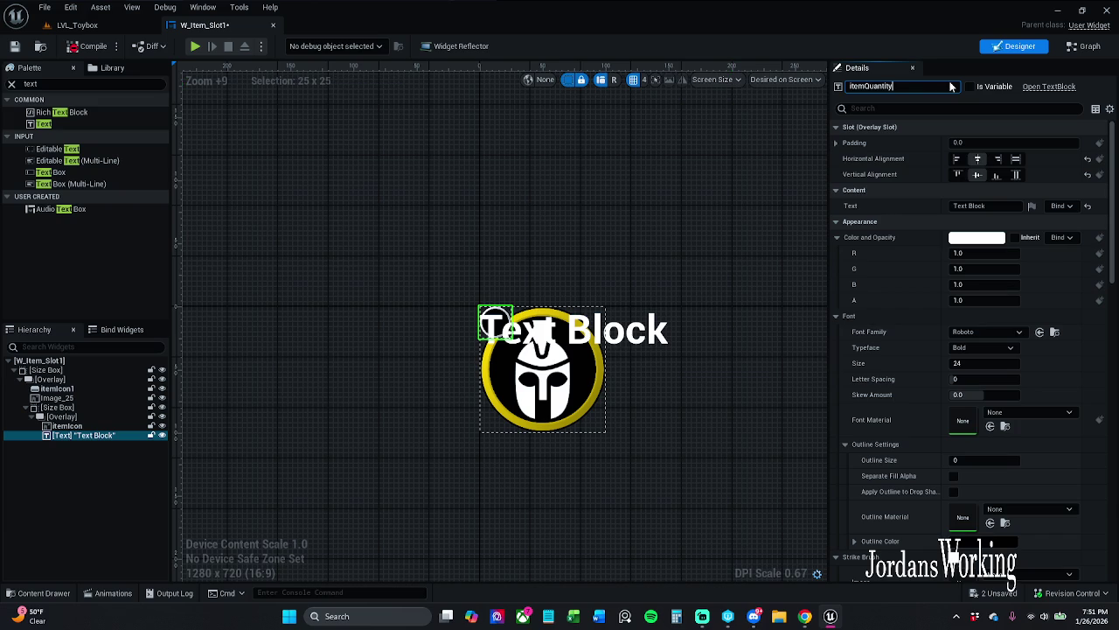
{"action": "key", "text": "Return"}
{"action": "left_click", "coordinate": [970, 86]}
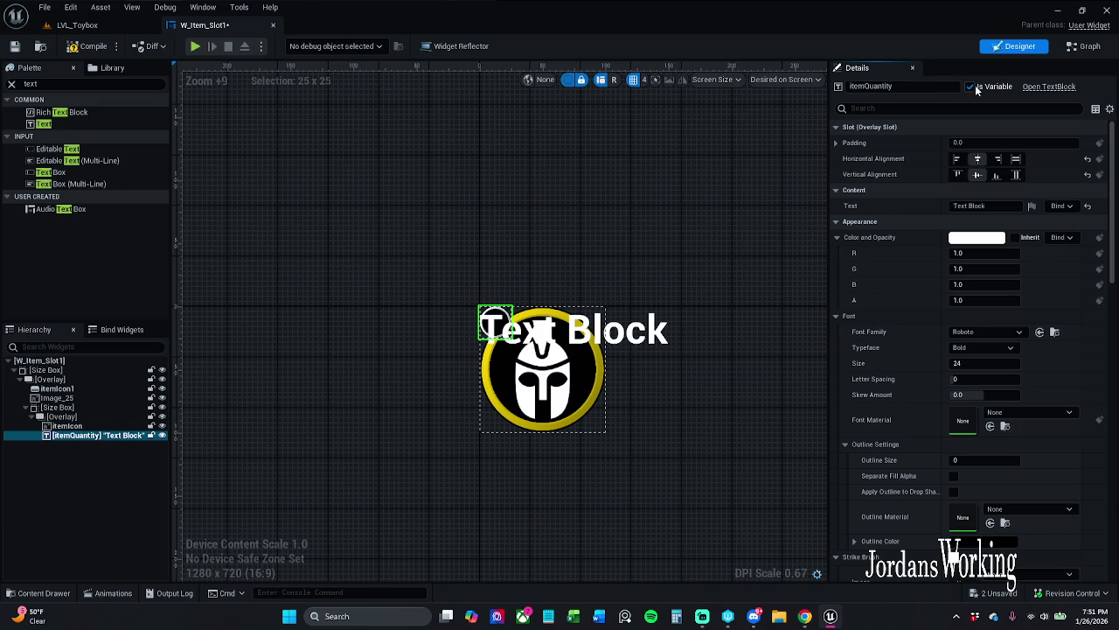
{"action": "left_click", "coordinate": [11, 84]}
{"action": "left_click", "coordinate": [14, 46]}
{"action": "left_click", "coordinate": [1089, 48]}
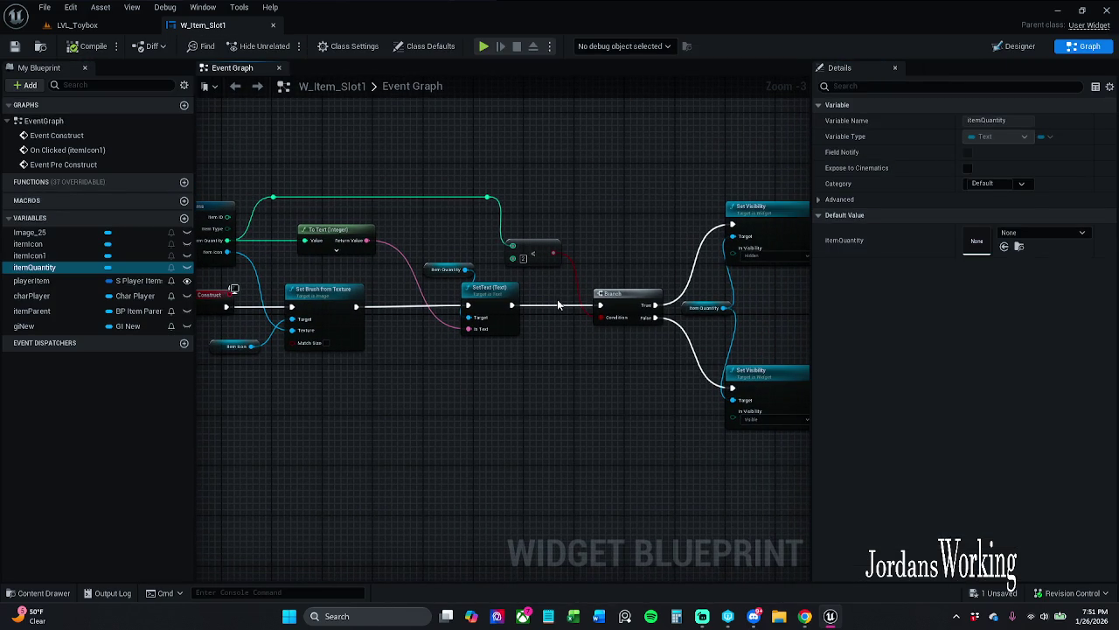
- Refresh the selected Branch and Set Visibility nodes for the quantity display and save
{"action": "scroll", "coordinate": [558, 306], "scroll_direction": "down", "scroll_amount": 4}
{"action": "left_click_drag", "start_coordinate": [267, 160], "coordinate": [703, 475]}
{"action": "scroll", "coordinate": [647, 355], "scroll_direction": "up", "scroll_amount": 6}
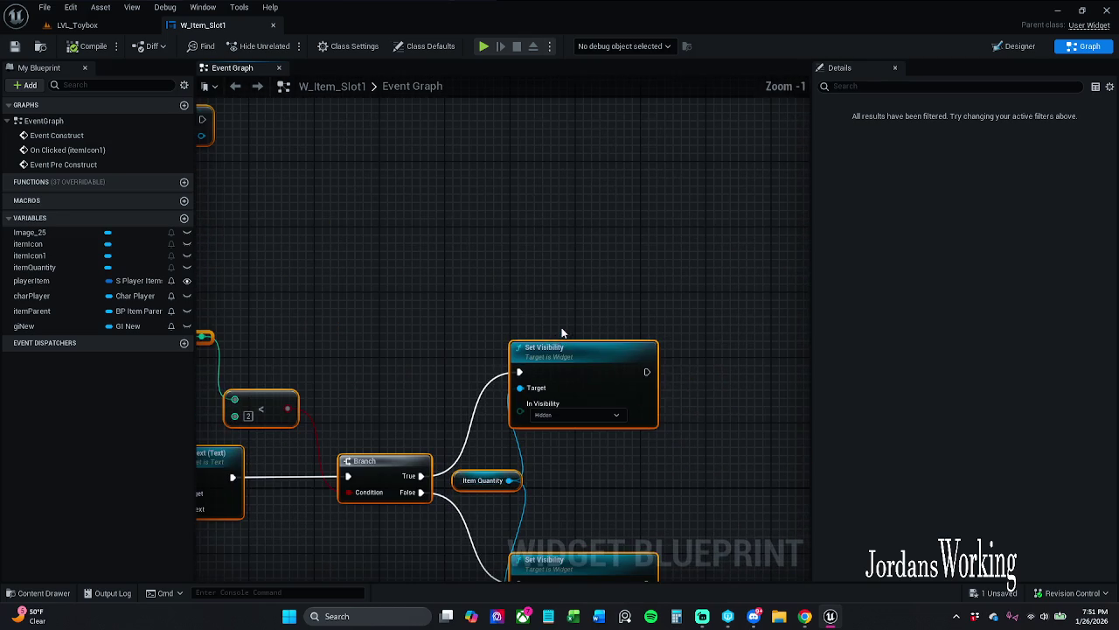
{"action": "right_click", "coordinate": [569, 365]}
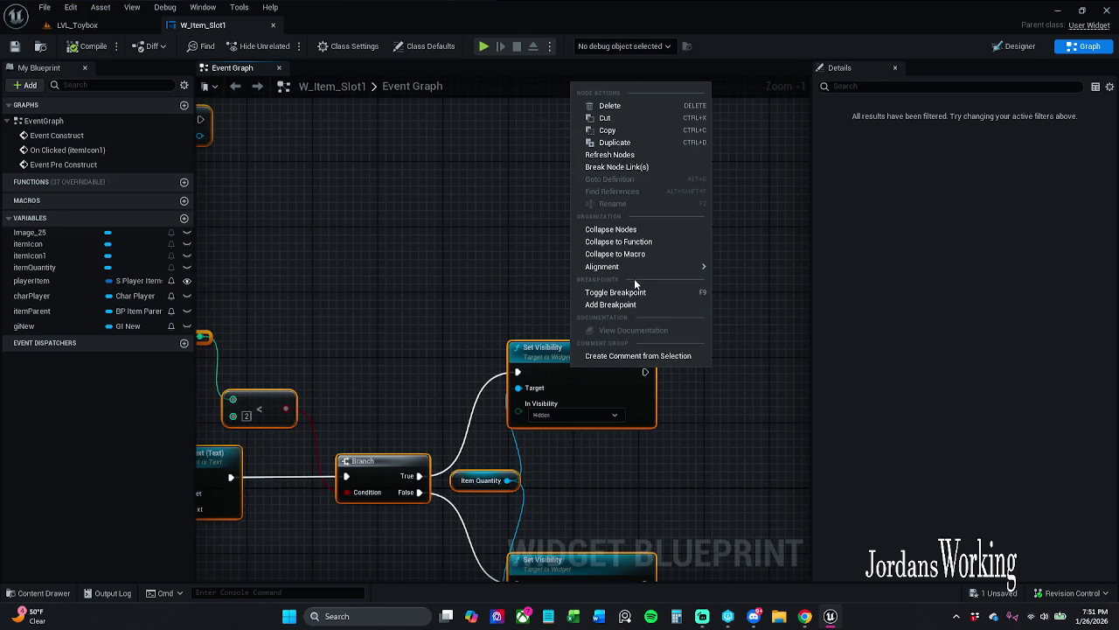
{"action": "left_click", "coordinate": [619, 167]}
{"action": "left_click", "coordinate": [14, 46]}
{"action": "left_click", "coordinate": [1016, 45]}
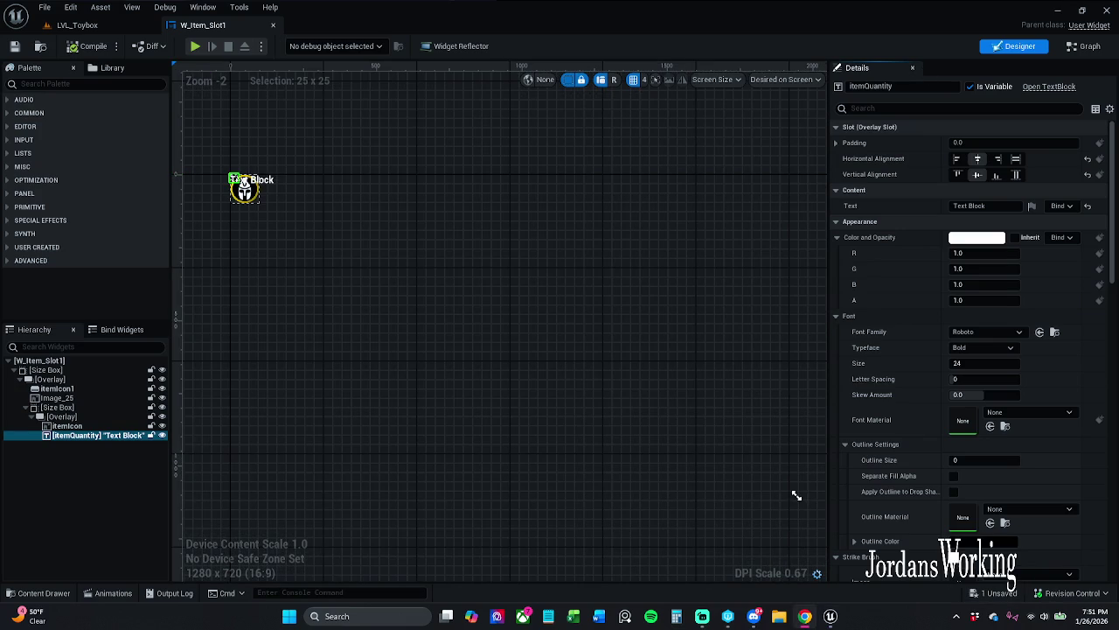
- Set the quantity text to '99', adjust its font size, and save the widget
{"action": "scroll", "coordinate": [357, 258], "scroll_direction": "up", "scroll_amount": 11}
{"action": "left_click", "coordinate": [984, 207]}
{"action": "type", "text": "99"}
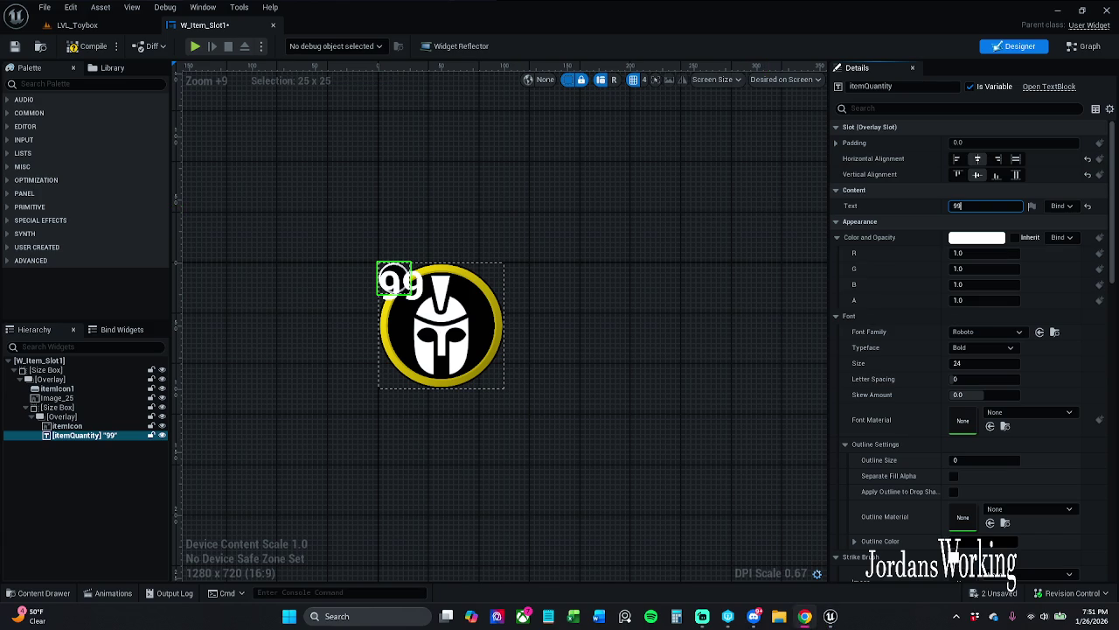
{"action": "left_click", "coordinate": [981, 363]}
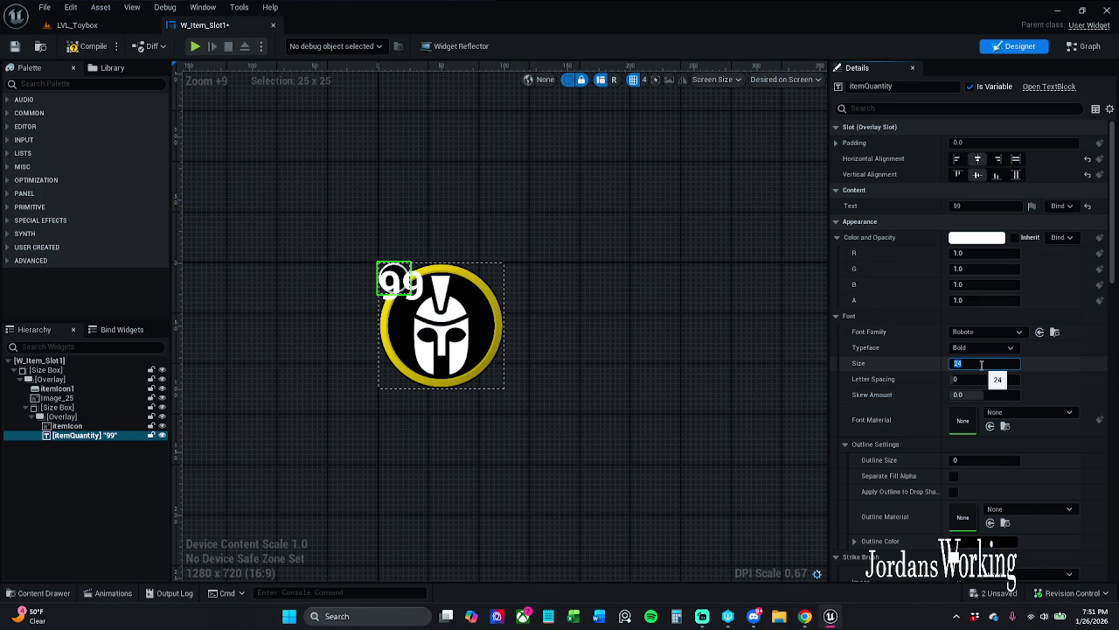
{"action": "type", "text": "8"}
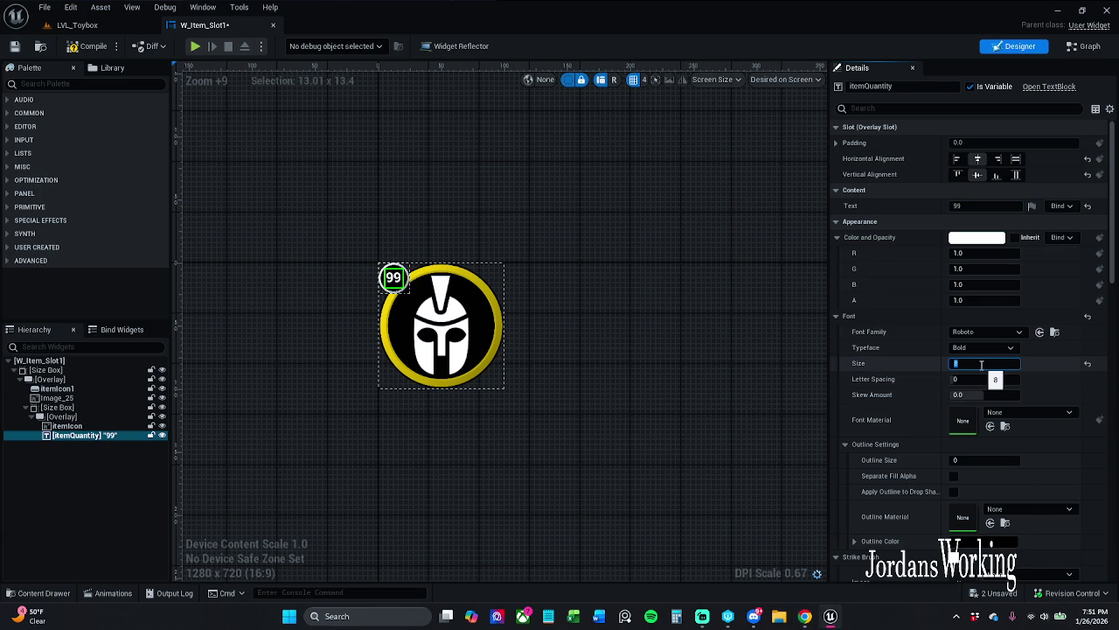
{"action": "key", "text": "BackSpace"}
{"action": "type", "text": "16"}
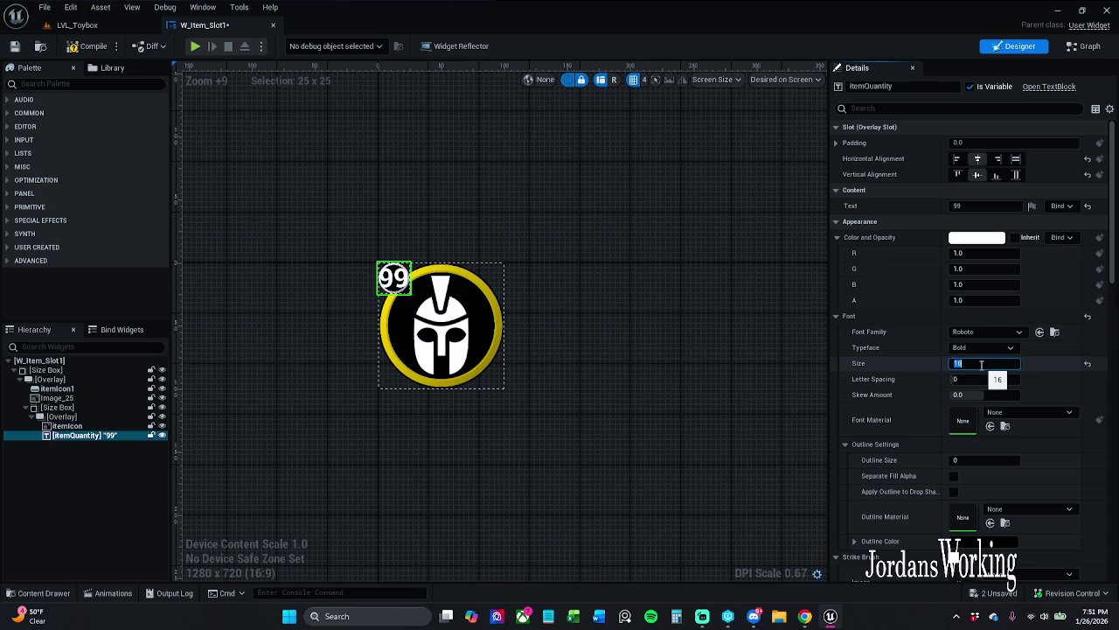
{"action": "type", "text": "12"}
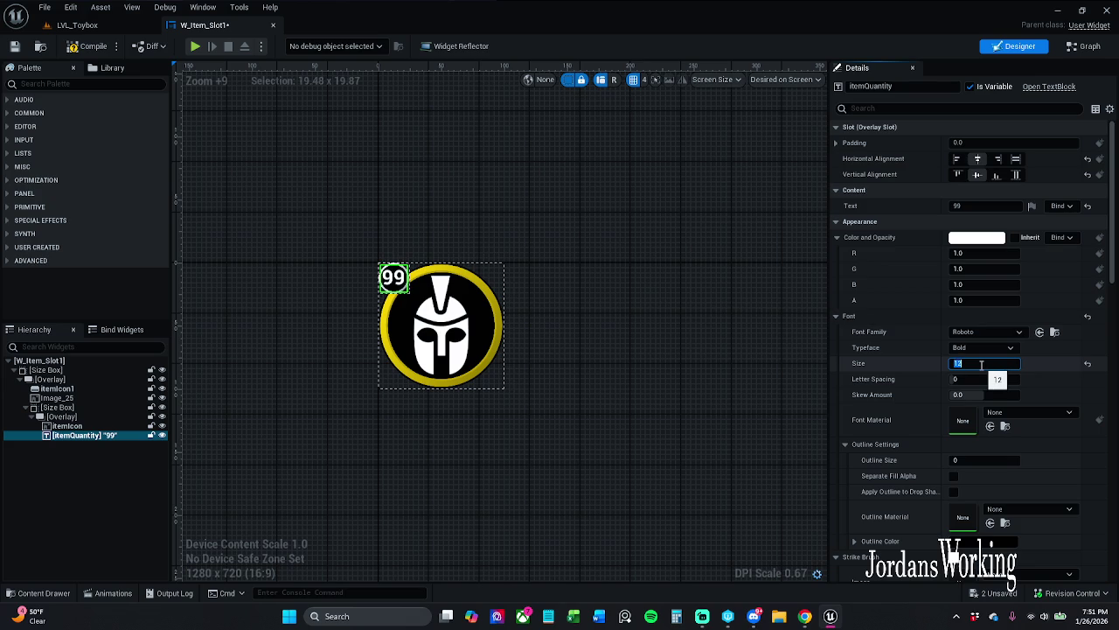
{"action": "left_click", "coordinate": [615, 260]}
{"action": "left_click", "coordinate": [441, 323]}
{"action": "left_click", "coordinate": [442, 215]}
{"action": "scroll", "coordinate": [443, 215], "scroll_direction": "up", "scroll_amount": 3}
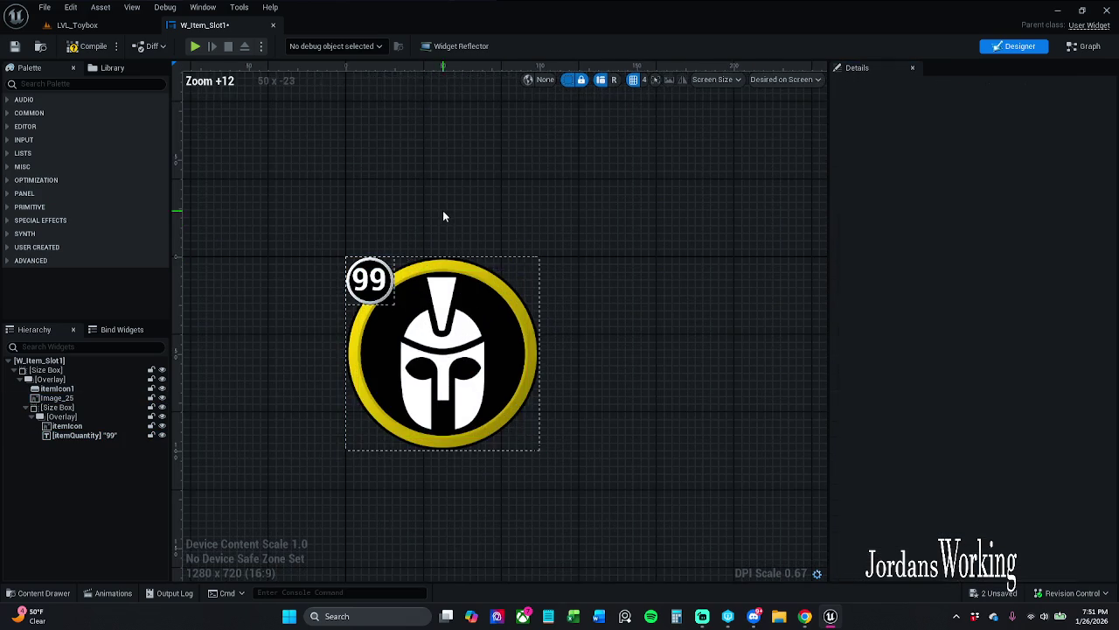
{"action": "left_click_drag", "start_coordinate": [457, 194], "coordinate": [464, 187]}
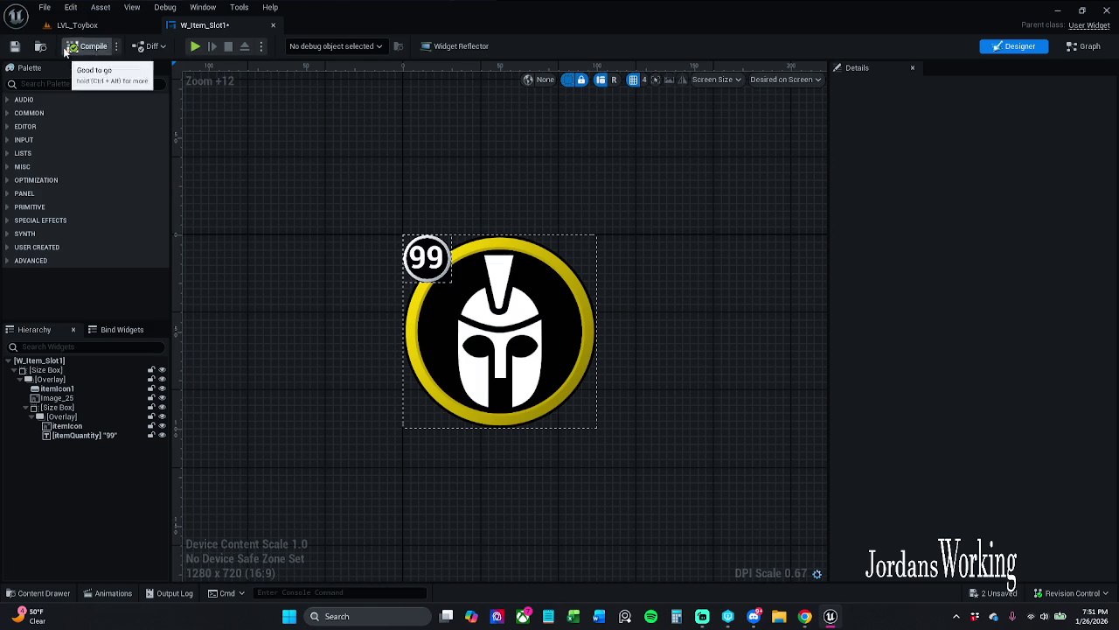
{"action": "left_click", "coordinate": [14, 46]}
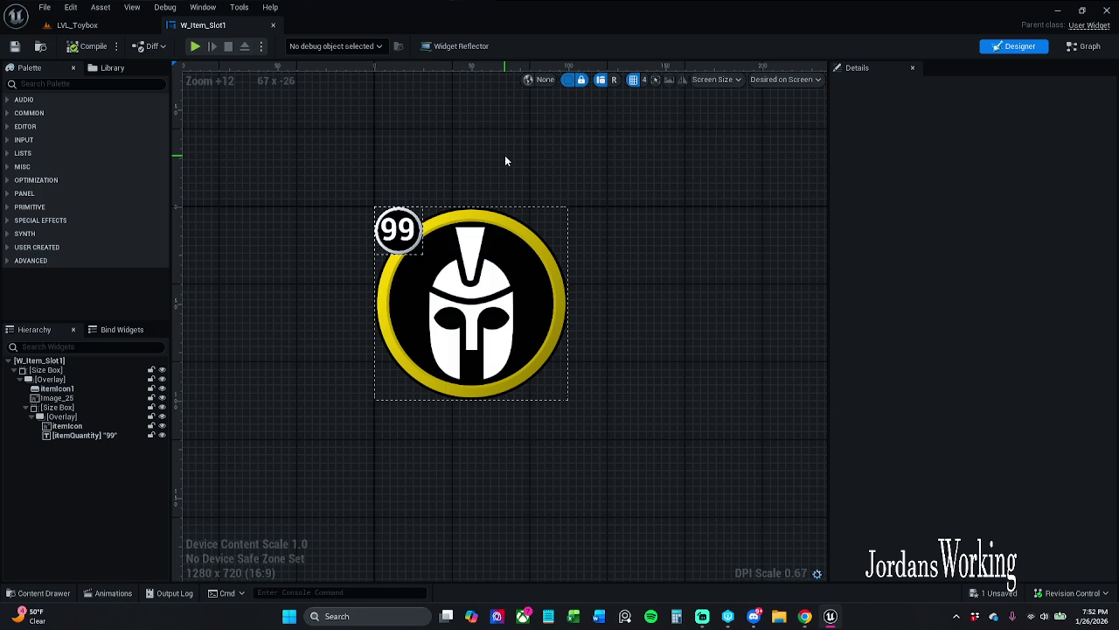
- Set the 99 text's font size to 12
{"action": "left_click", "coordinate": [399, 230]}
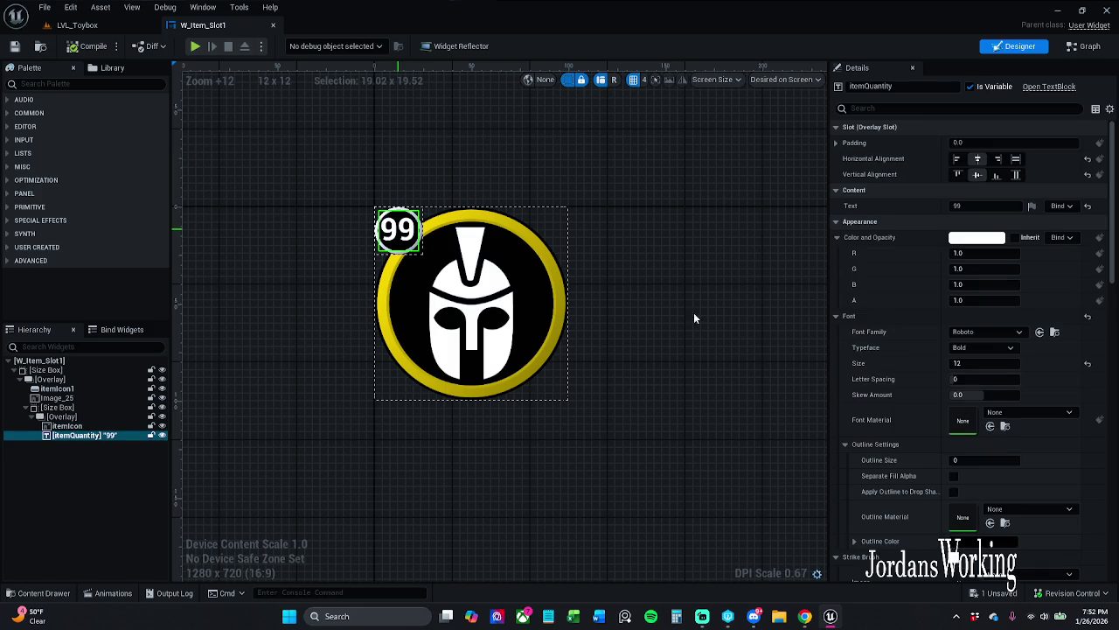
{"action": "left_click", "coordinate": [993, 363]}
{"action": "type", "text": "13"}
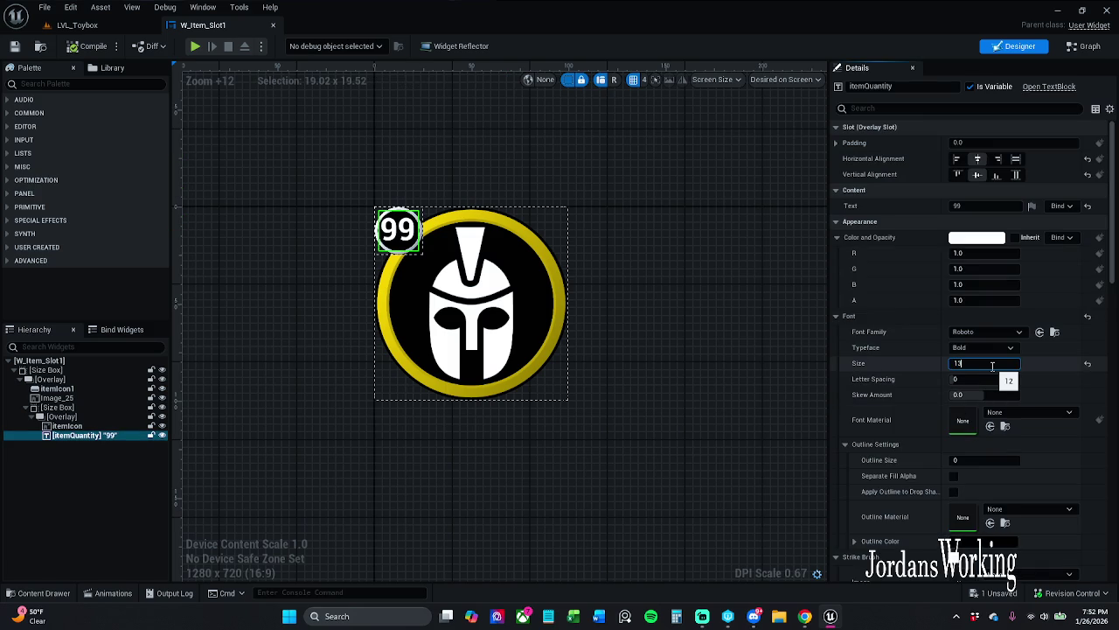
{"action": "key", "text": "Return"}
{"action": "type", "text": "12"}
{"action": "key", "text": "Return"}
{"action": "type", "text": "1"}
{"action": "type", "text": ".9"}
{"action": "key", "text": "Return"}
{"action": "type", "text": "12"}
{"action": "key", "text": "Return"}
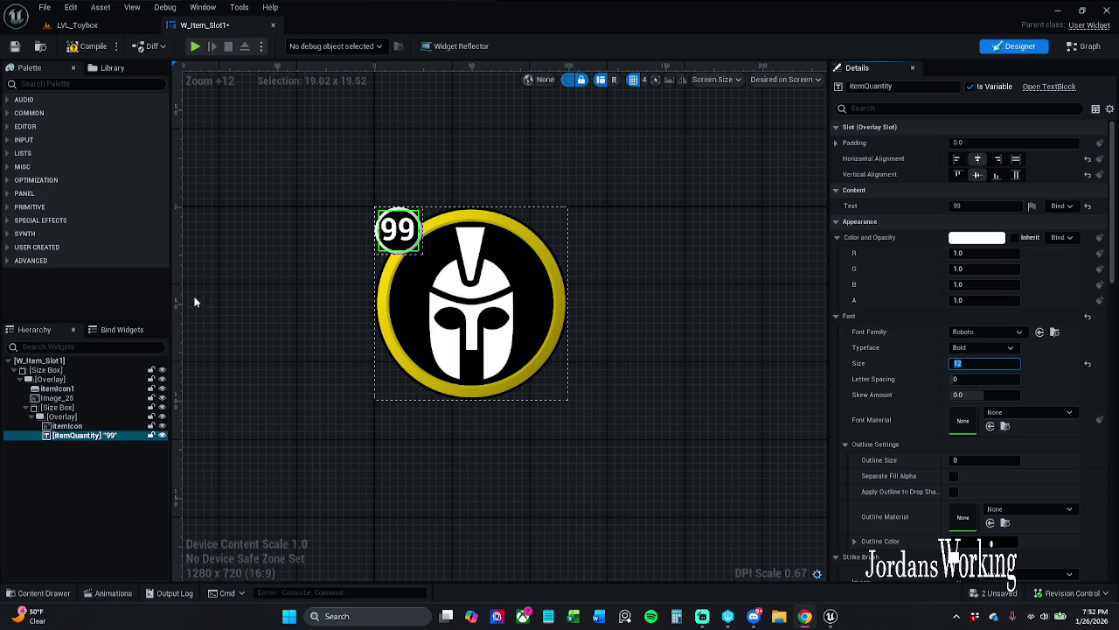
{"action": "left_click_drag", "start_coordinate": [750, 384], "coordinate": [737, 370]}
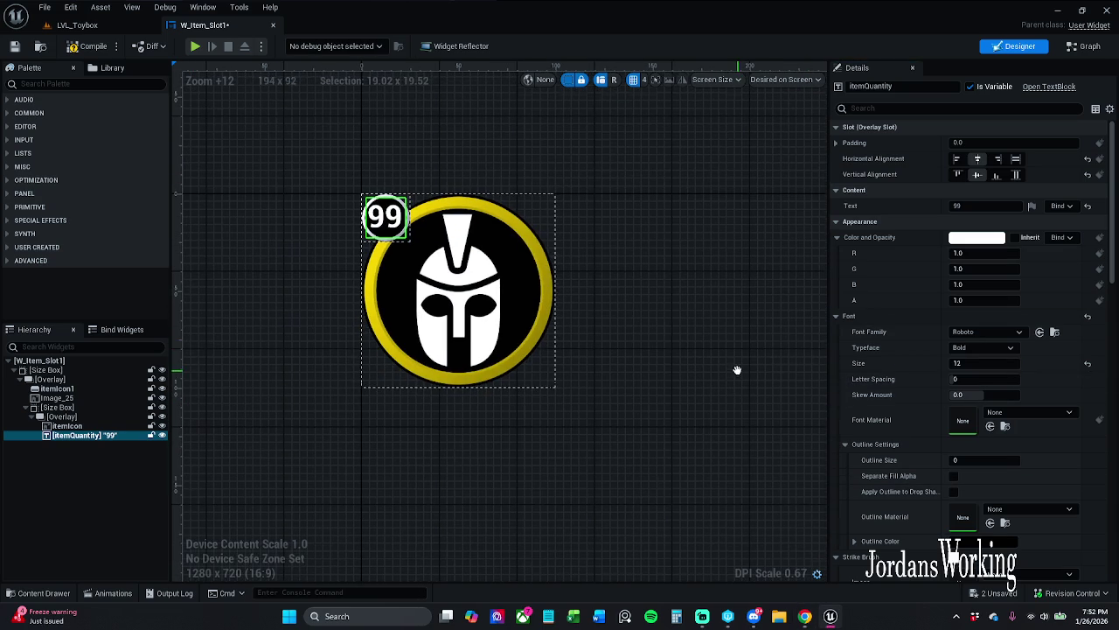
- Give itemQuantity a render translation of 1 on both X and Y
{"action": "scroll", "coordinate": [943, 371], "scroll_direction": "down", "scroll_amount": 6}
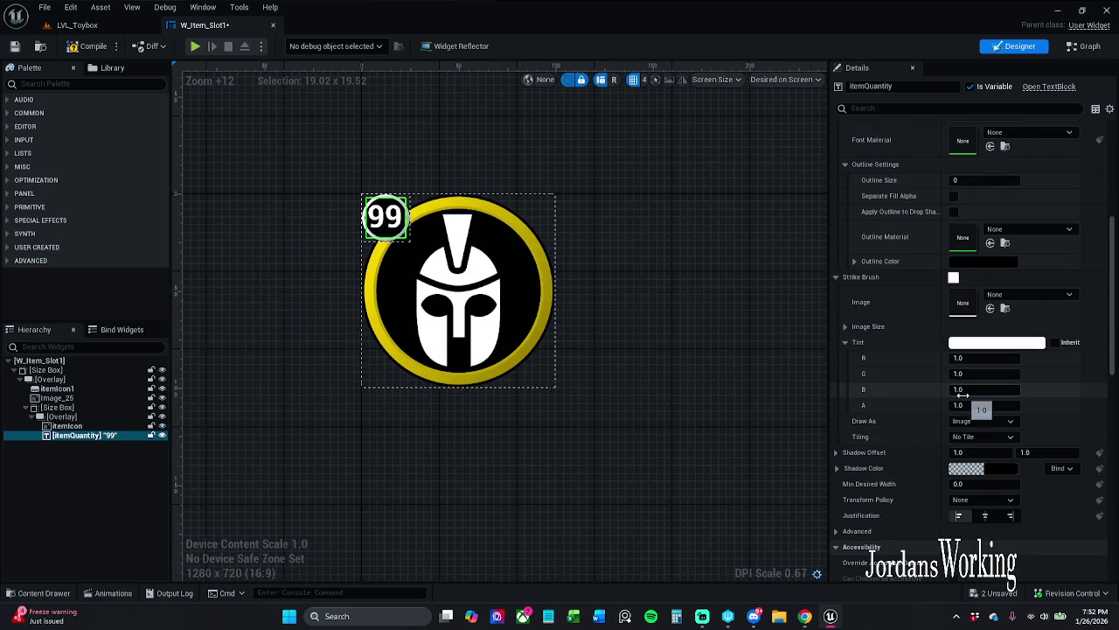
{"action": "scroll", "coordinate": [966, 393], "scroll_direction": "down", "scroll_amount": 3}
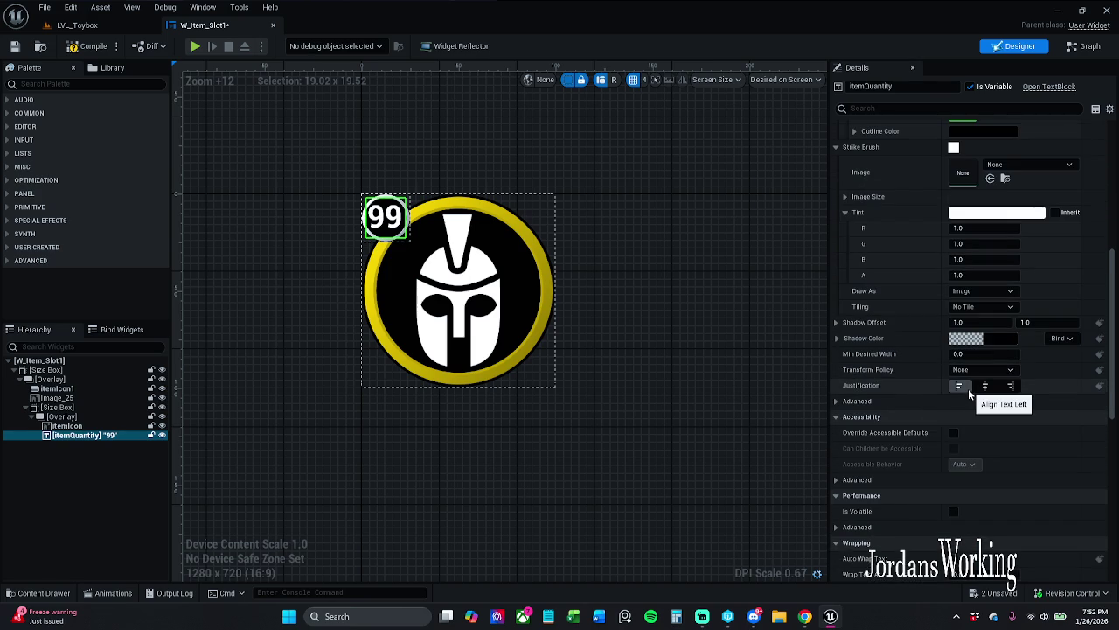
{"action": "scroll", "coordinate": [968, 389], "scroll_direction": "down", "scroll_amount": 2}
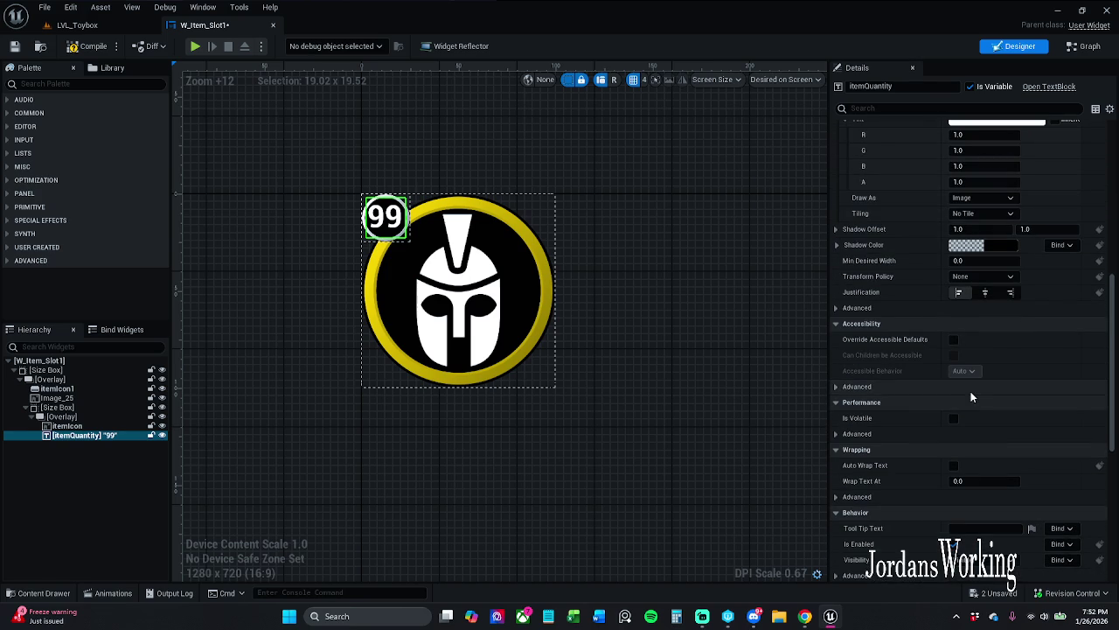
{"action": "scroll", "coordinate": [971, 391], "scroll_direction": "down", "scroll_amount": 5}
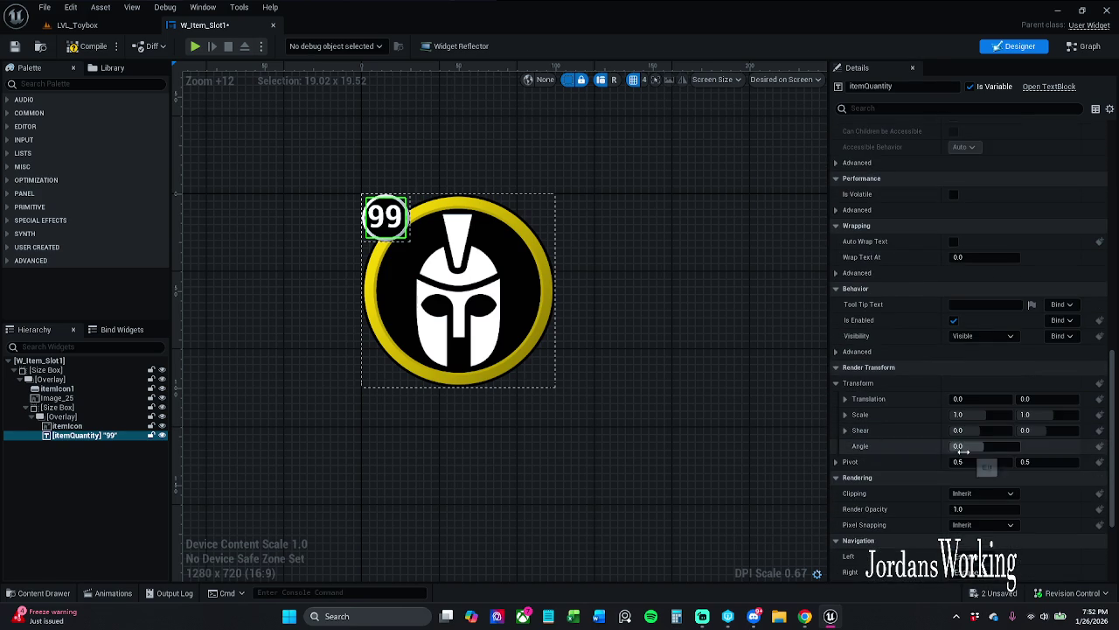
{"action": "left_click", "coordinate": [975, 399]}
{"action": "type", "text": "1"}
{"action": "key", "text": "Tab"}
{"action": "type", "text": "1"}
{"action": "key", "text": "Return"}
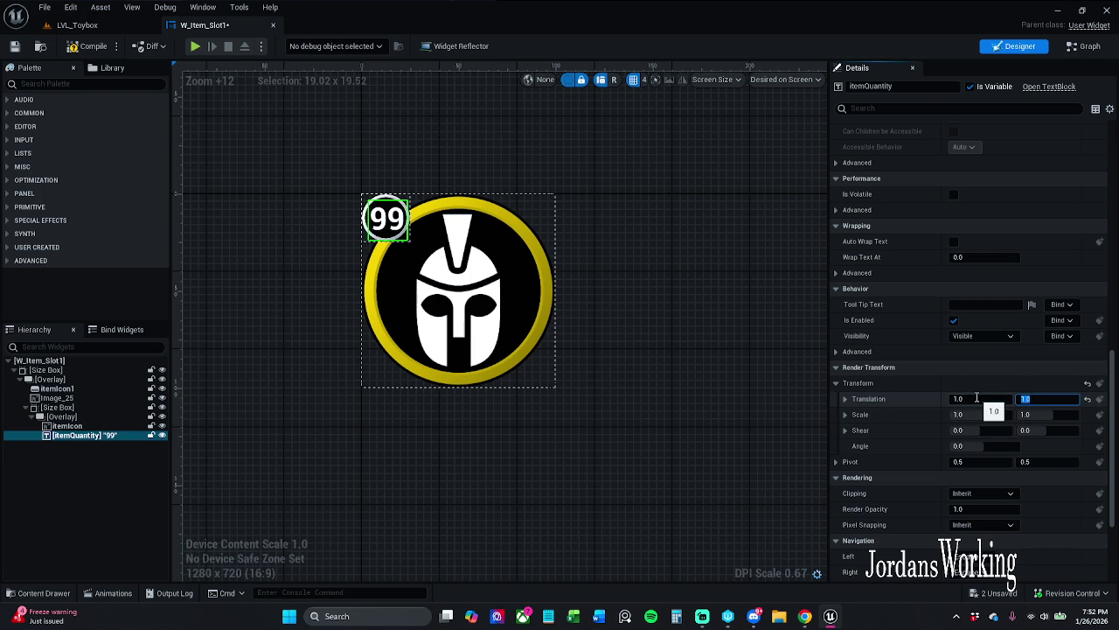
- Reset the translation, retry X 1 and Y 5 then 1, and save the widget
{"action": "left_click", "coordinate": [1087, 399]}
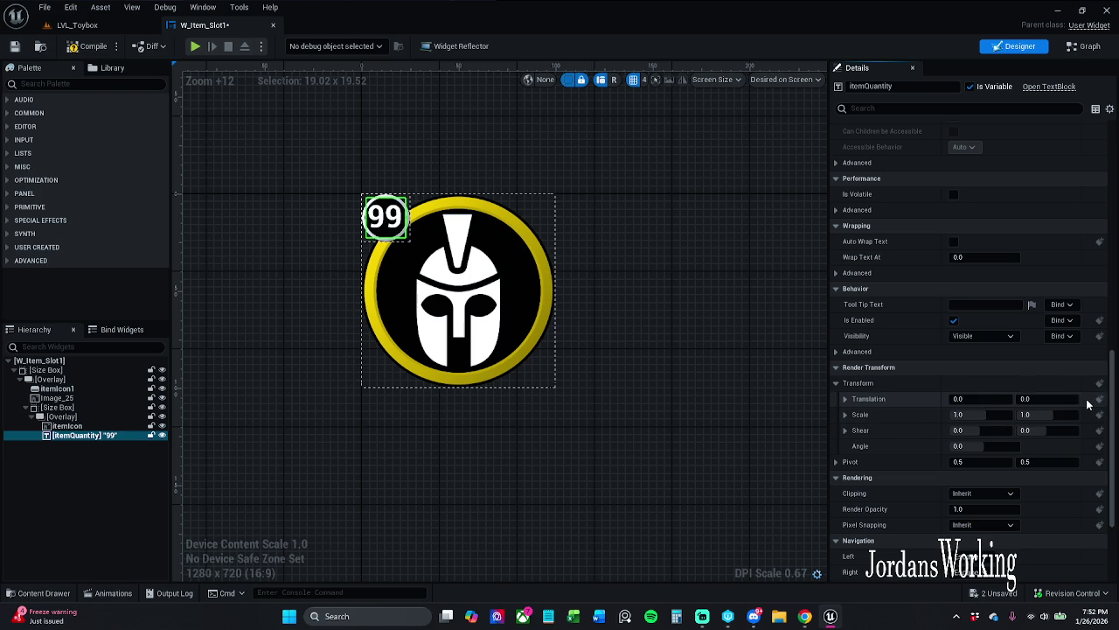
{"action": "left_click", "coordinate": [996, 400]}
{"action": "type", "text": "1"}
{"action": "key", "text": "Return"}
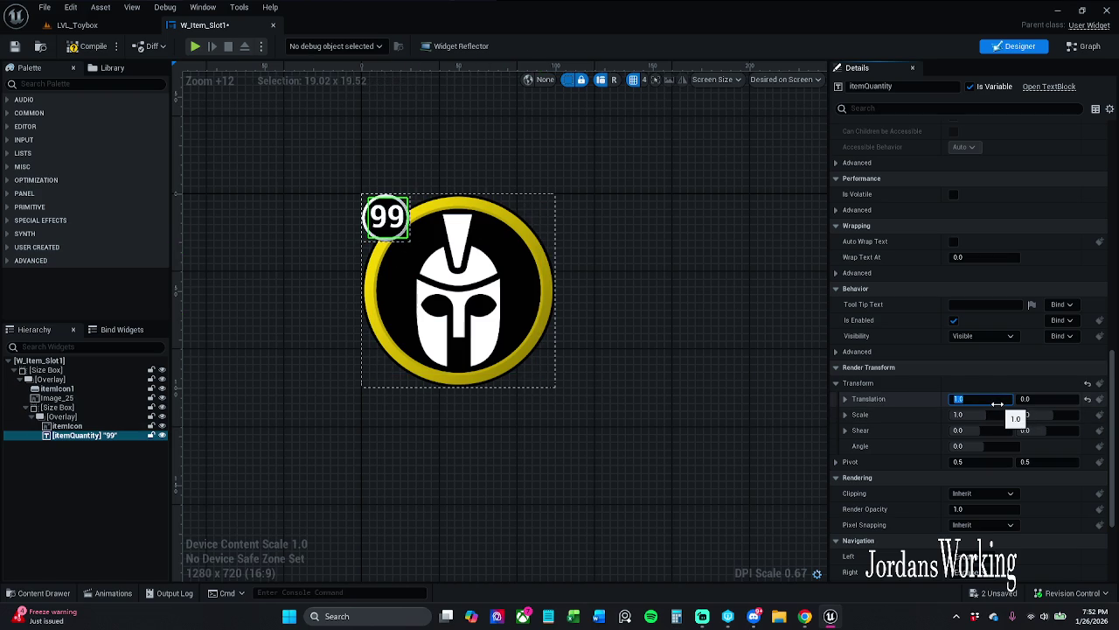
{"action": "key", "text": "Tab"}
{"action": "type", "text": "1"}
{"action": "key", "text": "Return"}
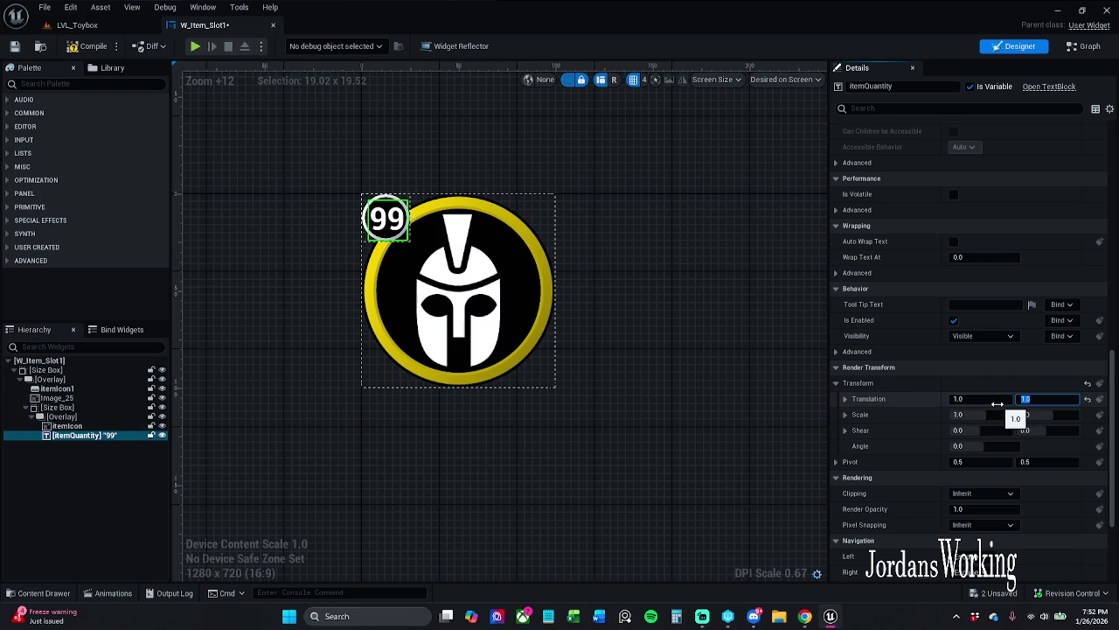
{"action": "type", "text": "5"}
{"action": "key", "text": "Return"}
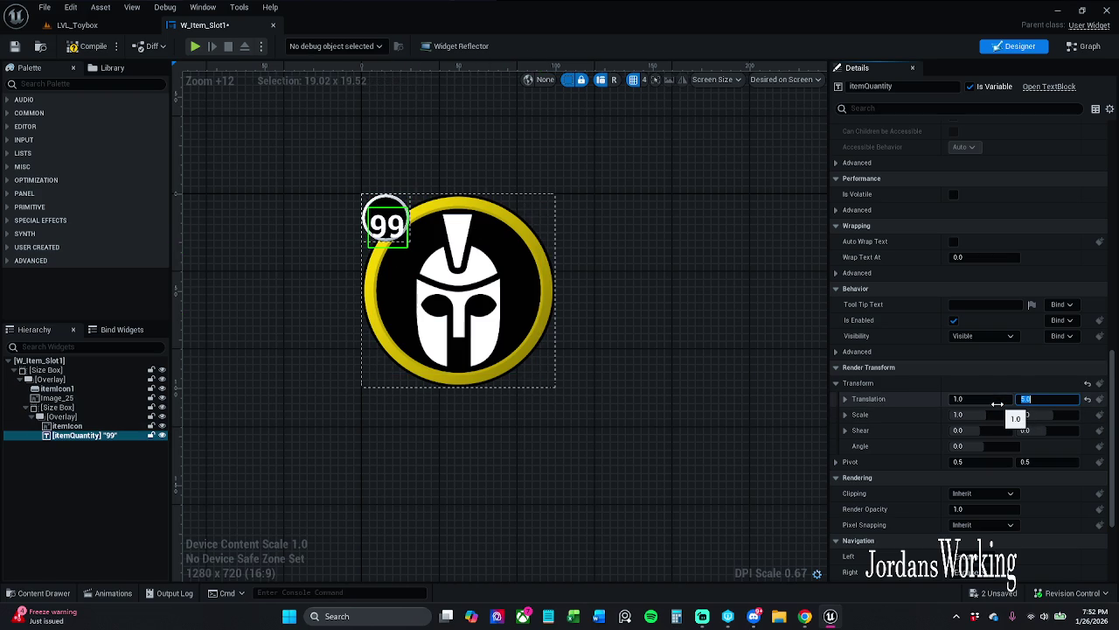
{"action": "type", "text": "1"}
{"action": "key", "text": "Return"}
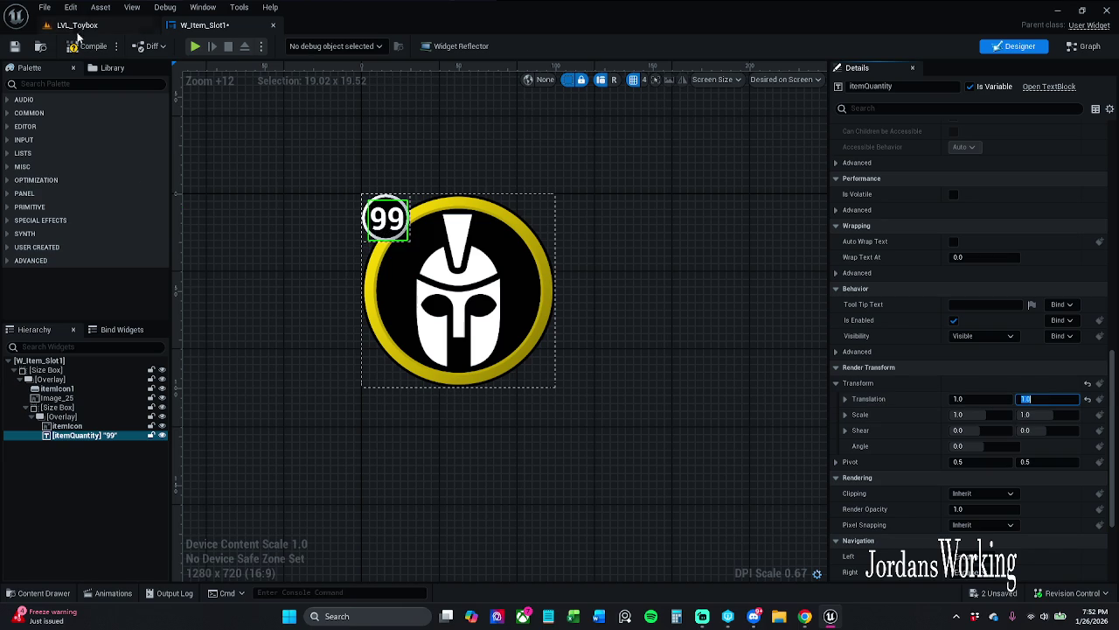
{"action": "left_click", "coordinate": [14, 46]}
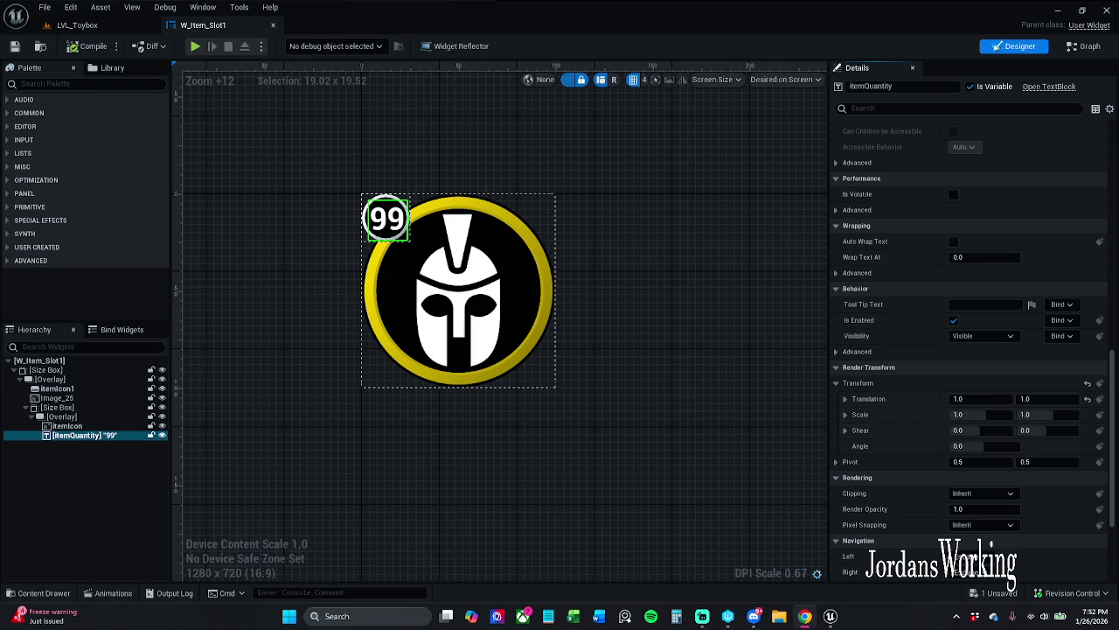
- Reselect the 99 text and set its translation X and Y to 0.5
{"action": "left_click", "coordinate": [727, 282]}
{"action": "left_click", "coordinate": [386, 224]}
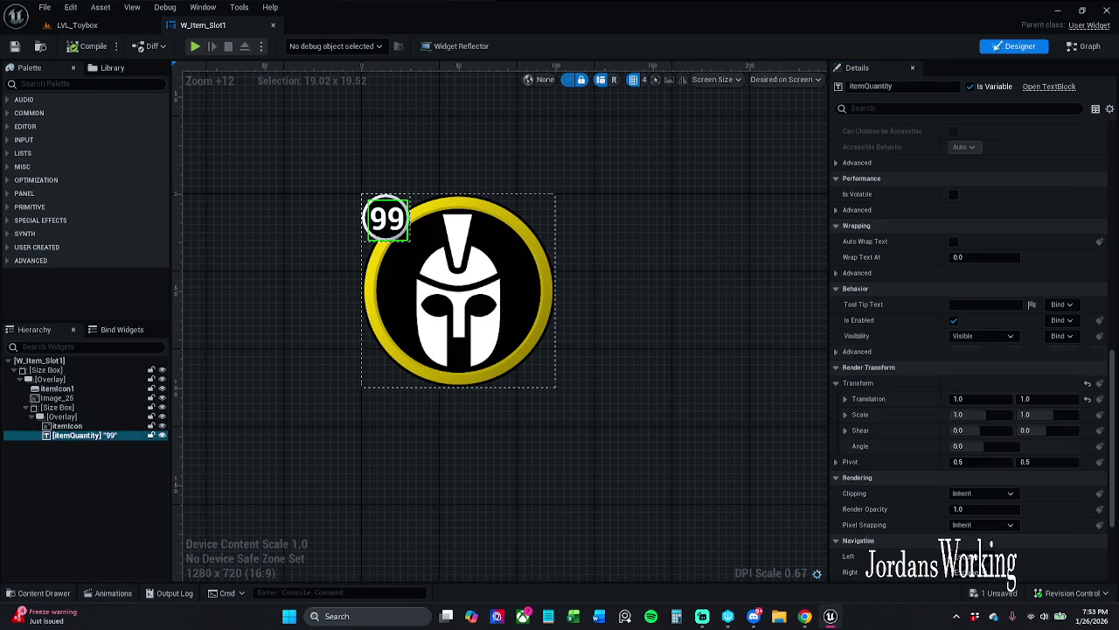
{"action": "left_click", "coordinate": [989, 398]}
{"action": "type", "text": ".5"}
{"action": "key", "text": "Return"}
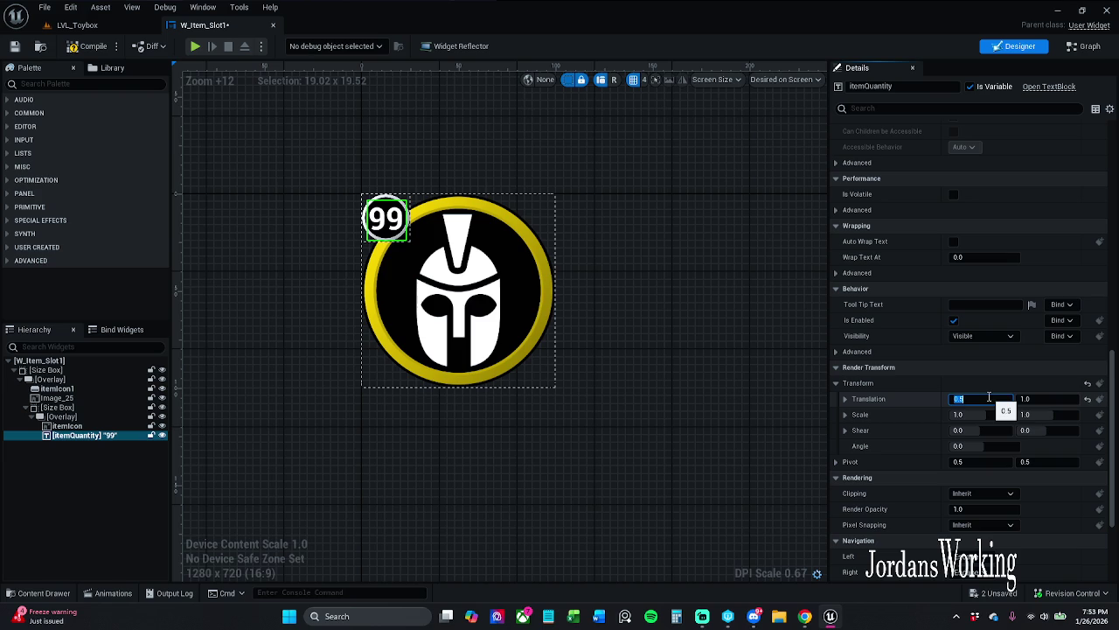
{"action": "key", "text": "Tab"}
{"action": "key", "text": "BackSpace"}
{"action": "type", "text": "0.5"}
{"action": "key", "text": "Return"}
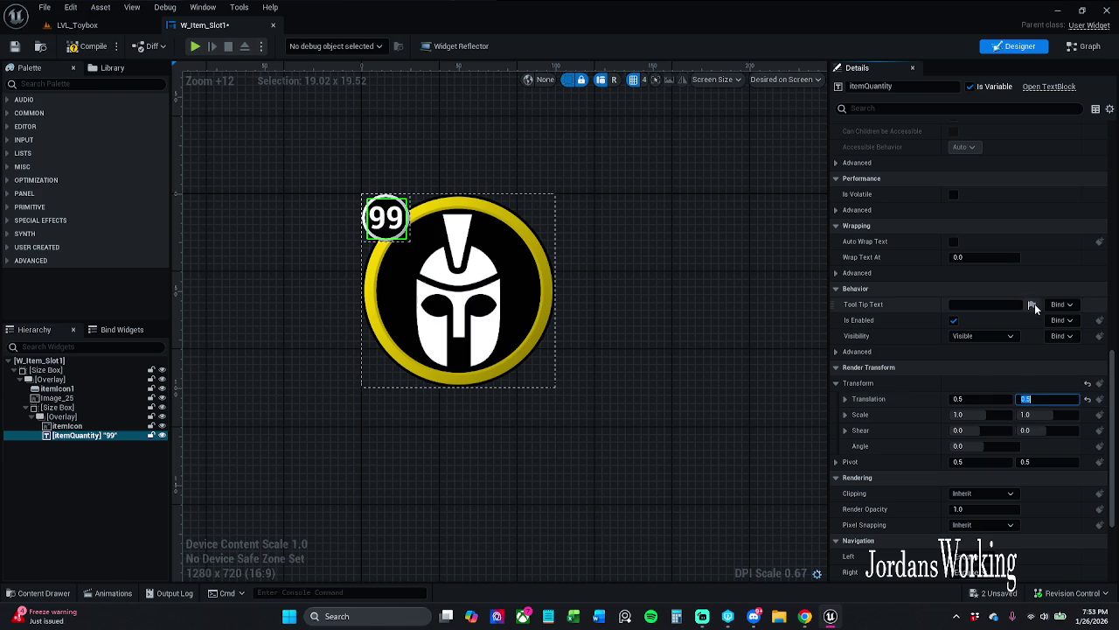
{"action": "left_click", "coordinate": [624, 358]}
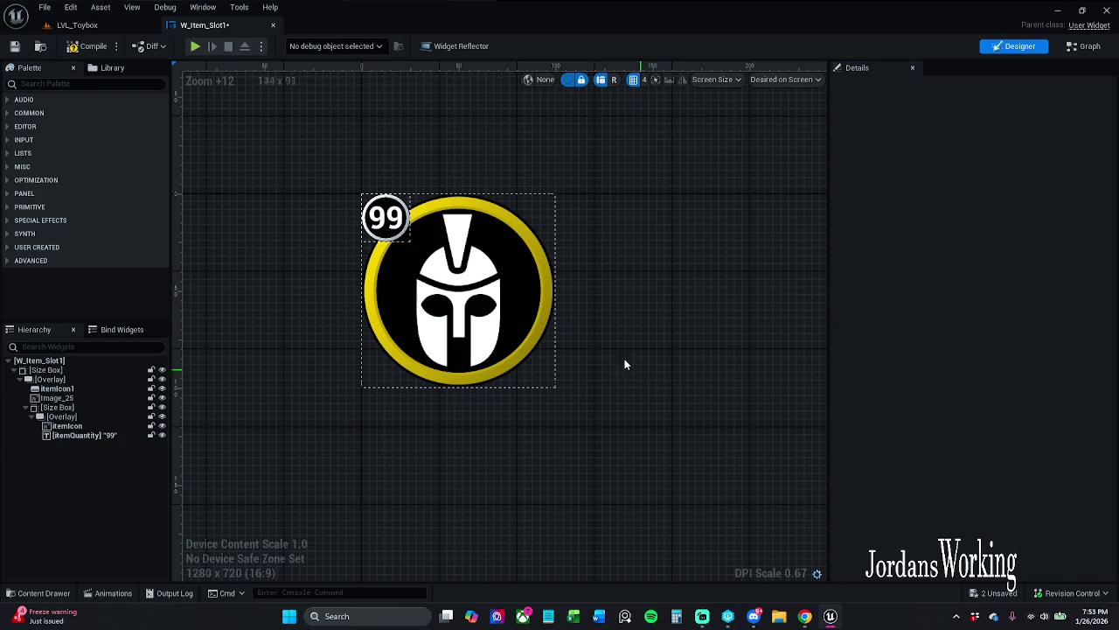
- Compile and save the W_Item_Slot1 widget
{"action": "left_click", "coordinate": [91, 45]}
{"action": "left_click", "coordinate": [14, 47]}
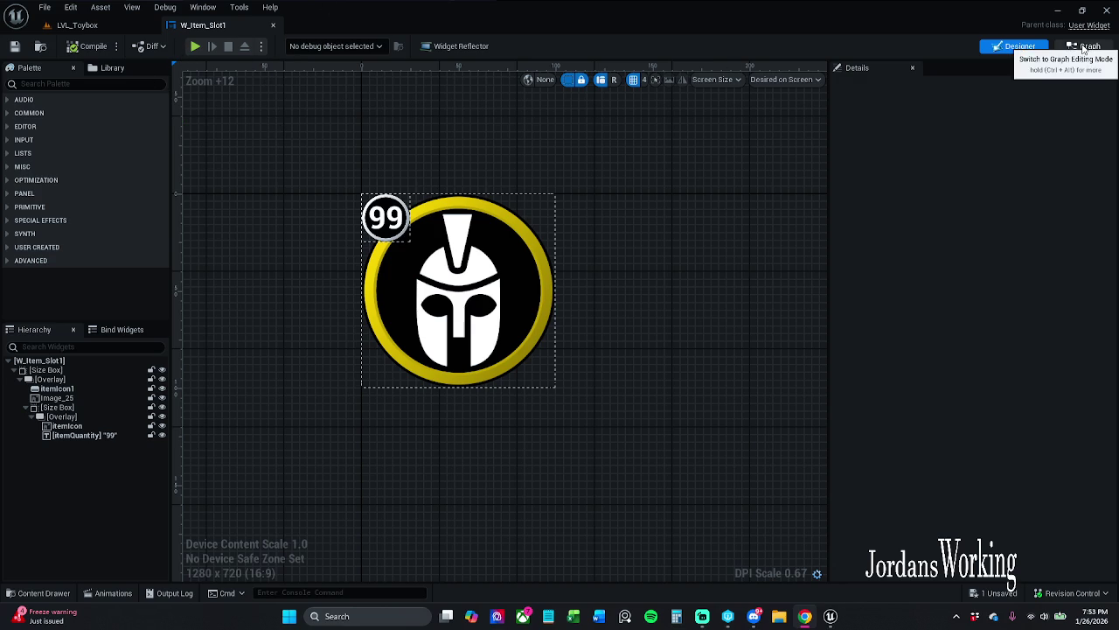
{"action": "mouse_move", "coordinate": [698, 243]}
{"action": "left_mouse_down"}
{"action": "mouse_move", "coordinate": [682, 239]}
{"action": "mouse_move", "coordinate": [703, 244]}
{"action": "left_mouse_up"}
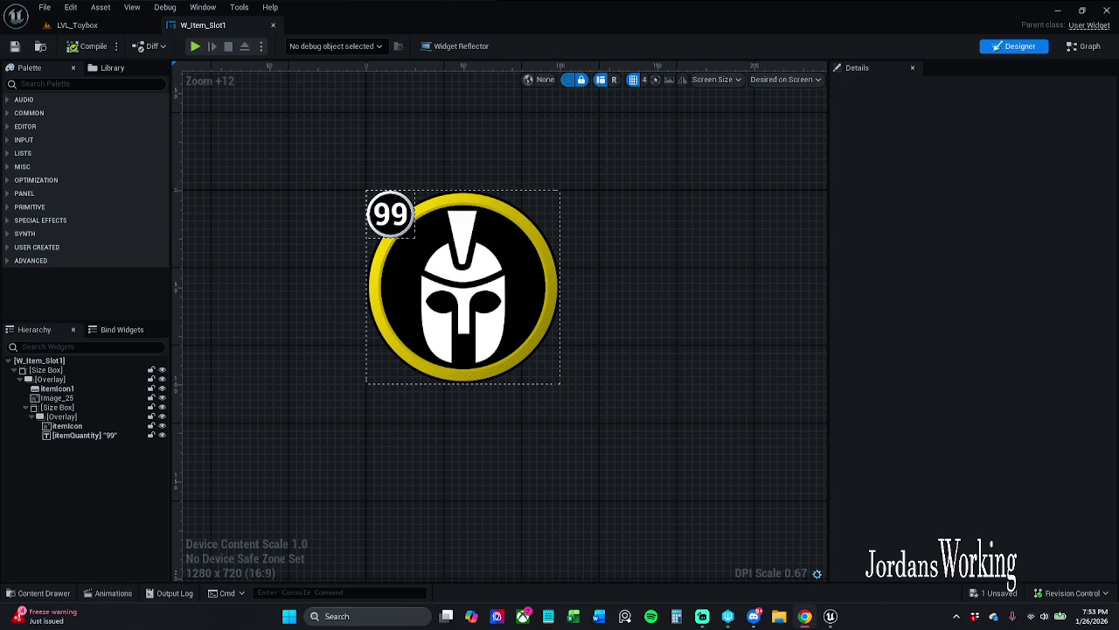
- Show the Event Graph and pan to the Branch and Set Visibility logic
{"action": "left_click", "coordinate": [14, 247]}
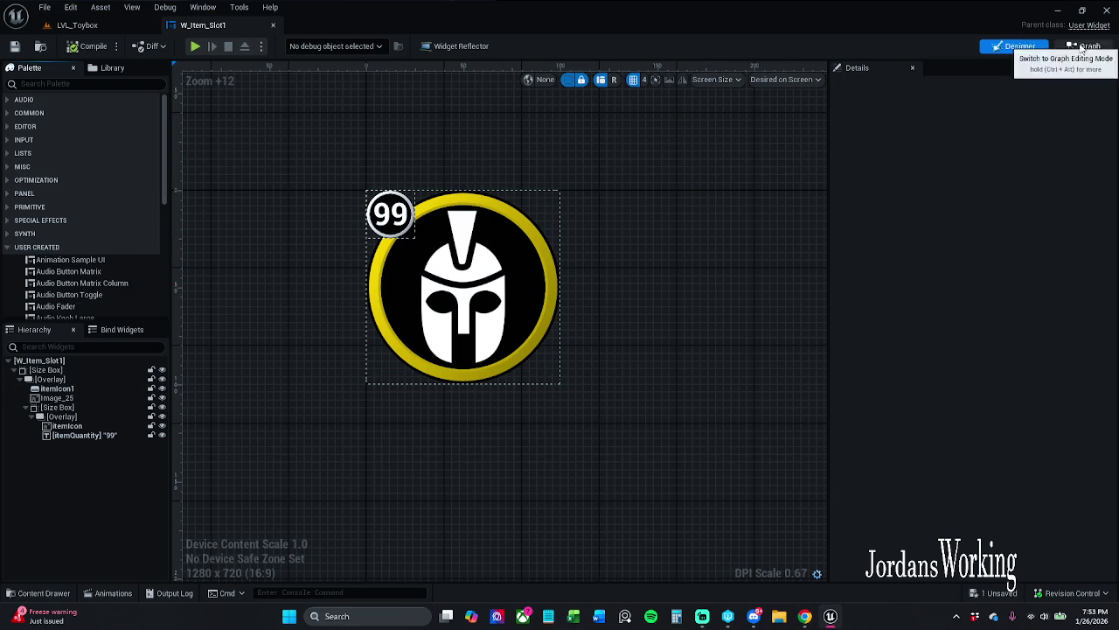
{"action": "left_click", "coordinate": [1084, 46]}
{"action": "scroll", "coordinate": [499, 327], "scroll_direction": "down", "scroll_amount": 1}
{"action": "left_click_drag", "start_coordinate": [419, 265], "coordinate": [622, 232]}
{"action": "scroll", "coordinate": [620, 233], "scroll_direction": "down", "scroll_amount": 2}
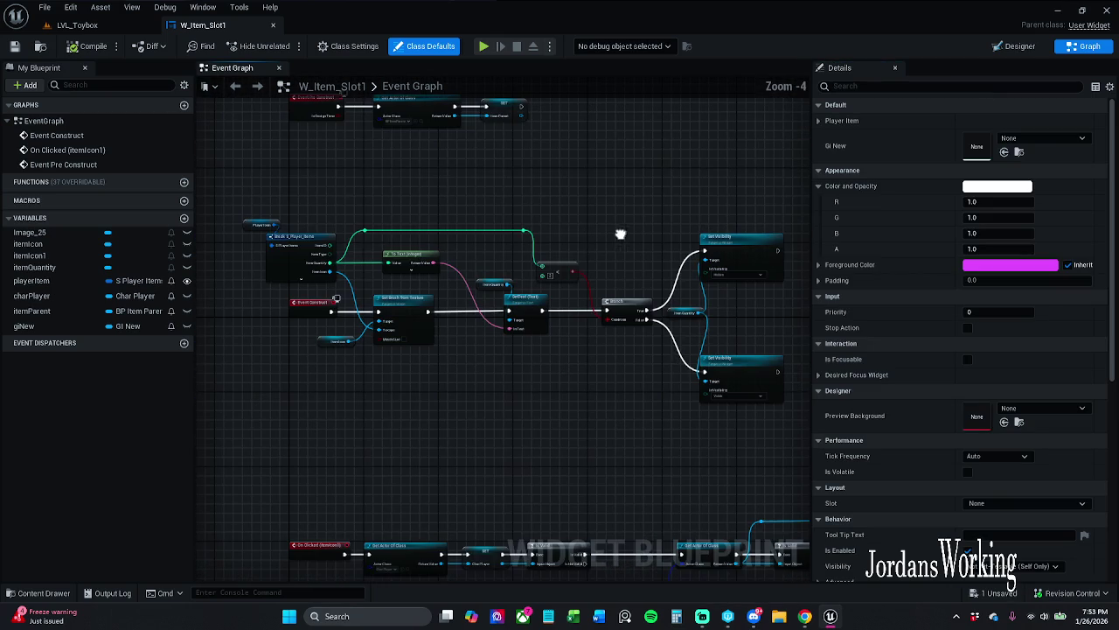
- Delete the quantity comparison, Branch and upper Set Visibility nodes
{"action": "mouse_move", "coordinate": [358, 211]}
{"action": "left_mouse_down"}
{"action": "mouse_move", "coordinate": [531, 239]}
{"action": "mouse_move", "coordinate": [773, 376]}
{"action": "left_mouse_up"}
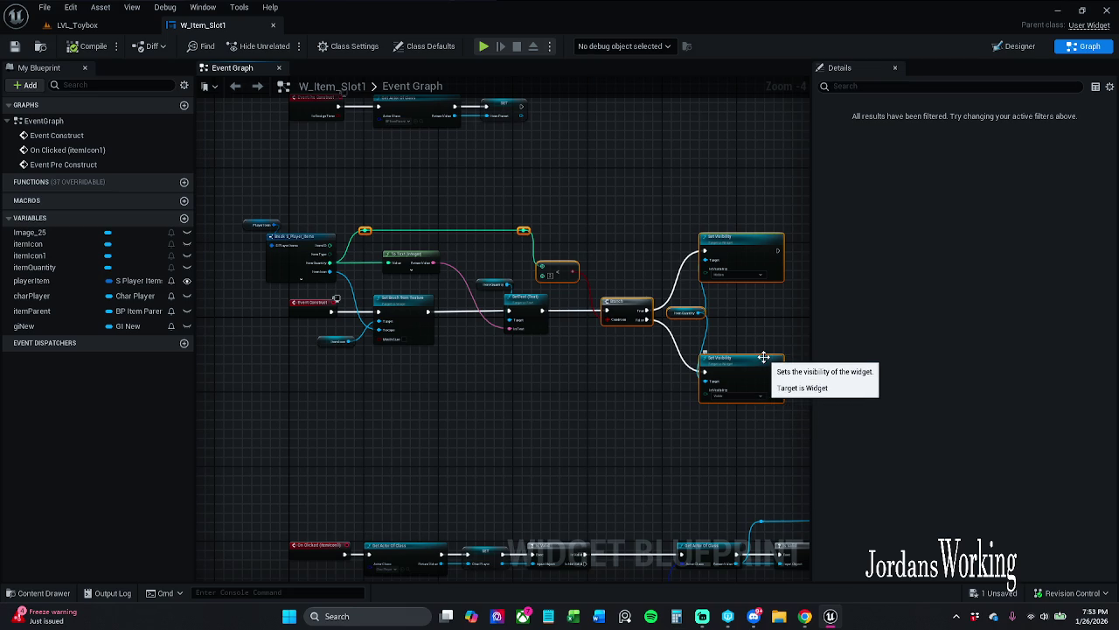
{"action": "key", "text": "Delete"}
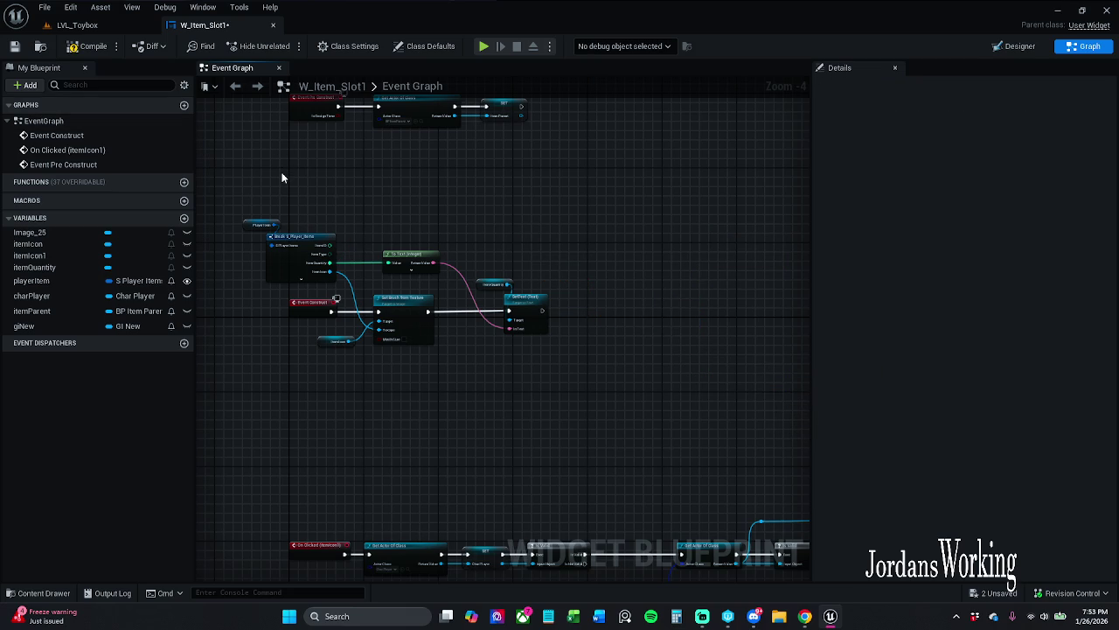
{"action": "key", "text": "ctrl+z"}
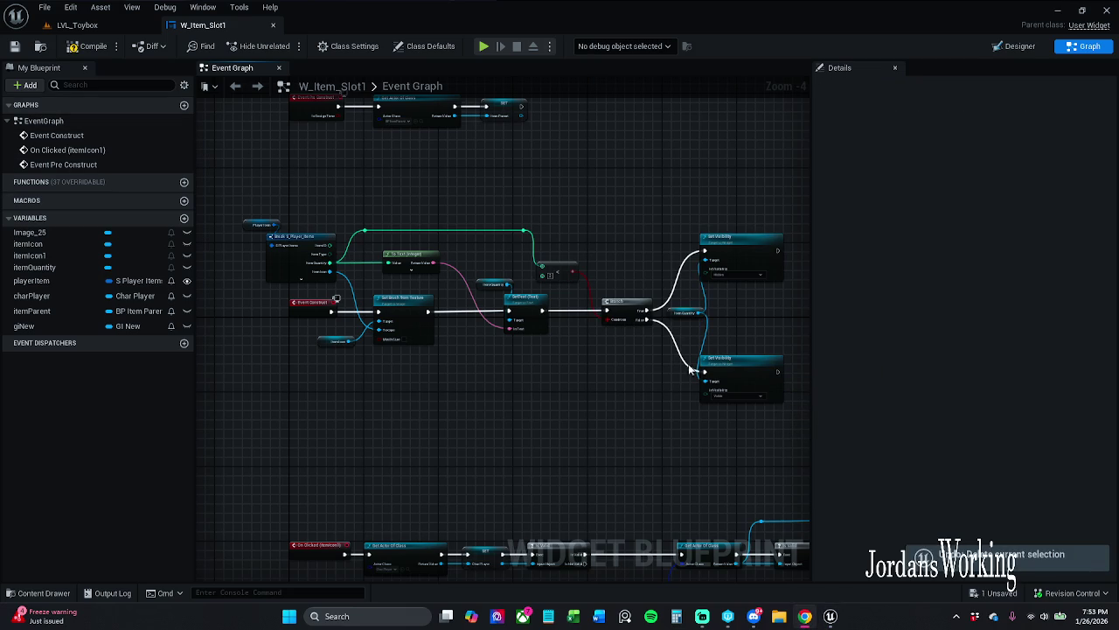
{"action": "scroll", "coordinate": [691, 369], "scroll_direction": "up", "scroll_amount": 2}
{"action": "left_click_drag", "start_coordinate": [405, 218], "coordinate": [503, 335]}
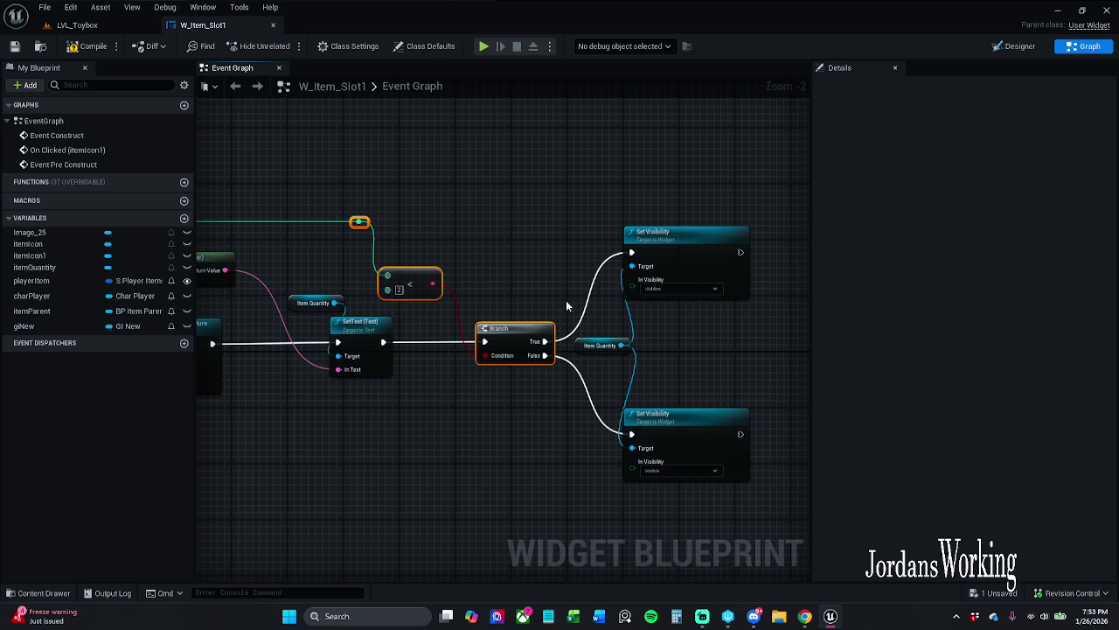
{"action": "mouse_move", "coordinate": [544, 184]}
{"action": "left_mouse_down"}
{"action": "mouse_move", "coordinate": [689, 360]}
{"action": "mouse_move", "coordinate": [703, 301]}
{"action": "left_mouse_up"}
{"action": "key", "text": "Delete"}
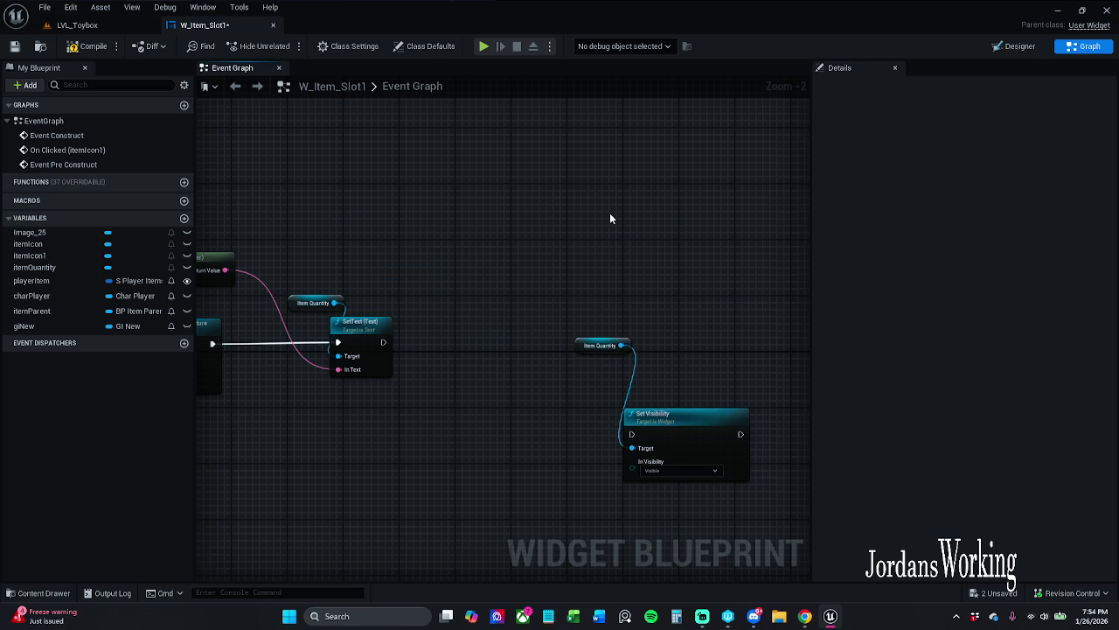
- Wire SetText into Set Visibility, tidy the nodes, save, and return to LVL_Toybox
{"action": "mouse_move", "coordinate": [632, 433]}
{"action": "left_mouse_down"}
{"action": "mouse_move", "coordinate": [372, 338]}
{"action": "mouse_move", "coordinate": [383, 342]}
{"action": "left_mouse_up"}
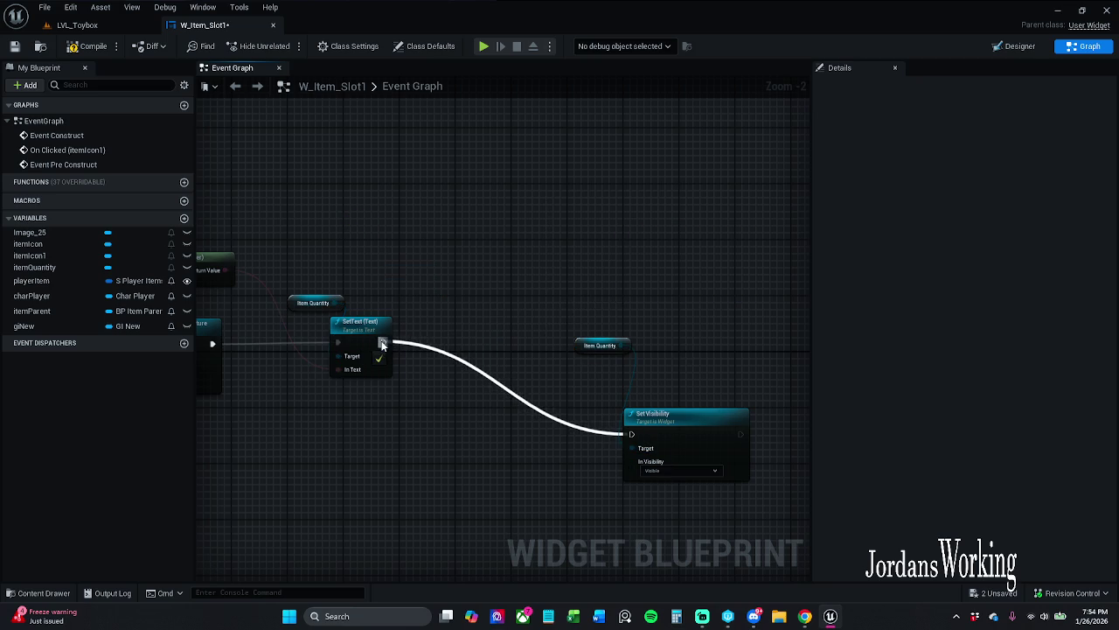
{"action": "mouse_move", "coordinate": [481, 296]}
{"action": "left_mouse_down"}
{"action": "mouse_move", "coordinate": [715, 425]}
{"action": "mouse_move", "coordinate": [593, 342]}
{"action": "mouse_move", "coordinate": [572, 342]}
{"action": "left_mouse_up"}
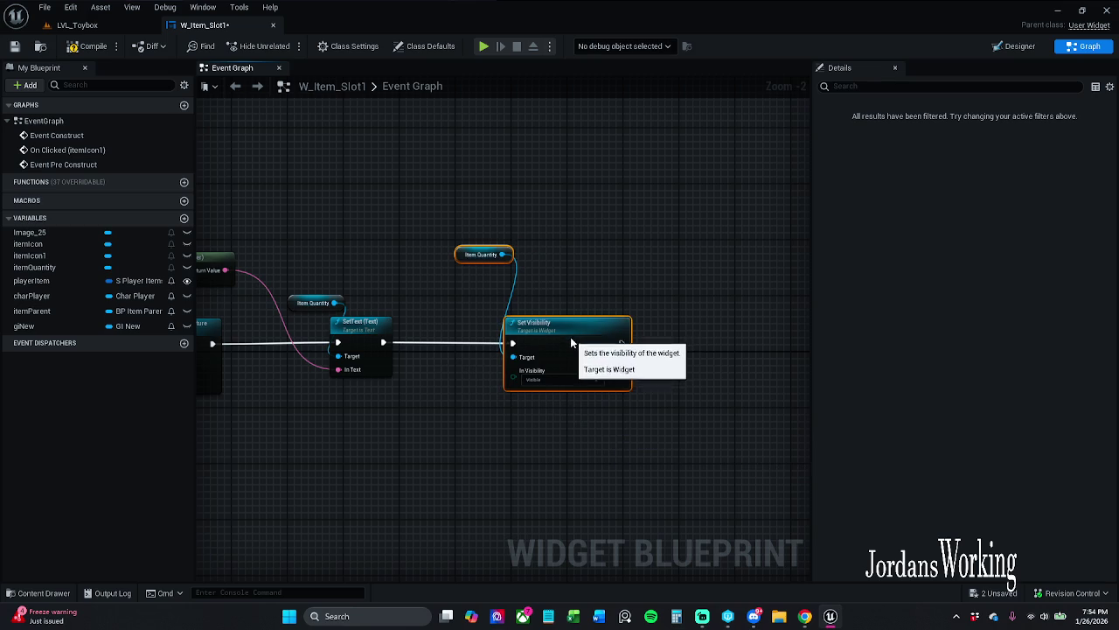
{"action": "left_click", "coordinate": [470, 255]}
{"action": "mouse_move", "coordinate": [470, 255]}
{"action": "left_mouse_down"}
{"action": "mouse_move", "coordinate": [507, 302]}
{"action": "mouse_move", "coordinate": [465, 302]}
{"action": "mouse_move", "coordinate": [486, 303]}
{"action": "left_mouse_up"}
{"action": "left_click", "coordinate": [495, 233]}
{"action": "left_click", "coordinate": [15, 46]}
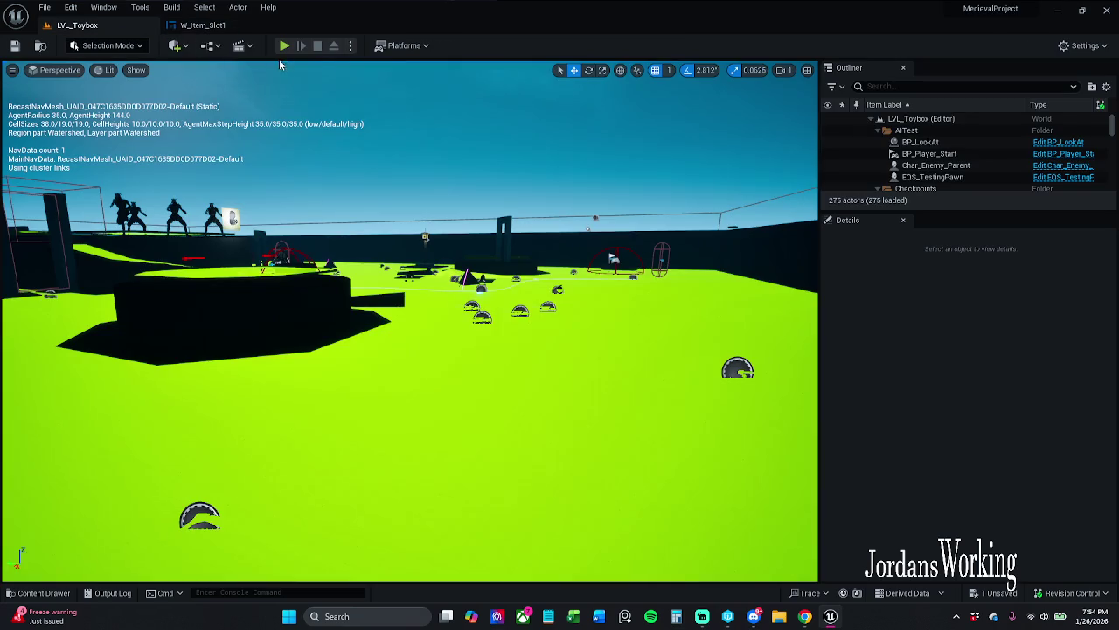
{"action": "left_click", "coordinate": [77, 24]}
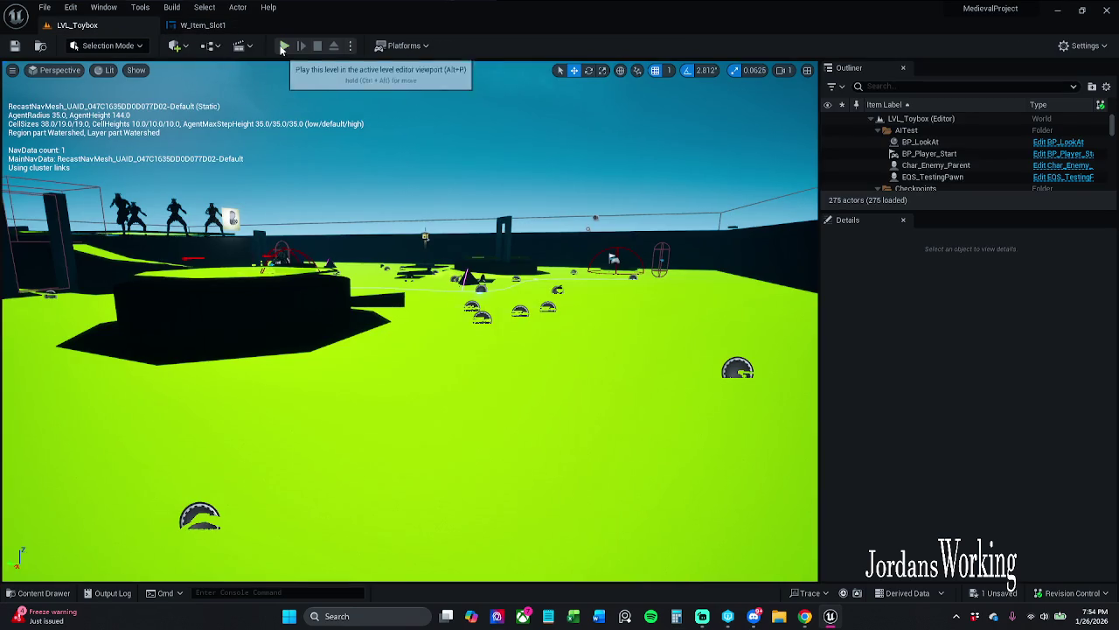
- Play LVL_Toybox, opening and closing the inventory several times, then stop
{"action": "left_click", "coordinate": [284, 46]}
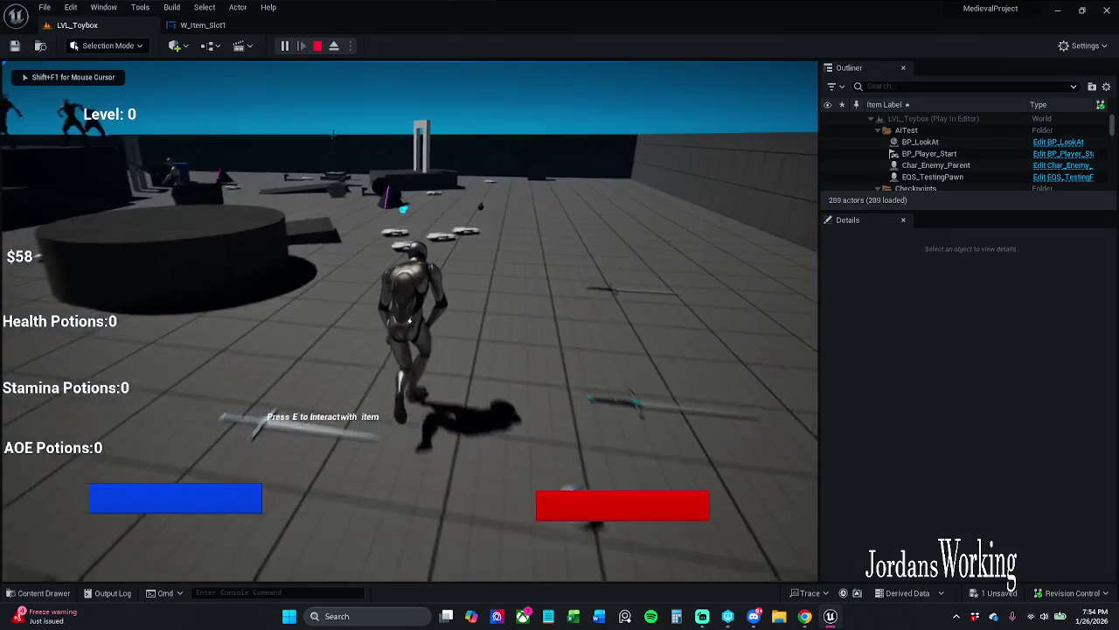
{"action": "key", "text": "i"}
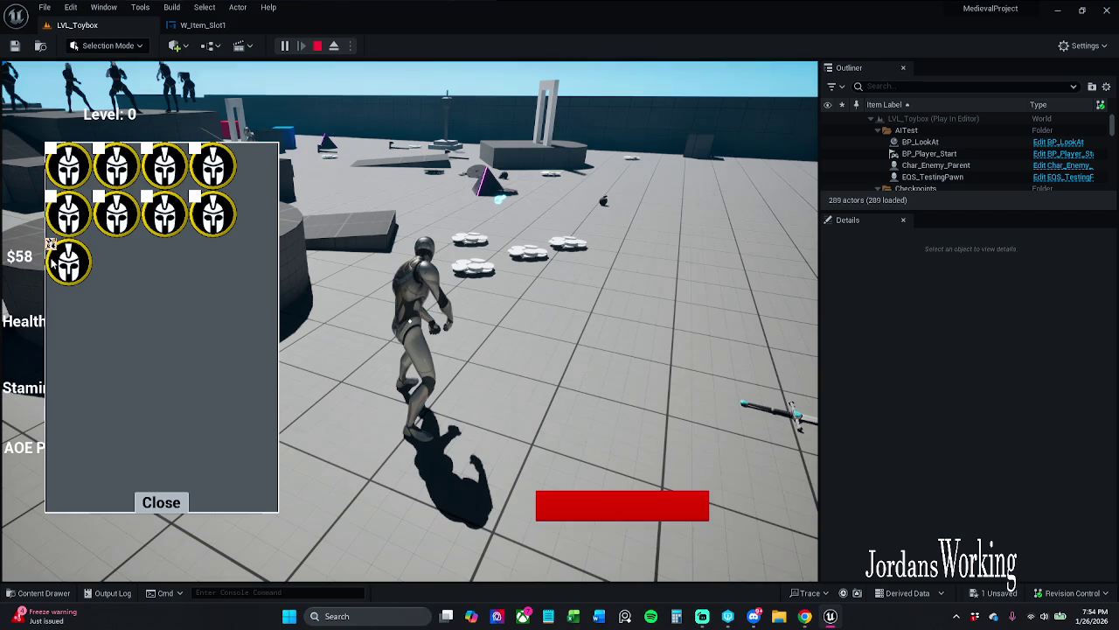
{"action": "left_click", "coordinate": [161, 503]}
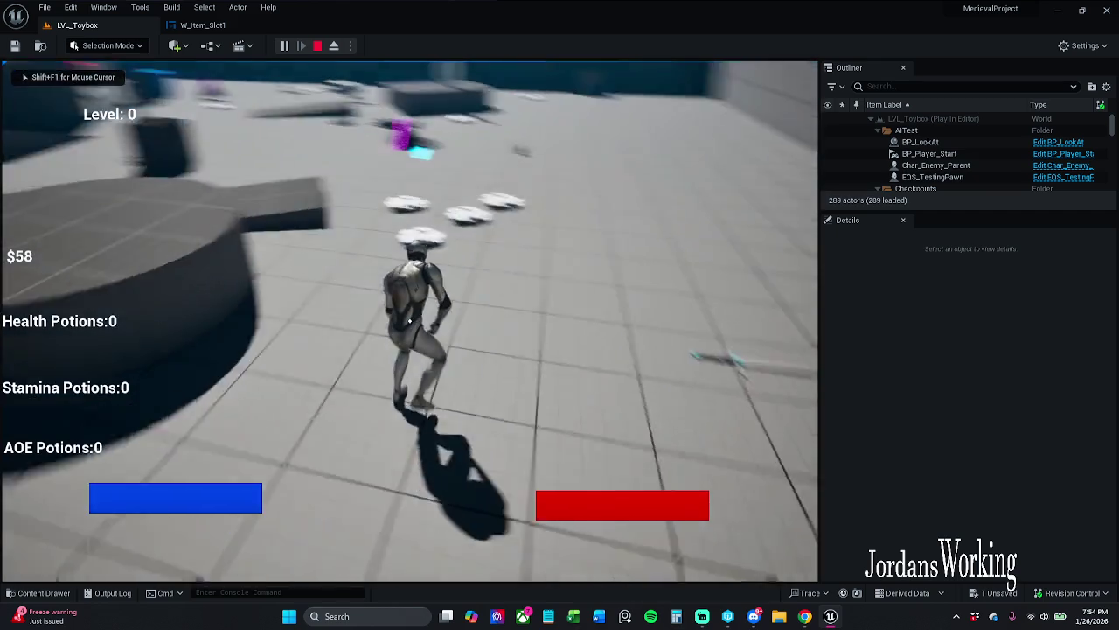
{"action": "key", "text": "w"}
{"action": "key", "text": "i"}
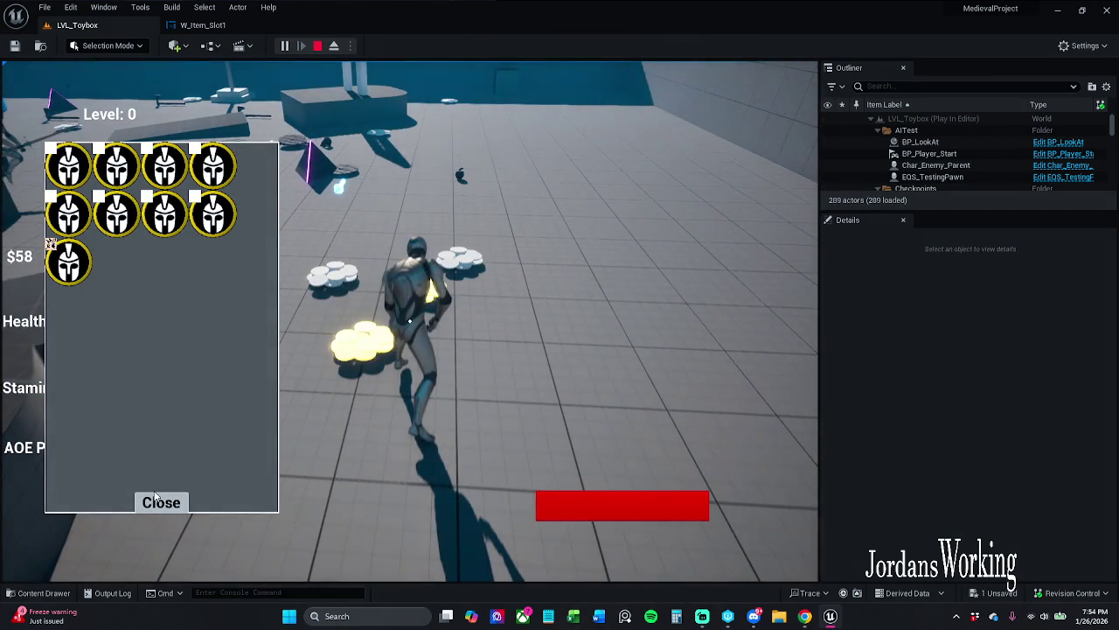
{"action": "left_click", "coordinate": [157, 500]}
{"action": "key", "text": "i"}
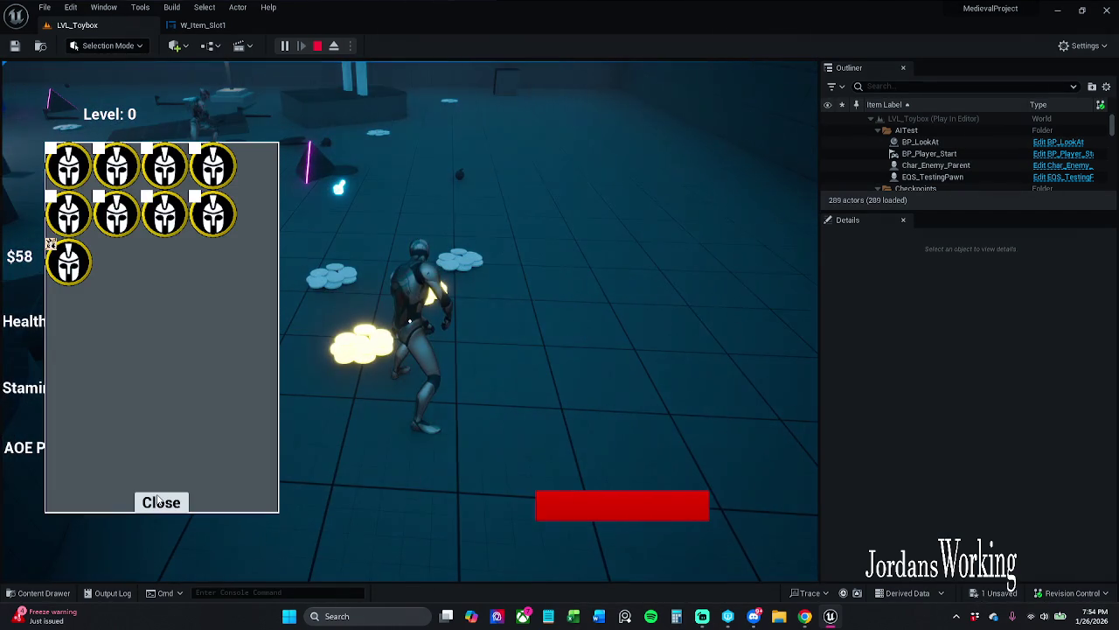
{"action": "left_click", "coordinate": [158, 500]}
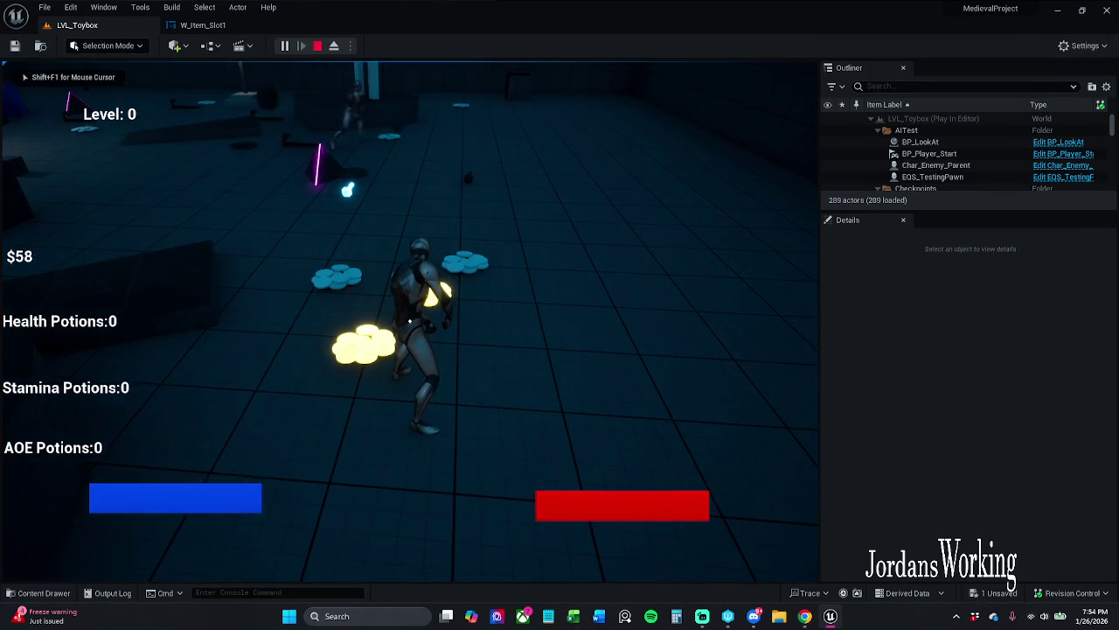
{"action": "key", "text": "i"}
{"action": "key", "text": "Escape"}
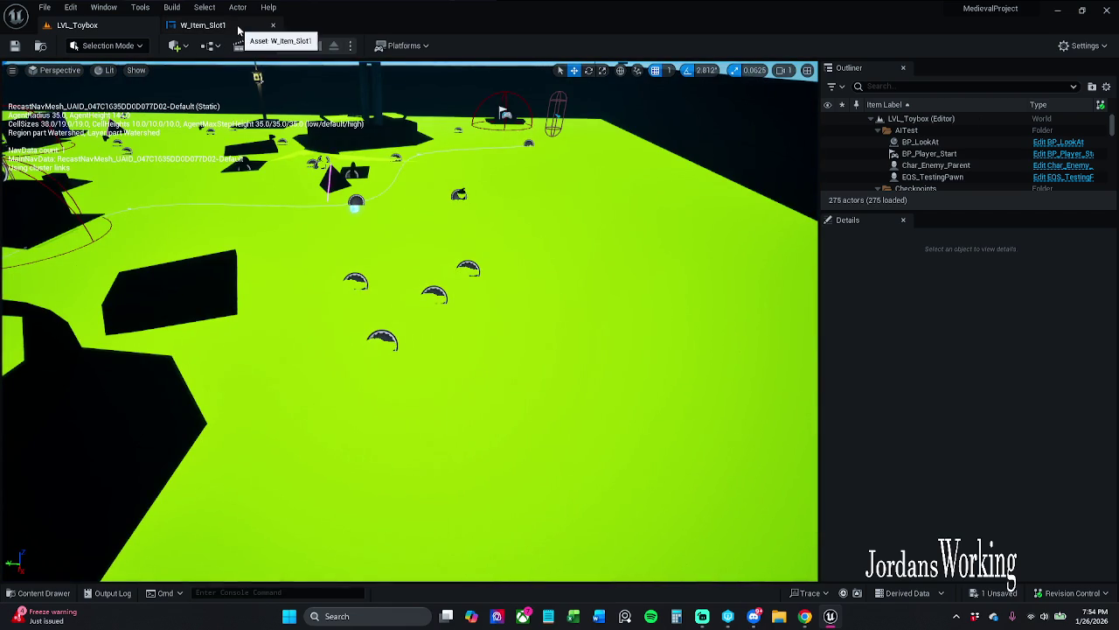
- Replay, pick up the glowing item, check the inventory, stop, and return to W_Item_Slot1
{"action": "left_click", "coordinate": [284, 46]}
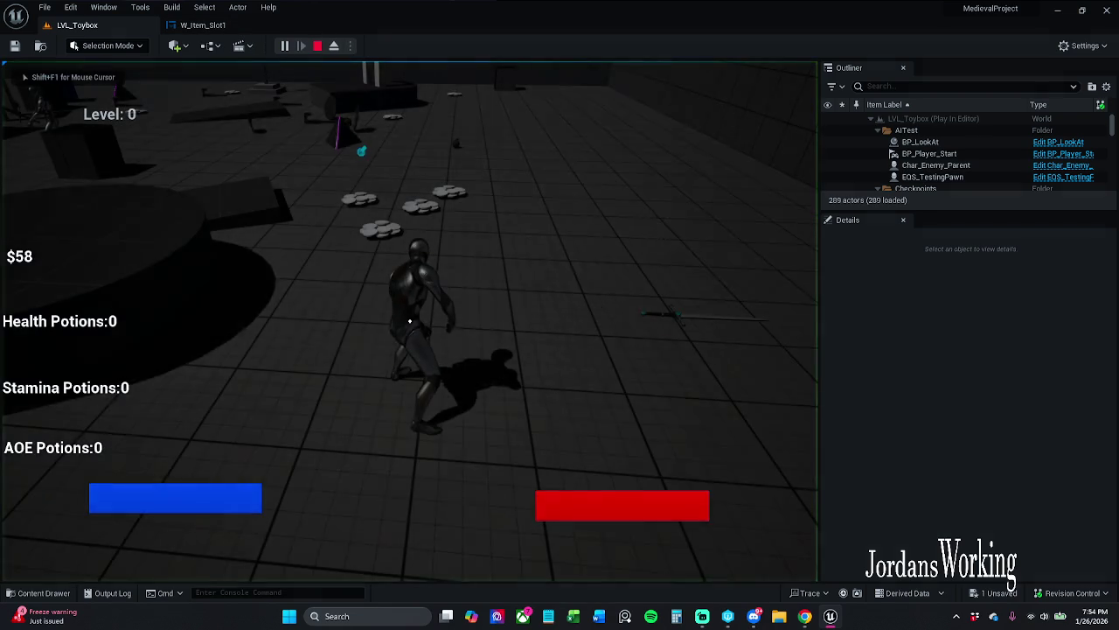
{"action": "key", "text": "i"}
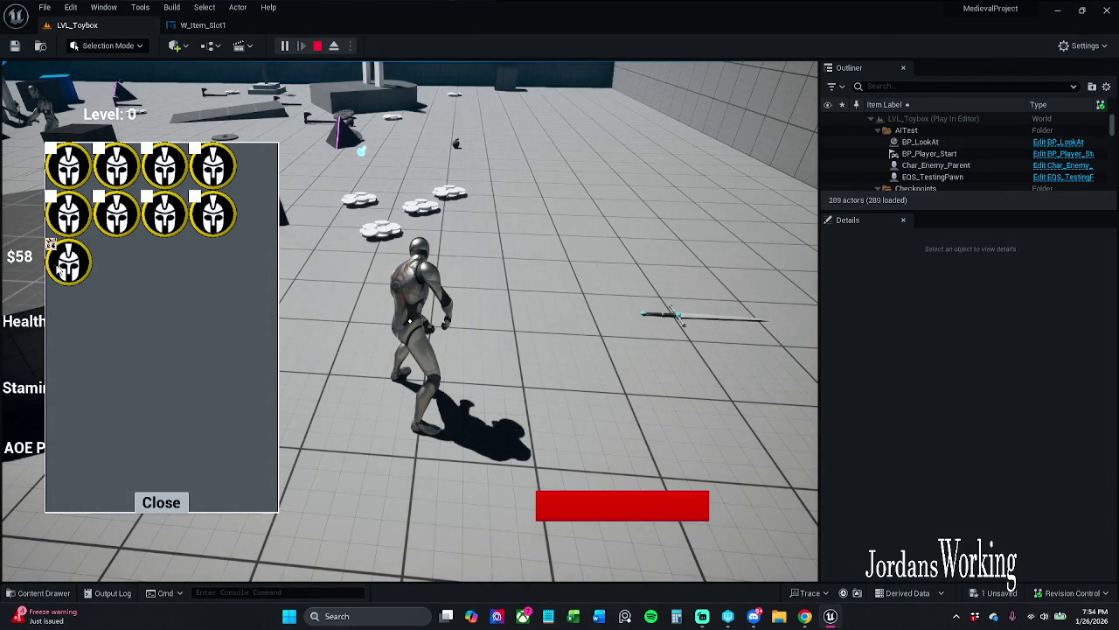
{"action": "left_click", "coordinate": [171, 508]}
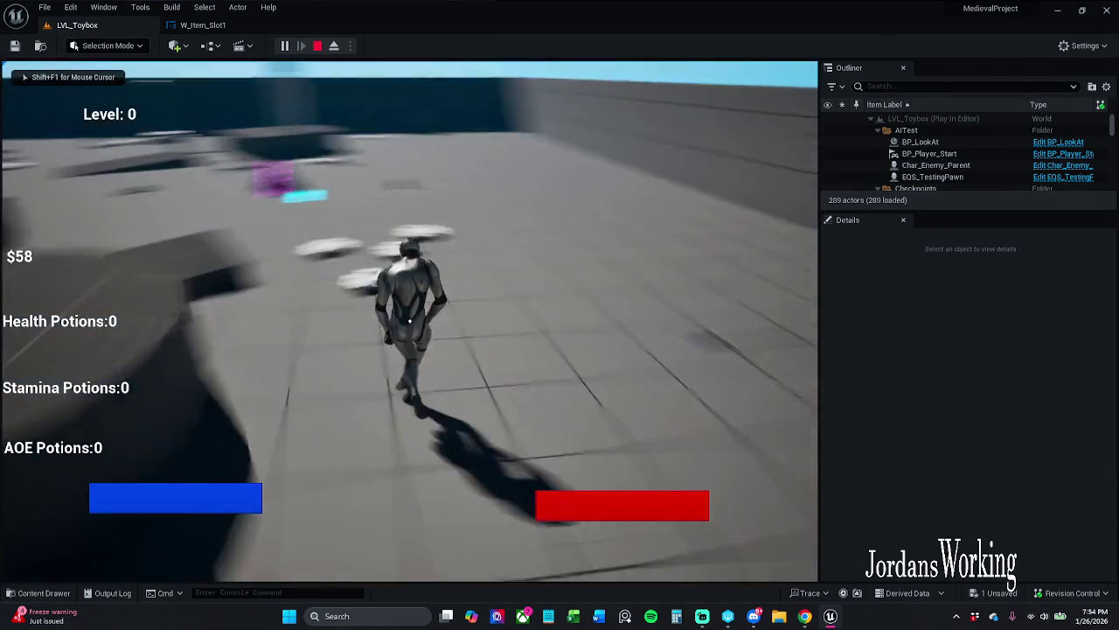
{"action": "key", "text": "w"}
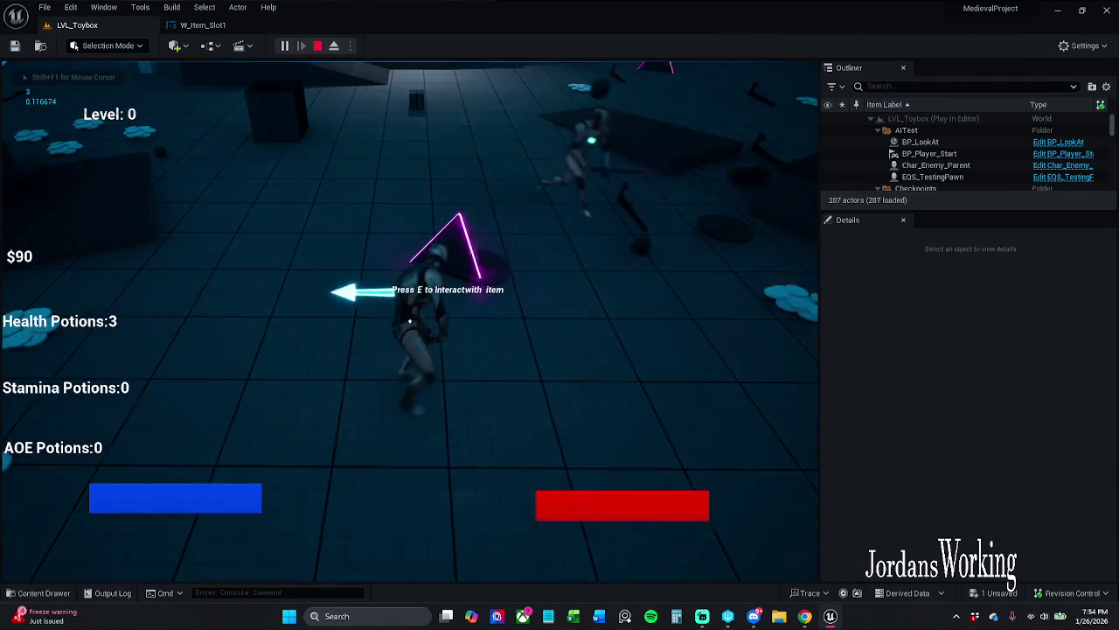
{"action": "key", "text": "e"}
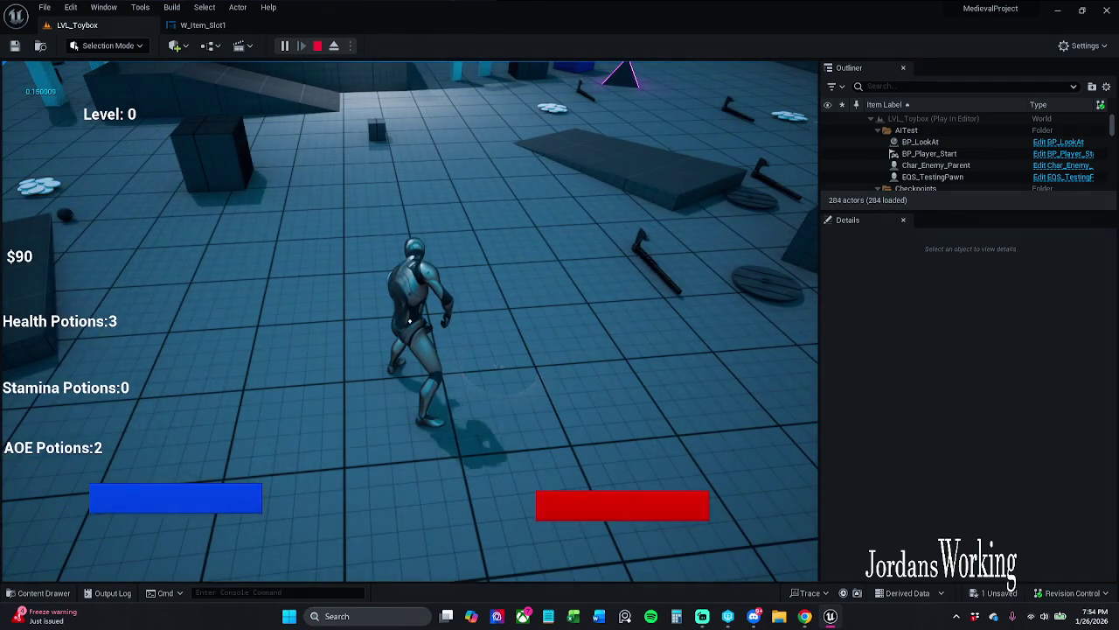
{"action": "key", "text": "i"}
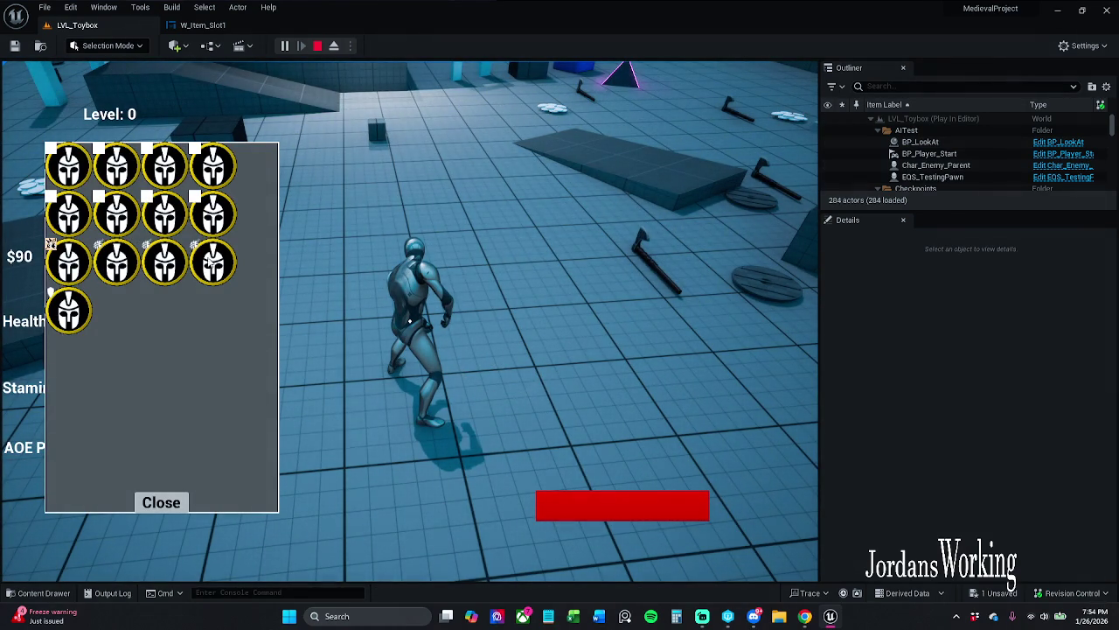
{"action": "left_click", "coordinate": [160, 504]}
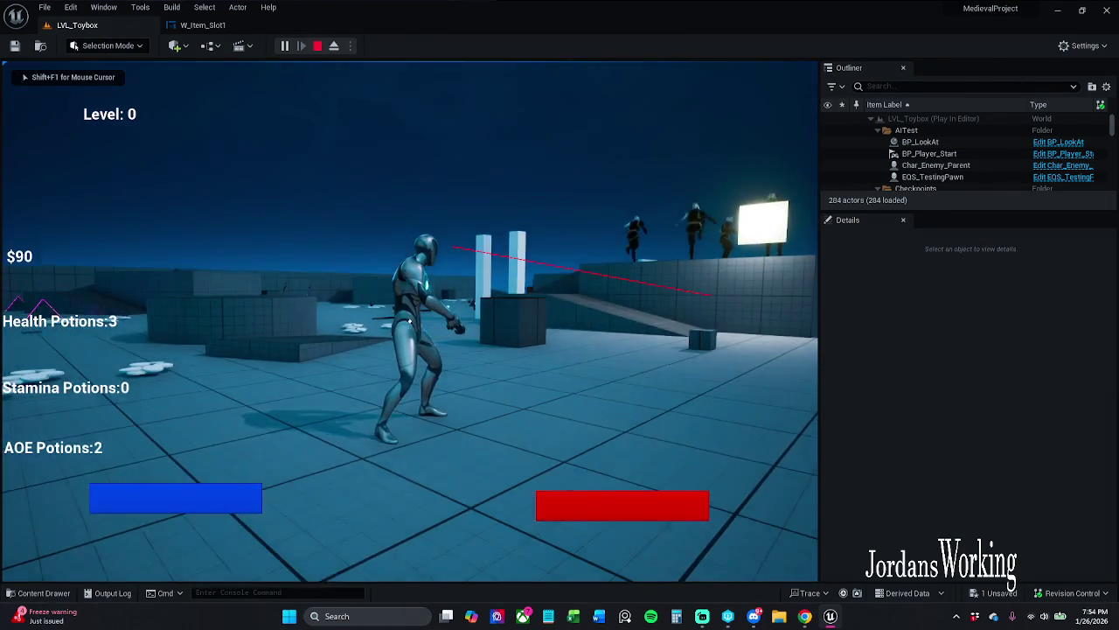
{"action": "key", "text": "Escape"}
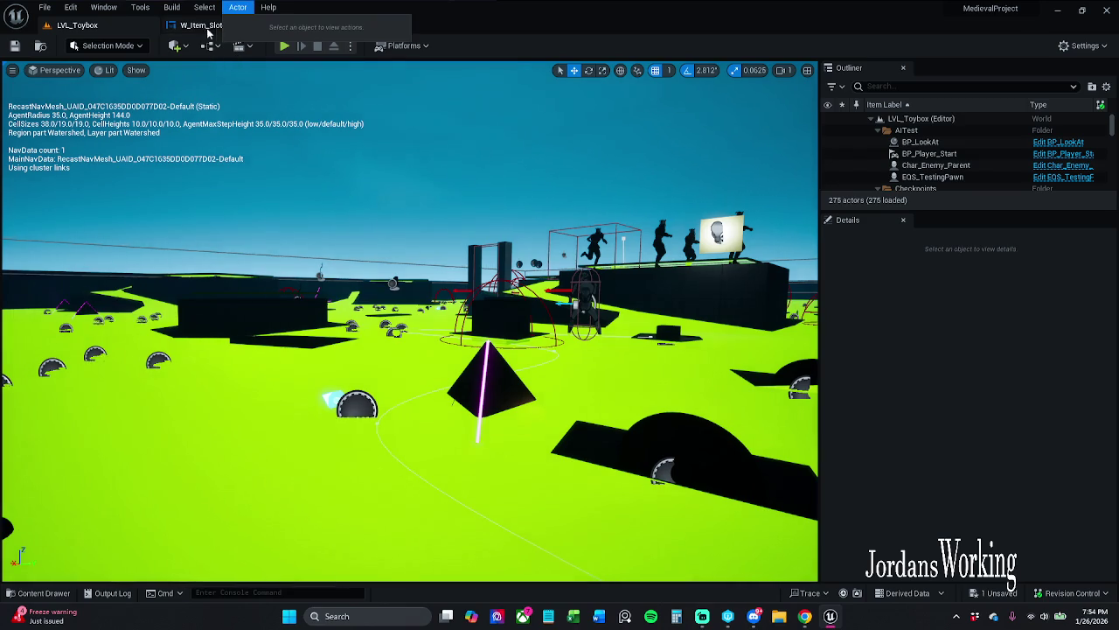
{"action": "left_click", "coordinate": [209, 26]}
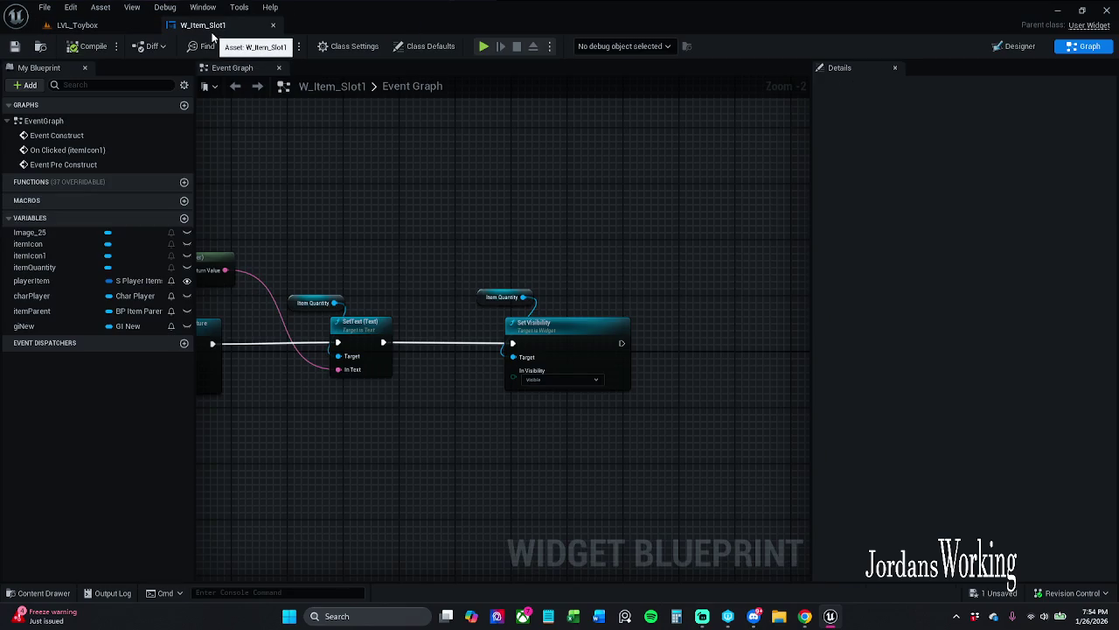
- In the Designer, expand the inner Size Box and select the 99 badge's circle image
{"action": "left_click", "coordinate": [1016, 46]}
{"action": "scroll", "coordinate": [565, 402], "scroll_direction": "up", "scroll_amount": 5}
{"action": "mouse_move", "coordinate": [802, 442]}
{"action": "left_mouse_down"}
{"action": "mouse_move", "coordinate": [965, 511]}
{"action": "mouse_move", "coordinate": [606, 621]}
{"action": "left_mouse_up"}
{"action": "scroll", "coordinate": [431, 256], "scroll_direction": "up", "scroll_amount": 6}
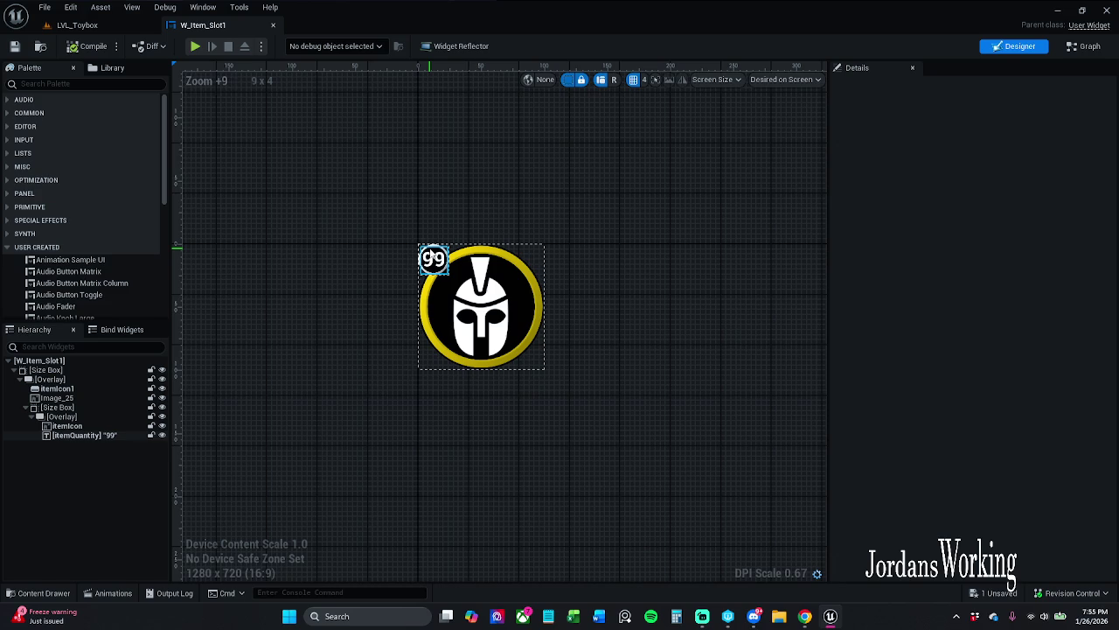
{"action": "left_click", "coordinate": [33, 408]}
{"action": "scroll", "coordinate": [438, 271], "scroll_direction": "up", "scroll_amount": 5}
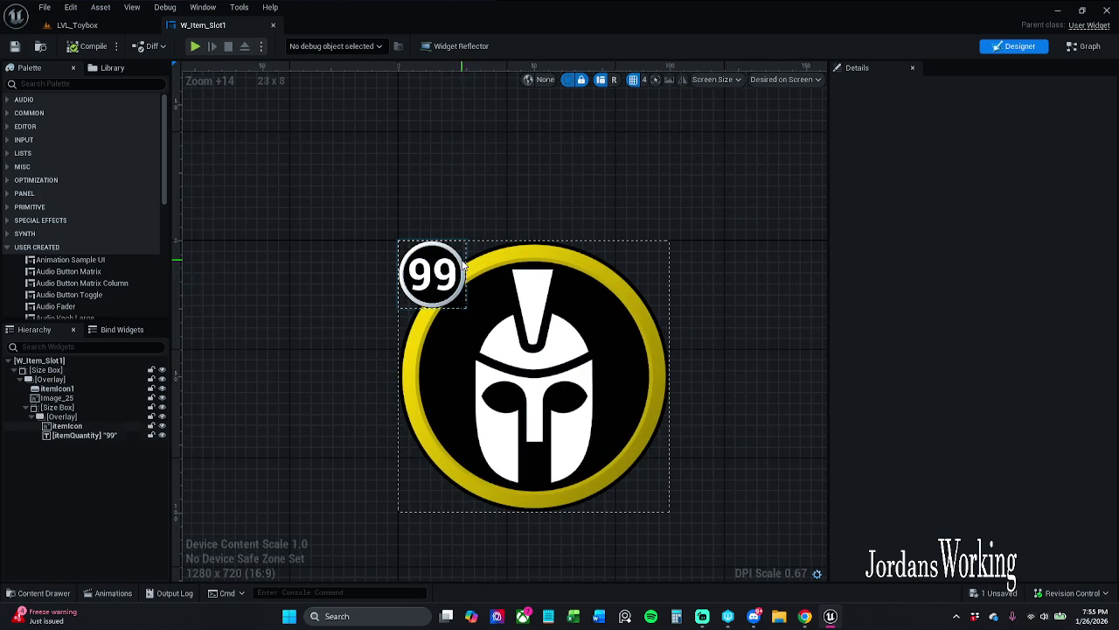
{"action": "left_click", "coordinate": [466, 262]}
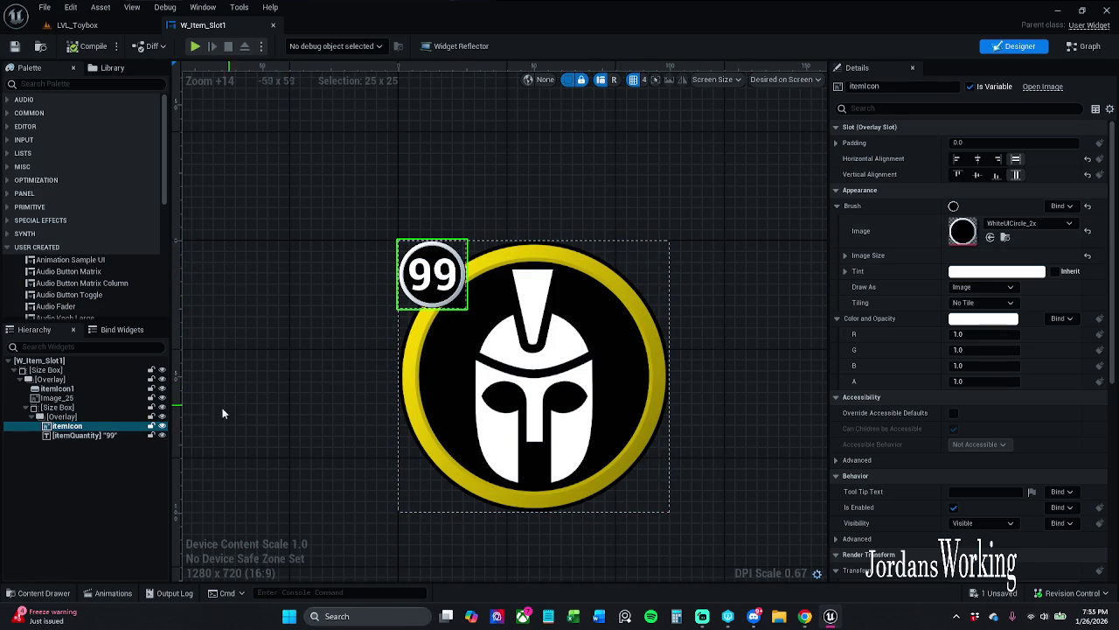
- Paste the circle into the Overlay as itemBG behind the icon, compile, and return to the level
{"action": "left_click", "coordinate": [62, 416]}
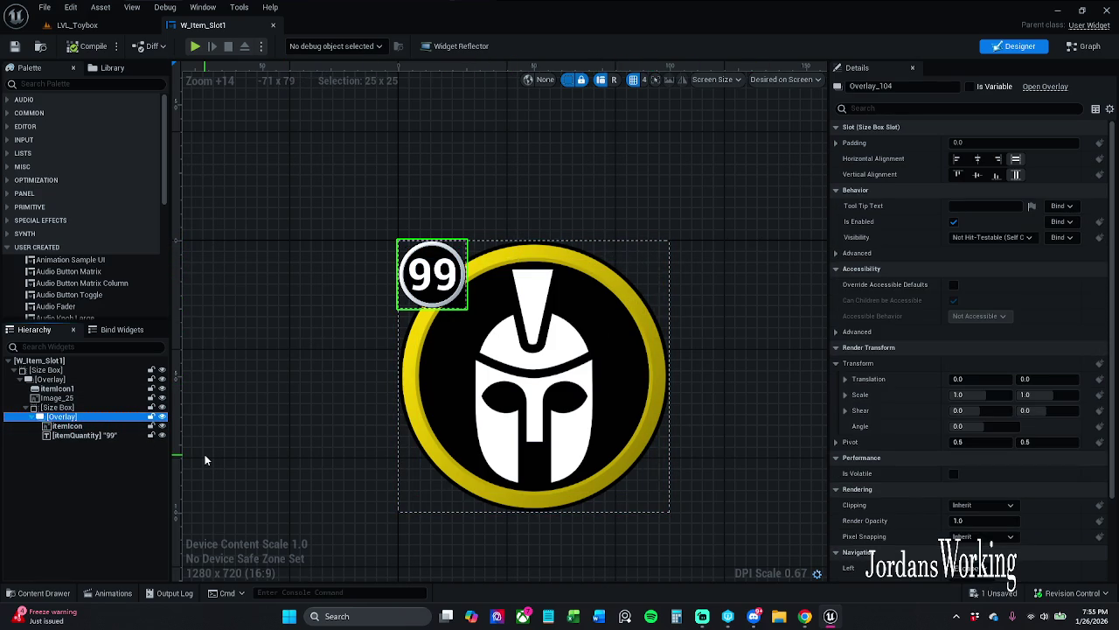
{"action": "key", "text": "ctrl+v"}
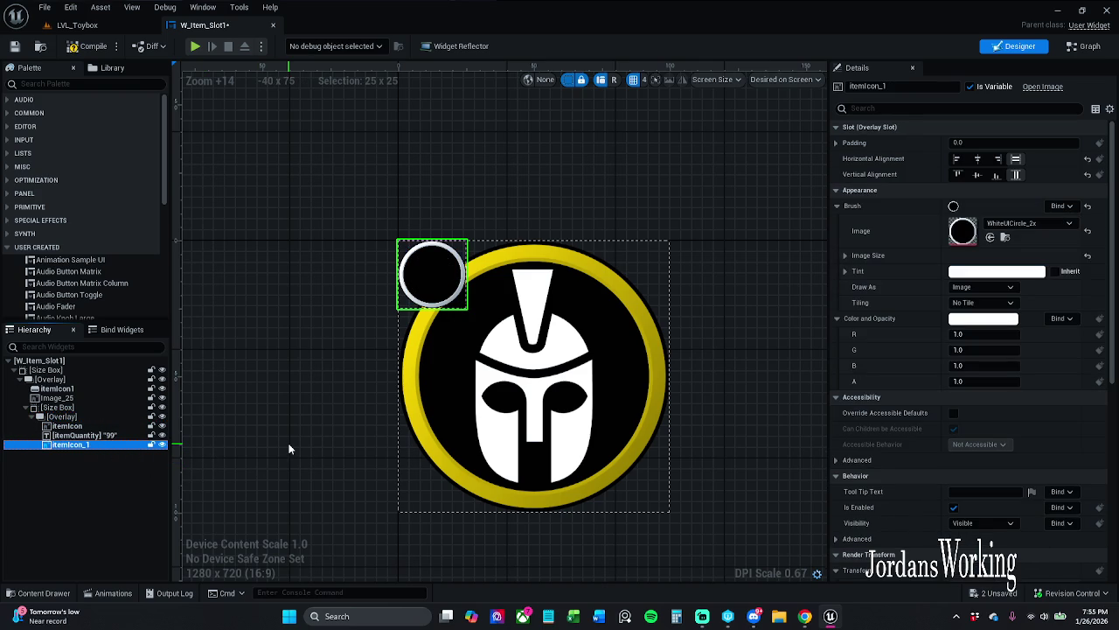
{"action": "key", "text": "F2"}
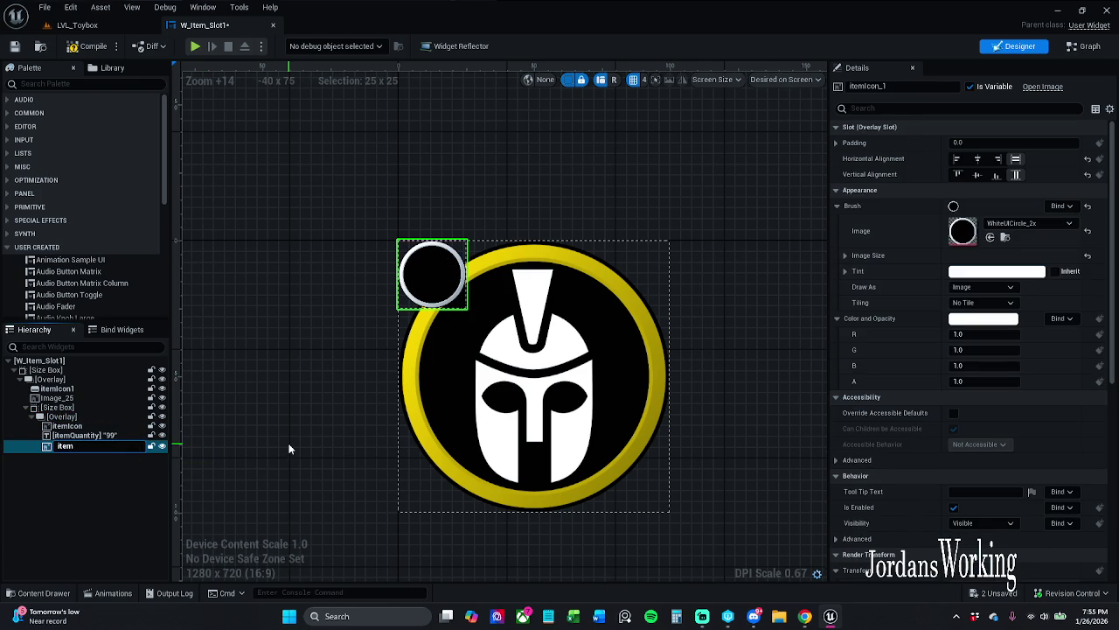
{"action": "key", "text": "Return"}
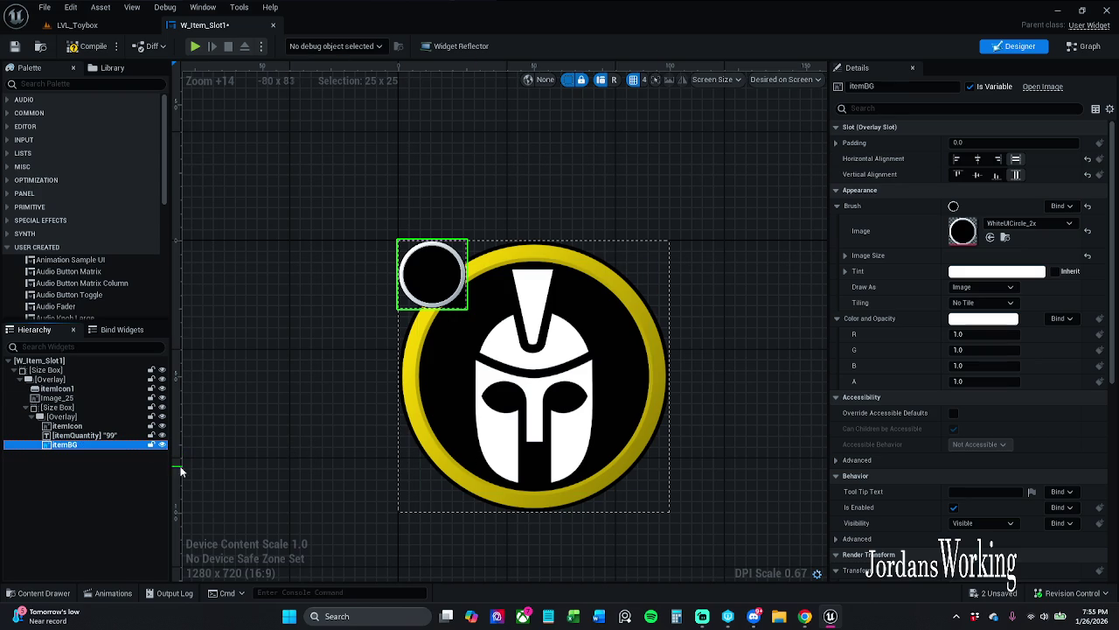
{"action": "left_click_drag", "start_coordinate": [85, 427], "coordinate": [85, 424]}
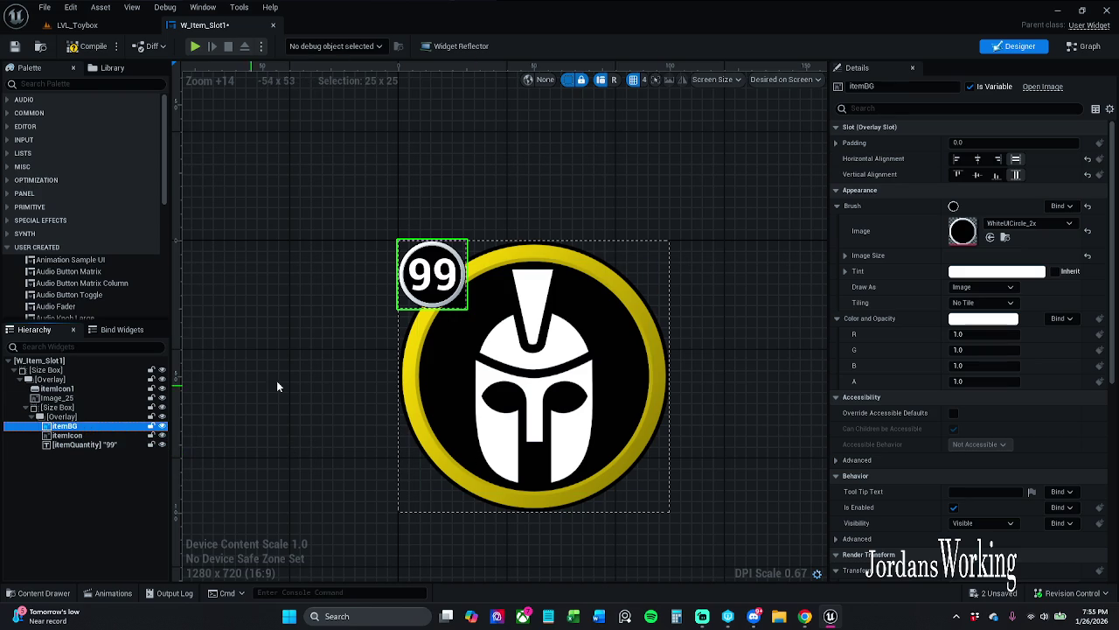
{"action": "left_click", "coordinate": [88, 46]}
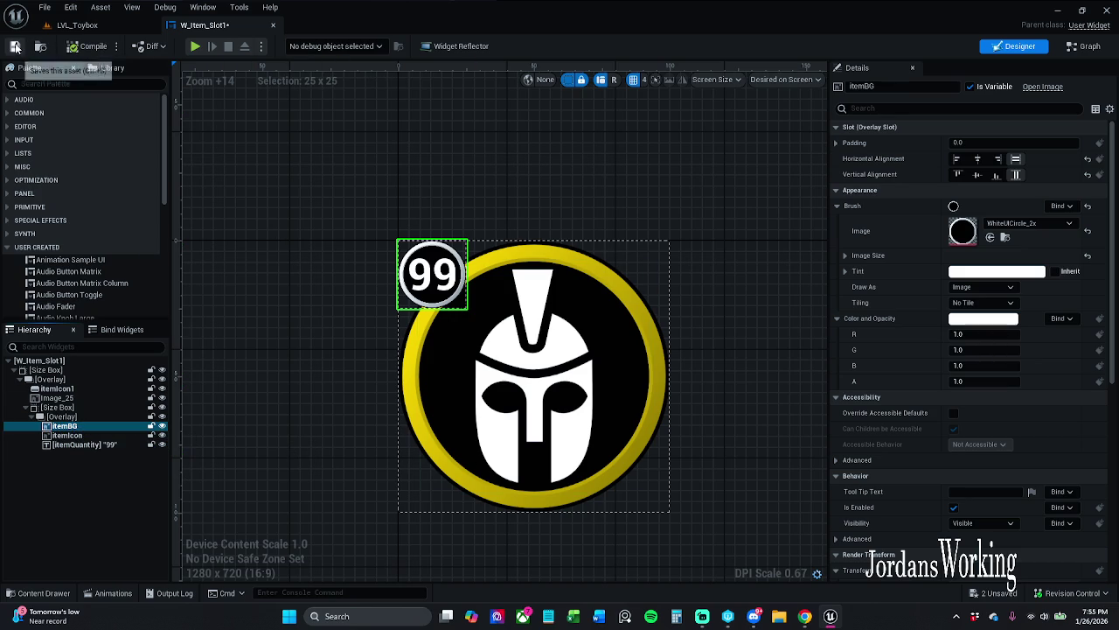
{"action": "left_click", "coordinate": [77, 24]}
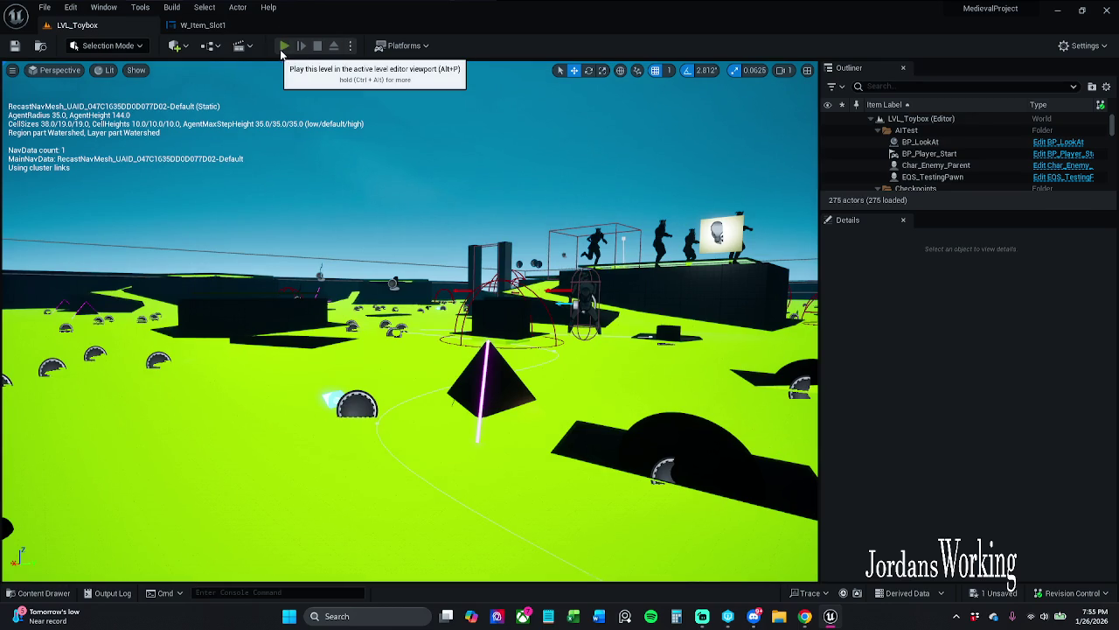
- Play LVL_Toybox, open and close the inventory twice, stop, and reopen W_Item_Slot1
{"action": "left_click", "coordinate": [284, 46]}
{"action": "key", "text": "i"}
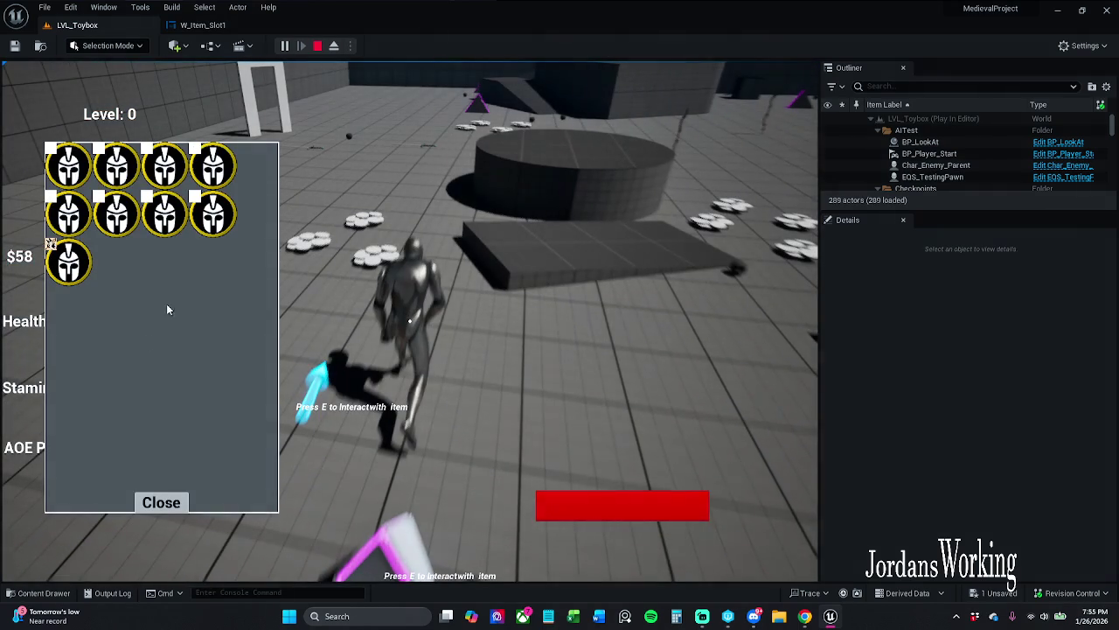
{"action": "left_click", "coordinate": [161, 503]}
{"action": "key", "text": "e"}
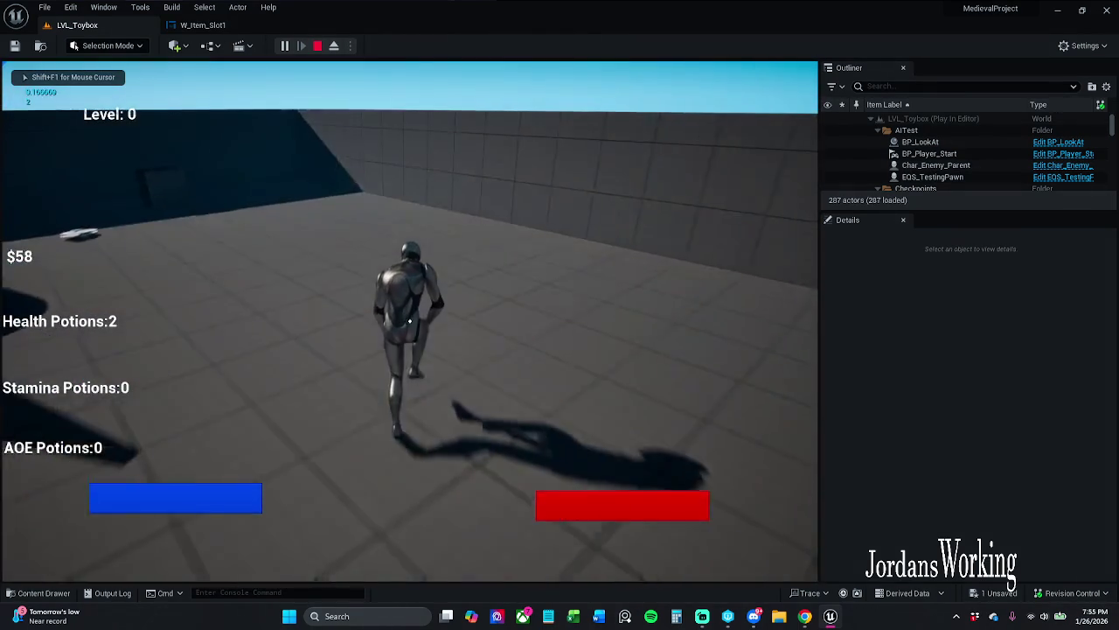
{"action": "key", "text": "i"}
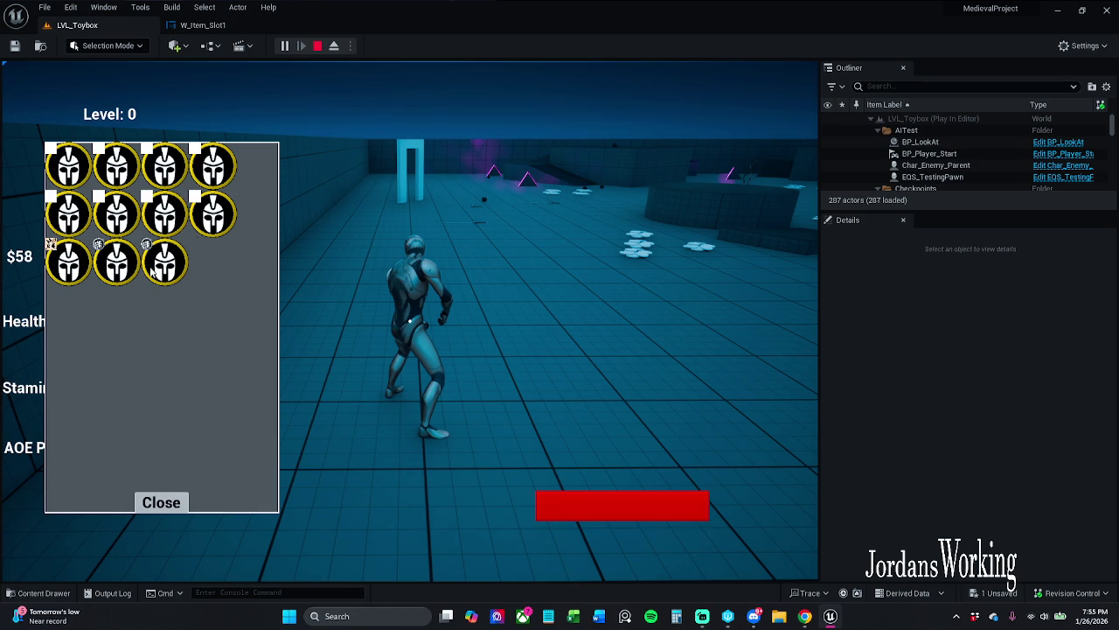
{"action": "left_click", "coordinate": [164, 503]}
{"action": "key", "text": "Escape"}
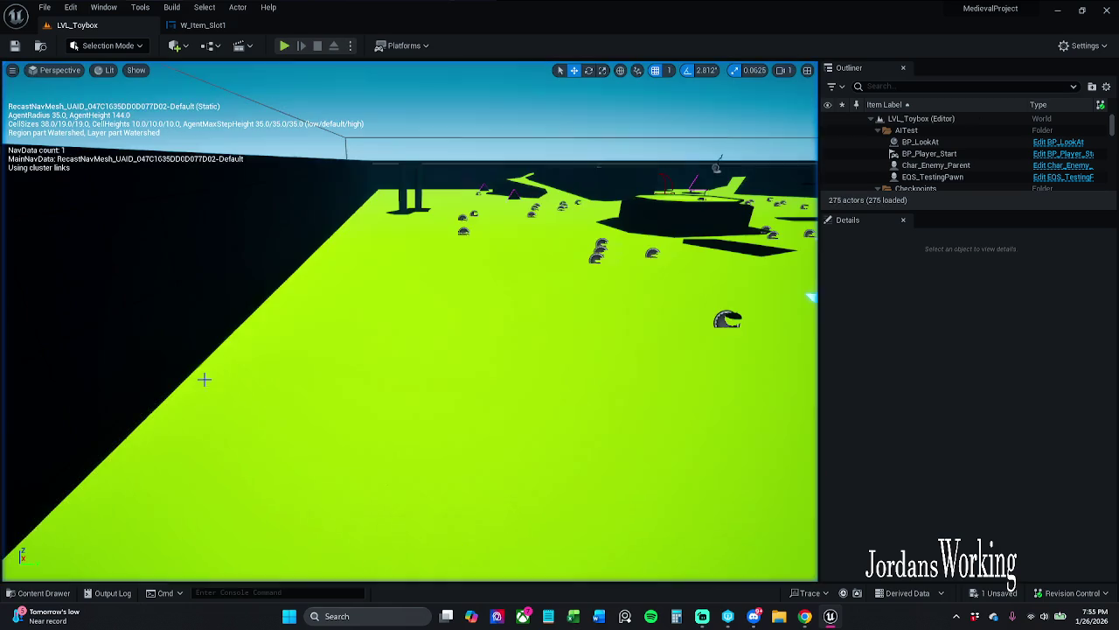
{"action": "left_click", "coordinate": [203, 25]}
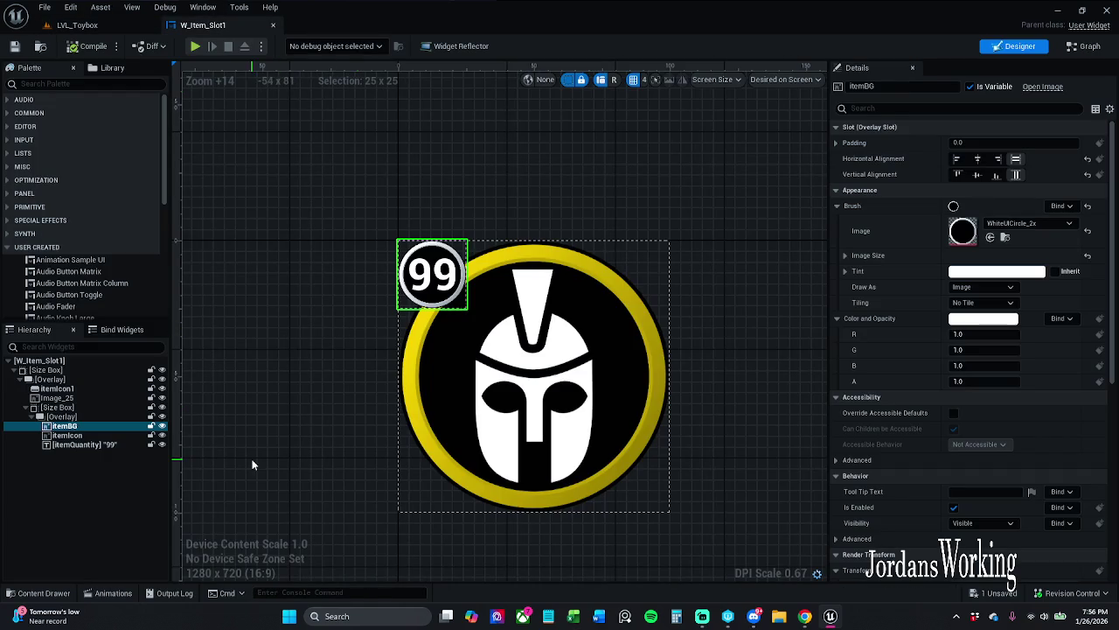
- Rename the badge circle image itemIcon to itemQuantityBG in Details and save
{"action": "left_click", "coordinate": [95, 436]}
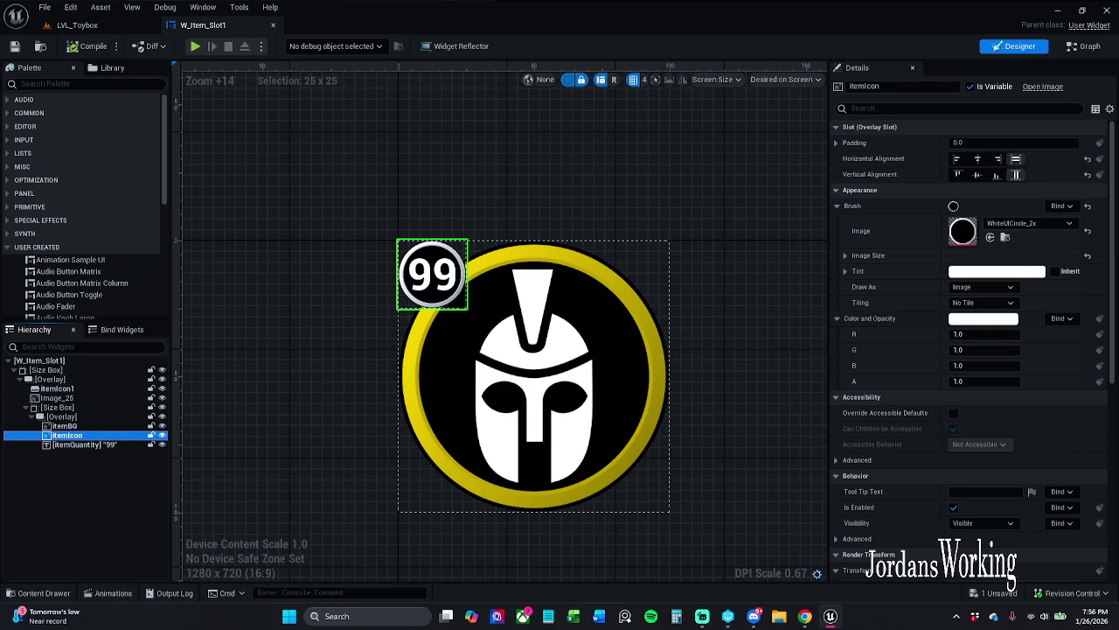
{"action": "left_click", "coordinate": [516, 401]}
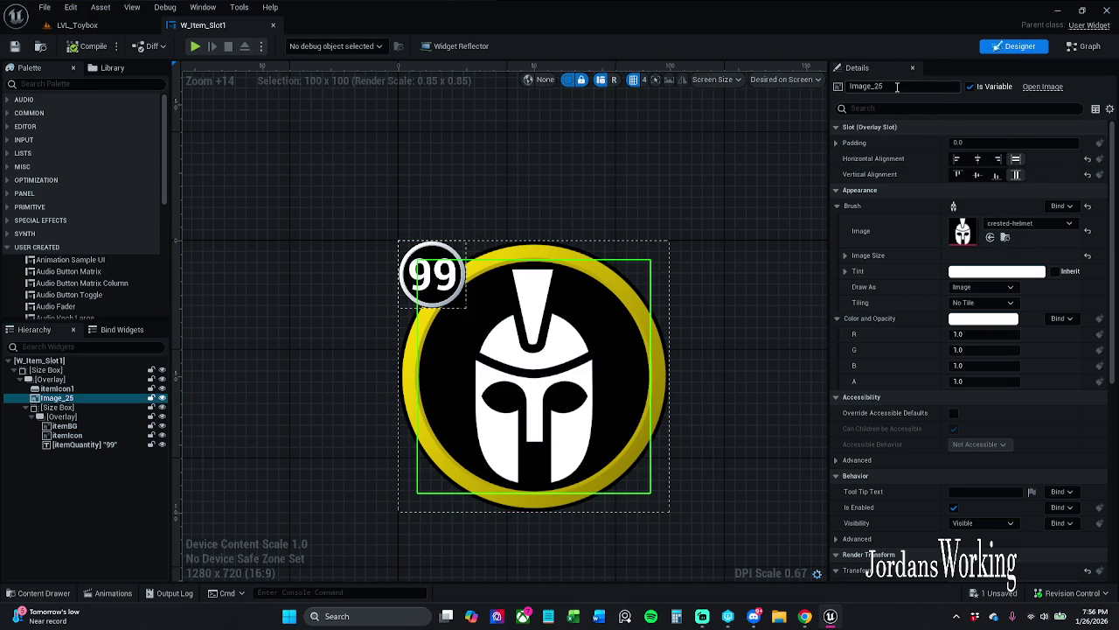
{"action": "left_click", "coordinate": [85, 427]}
{"action": "left_click", "coordinate": [86, 435]}
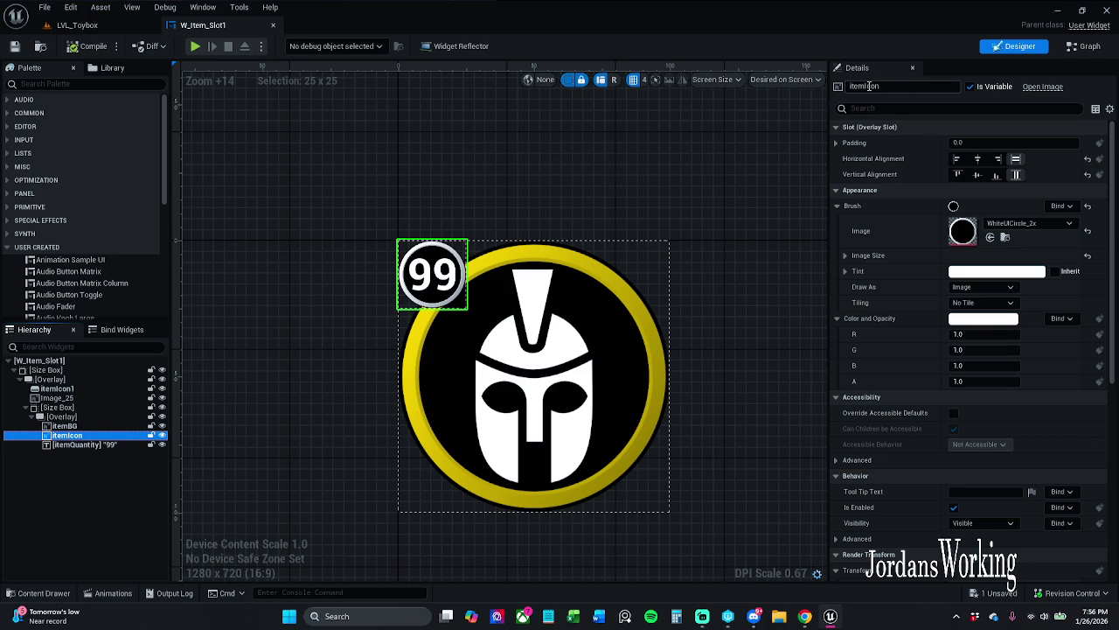
{"action": "left_click_drag", "start_coordinate": [866, 85], "coordinate": [924, 92]}
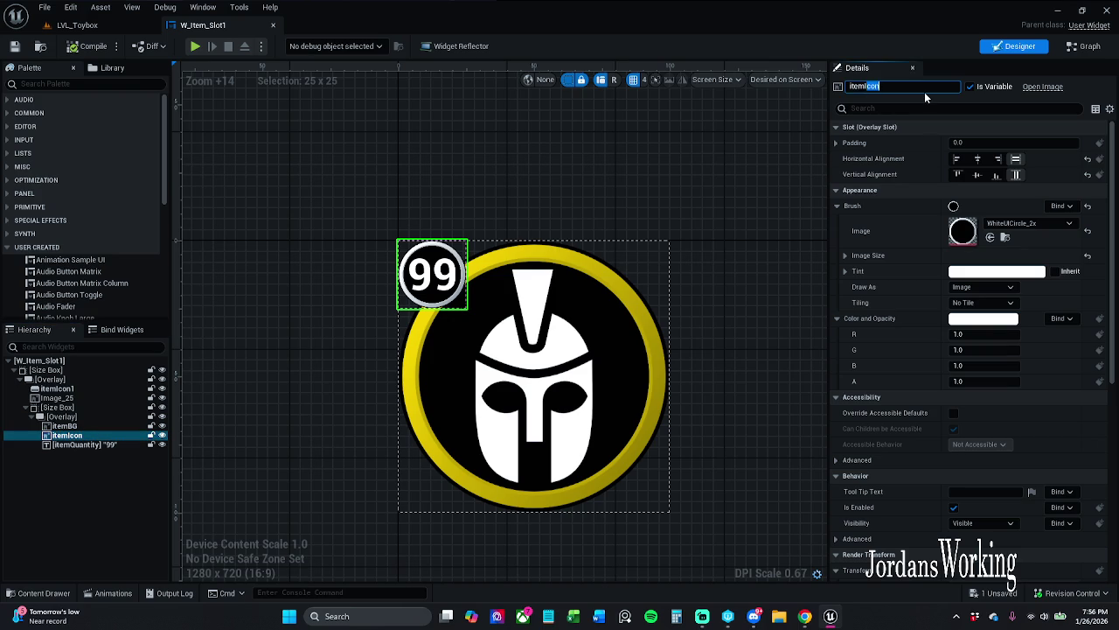
{"action": "key", "text": "BackSpace"}
{"action": "type", "text": "Quan"}
{"action": "type", "text": "tit"}
{"action": "type", "text": "y"}
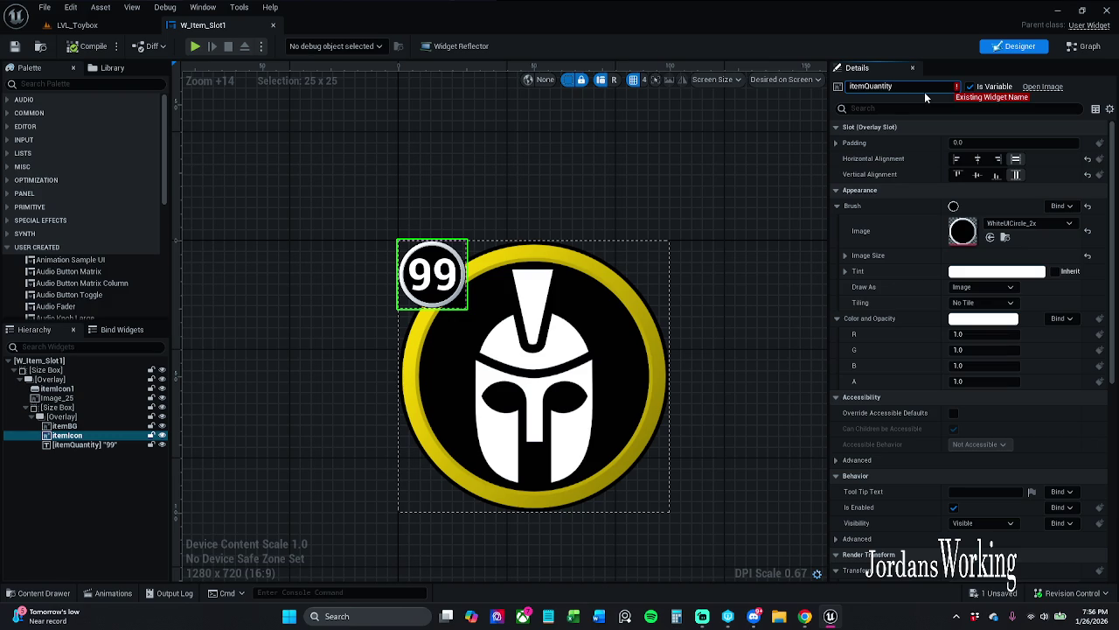
{"action": "type", "text": "BG"}
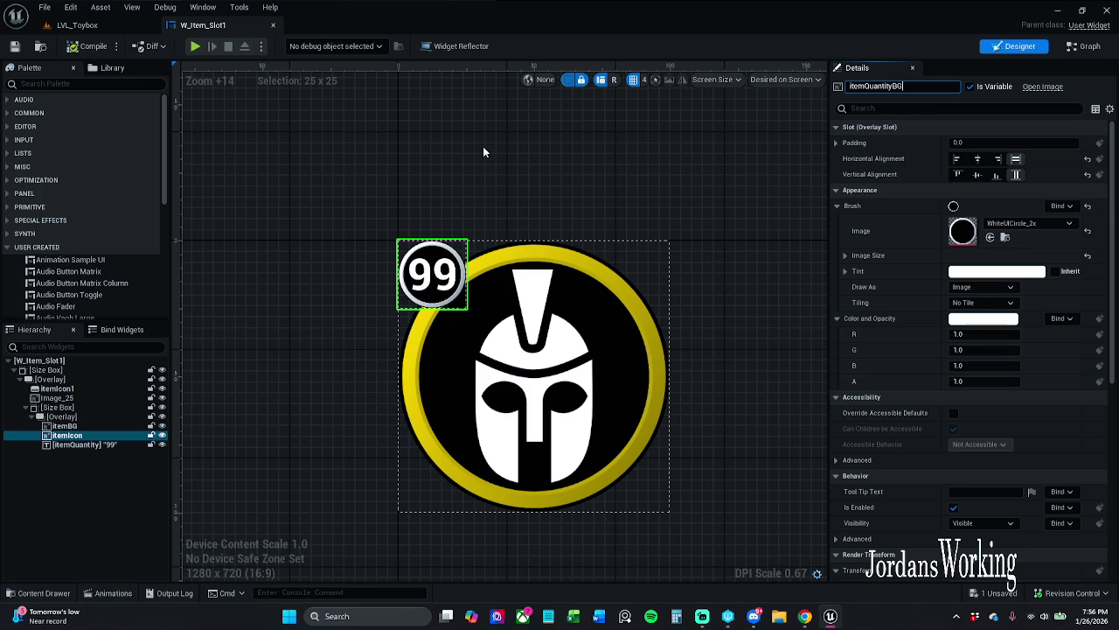
{"action": "key", "text": "Return"}
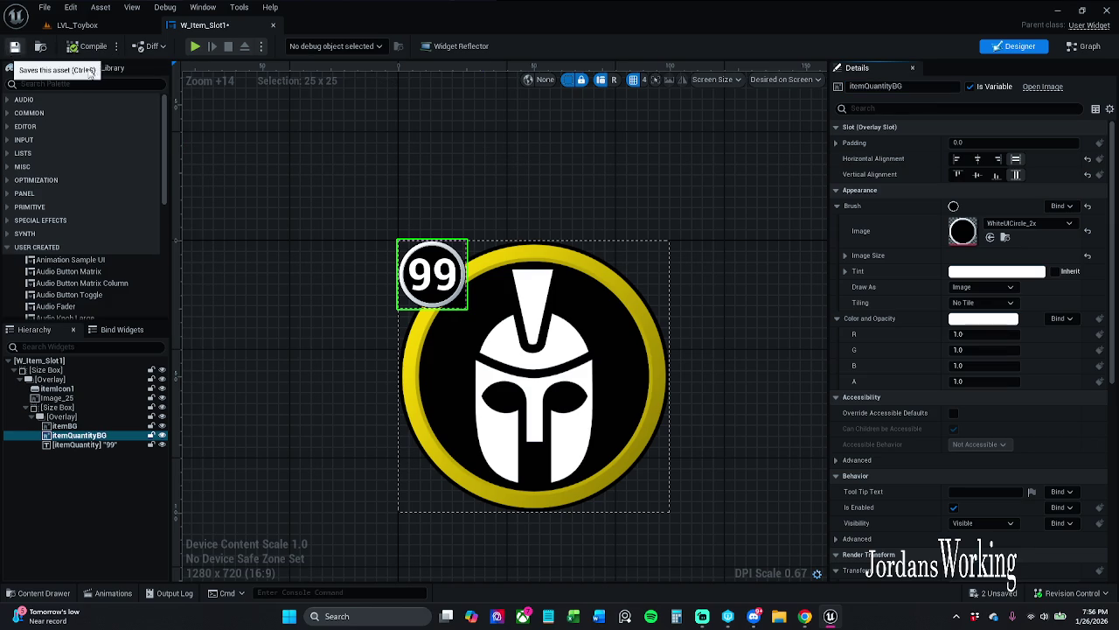
{"action": "left_click", "coordinate": [40, 46]}
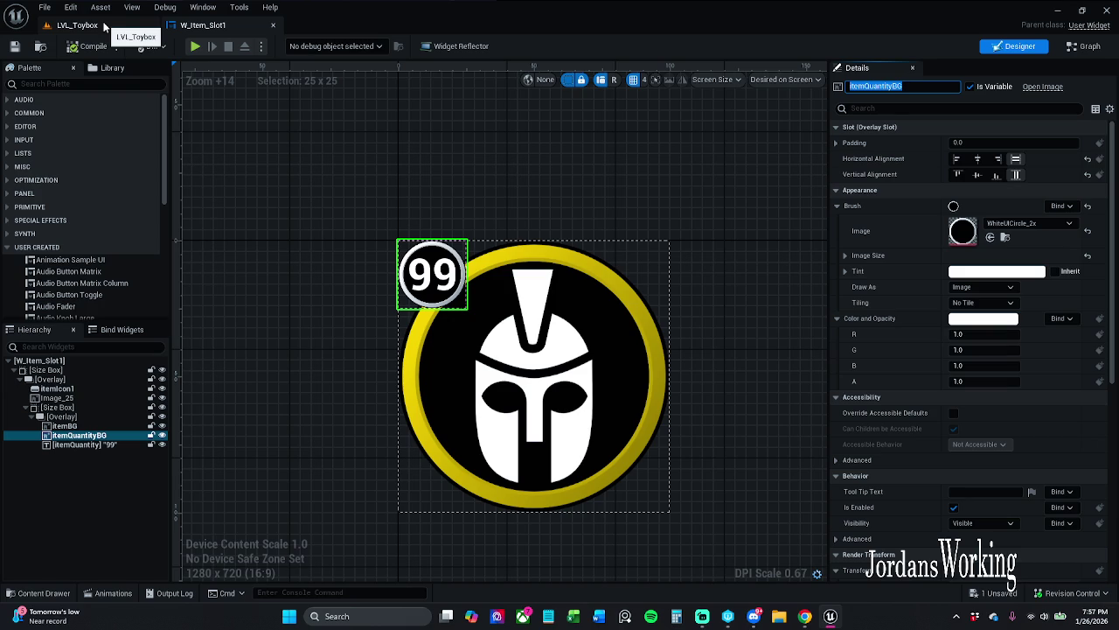
- Compile W_Item_Slot1 and dismiss the compiler error results
{"action": "left_click", "coordinate": [103, 27]}
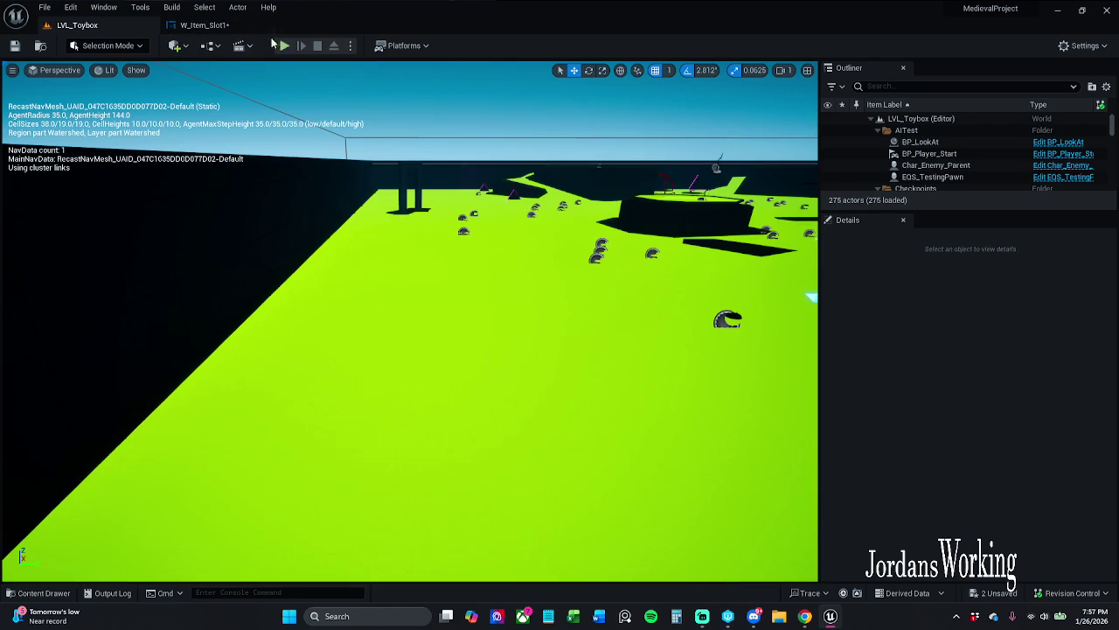
{"action": "left_click", "coordinate": [203, 24]}
{"action": "left_click", "coordinate": [83, 49]}
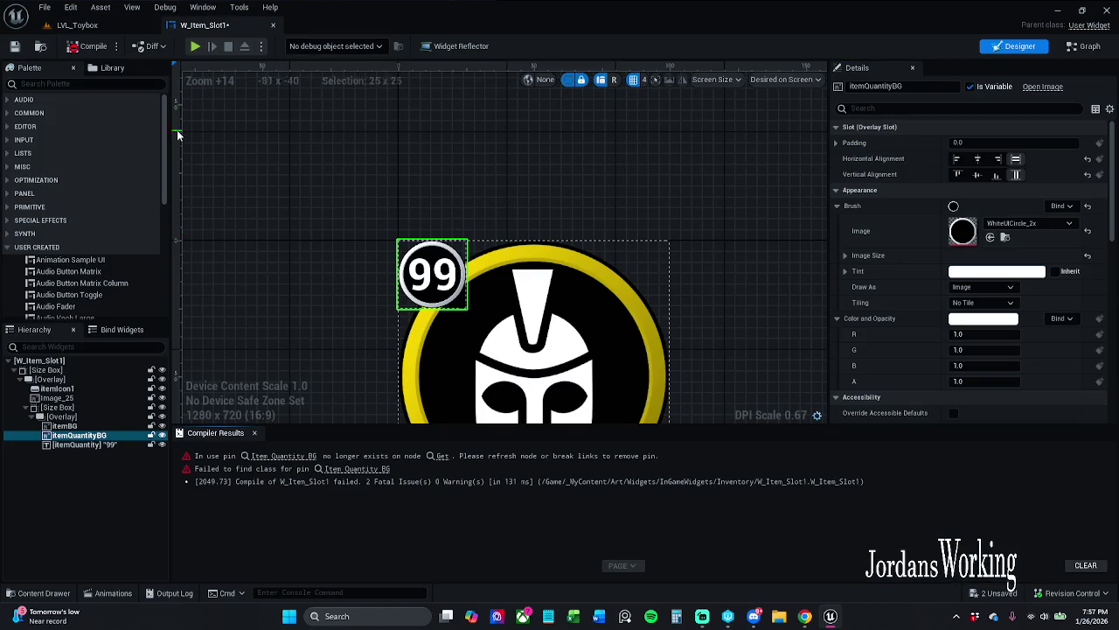
{"action": "left_click", "coordinate": [253, 434]}
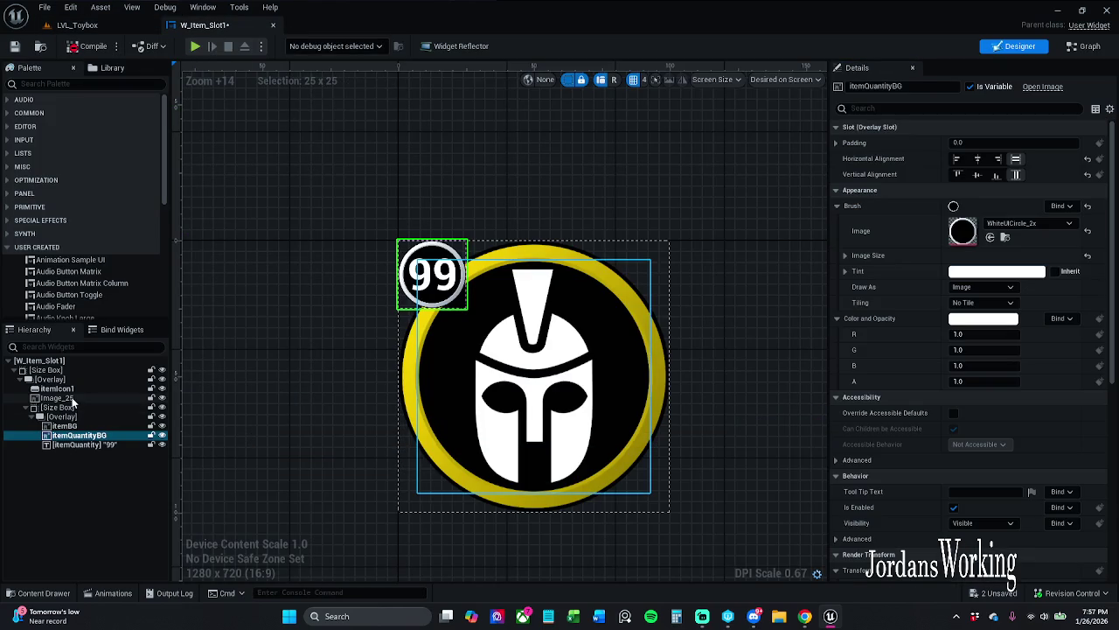
- Rename the helmet image Image_25 to itemIcon and recompile
{"action": "left_click", "coordinate": [442, 395]}
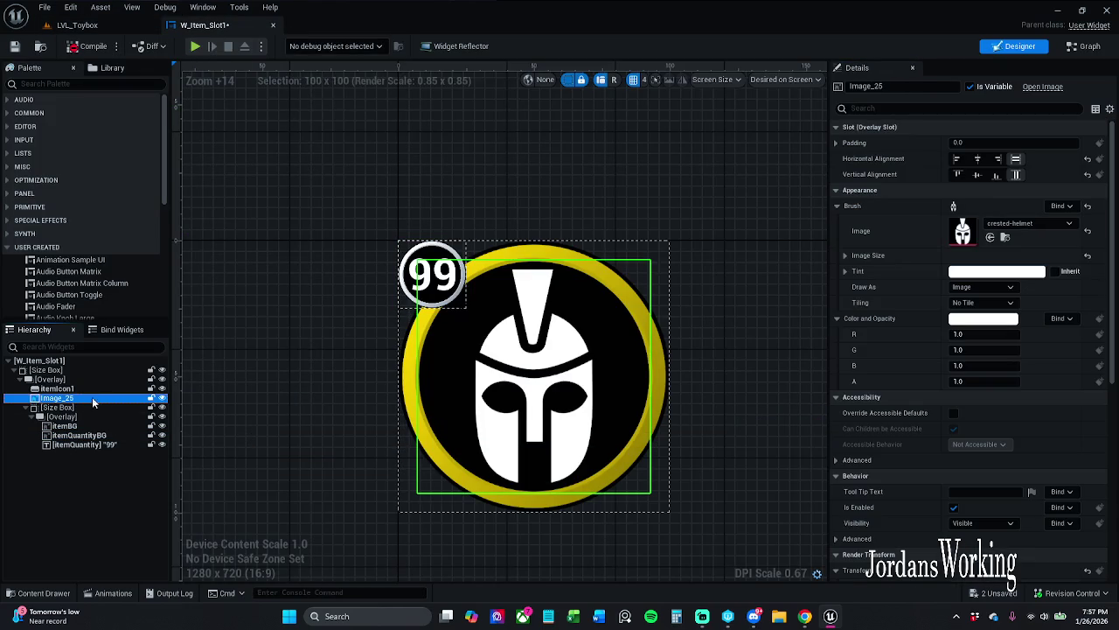
{"action": "left_click", "coordinate": [980, 143]}
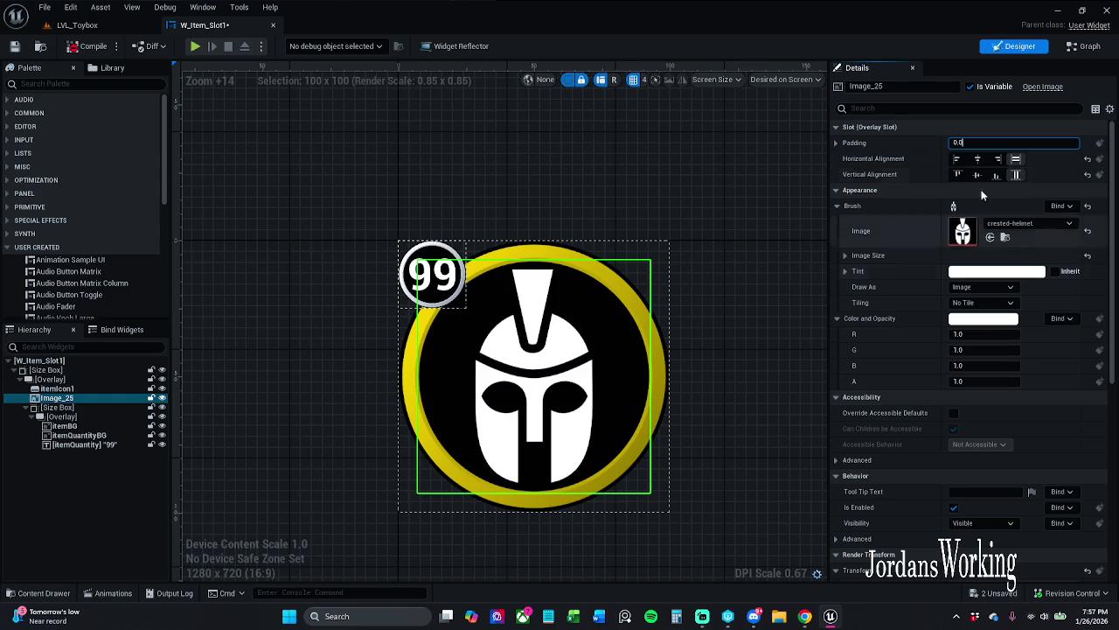
{"action": "double_click", "coordinate": [873, 86]}
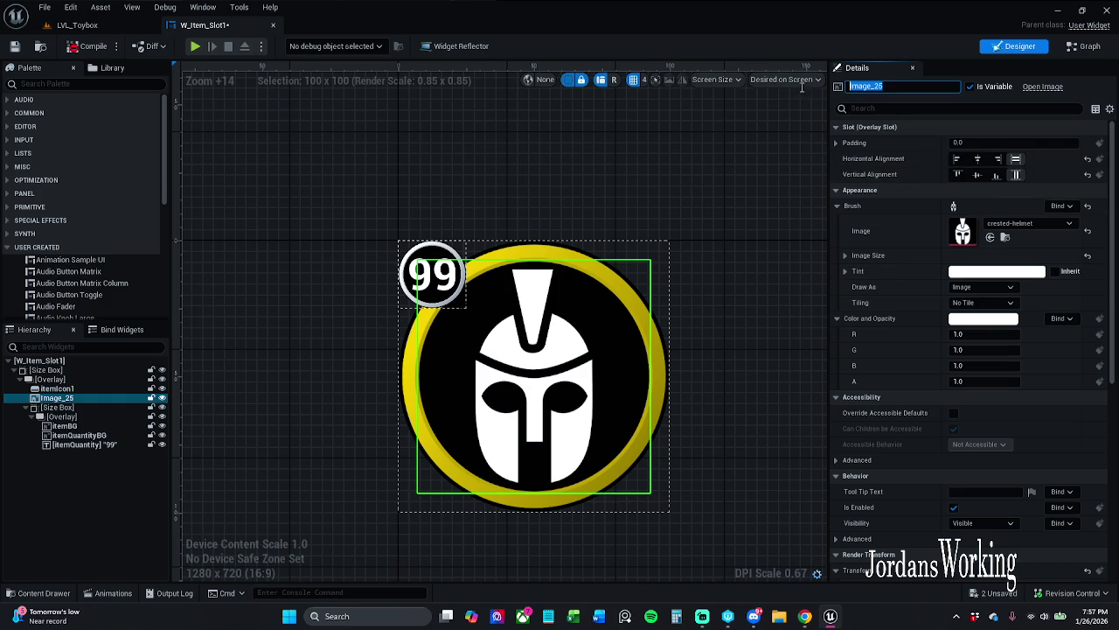
{"action": "type", "text": "Item"}
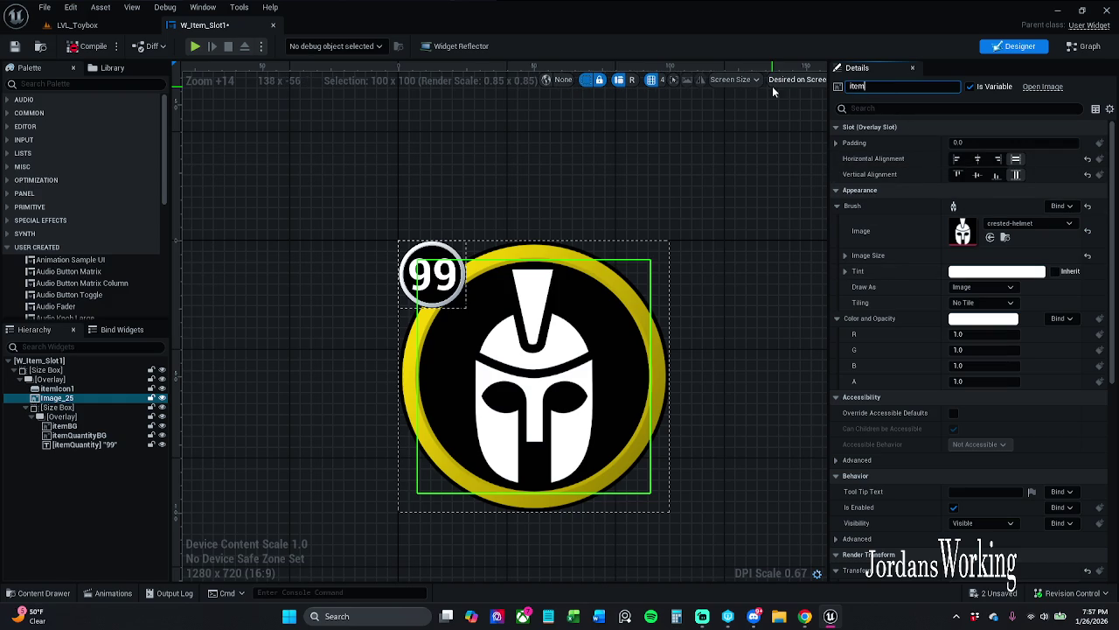
{"action": "type", "text": "Icon"}
{"action": "key", "text": "Return"}
{"action": "left_click", "coordinate": [90, 46]}
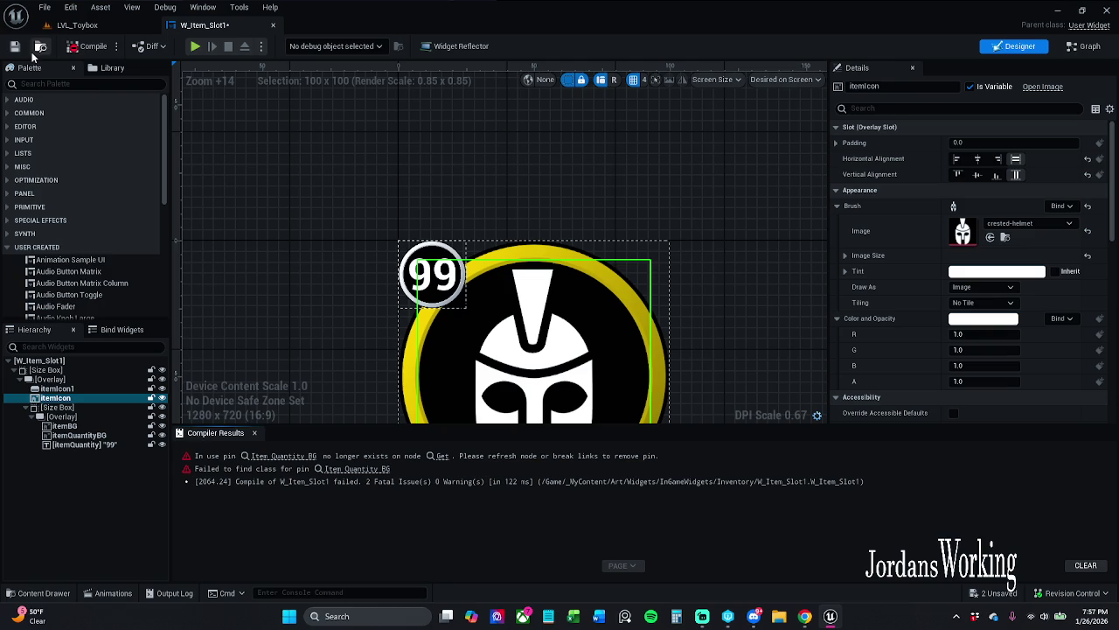
- Replace the broken Item Quantity BG node with itemIcon as the Set Brush target
{"action": "left_click", "coordinate": [289, 455]}
{"action": "scroll", "coordinate": [451, 323], "scroll_direction": "up", "scroll_amount": 2}
{"action": "key", "text": "Delete"}
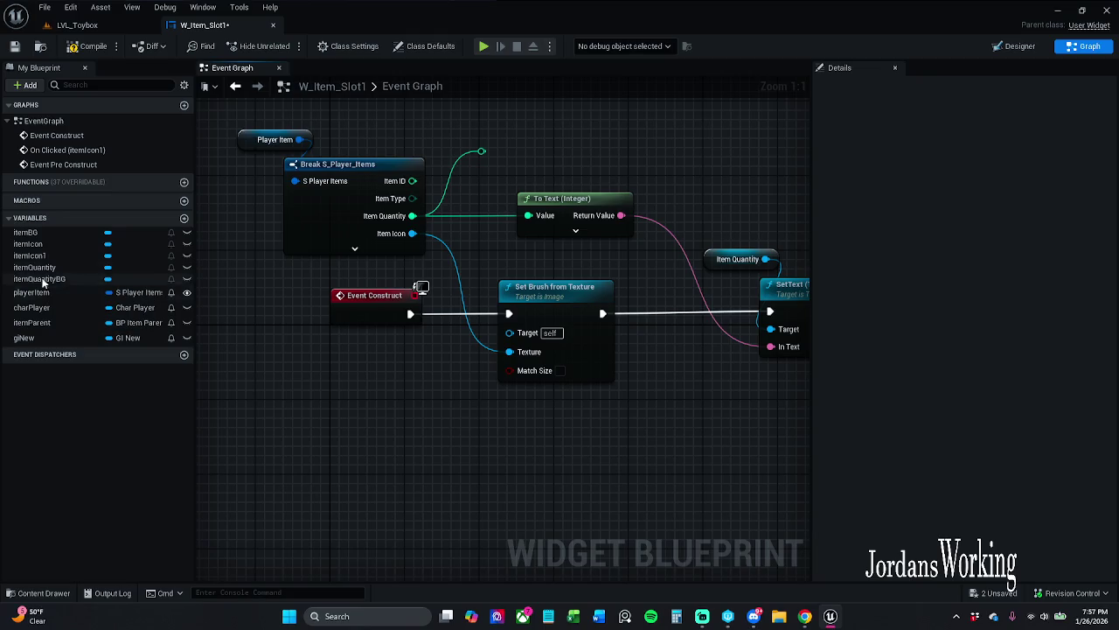
{"action": "mouse_move", "coordinate": [43, 246]}
{"action": "left_mouse_down"}
{"action": "mouse_move", "coordinate": [379, 330]}
{"action": "mouse_move", "coordinate": [511, 333]}
{"action": "left_mouse_up"}
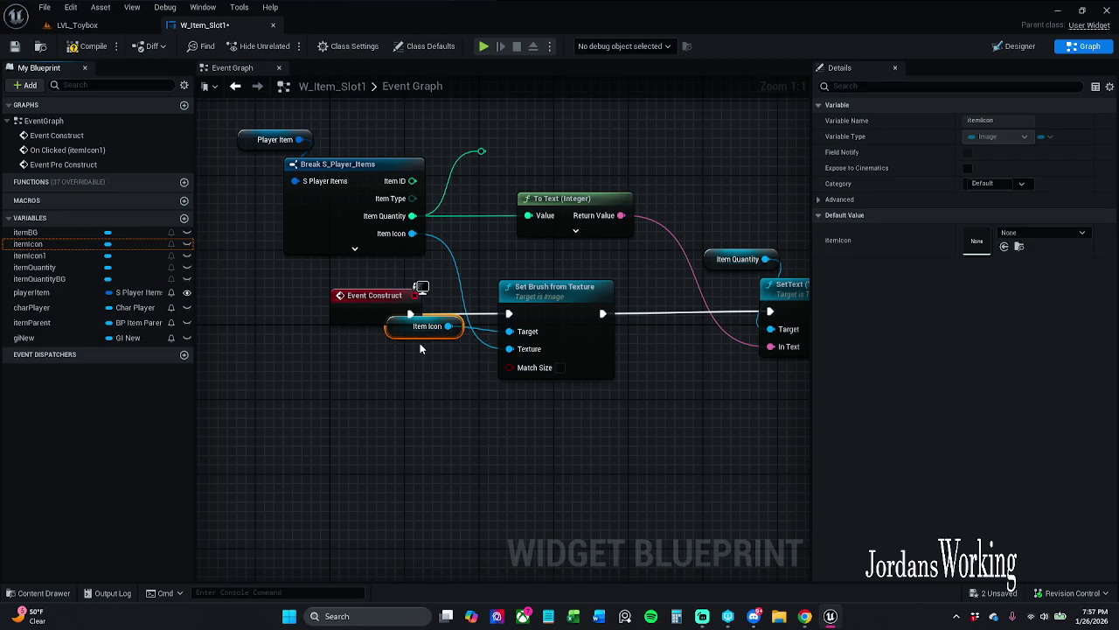
{"action": "left_click_drag", "start_coordinate": [419, 332], "coordinate": [402, 383]}
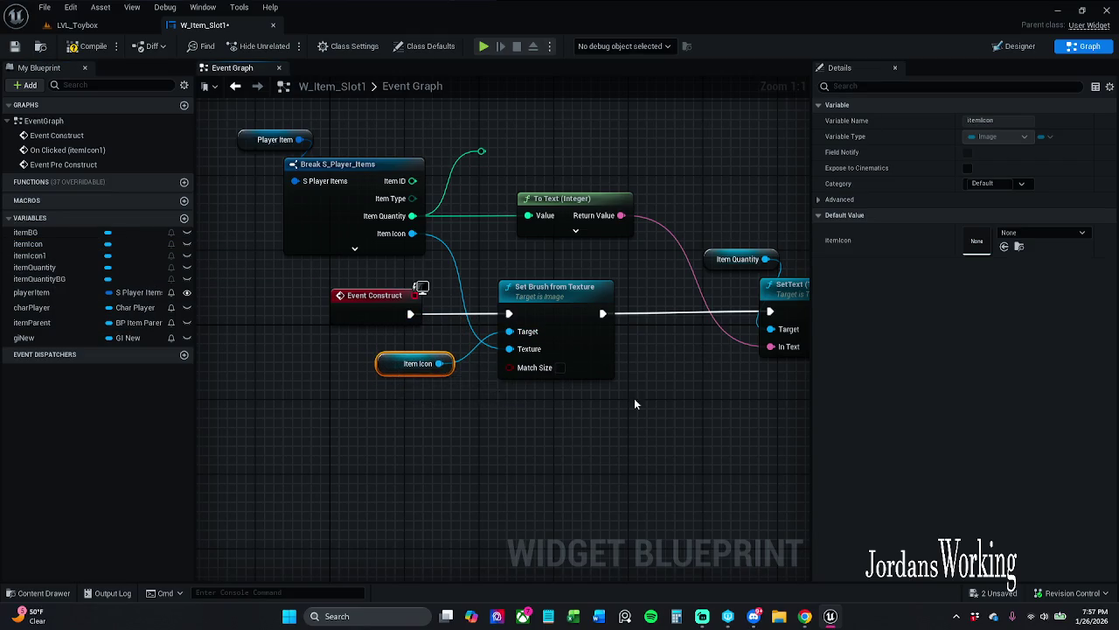
{"action": "left_click_drag", "start_coordinate": [634, 400], "coordinate": [483, 427]}
{"action": "mouse_move", "coordinate": [568, 415]}
{"action": "left_mouse_down"}
{"action": "mouse_move", "coordinate": [473, 408]}
{"action": "mouse_move", "coordinate": [636, 398]}
{"action": "mouse_move", "coordinate": [320, 395]}
{"action": "left_mouse_up"}
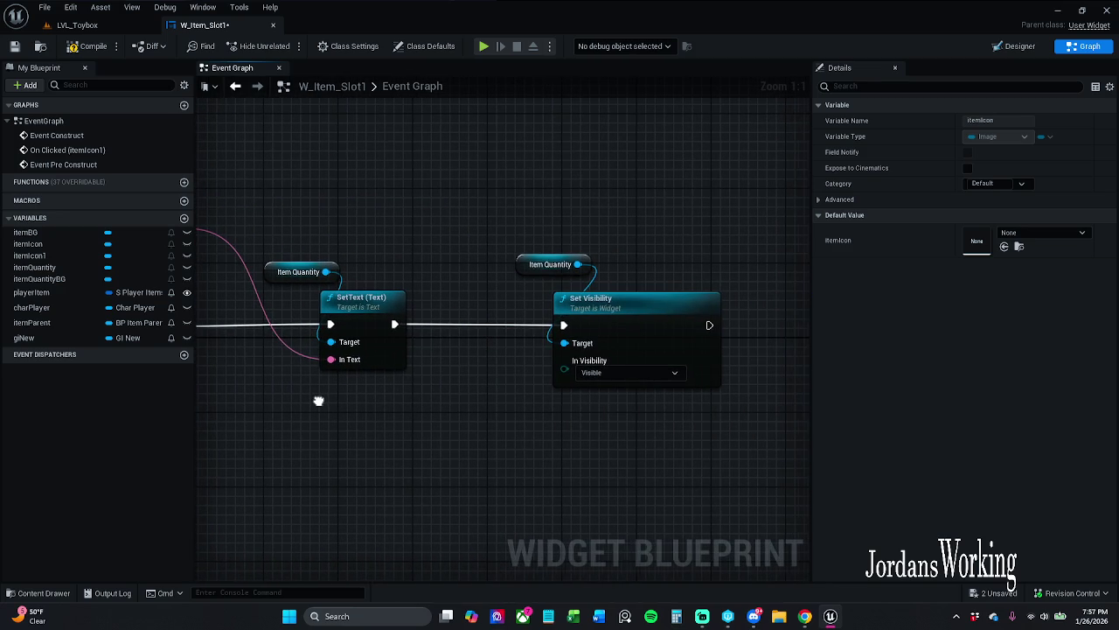
- Save the widget, then play LVL_Toybox and open the inventory
{"action": "left_click", "coordinate": [85, 46]}
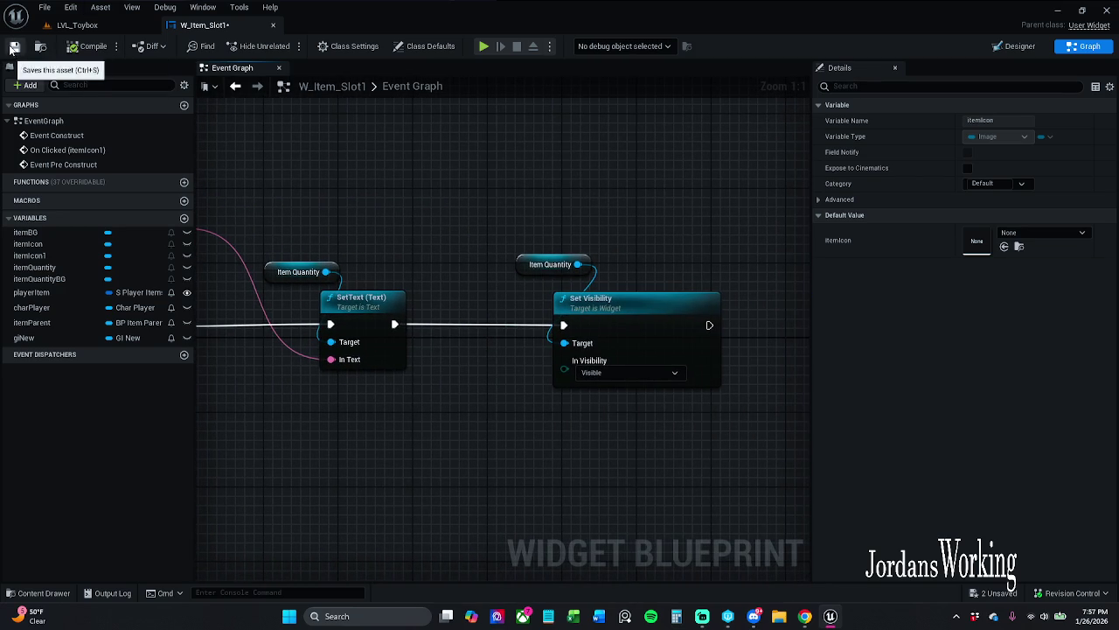
{"action": "left_click", "coordinate": [122, 31]}
{"action": "left_click", "coordinate": [284, 47]}
{"action": "key", "text": "i"}
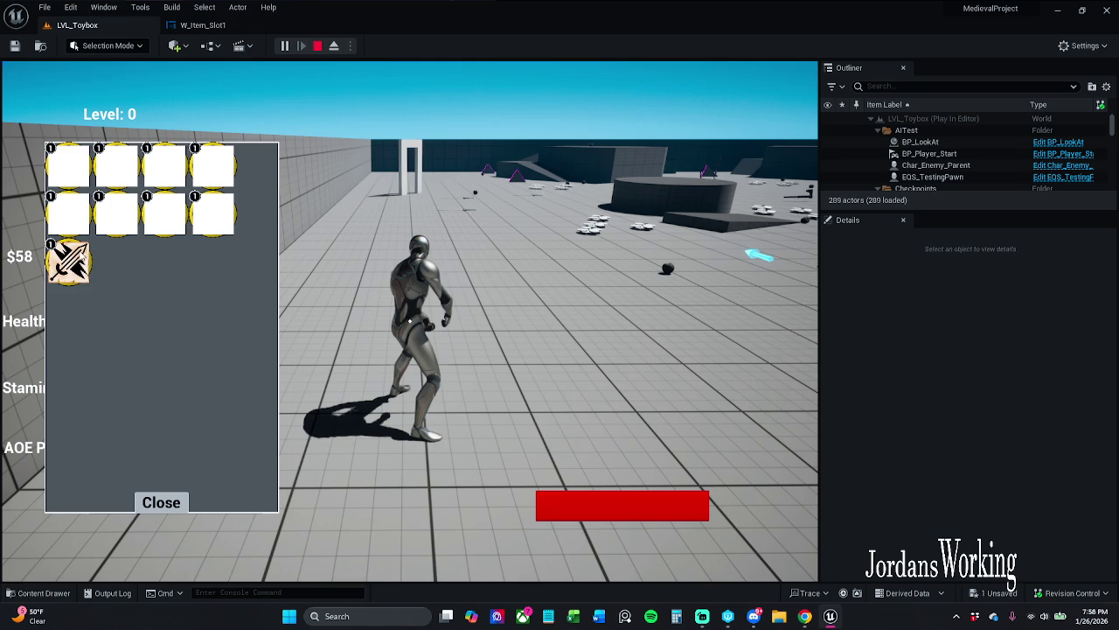
- Close and reopen the inventory, stop play, and return to W_Item_Slot1's event graph
{"action": "left_click", "coordinate": [177, 504]}
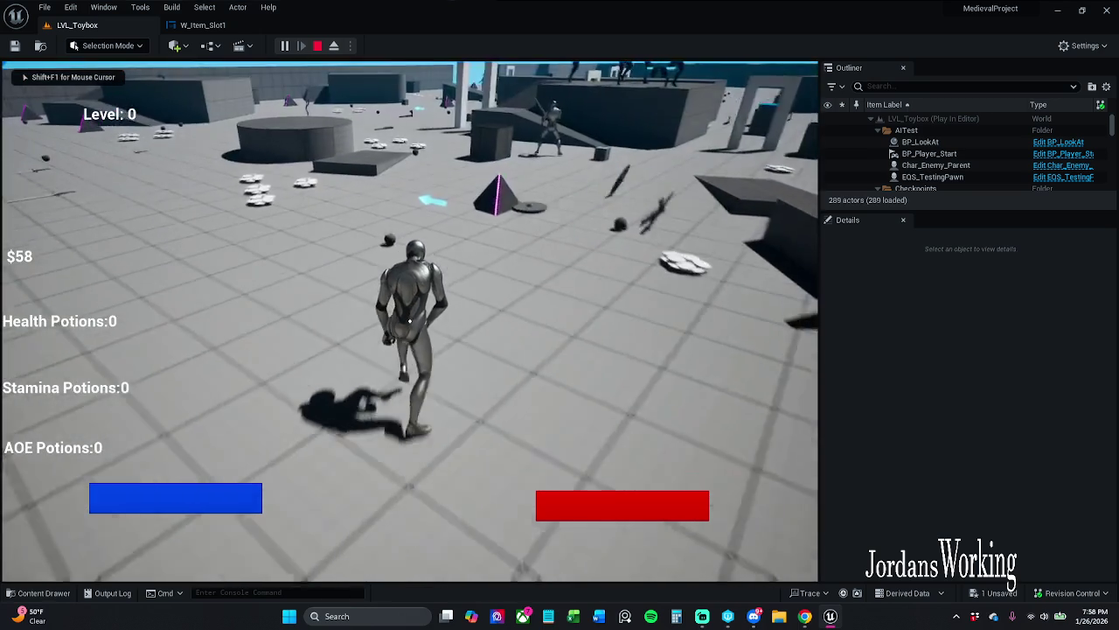
{"action": "key", "text": "i"}
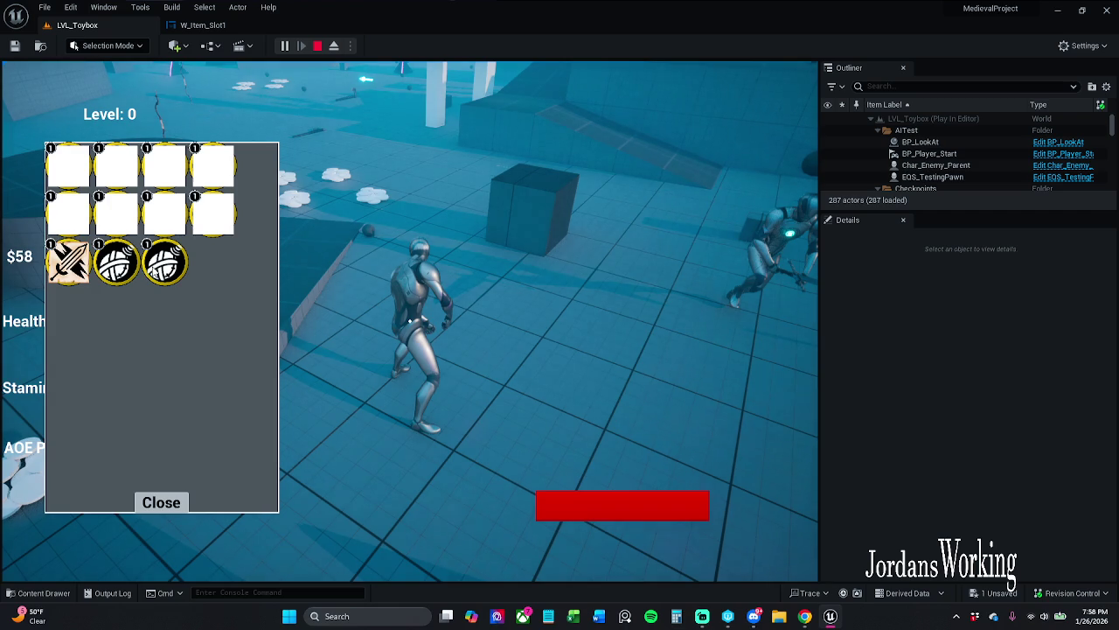
{"action": "key", "text": "Escape"}
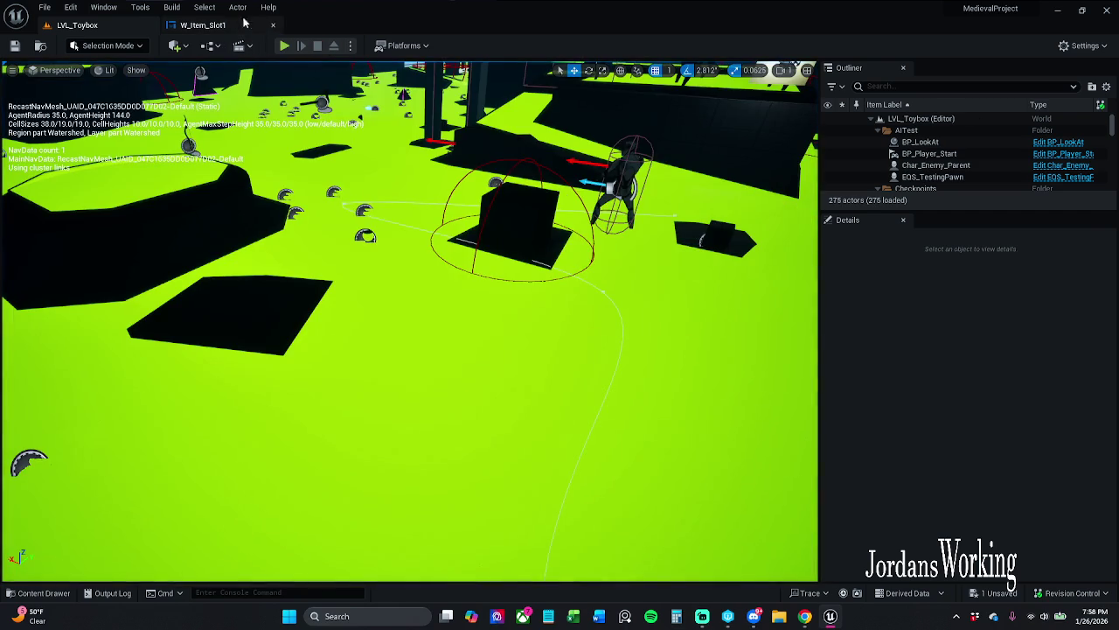
{"action": "left_click", "coordinate": [244, 23]}
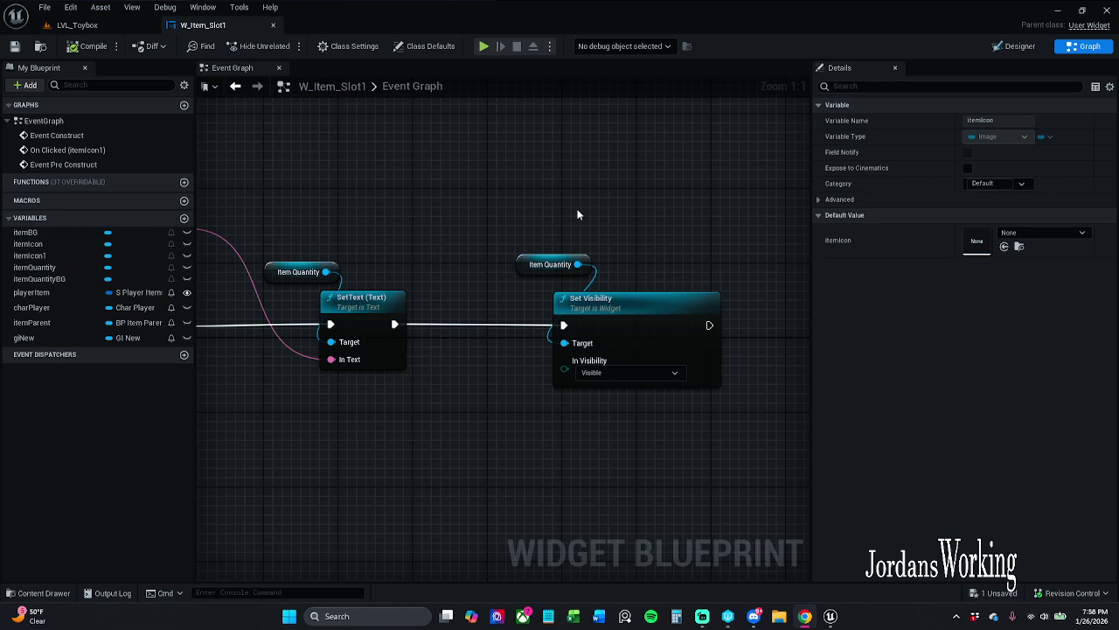
- Marquee-select the old On Clicked (itemIcon1) event node in W_Item_Slot1's graph and delete it
{"action": "scroll", "coordinate": [555, 184], "scroll_direction": "down", "scroll_amount": 4}
{"action": "scroll", "coordinate": [395, 331], "scroll_direction": "up", "scroll_amount": 2}
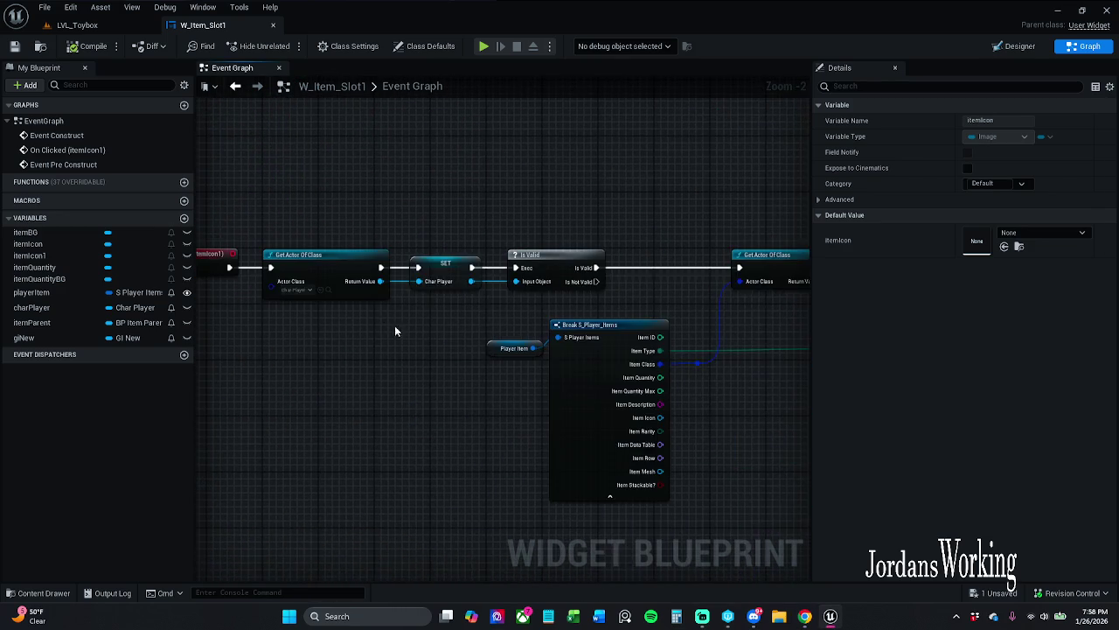
{"action": "left_click_drag", "start_coordinate": [395, 331], "coordinate": [457, 367]}
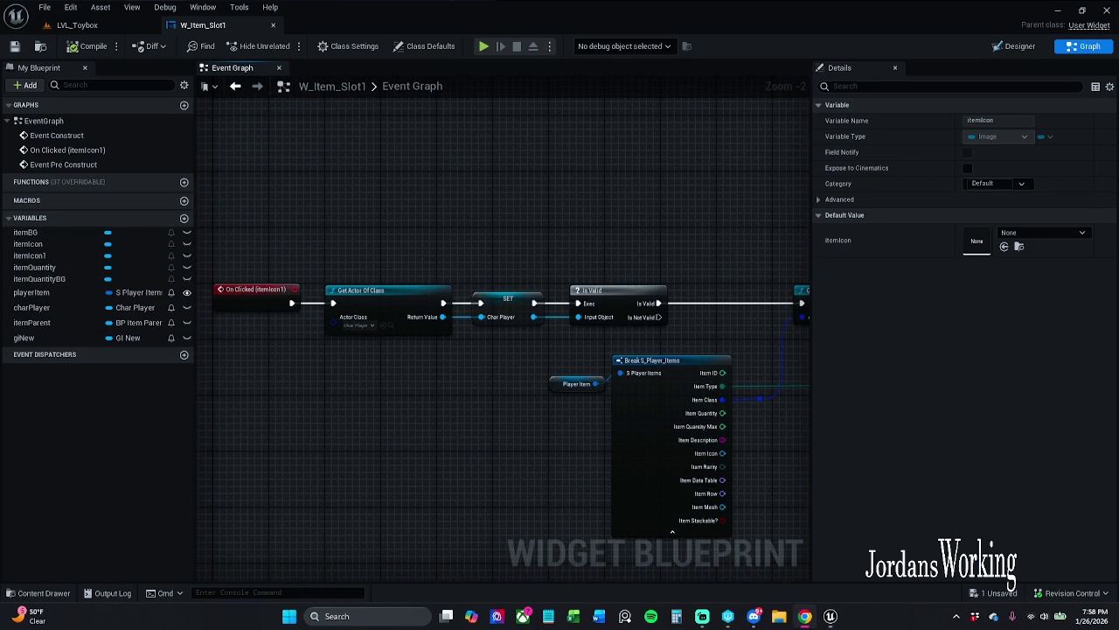
{"action": "left_click", "coordinate": [45, 243]}
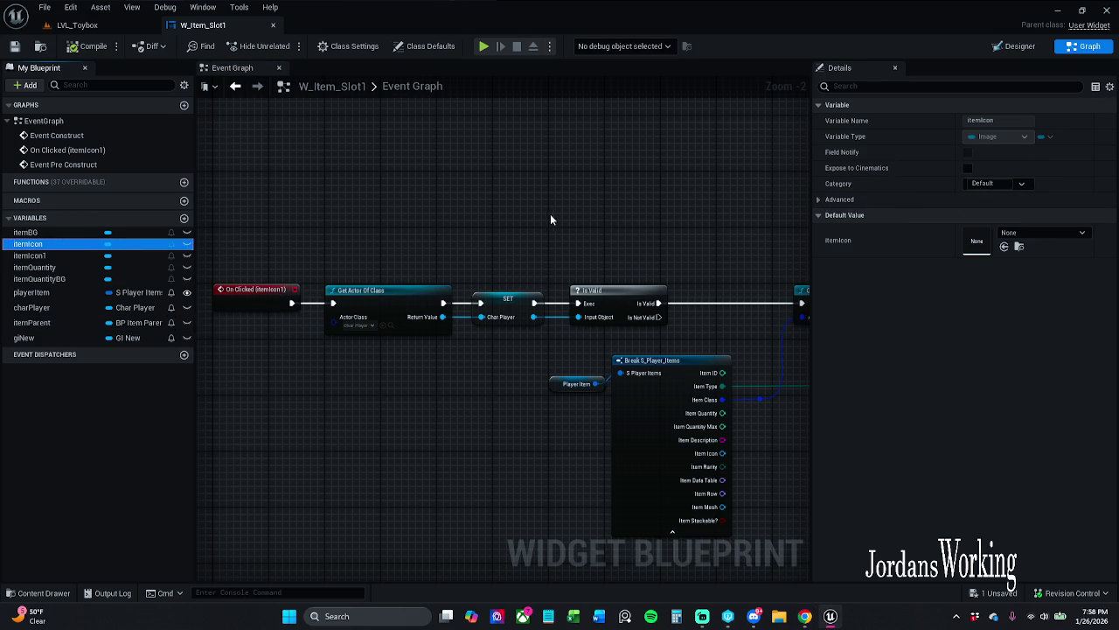
{"action": "scroll", "coordinate": [440, 236], "scroll_direction": "up", "scroll_amount": 3}
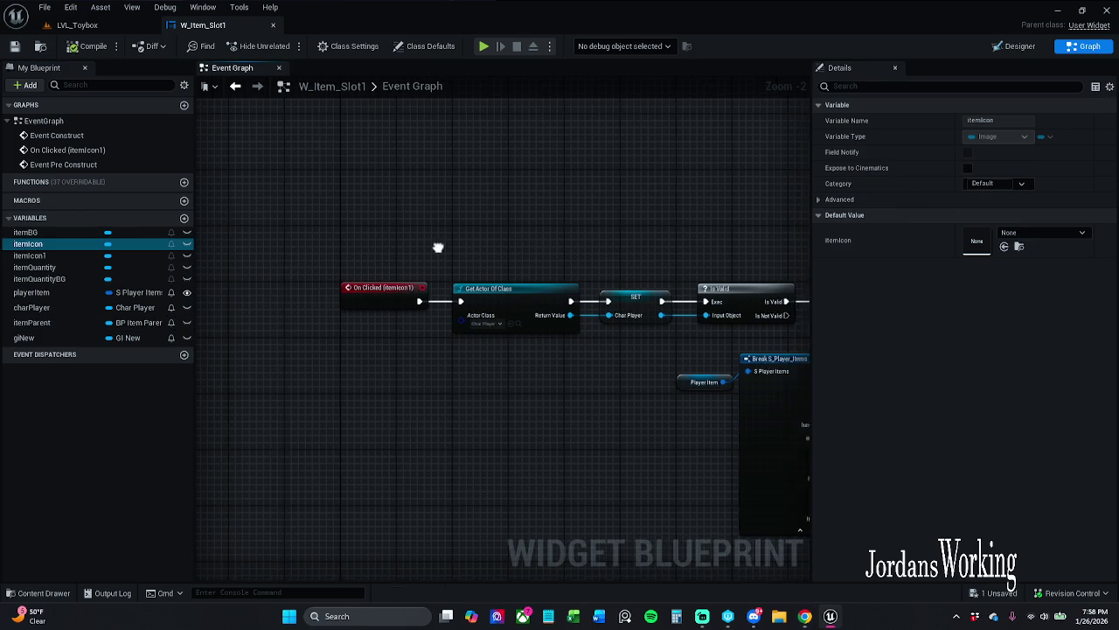
{"action": "left_click_drag", "start_coordinate": [411, 254], "coordinate": [358, 384]}
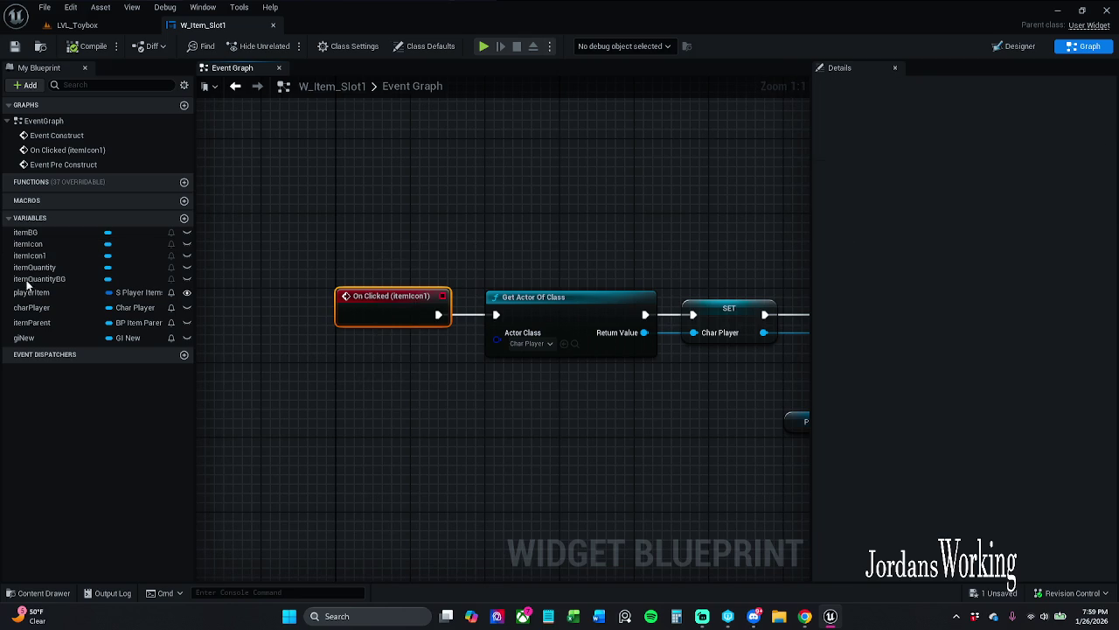
{"action": "key", "text": "Delete"}
{"action": "left_click", "coordinate": [59, 237]}
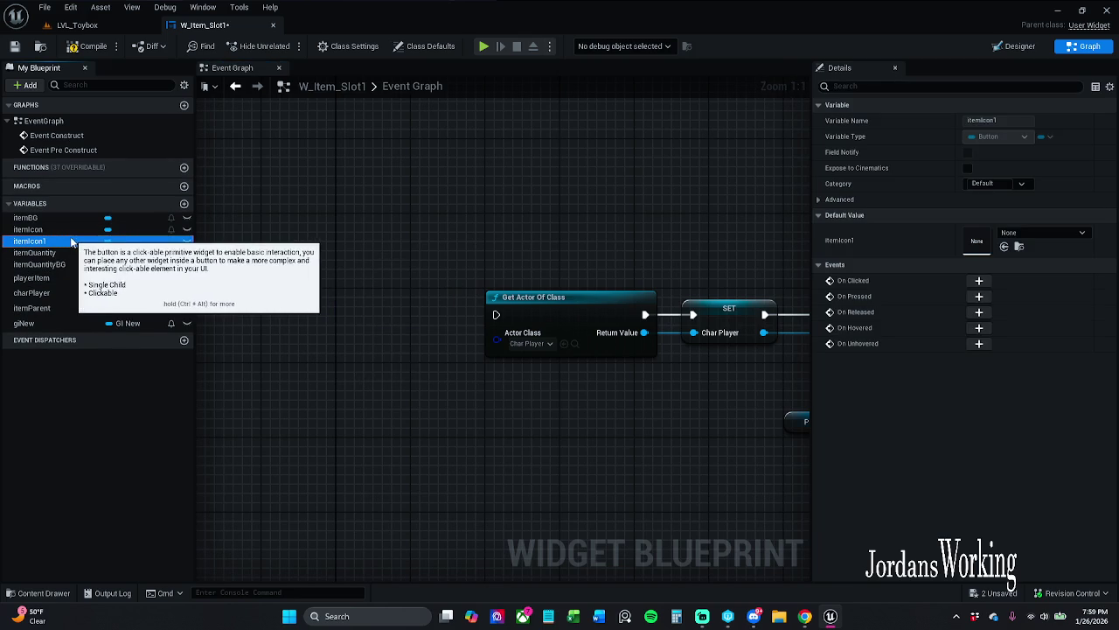
{"action": "left_click", "coordinate": [1016, 46]}
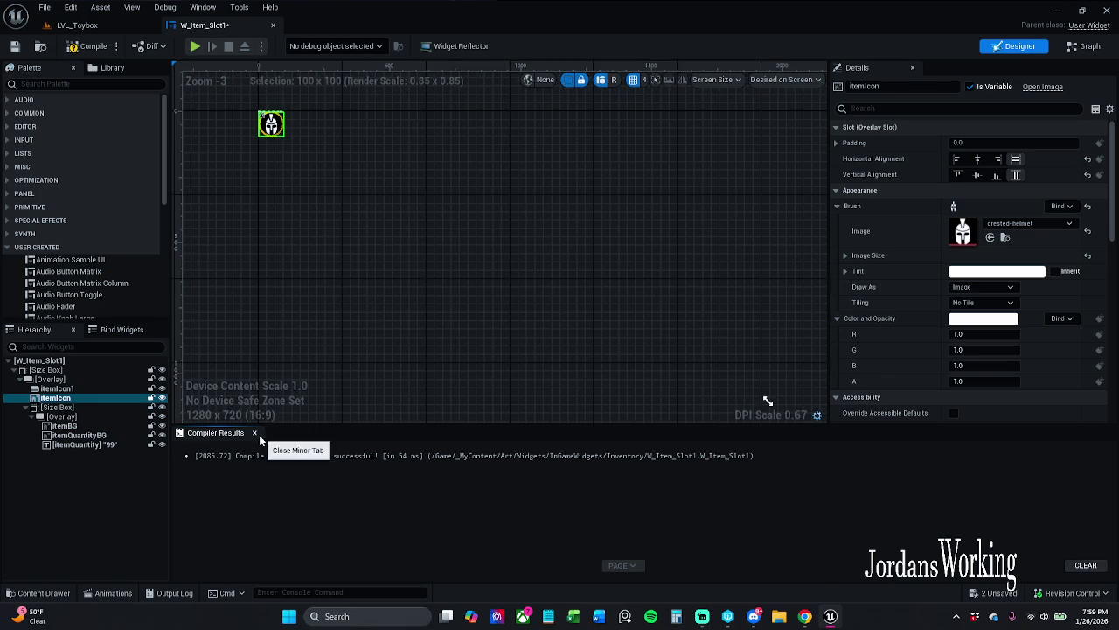
- Rename the itemIcon1 button widget to itemIconBG in the Hierarchy
{"action": "left_click", "coordinate": [254, 433]}
{"action": "left_click_drag", "start_coordinate": [245, 225], "coordinate": [360, 470]}
{"action": "scroll", "coordinate": [360, 363], "scroll_direction": "up", "scroll_amount": 5}
{"action": "scroll", "coordinate": [411, 433], "scroll_direction": "up", "scroll_amount": 6}
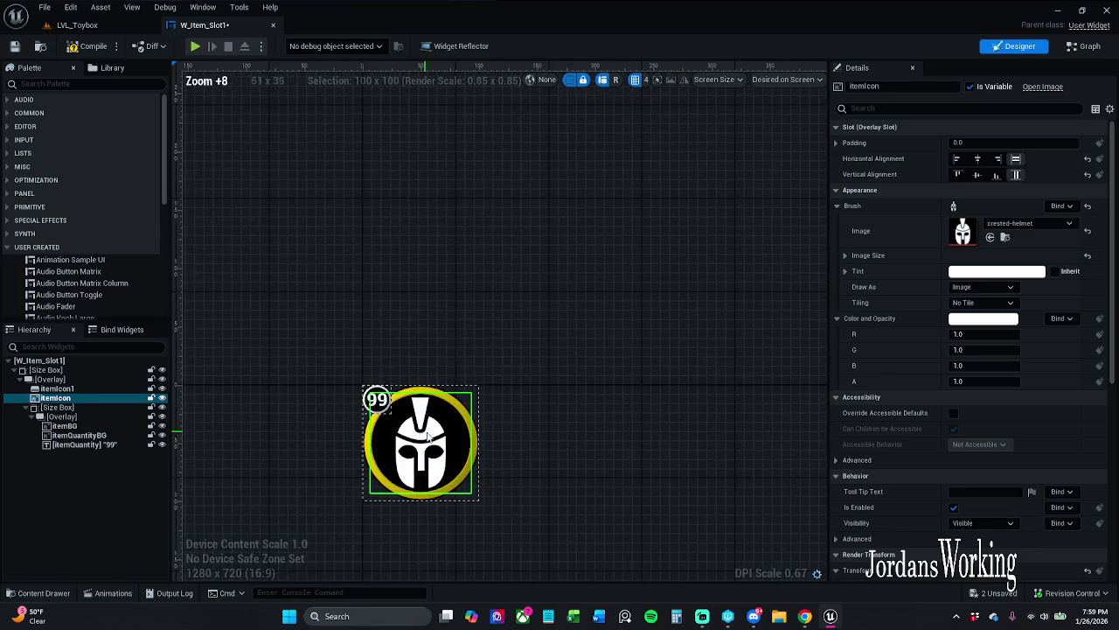
{"action": "left_click", "coordinate": [84, 388]}
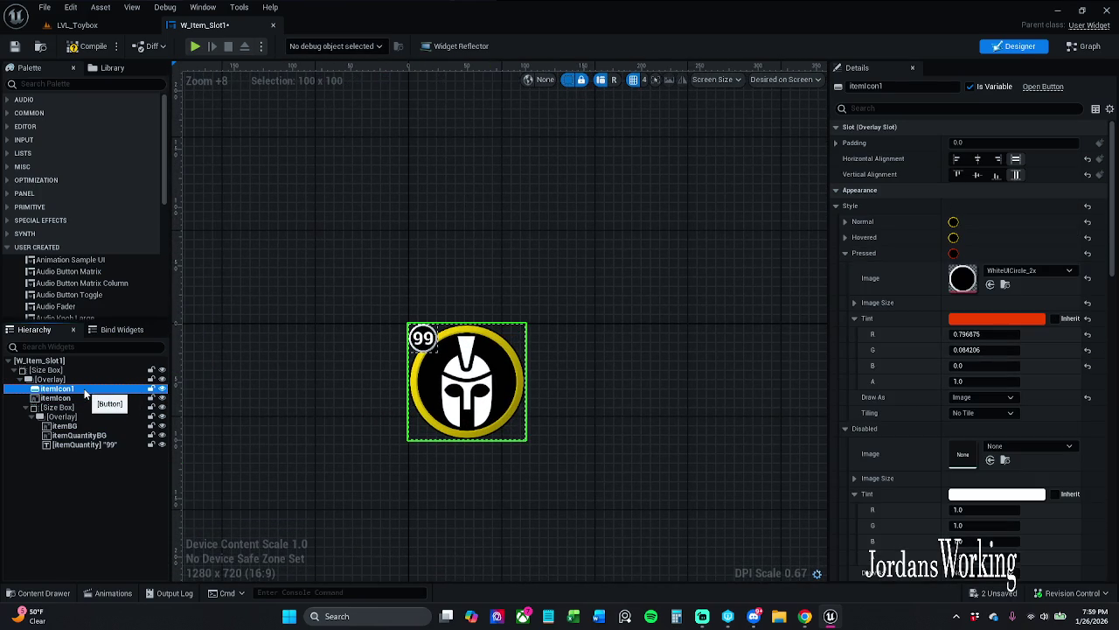
{"action": "key", "text": "F2"}
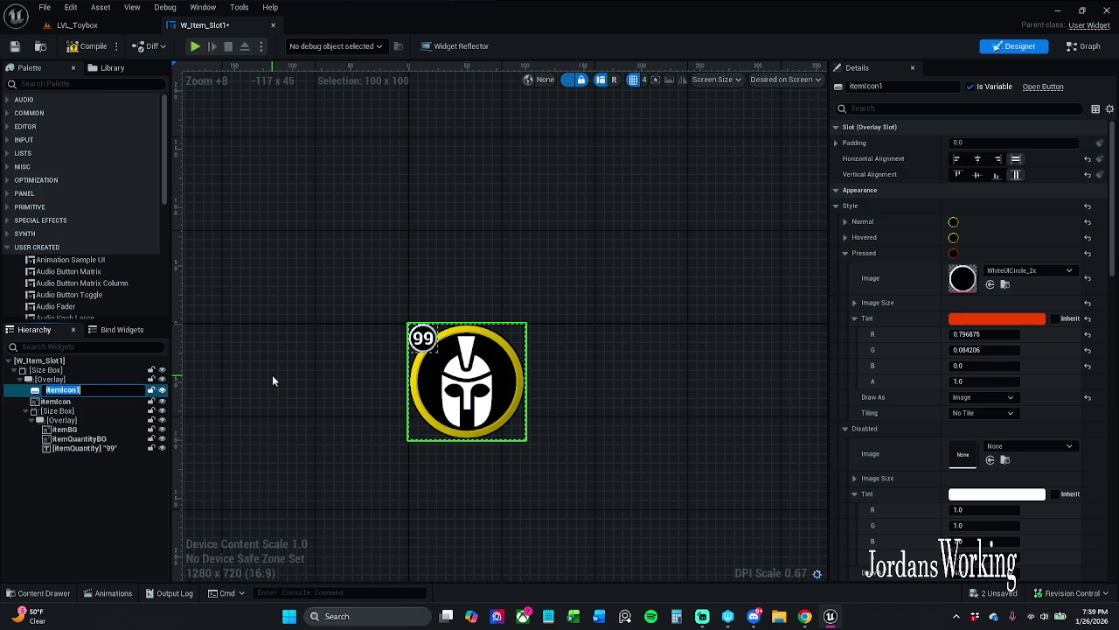
{"action": "key", "text": "End"}
{"action": "key", "text": "BackSpace"}
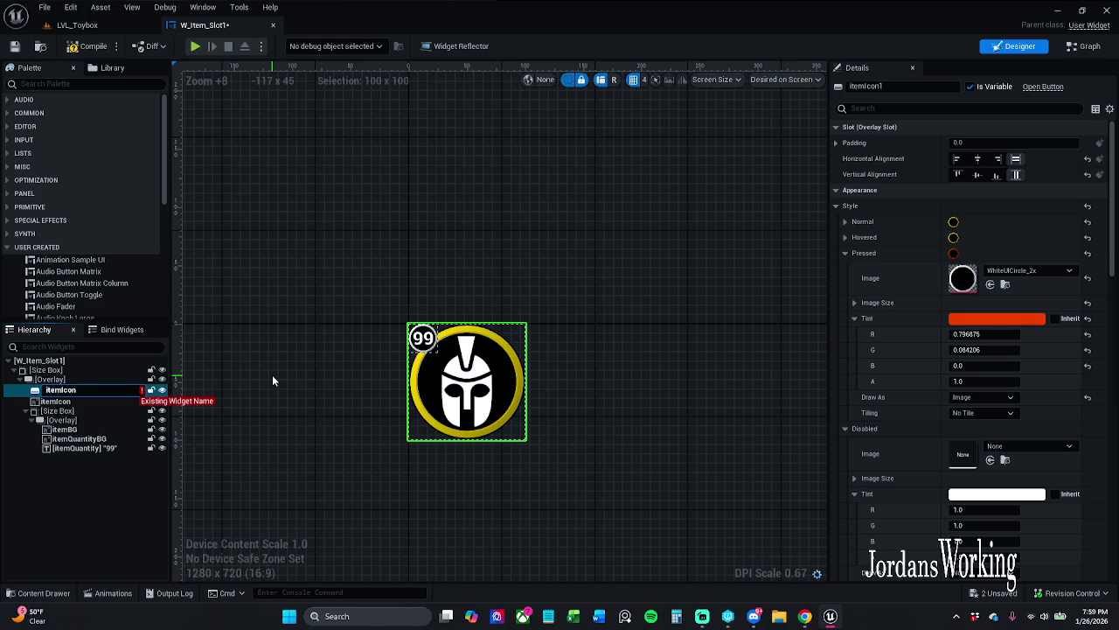
{"action": "type", "text": "BG"}
{"action": "key", "text": "Return"}
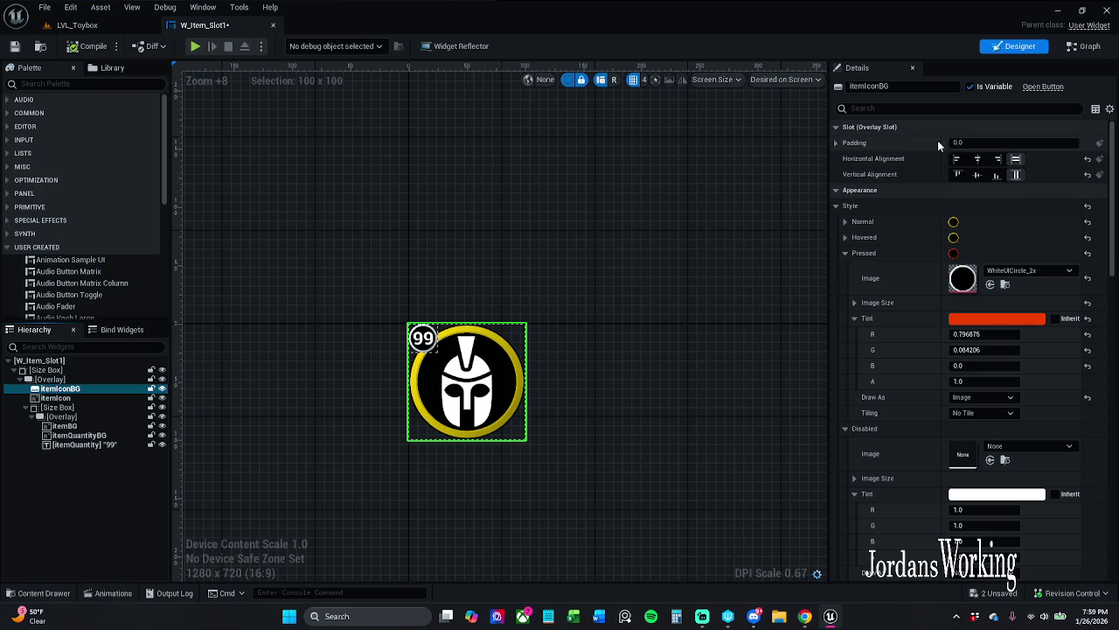
- Untick Is Variable on itemIconBG, itemBG and itemQuantityBG, then save the widget
{"action": "left_click", "coordinate": [968, 87]}
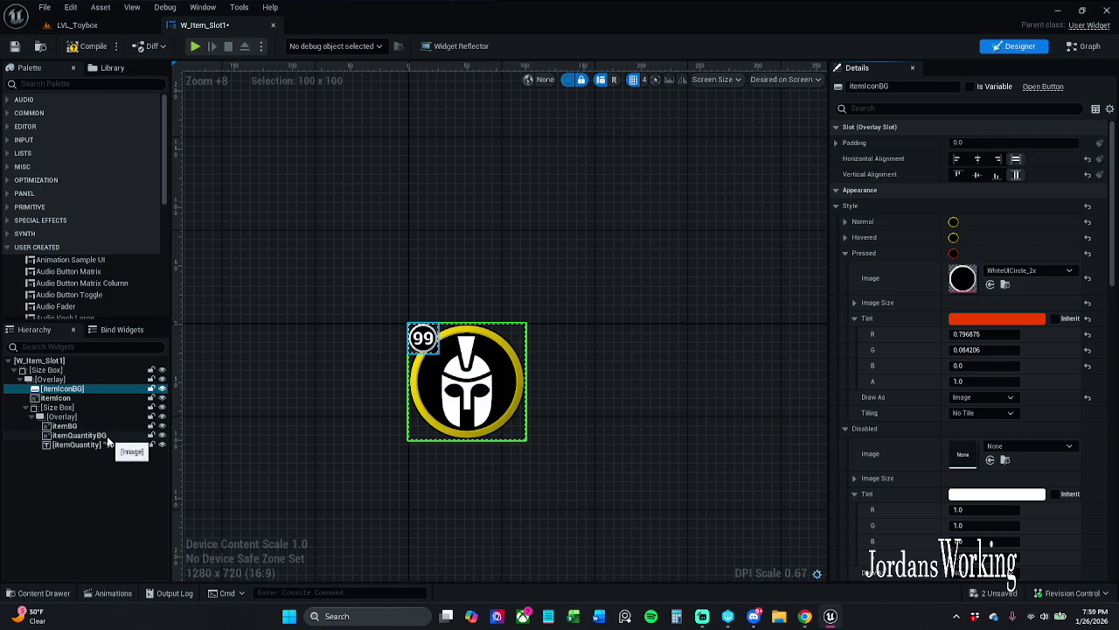
{"action": "left_click", "coordinate": [91, 425]}
{"action": "left_click", "coordinate": [973, 87]}
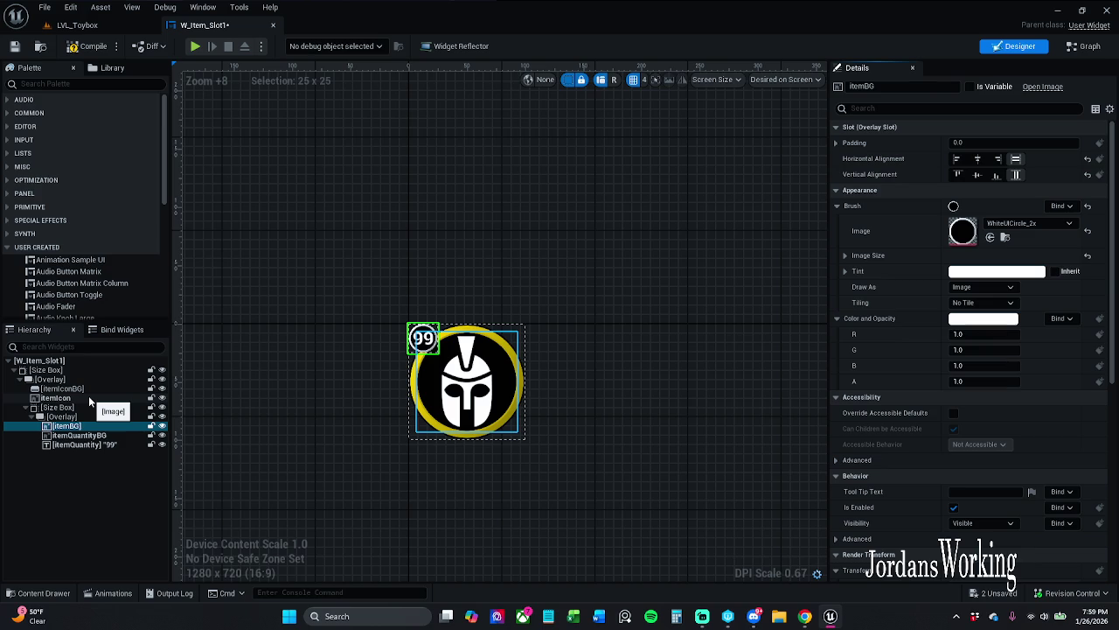
{"action": "left_click", "coordinate": [81, 435]}
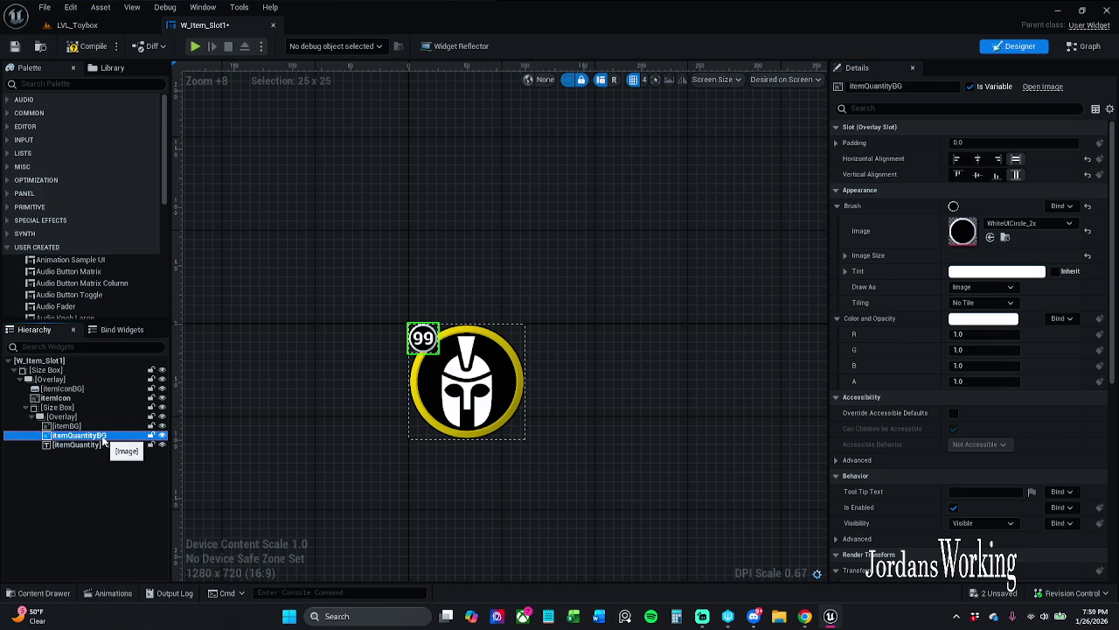
{"action": "left_click", "coordinate": [971, 86]}
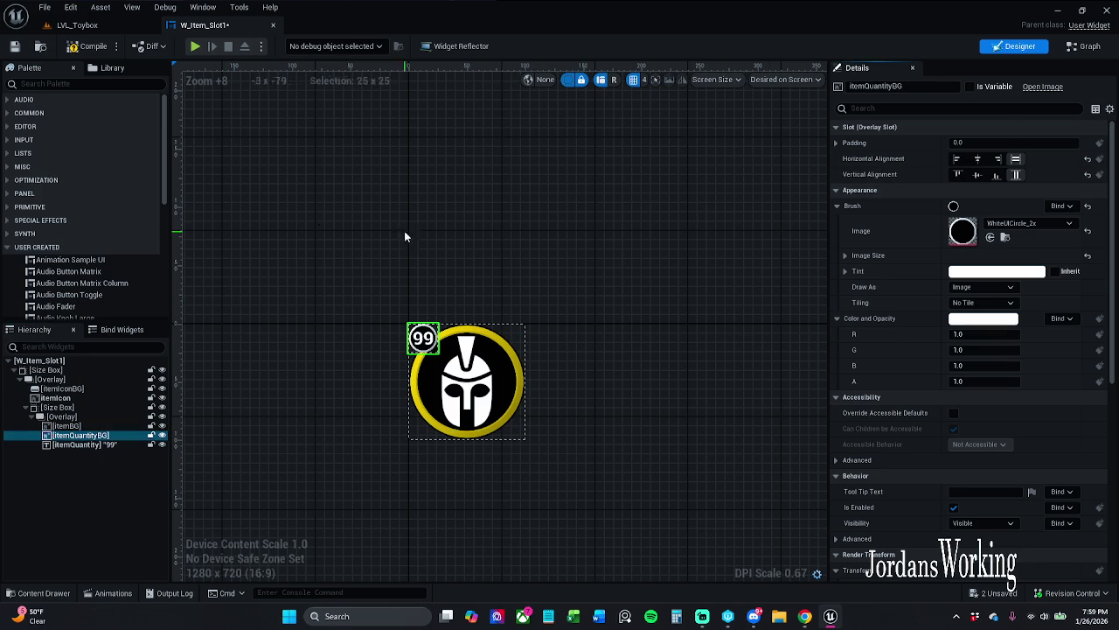
{"action": "left_click", "coordinate": [87, 45]}
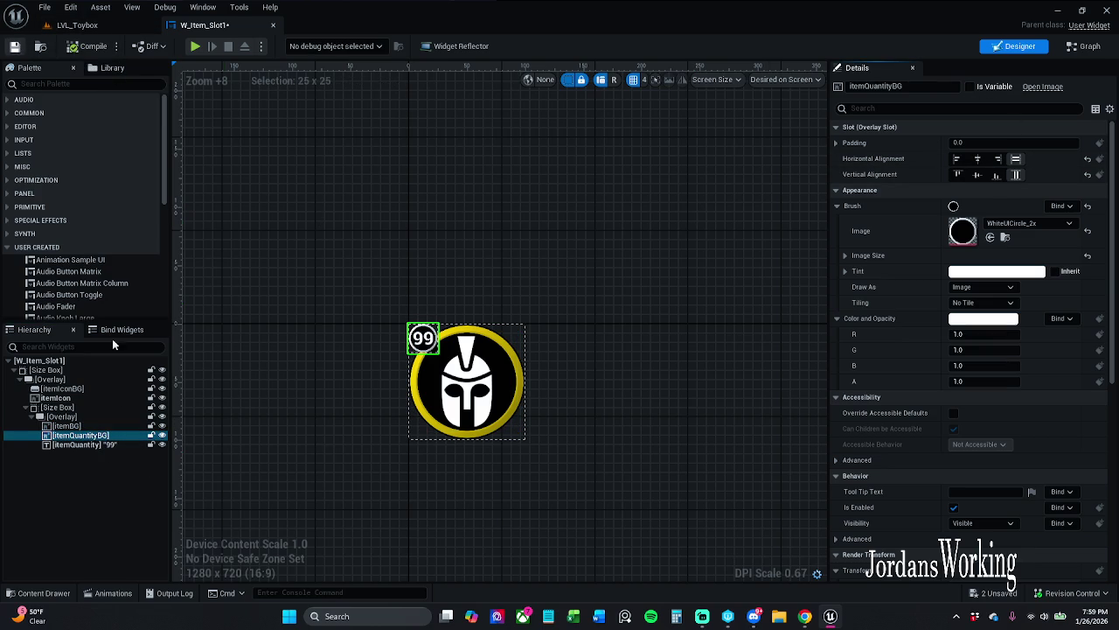
- Select the itemIcon image and check the event graph before returning to the Designer
{"action": "left_click", "coordinate": [92, 398]}
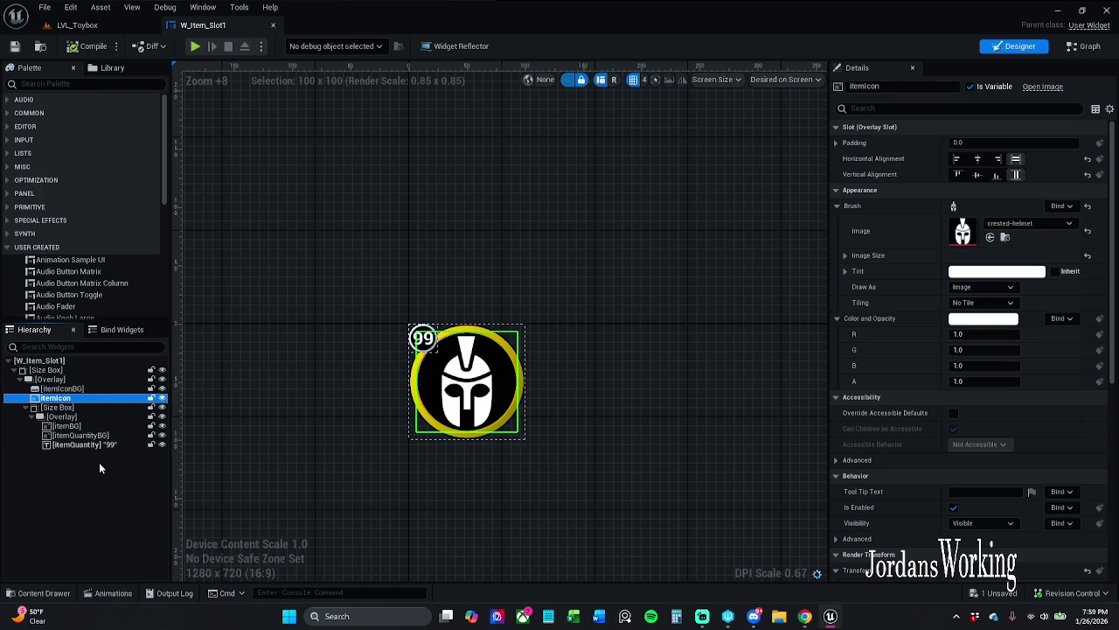
{"action": "left_click", "coordinate": [1088, 48]}
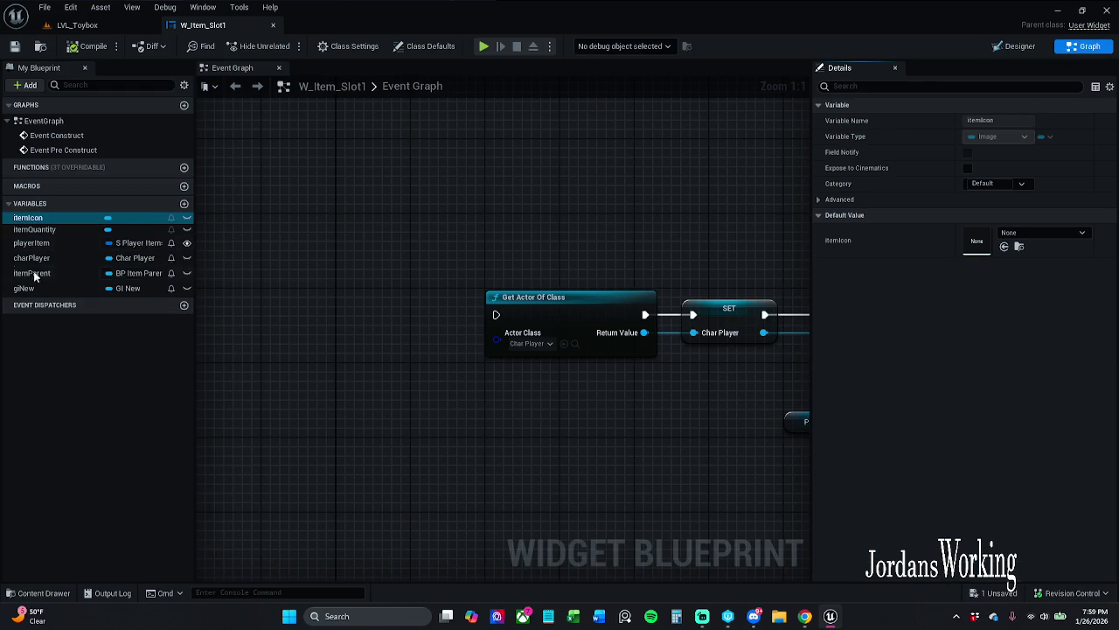
{"action": "left_click", "coordinate": [1020, 48]}
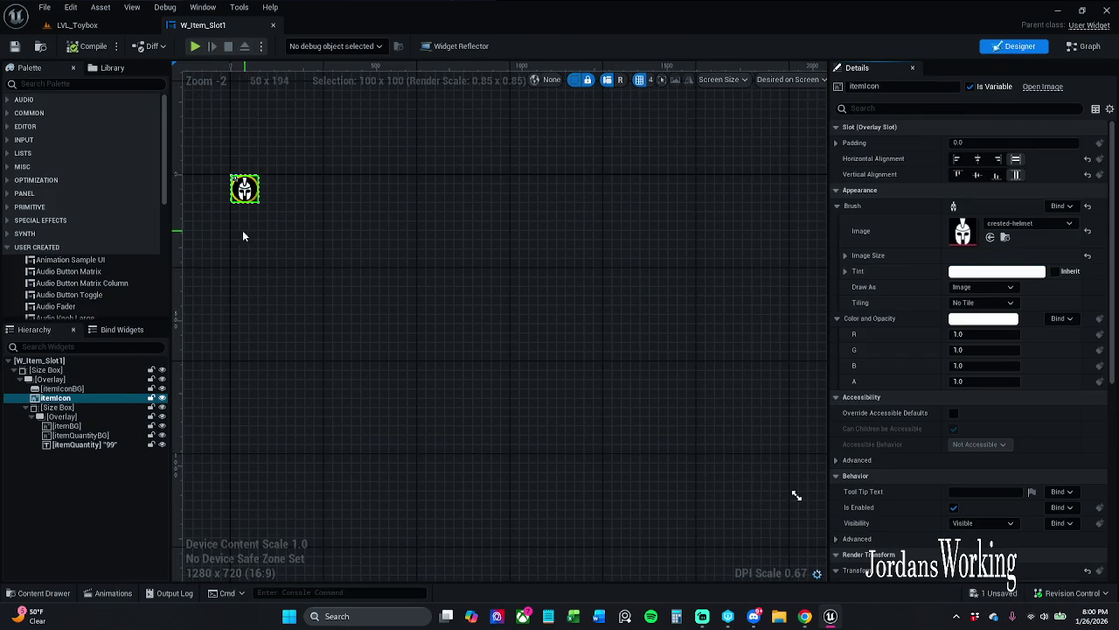
{"action": "left_click_drag", "start_coordinate": [243, 230], "coordinate": [249, 245]}
- Tick Is Variable on itemIconBG again, rename it itemButton, and save the widget
{"action": "left_click", "coordinate": [87, 388]}
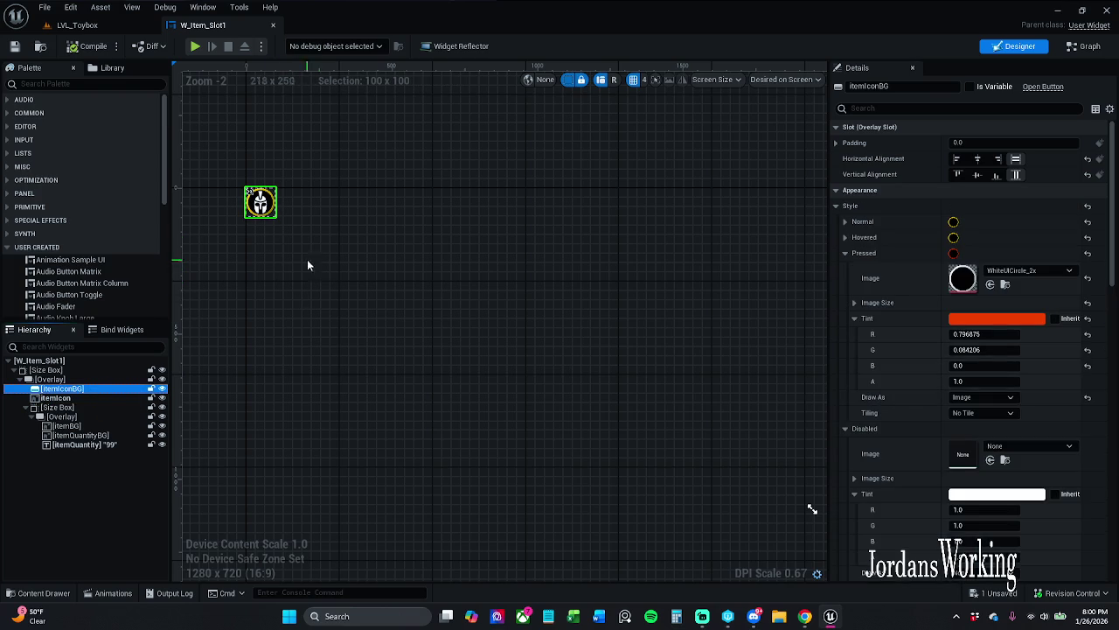
{"action": "scroll", "coordinate": [260, 209], "scroll_direction": "up", "scroll_amount": 7}
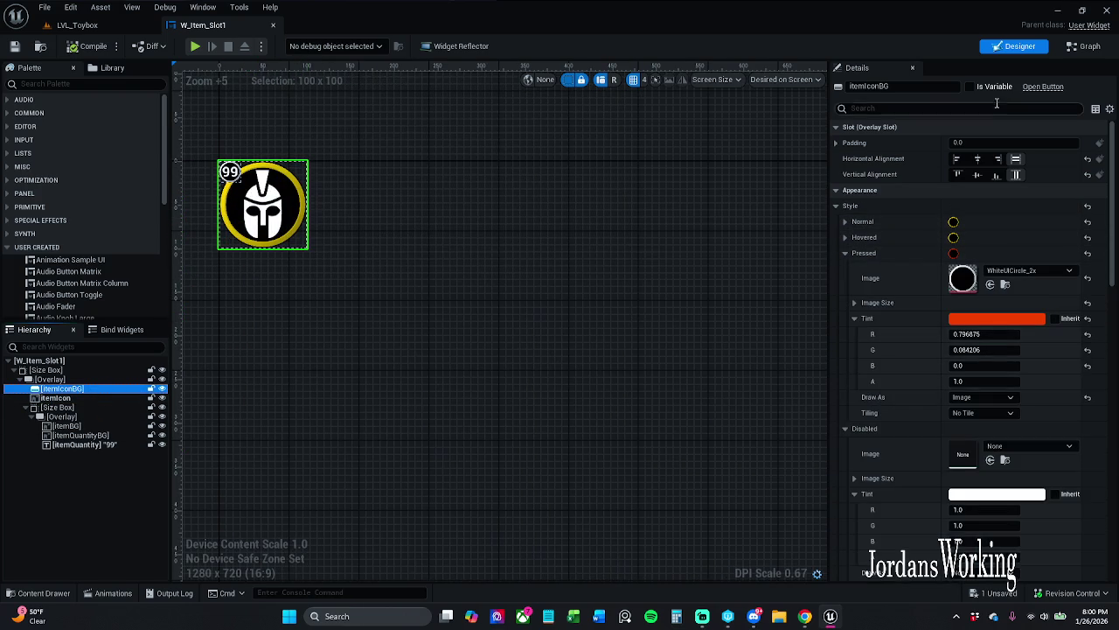
{"action": "left_click", "coordinate": [971, 86]}
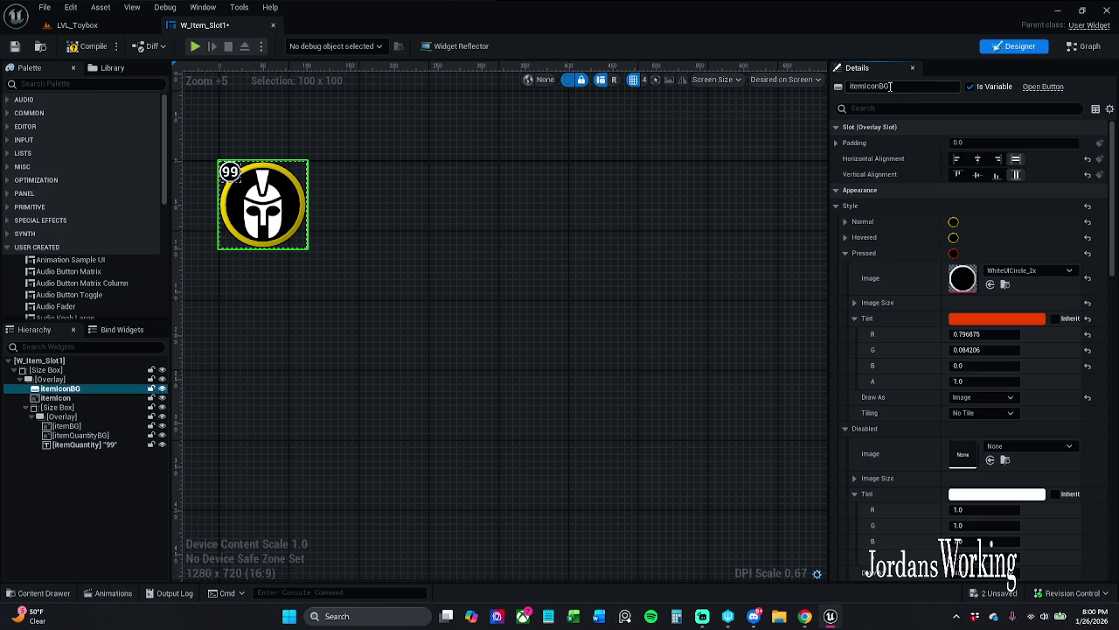
{"action": "left_click_drag", "start_coordinate": [905, 86], "coordinate": [872, 87]}
{"action": "key", "text": "BackSpace"}
{"action": "key", "text": "BackSpace"}
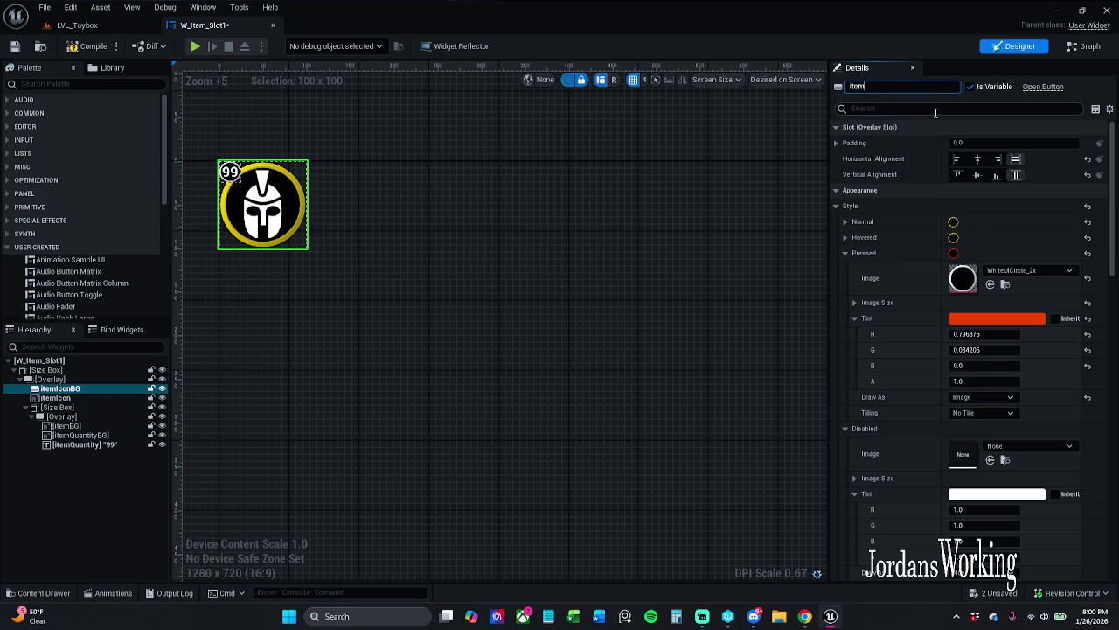
{"action": "key", "text": "Return"}
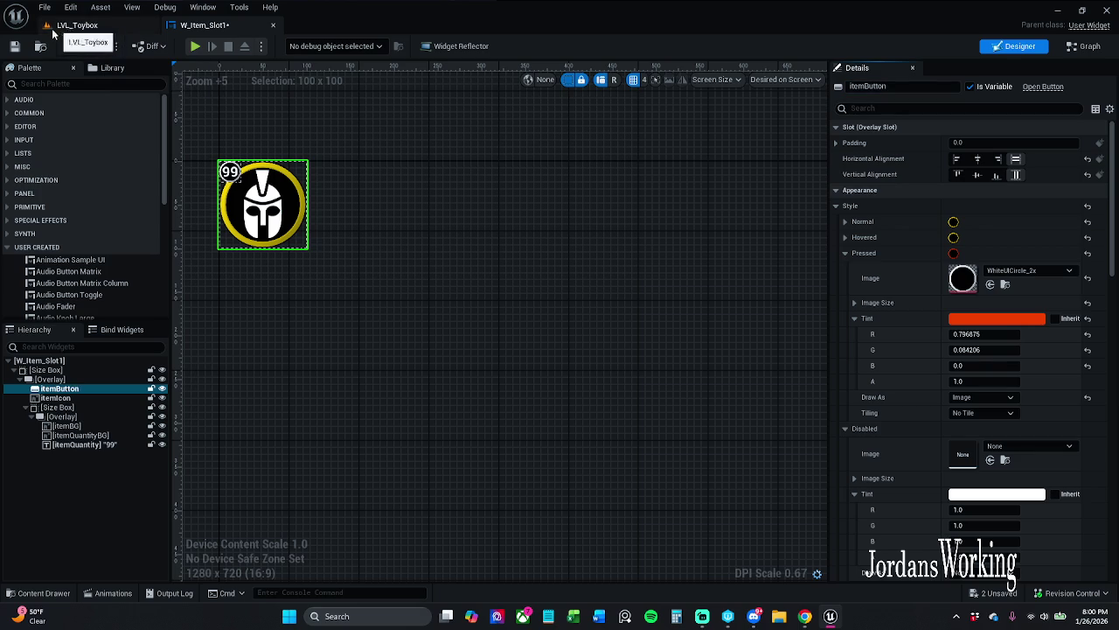
{"action": "left_click", "coordinate": [14, 45]}
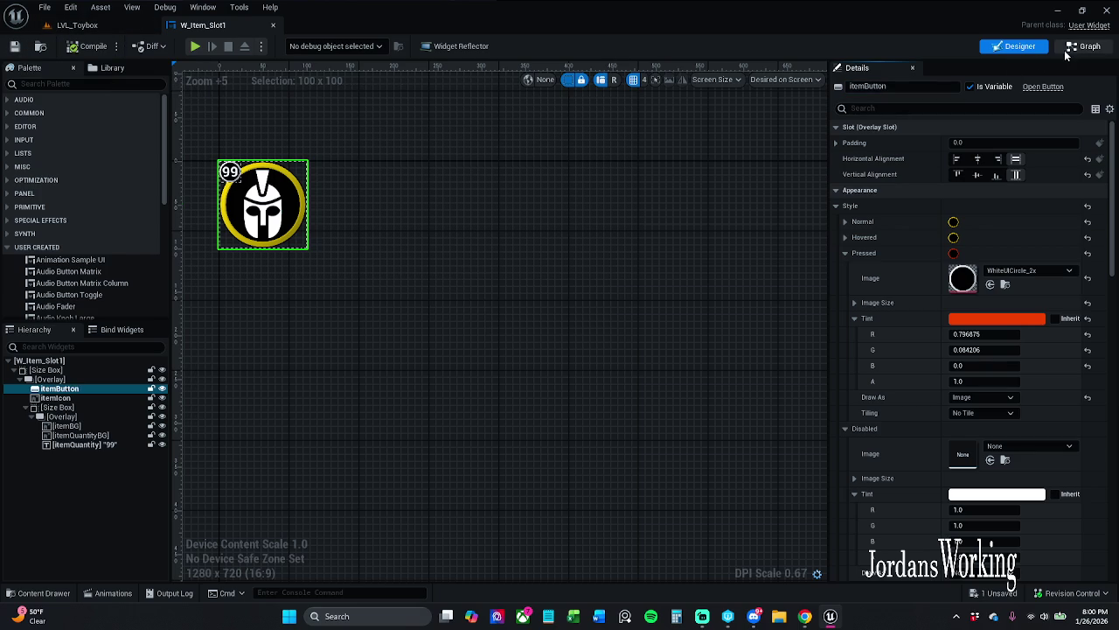
- Add an On Clicked (itemButton) event wired into Get Actor Of Class for Char Player and save
{"action": "left_click", "coordinate": [1084, 46]}
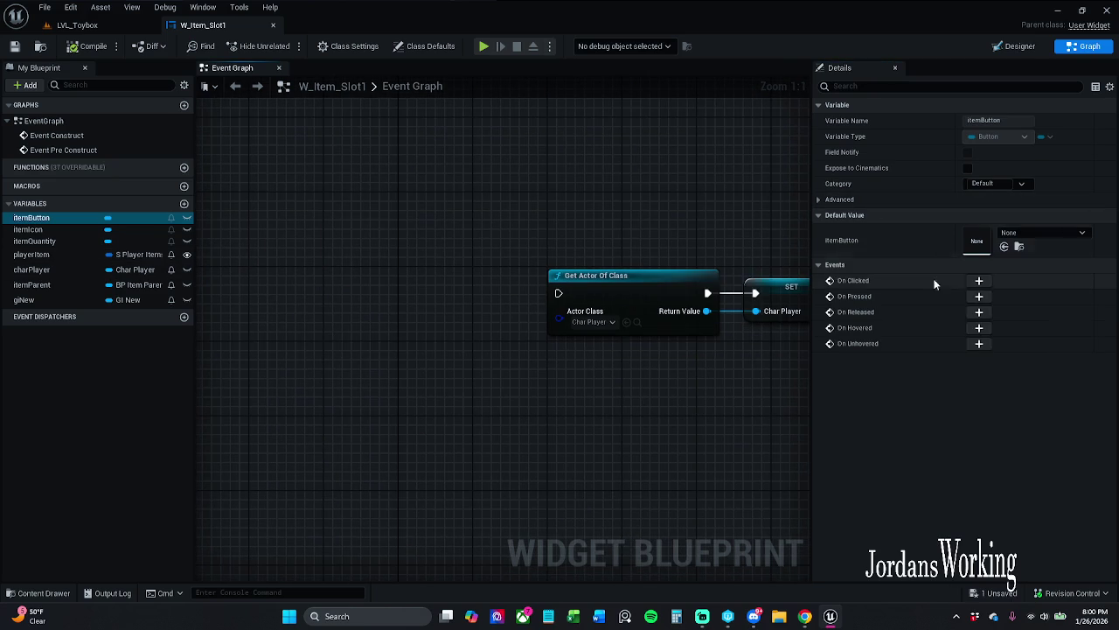
{"action": "left_click", "coordinate": [979, 279]}
{"action": "mouse_move", "coordinate": [420, 427]}
{"action": "left_mouse_down"}
{"action": "mouse_move", "coordinate": [462, 305]}
{"action": "mouse_move", "coordinate": [493, 142]}
{"action": "mouse_move", "coordinate": [620, 153]}
{"action": "left_mouse_up"}
{"action": "left_click_drag", "start_coordinate": [574, 172], "coordinate": [523, 191]}
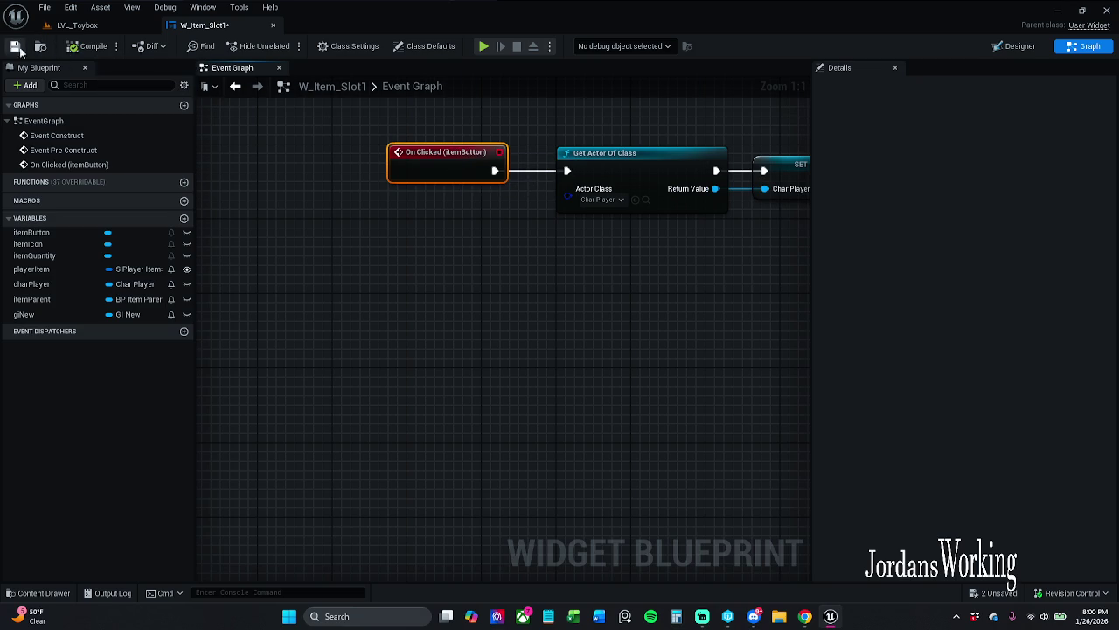
{"action": "key", "text": "ctrl+s"}
{"action": "left_click_drag", "start_coordinate": [232, 180], "coordinate": [234, 233]}
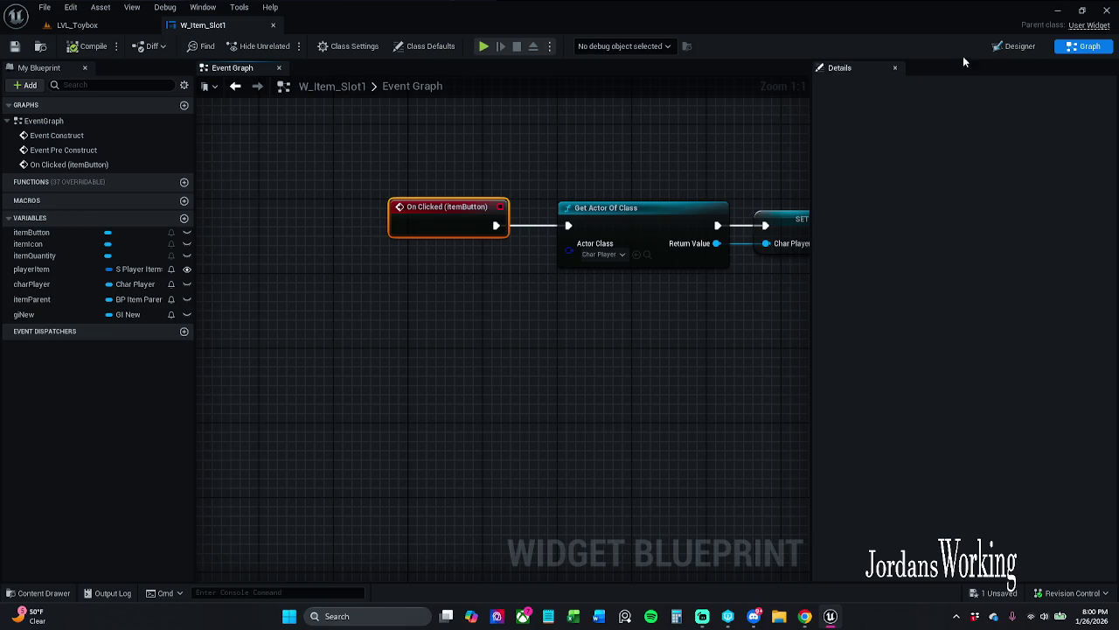
{"action": "left_click", "coordinate": [1015, 45]}
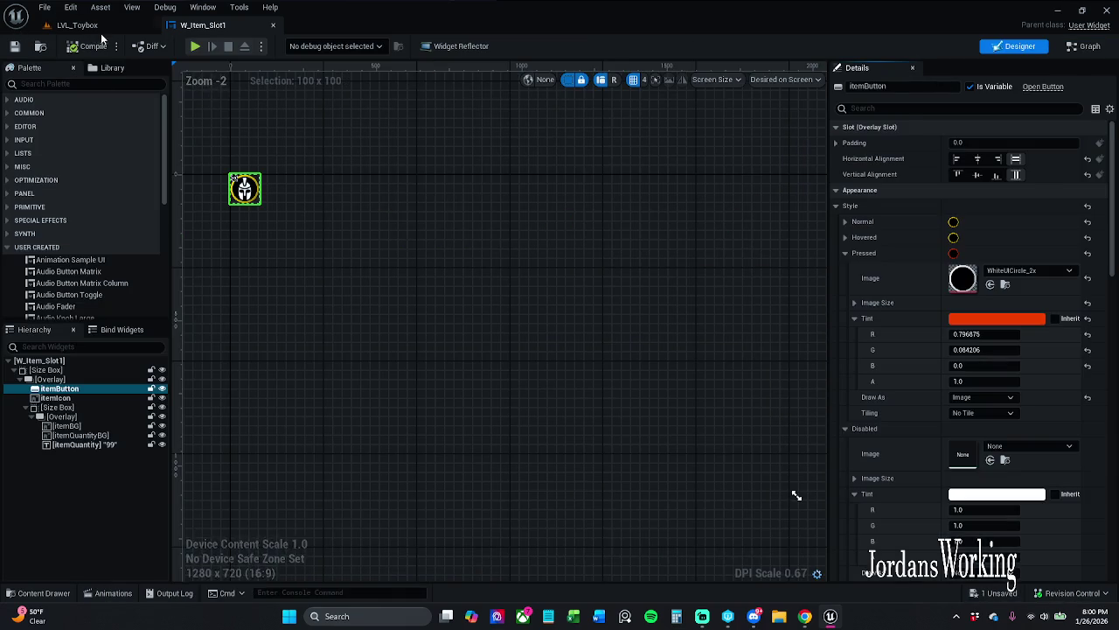
- Play LVL_Toybox, open the inventory with I, click the sword slot to equip it, then stop
{"action": "left_click", "coordinate": [77, 24]}
{"action": "key", "text": "alt+p"}
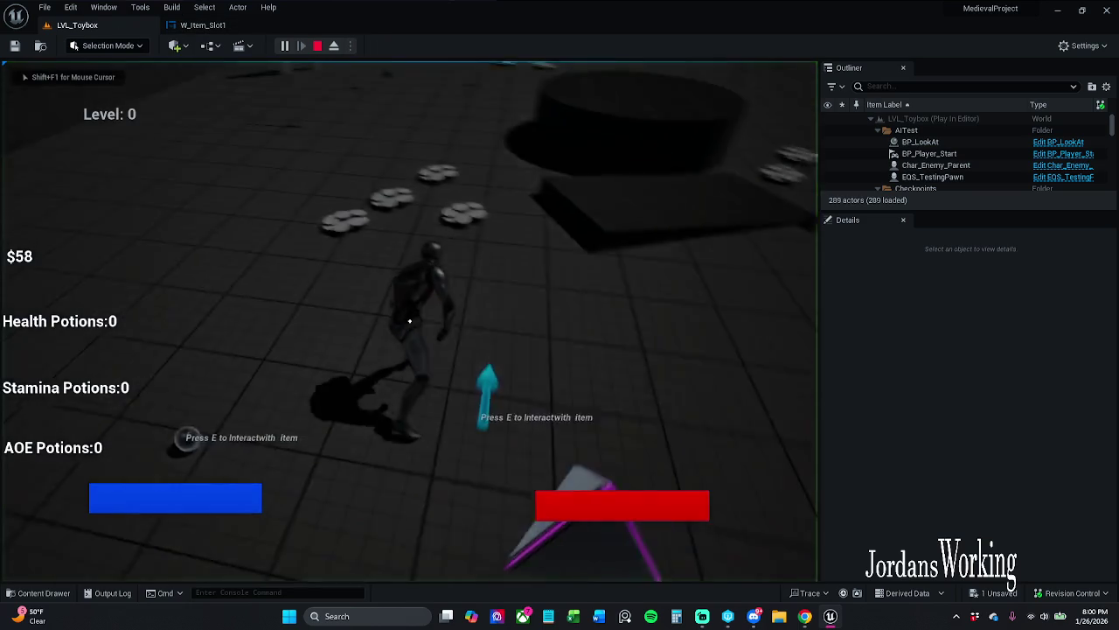
{"action": "key", "text": "i"}
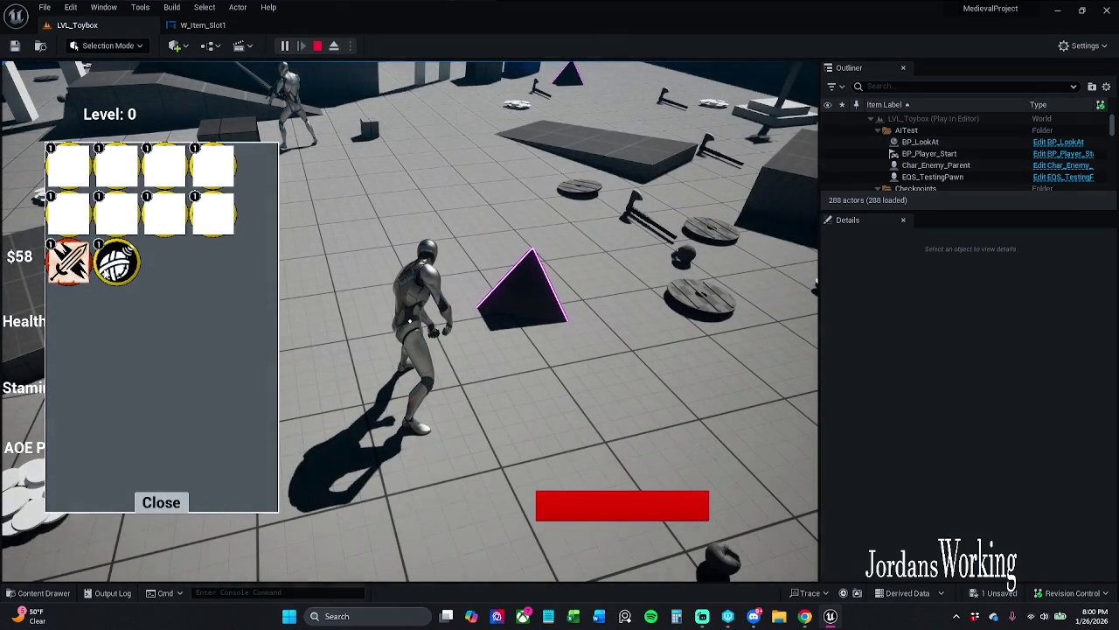
{"action": "left_click", "coordinate": [51, 271]}
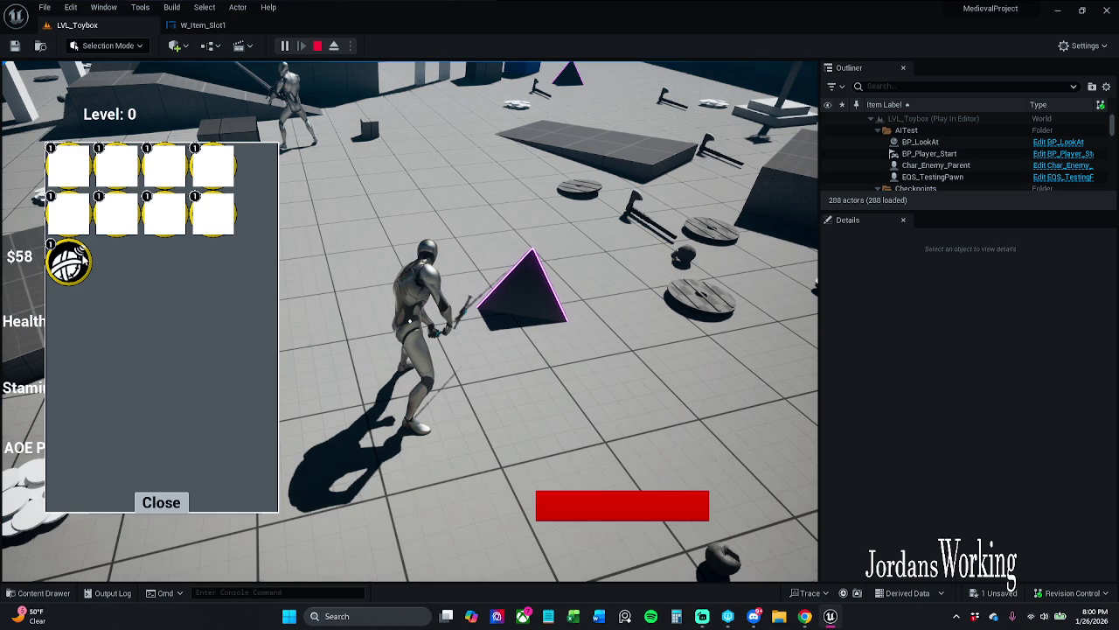
{"action": "key", "text": "Escape"}
{"action": "left_click", "coordinate": [203, 25]}
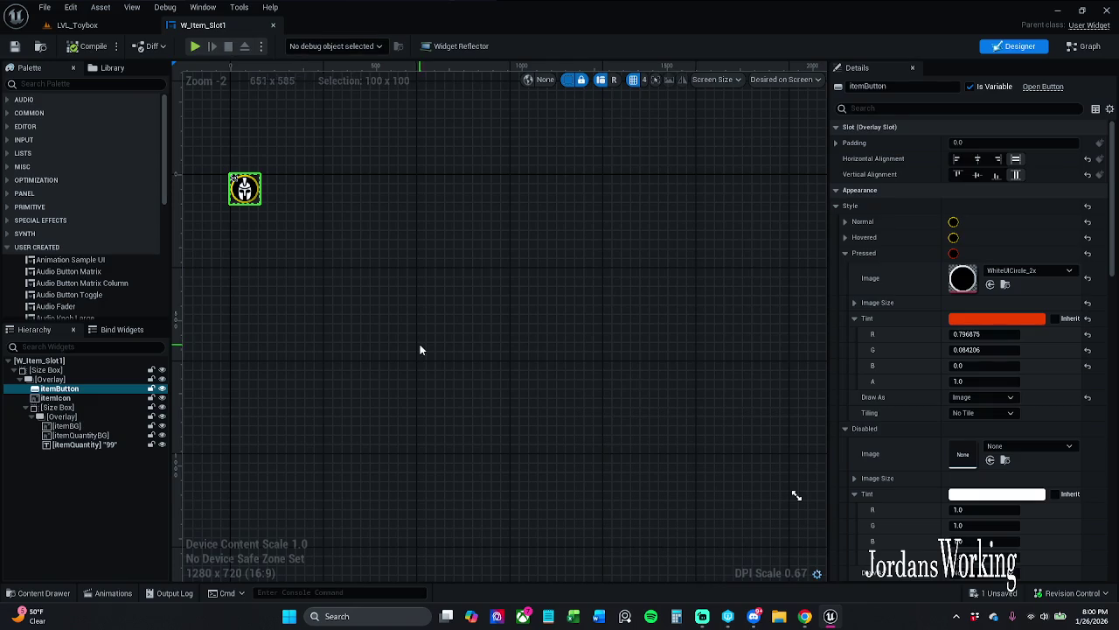
- Zoom the Designer canvas onto itemButton and try a 'zo' Details property search, then clear it
{"action": "left_click_drag", "start_coordinate": [223, 182], "coordinate": [445, 230]}
{"action": "scroll", "coordinate": [445, 230], "scroll_direction": "up", "scroll_amount": 1}
{"action": "scroll", "coordinate": [475, 242], "scroll_direction": "up", "scroll_amount": 3}
{"action": "scroll", "coordinate": [515, 254], "scroll_direction": "down", "scroll_amount": 3}
{"action": "left_click_drag", "start_coordinate": [515, 255], "coordinate": [815, 319]}
{"action": "scroll", "coordinate": [534, 275], "scroll_direction": "up", "scroll_amount": 5}
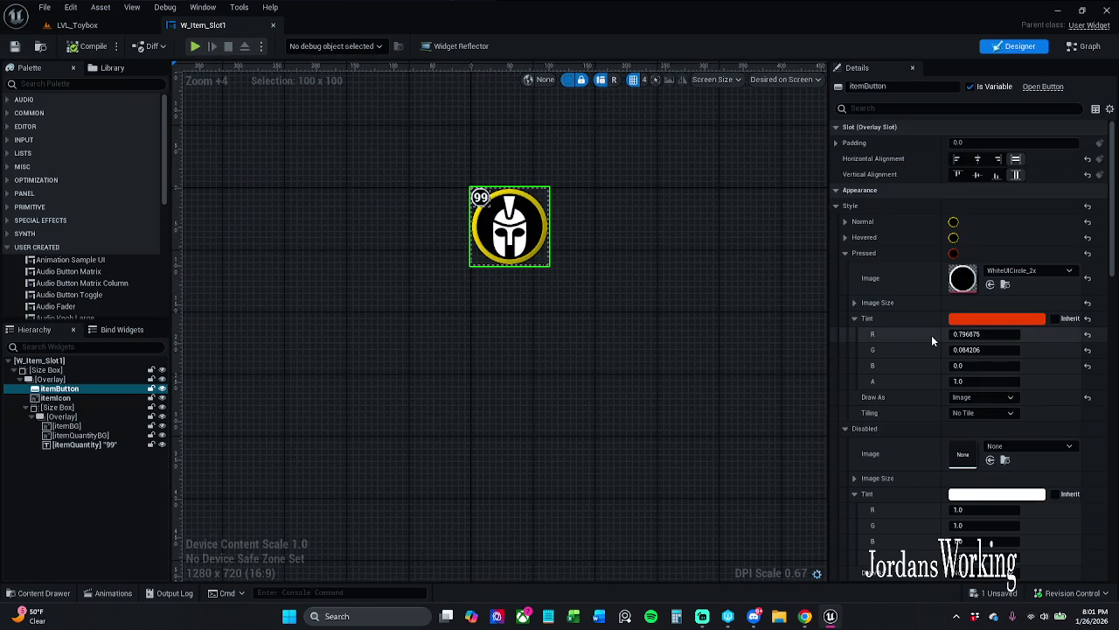
{"action": "left_click", "coordinate": [916, 108]}
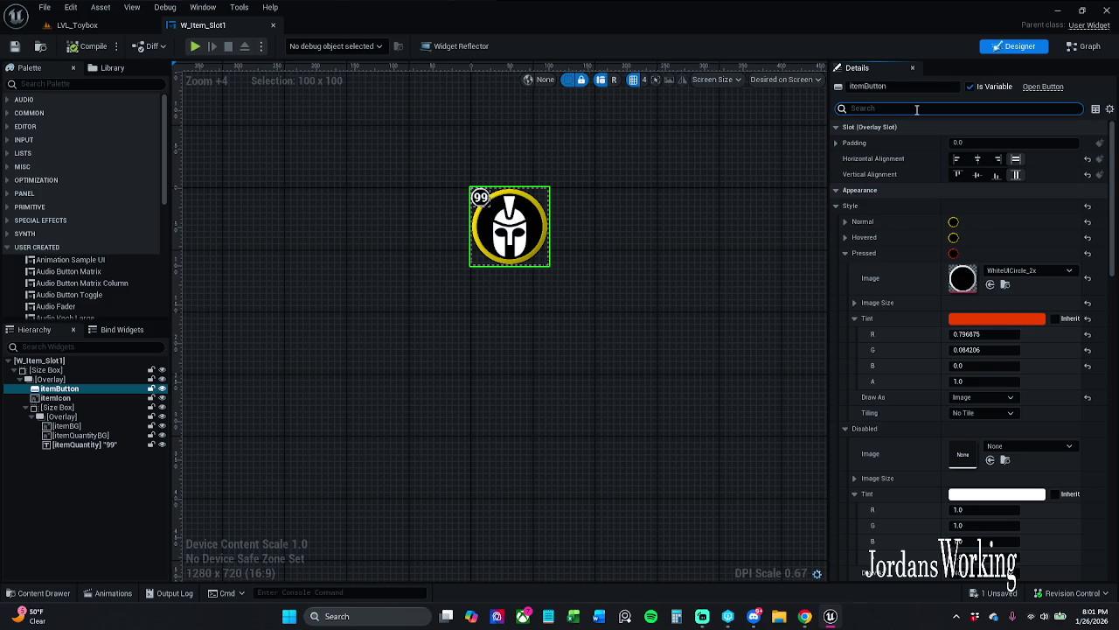
{"action": "type", "text": "z o"}
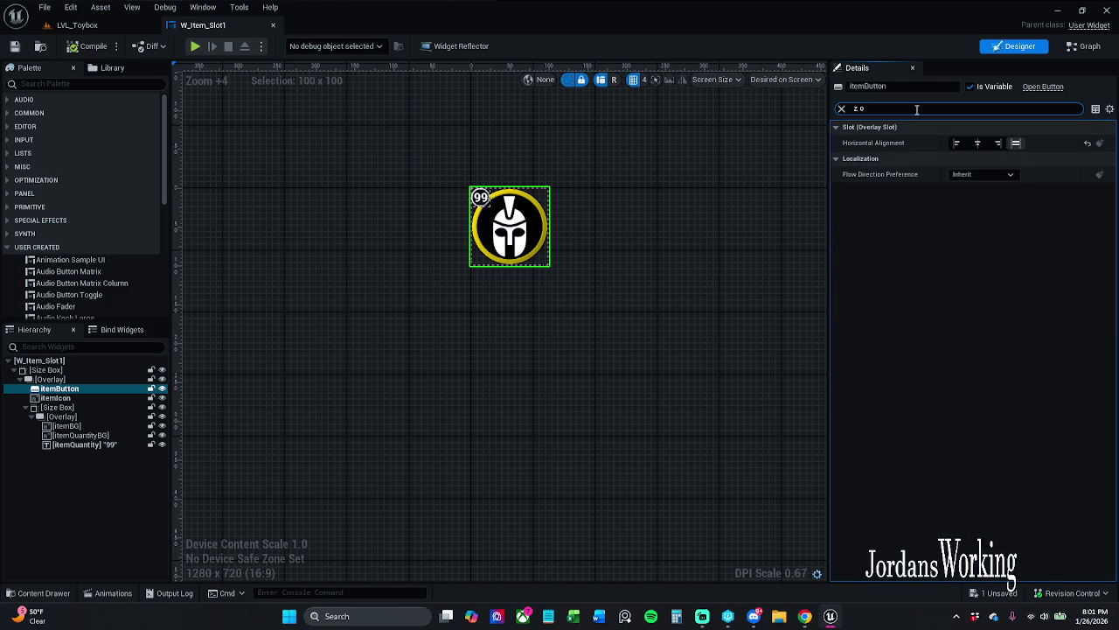
{"action": "key", "text": "BackSpace"}
{"action": "key", "text": "BackSpace"}
{"action": "key", "text": "BackSpace"}
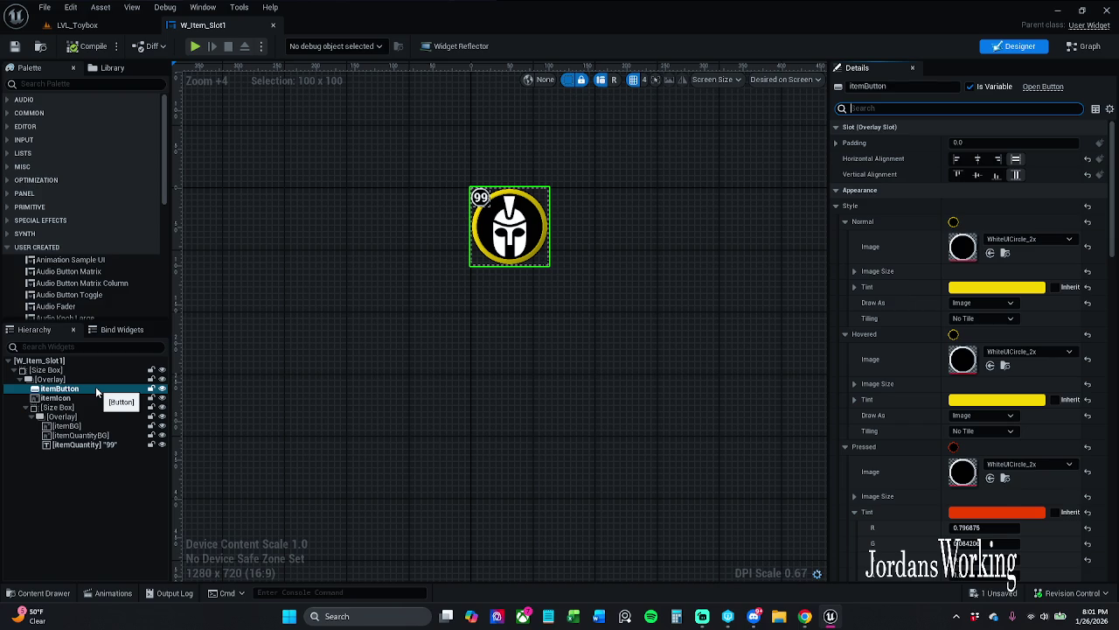
{"action": "left_click", "coordinate": [851, 108]}
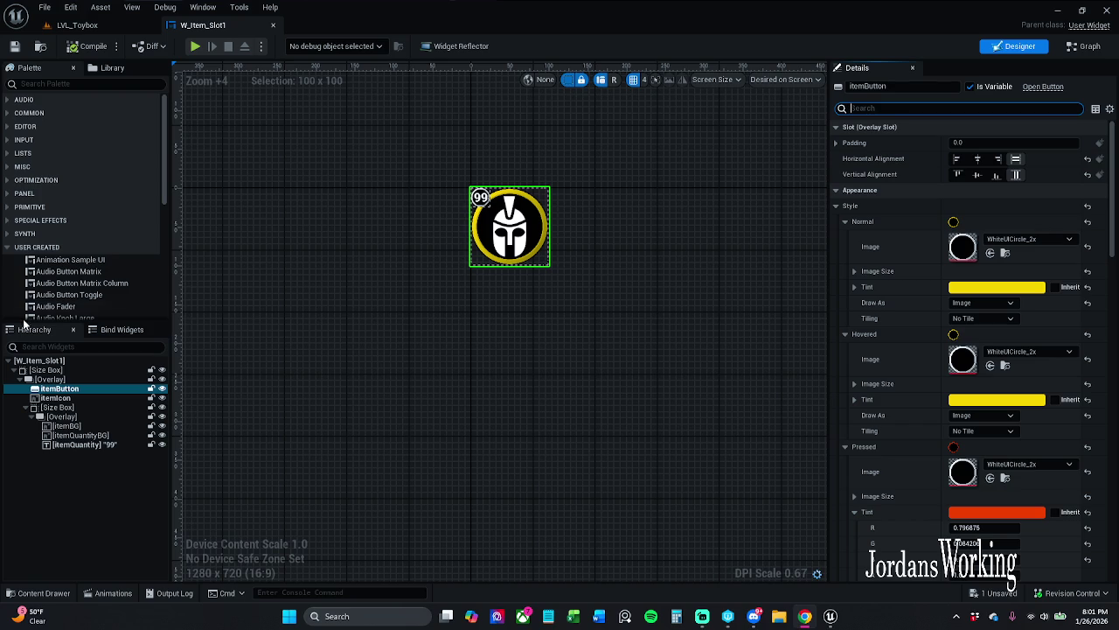
{"action": "mouse_move", "coordinate": [368, 284]}
{"action": "left_mouse_down"}
{"action": "mouse_move", "coordinate": [334, 266]}
{"action": "mouse_move", "coordinate": [322, 292]}
{"action": "left_mouse_up"}
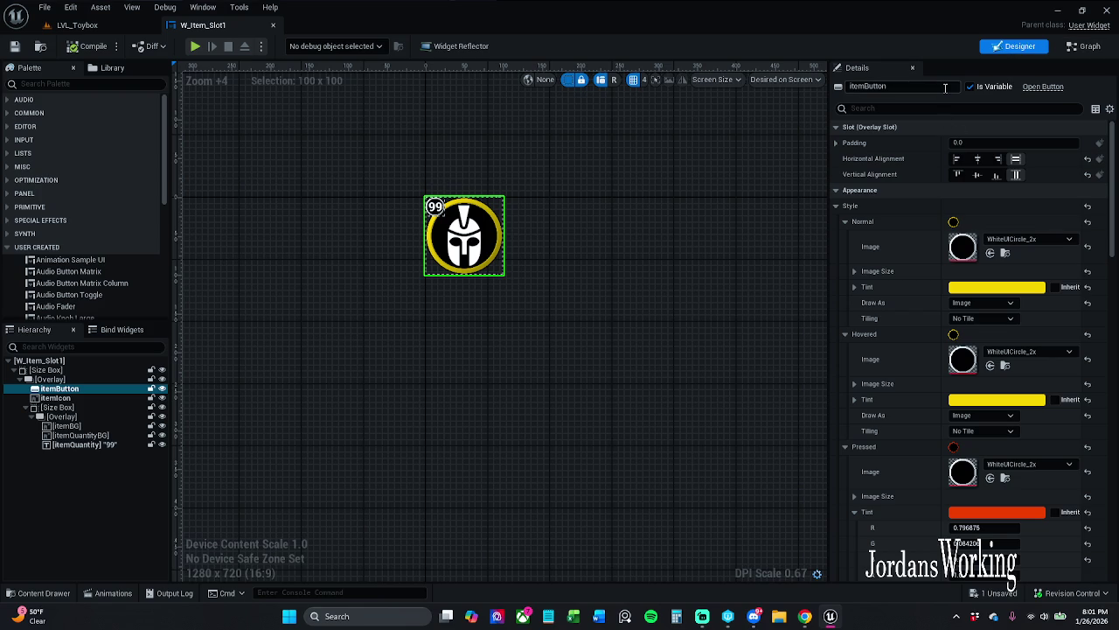
- Edit the button widget's Name field, typing 0 and then undoing it back to itemButton
{"action": "left_click", "coordinate": [946, 88]}
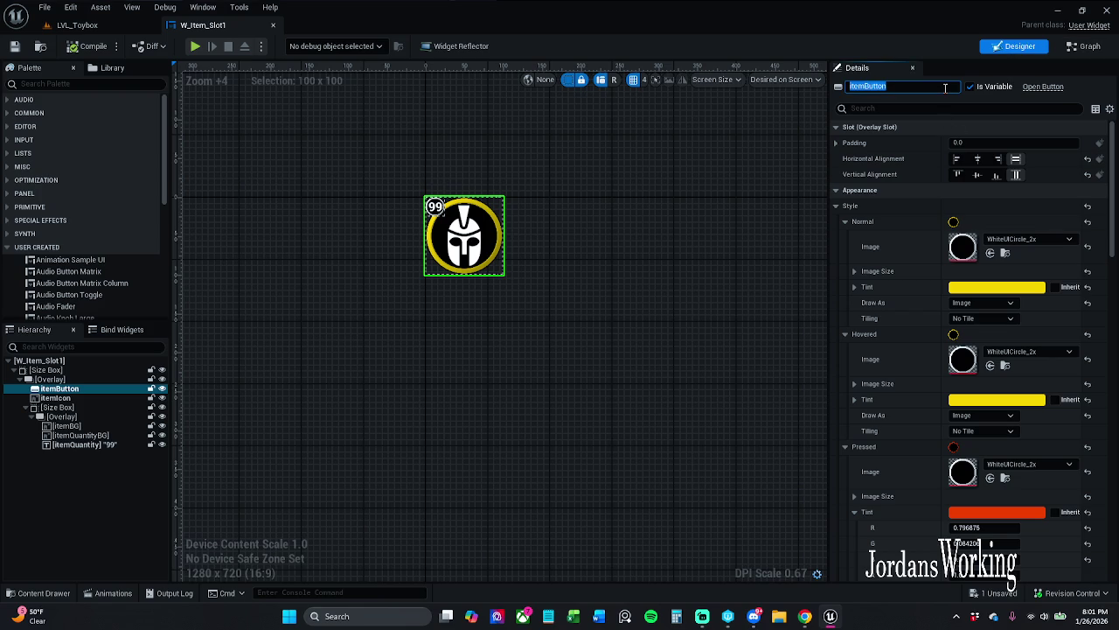
{"action": "type", "text": "0"}
{"action": "key", "text": "ctrl+z"}
{"action": "key", "text": "Return"}
{"action": "key", "text": "Return"}
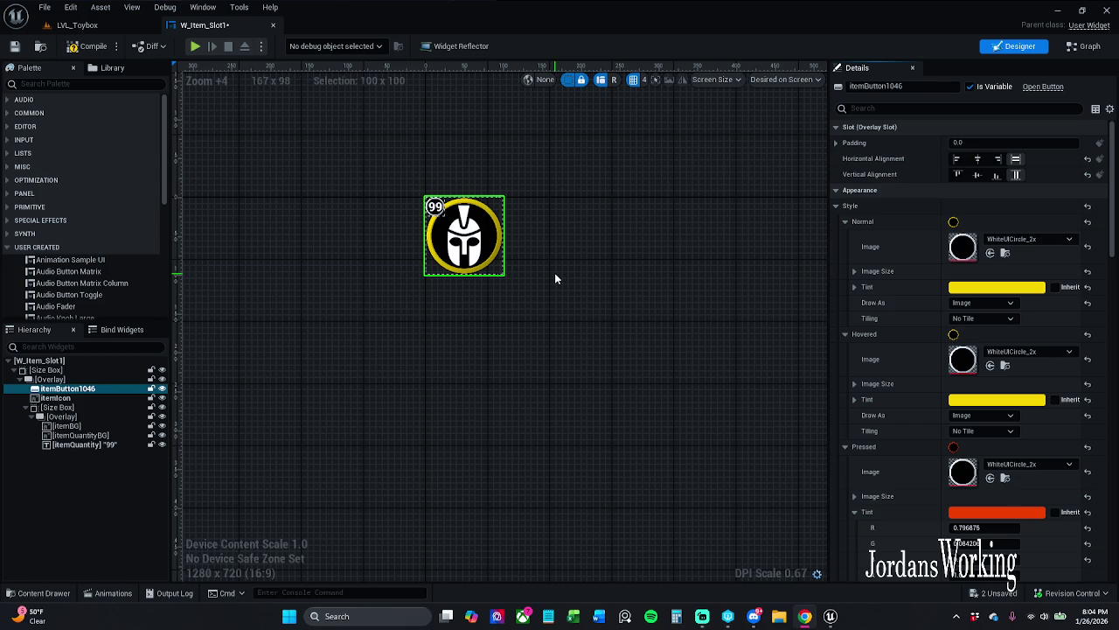
{"action": "mouse_move", "coordinate": [455, 436]}
{"action": "left_mouse_down"}
{"action": "mouse_move", "coordinate": [447, 380]}
{"action": "mouse_move", "coordinate": [452, 388]}
{"action": "left_mouse_up"}
- Scroll the button's Details past Style, Behavior and Rendering to the Events section with On Clicked
{"action": "scroll", "coordinate": [980, 451], "scroll_direction": "down", "scroll_amount": 8}
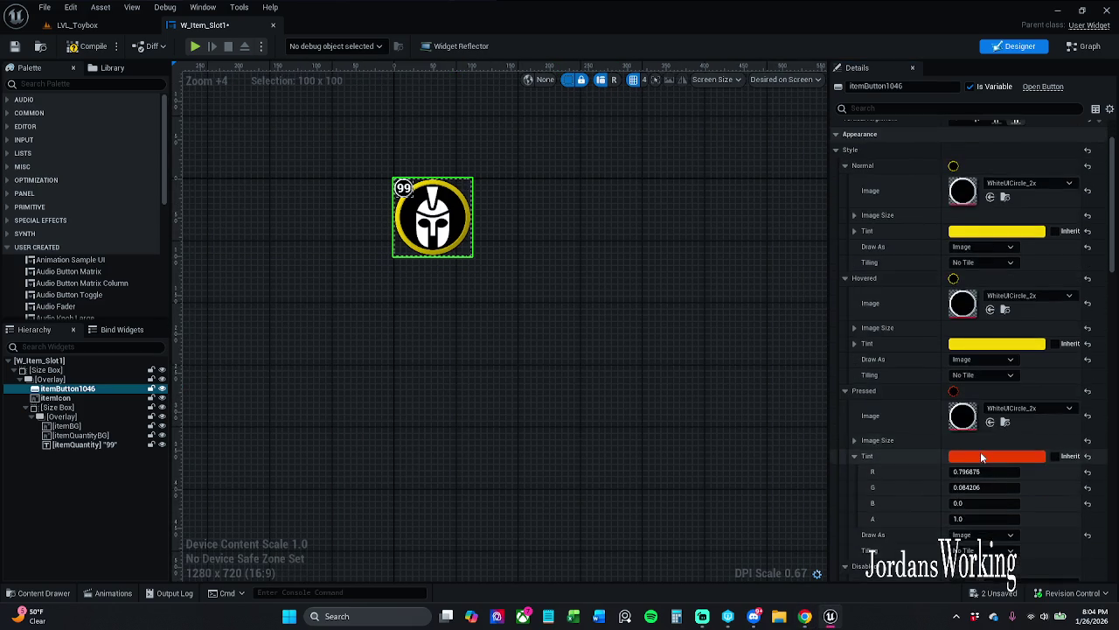
{"action": "scroll", "coordinate": [975, 463], "scroll_direction": "down", "scroll_amount": 1}
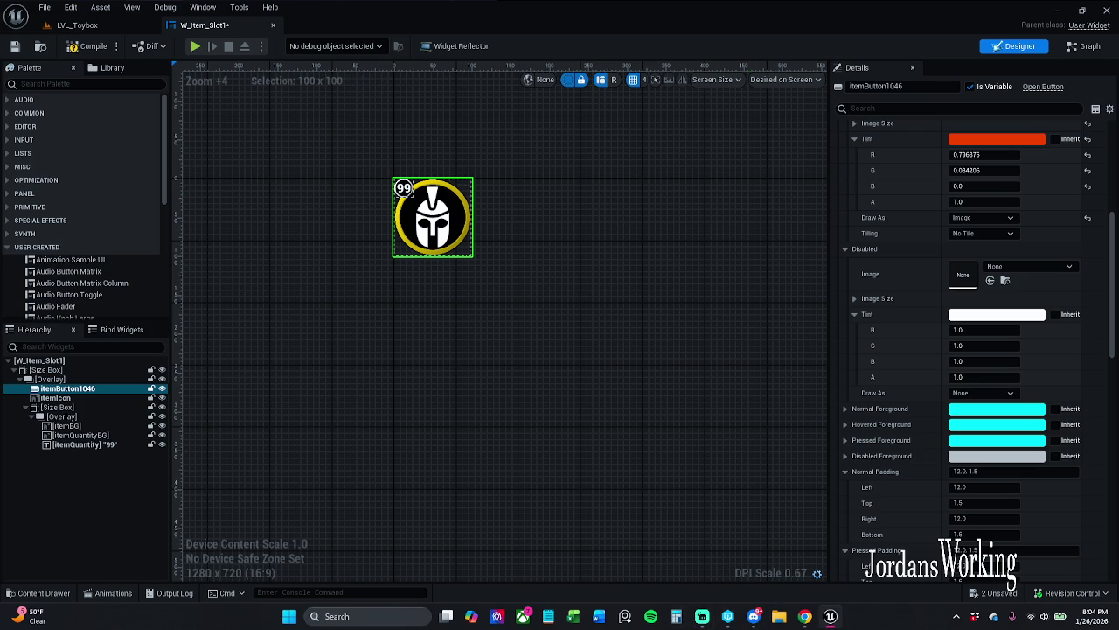
{"action": "key", "text": "Home"}
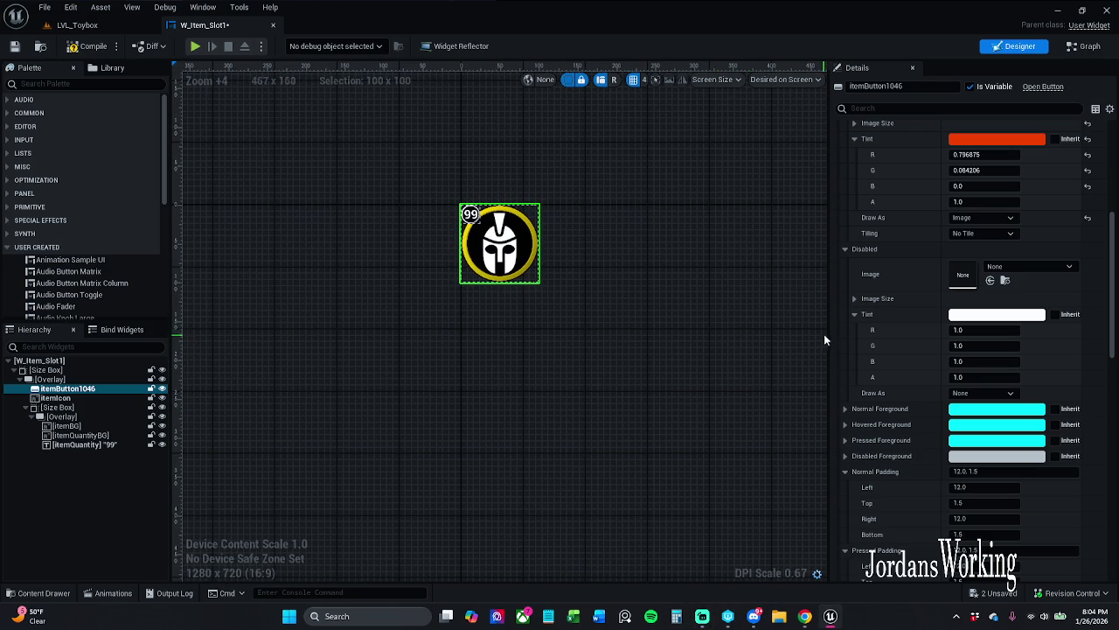
{"action": "scroll", "coordinate": [885, 333], "scroll_direction": "down", "scroll_amount": 3}
{"action": "scroll", "coordinate": [895, 399], "scroll_direction": "down", "scroll_amount": 13}
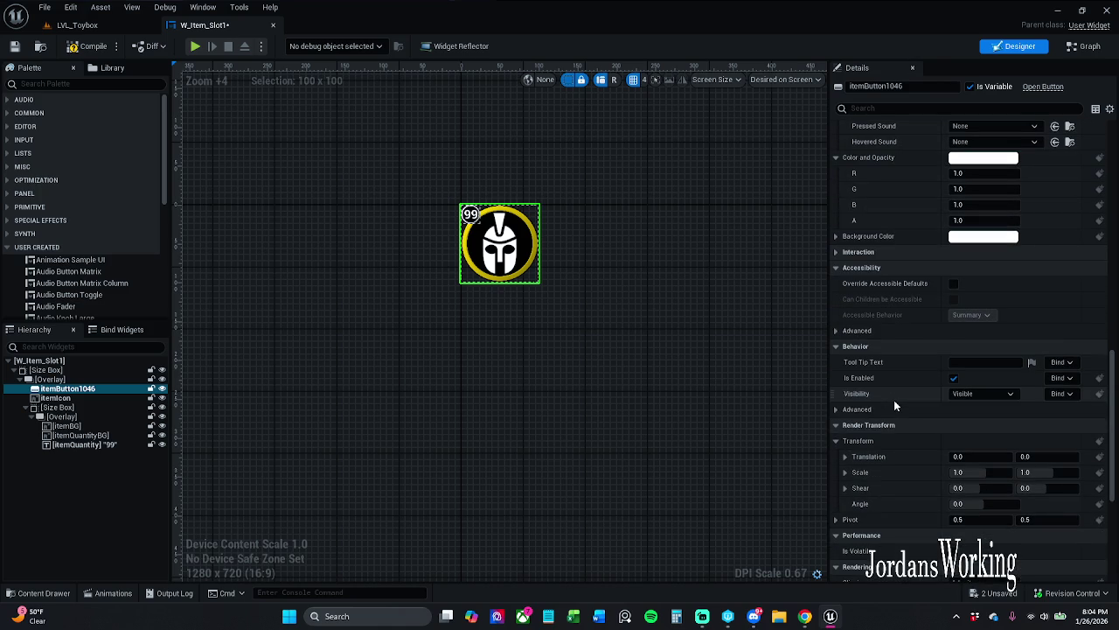
{"action": "scroll", "coordinate": [893, 399], "scroll_direction": "down", "scroll_amount": 2}
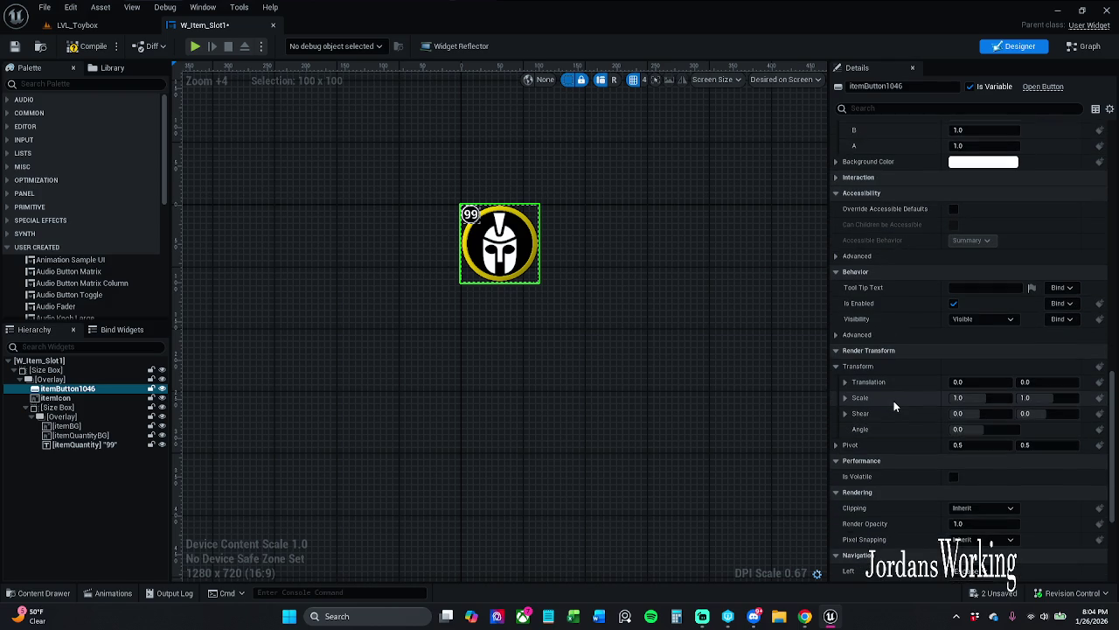
{"action": "scroll", "coordinate": [893, 400], "scroll_direction": "down", "scroll_amount": 2}
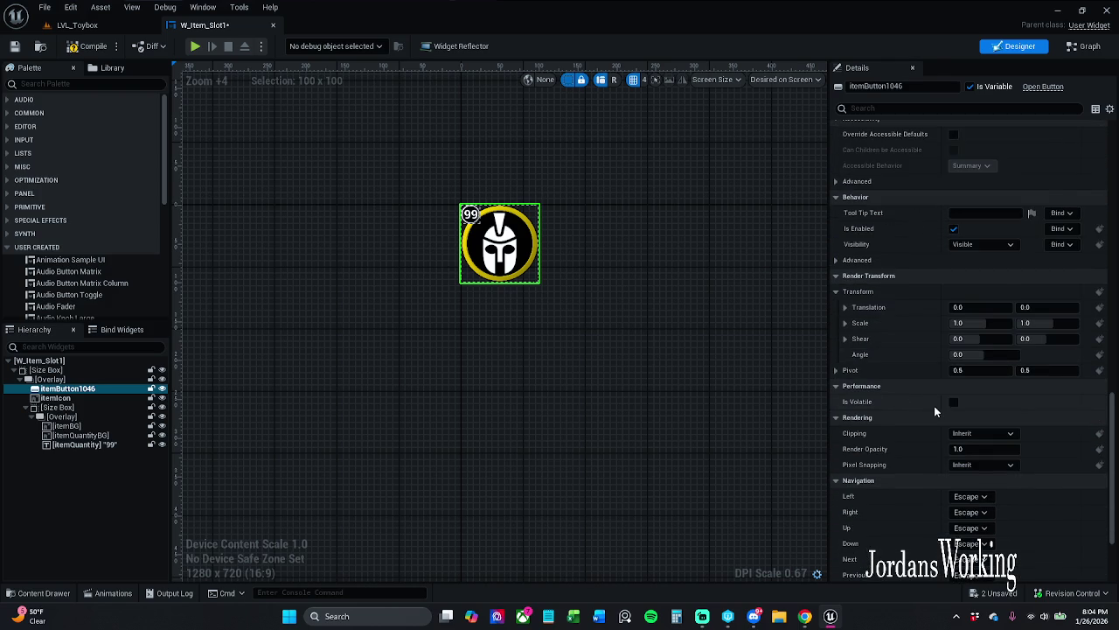
{"action": "scroll", "coordinate": [934, 406], "scroll_direction": "down", "scroll_amount": 2}
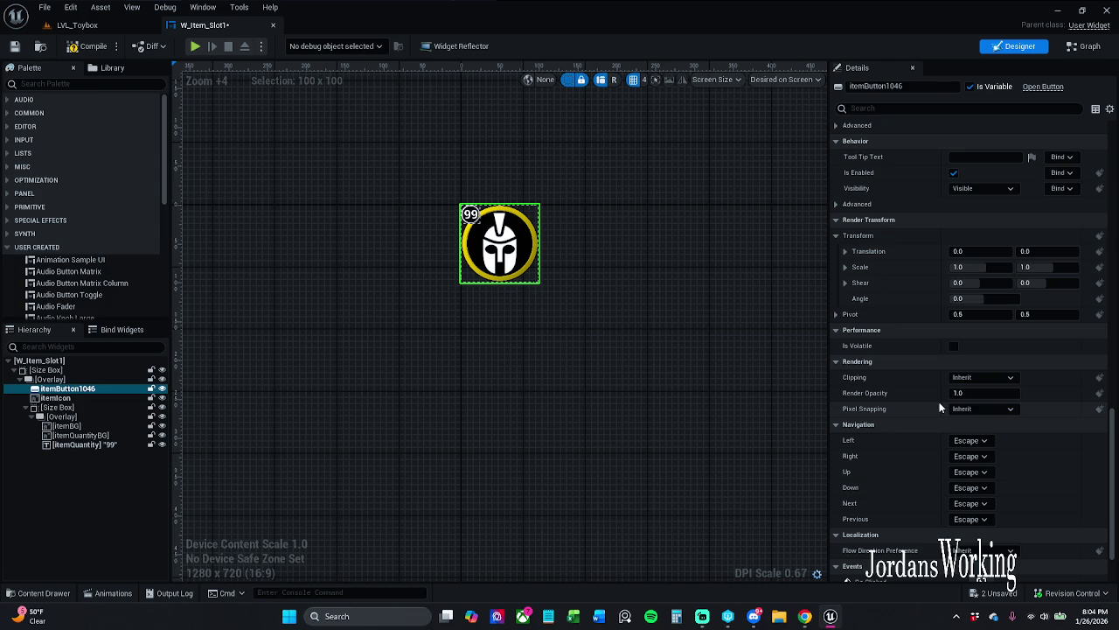
{"action": "scroll", "coordinate": [939, 402], "scroll_direction": "down", "scroll_amount": 2}
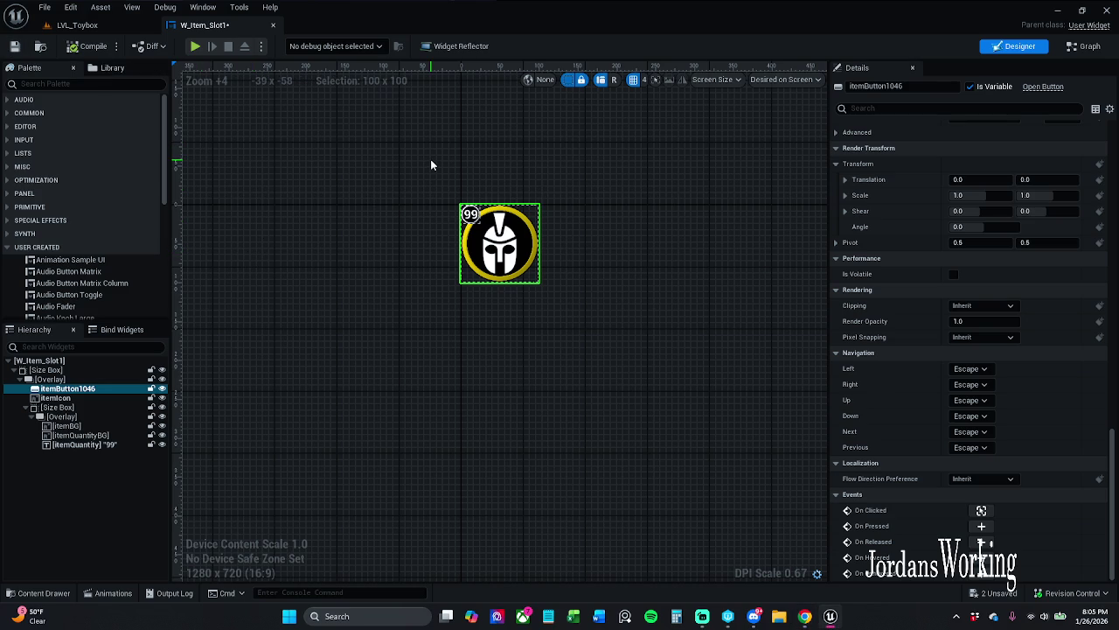
- Make itemButton1046's Hovered tint white by dropping saturation to 0, then save W_Item_Slot1
{"action": "left_click_drag", "start_coordinate": [1113, 446], "coordinate": [1115, 140]}
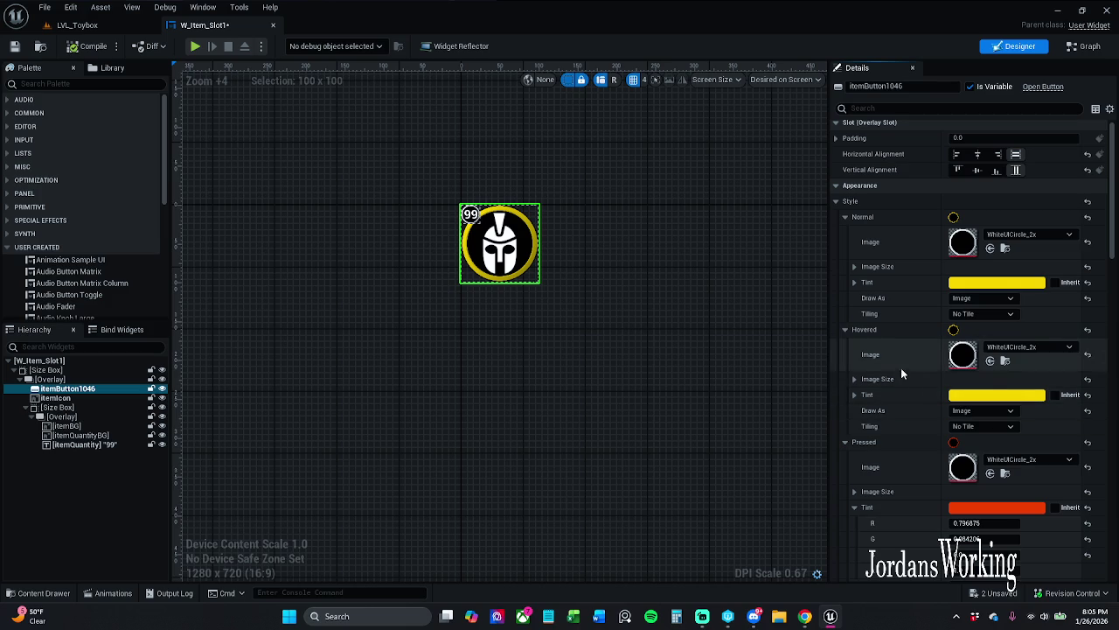
{"action": "left_click", "coordinate": [997, 395]}
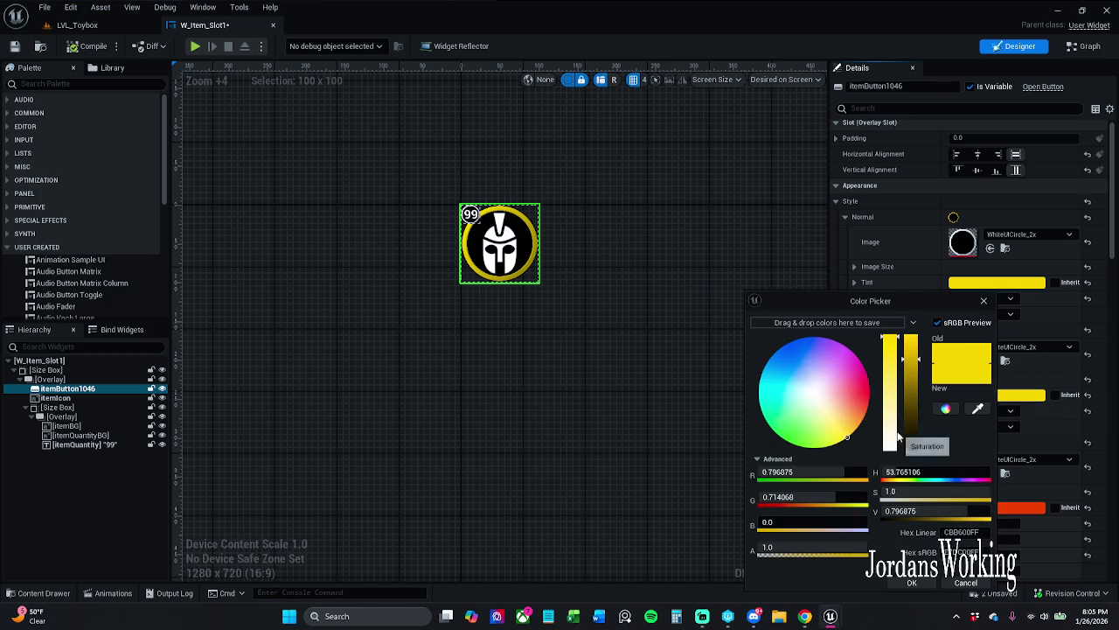
{"action": "left_click_drag", "start_coordinate": [918, 492], "coordinate": [893, 477]}
{"action": "left_click", "coordinate": [912, 581]}
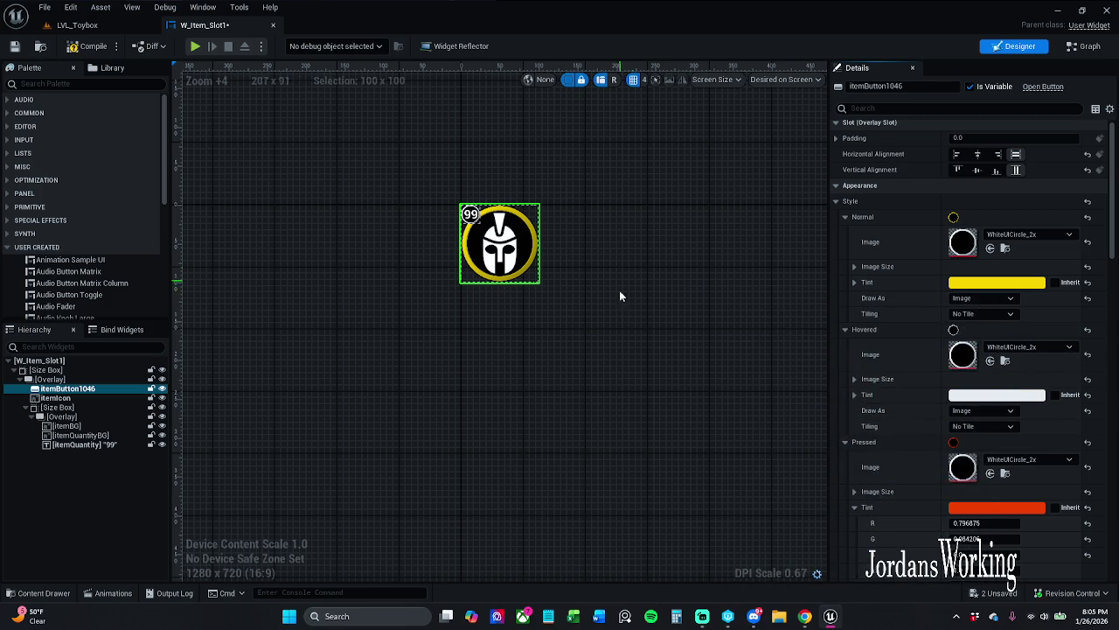
{"action": "left_click", "coordinate": [14, 46]}
{"action": "left_click", "coordinate": [78, 25]}
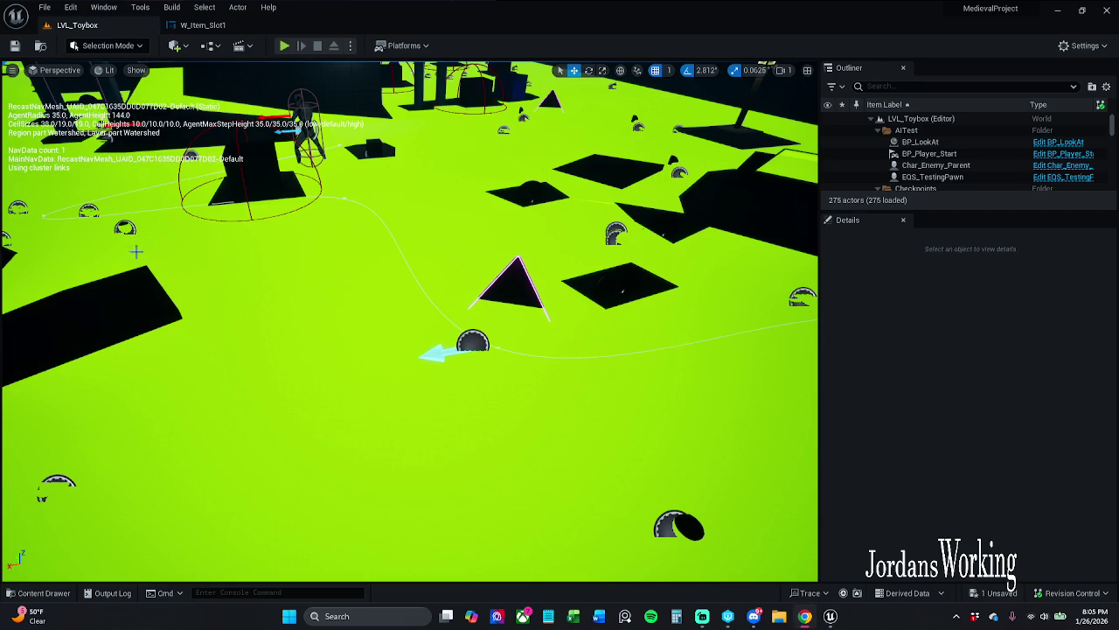
- Play LVL_Toybox, open, close and reopen the inventory with I, then stop with Esc
{"action": "left_click", "coordinate": [284, 46]}
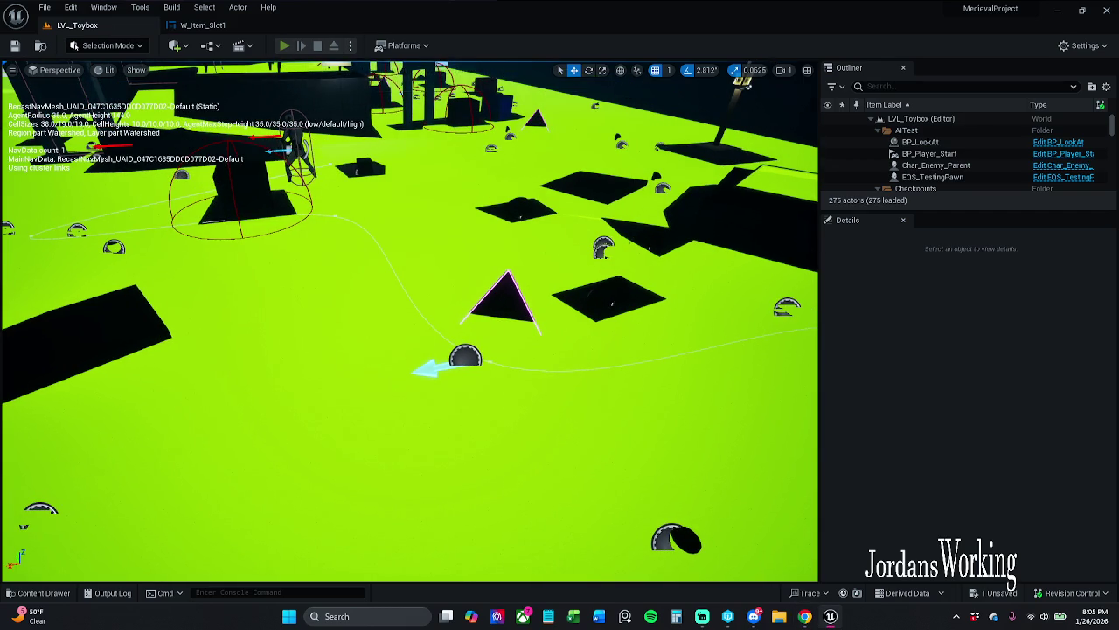
{"action": "key", "text": "i"}
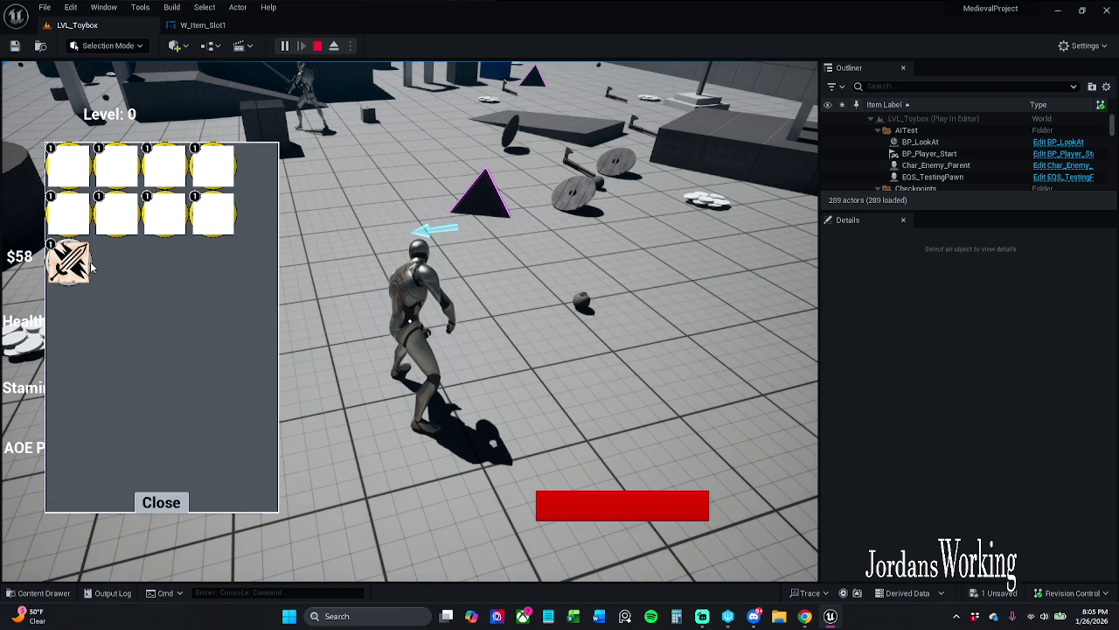
{"action": "left_click", "coordinate": [161, 502]}
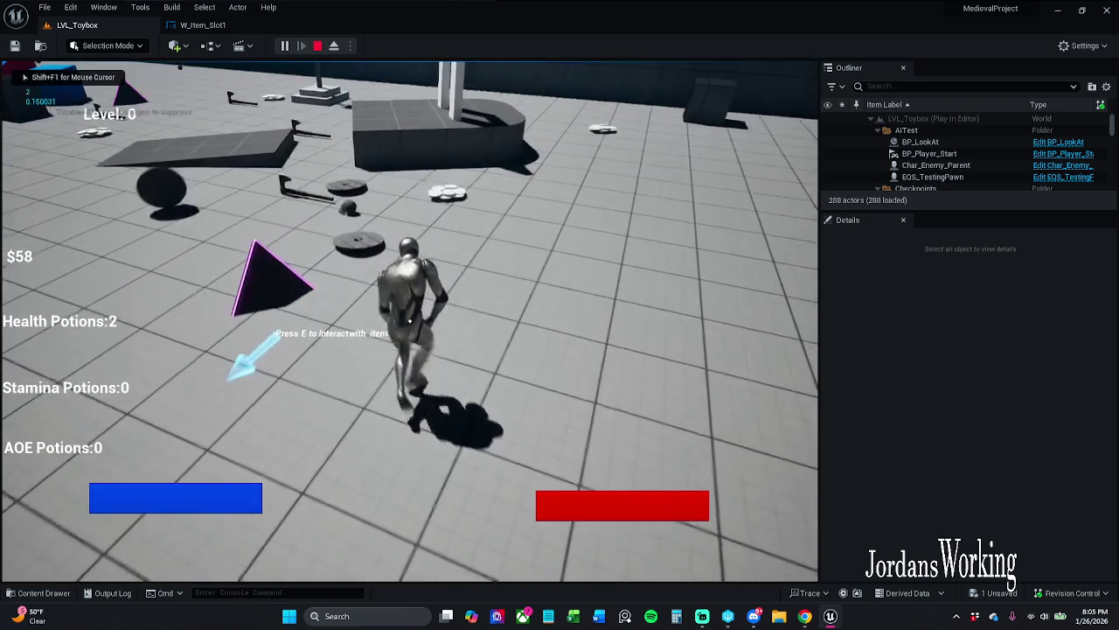
{"action": "key", "text": "i"}
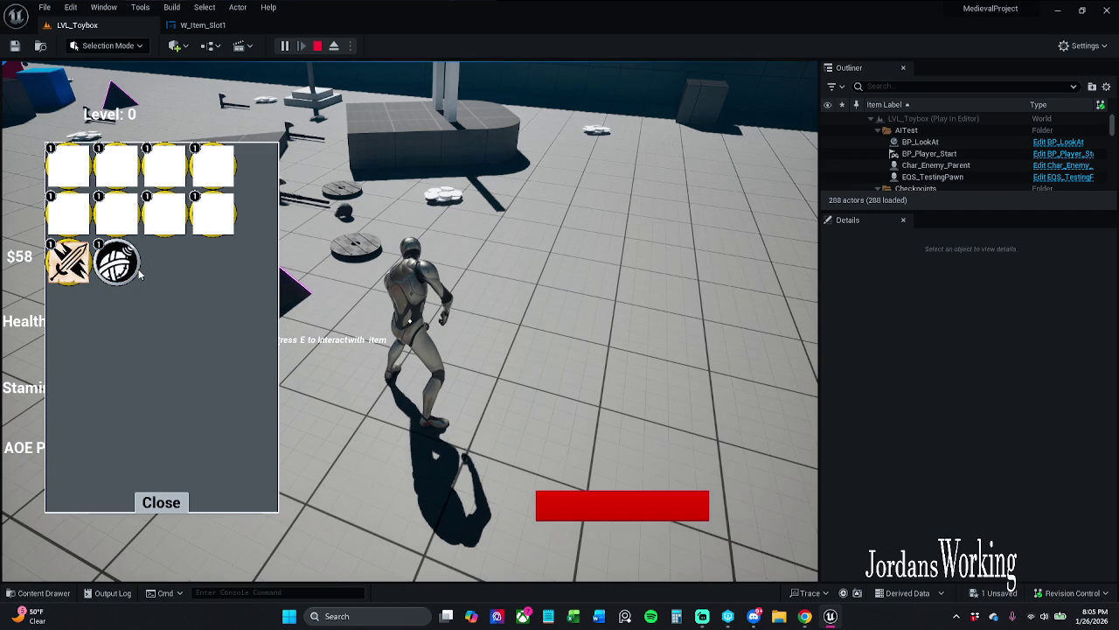
{"action": "key", "text": "Escape"}
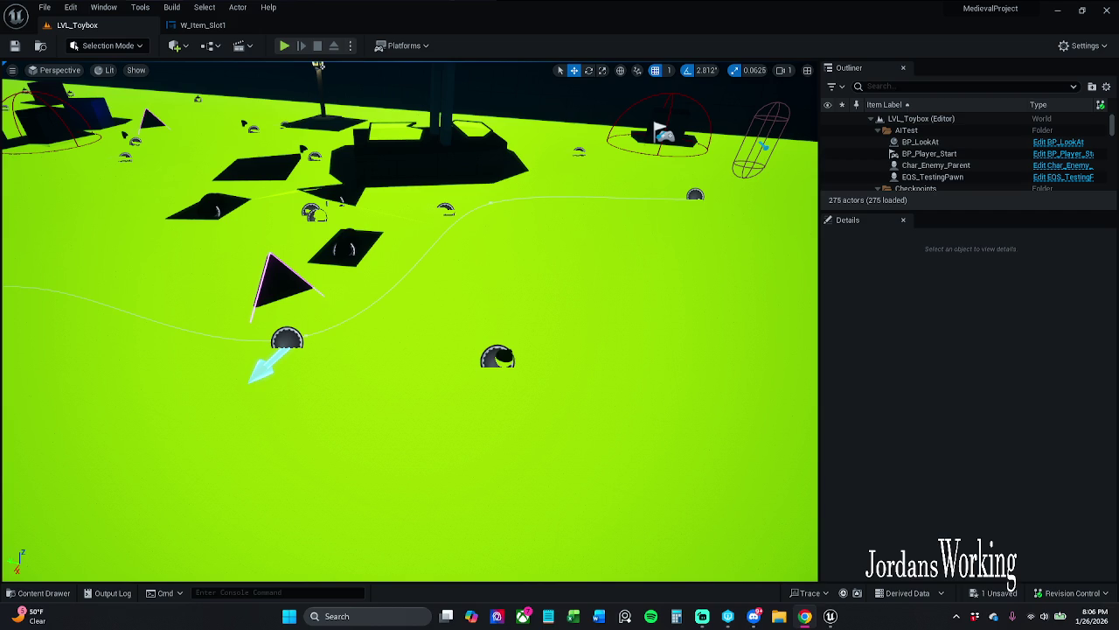
- Set itemIcon's Color and Opacity alpha to 0 in W_Item_Slot1, then return to LVL_Toybox
{"action": "left_click_drag", "start_coordinate": [476, 190], "coordinate": [459, 171]}
{"action": "left_click", "coordinate": [202, 24]}
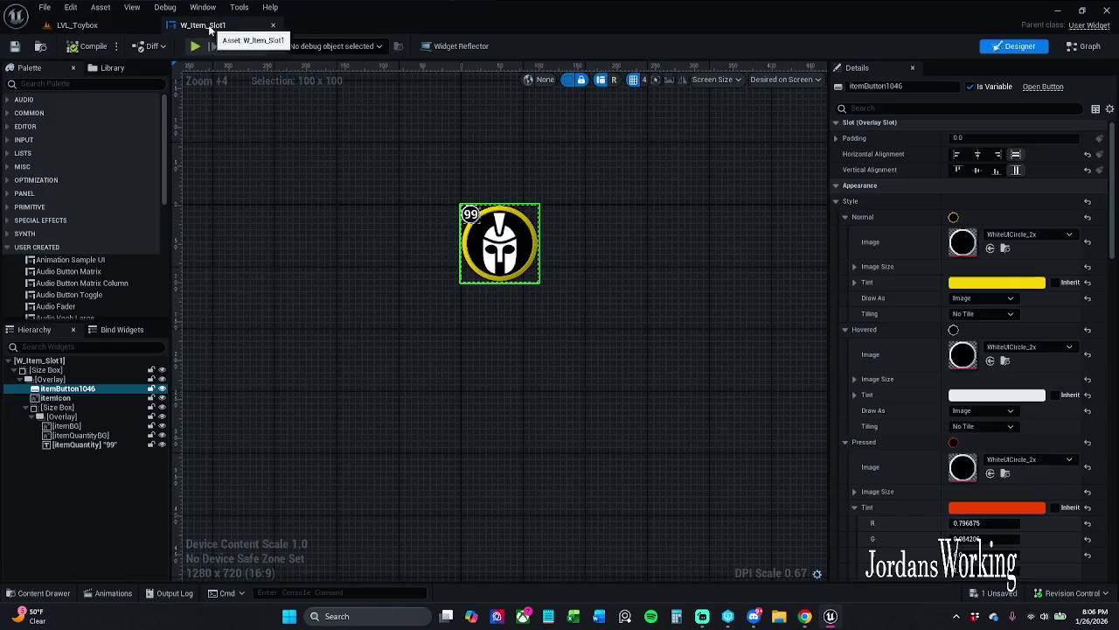
{"action": "scroll", "coordinate": [462, 237], "scroll_direction": "up", "scroll_amount": 5}
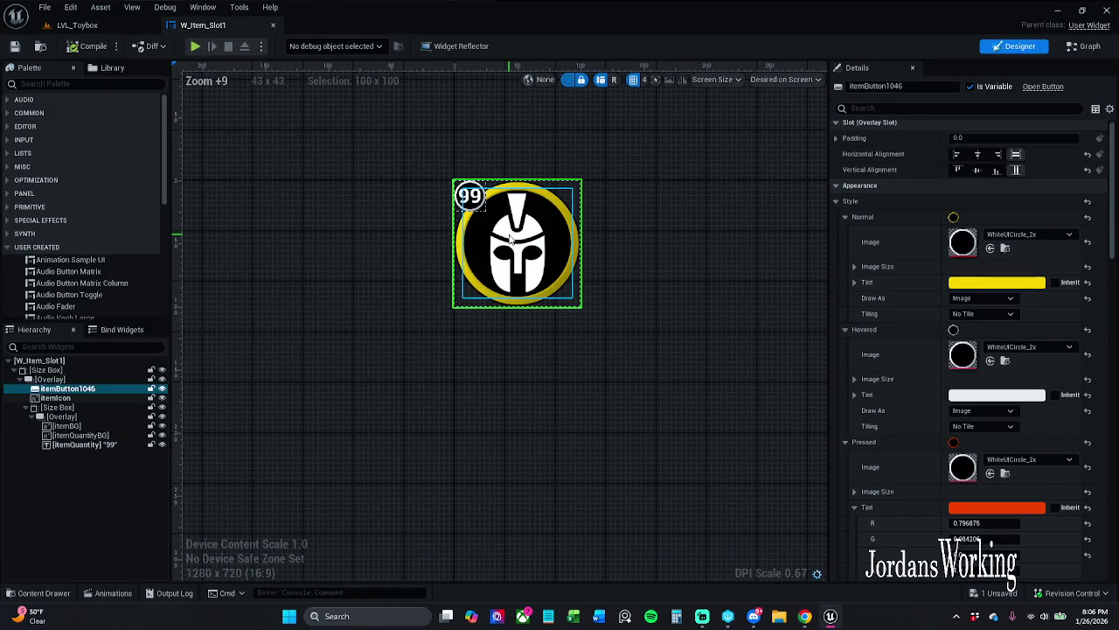
{"action": "left_click", "coordinate": [85, 398]}
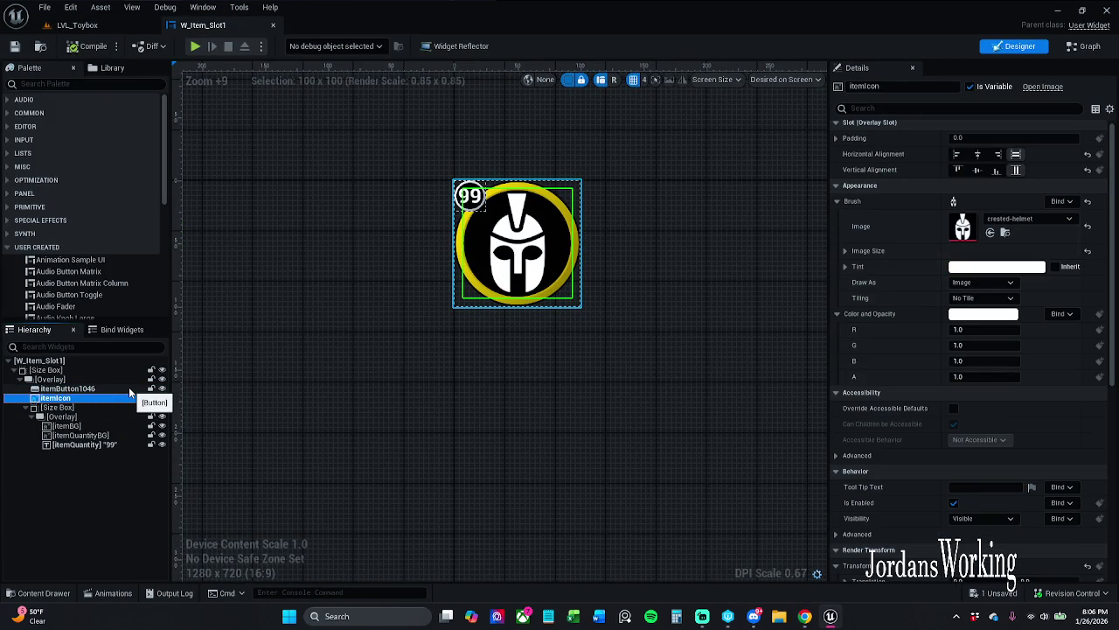
{"action": "left_click", "coordinate": [94, 390]}
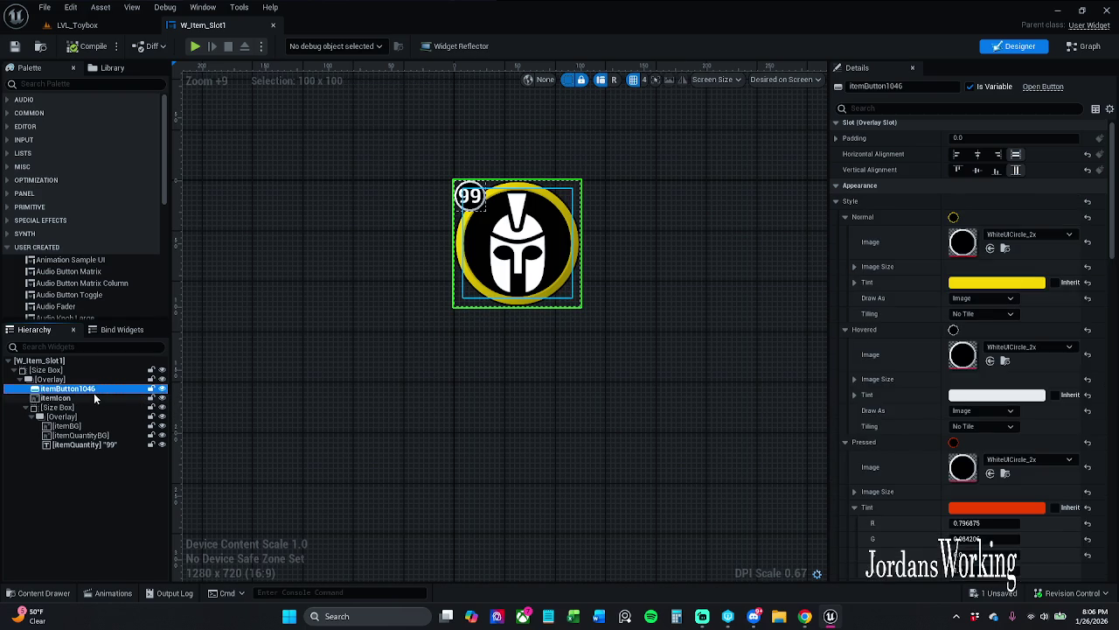
{"action": "left_click", "coordinate": [95, 398]}
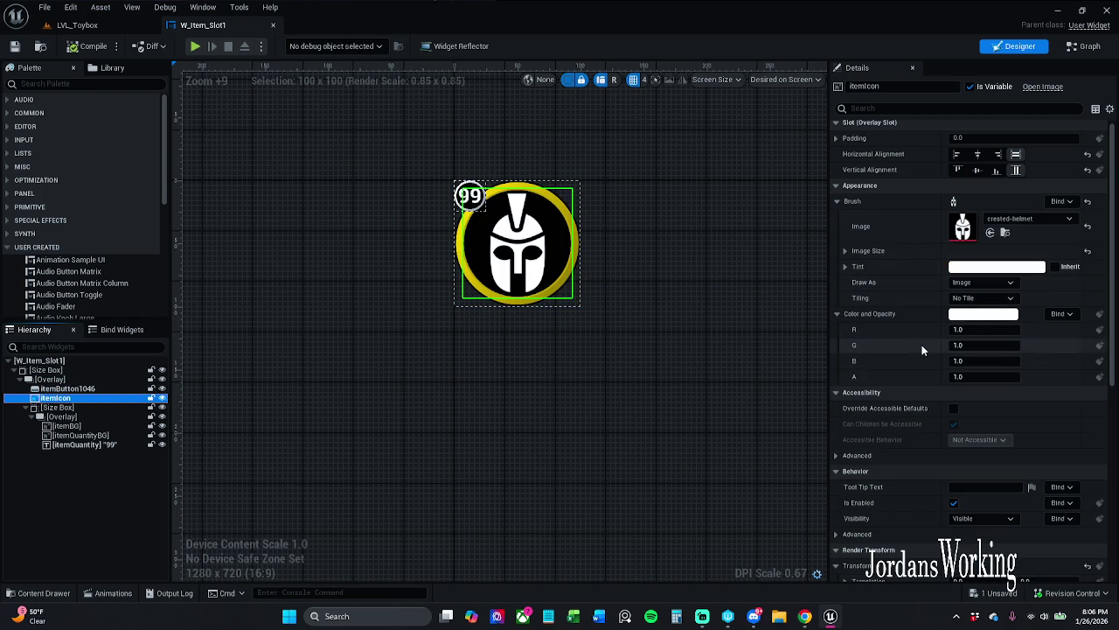
{"action": "left_click", "coordinate": [980, 376]}
{"action": "type", "text": "0"}
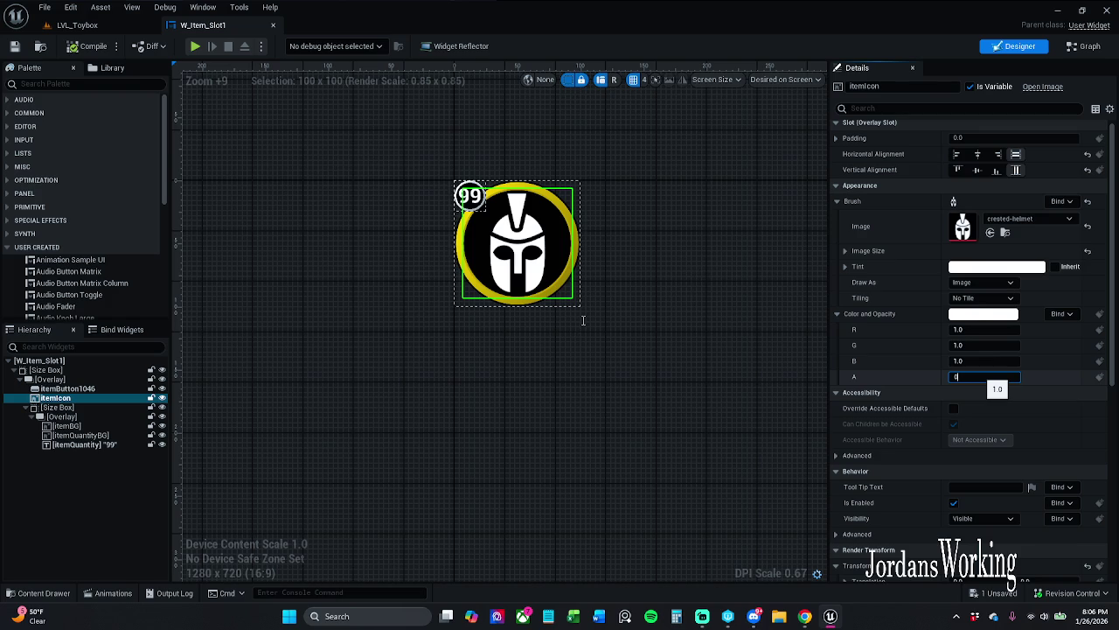
{"action": "key", "text": "Return"}
{"action": "left_click_drag", "start_coordinate": [582, 319], "coordinate": [618, 313]}
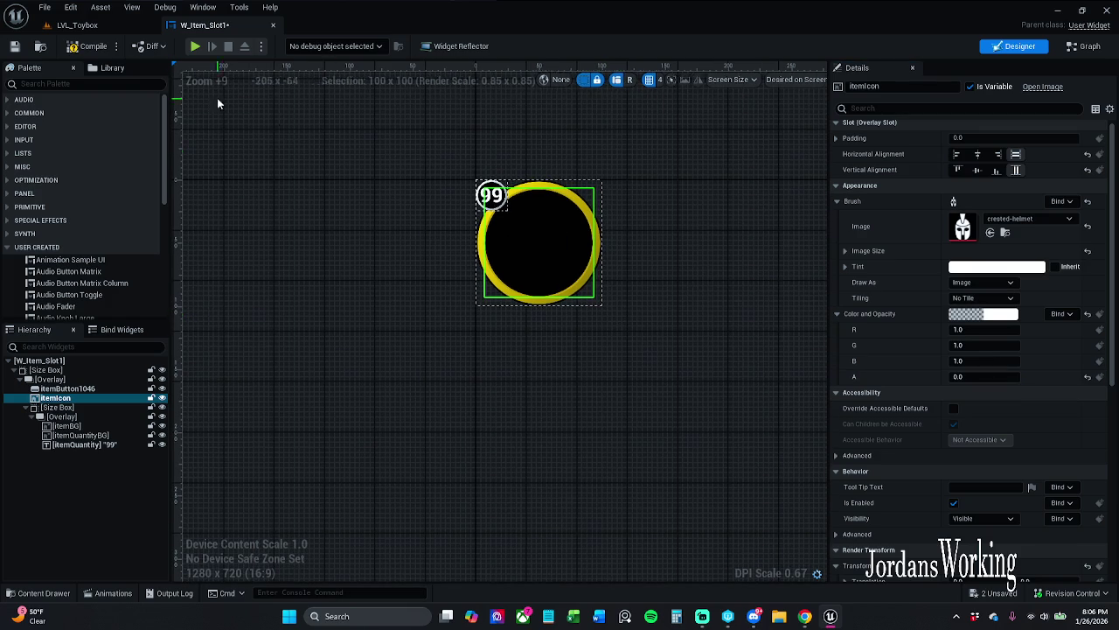
{"action": "left_click", "coordinate": [77, 25]}
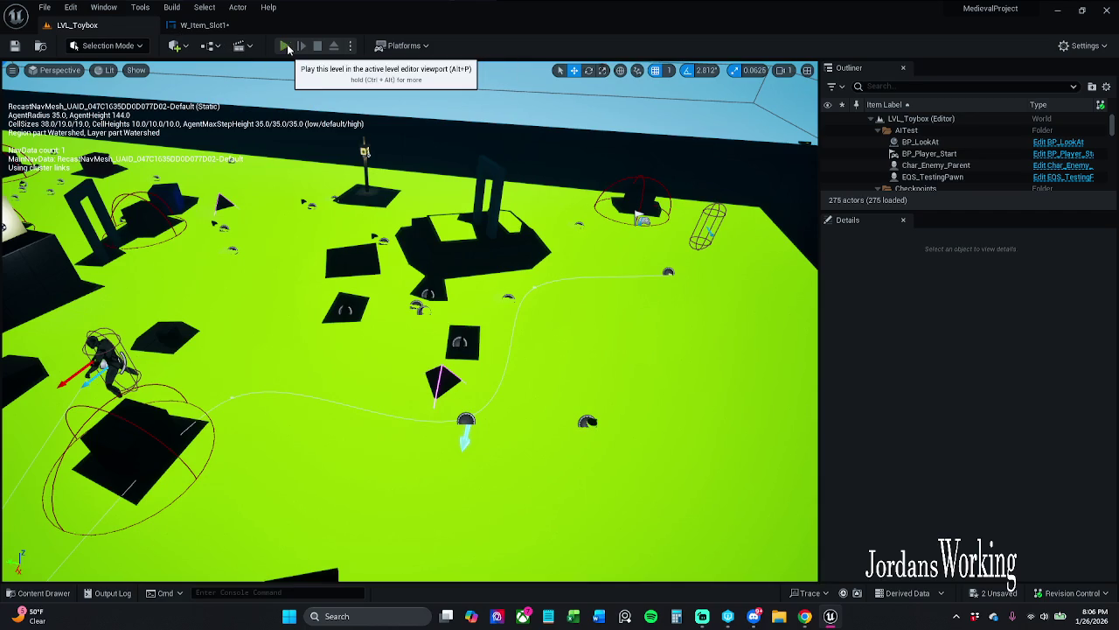
- Playtest the level, opening and closing the inventory with the icons hidden, then stop
{"action": "left_click", "coordinate": [285, 47]}
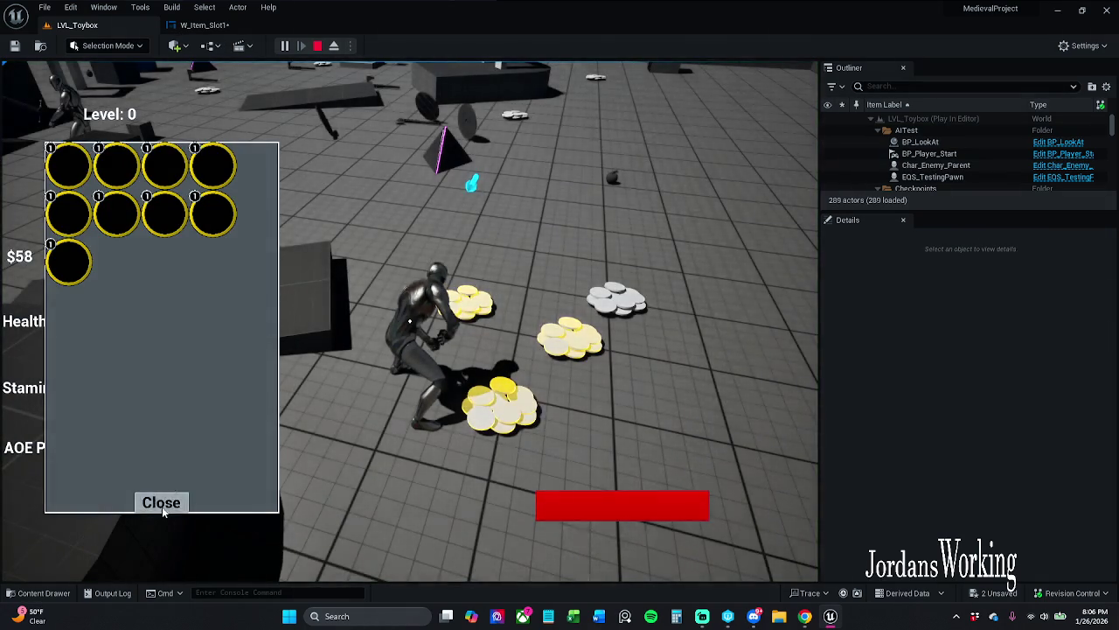
{"action": "left_click", "coordinate": [160, 501]}
{"action": "key", "text": "w"}
{"action": "key", "text": "w"}
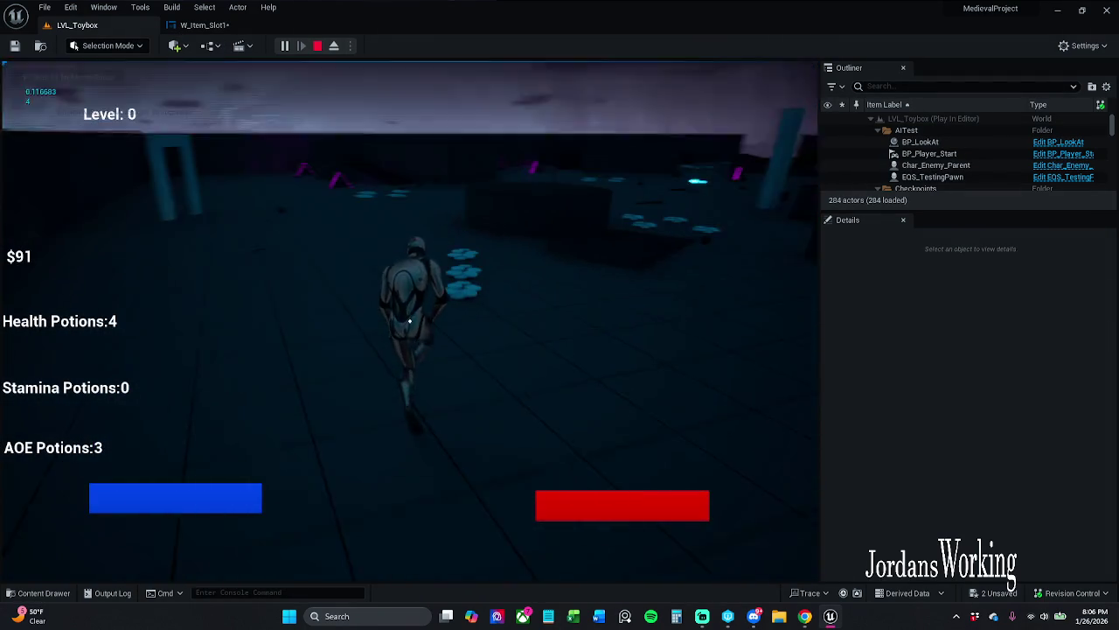
{"action": "key", "text": "i"}
{"action": "left_click", "coordinate": [174, 503]}
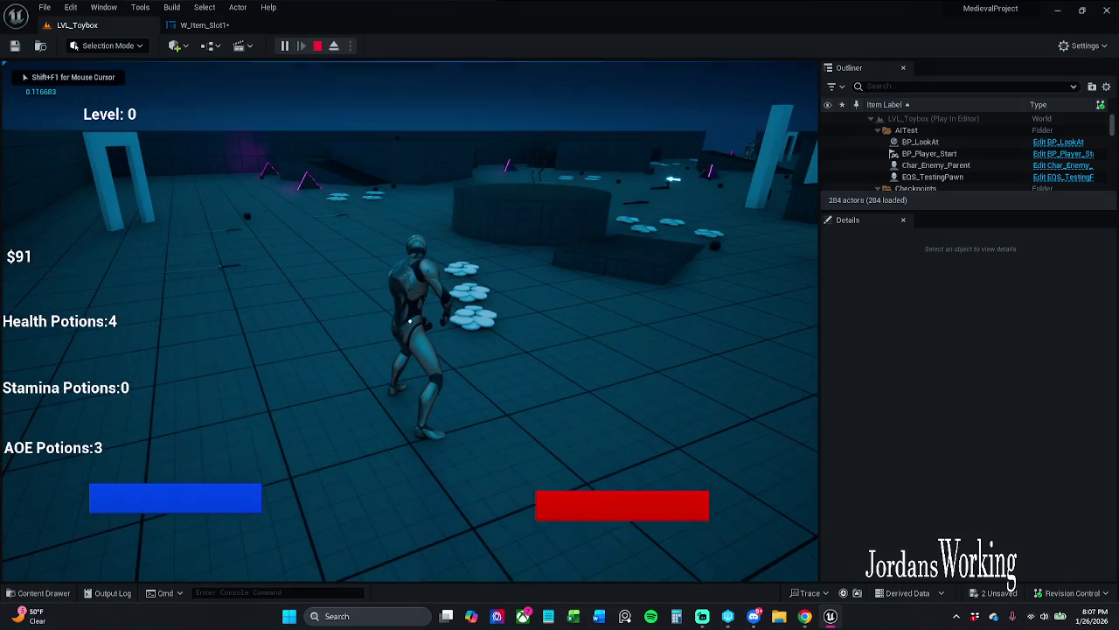
{"action": "key", "text": "Escape"}
- In W_Item_Slot1, set itemIcon's alpha to 1, then back to 0
{"action": "left_click", "coordinate": [215, 28]}
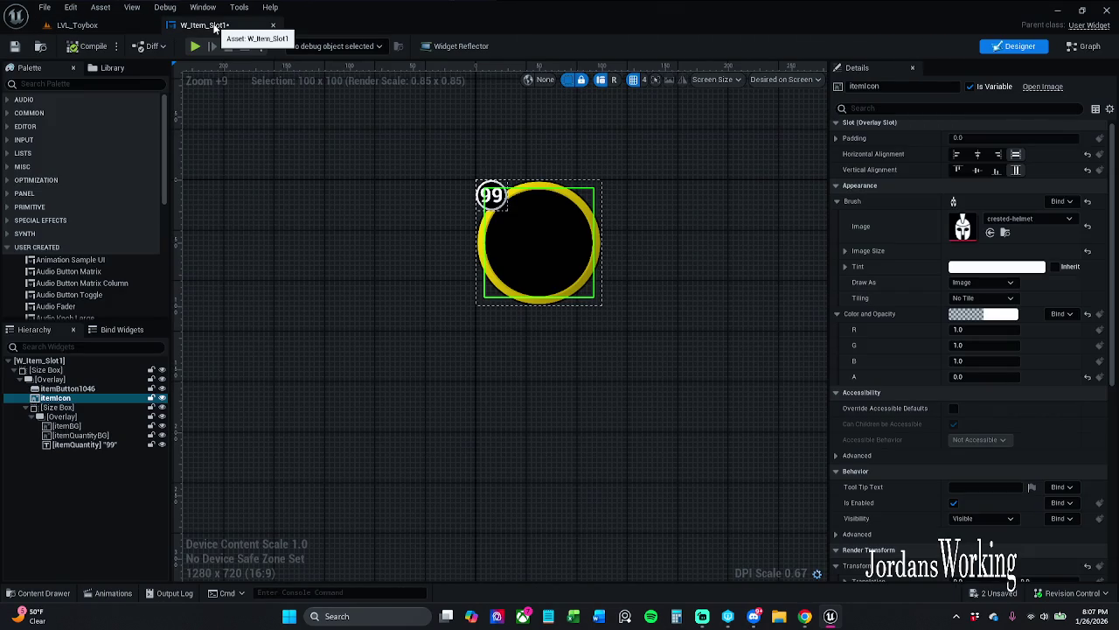
{"action": "left_click", "coordinate": [997, 376]}
{"action": "type", "text": "1"}
{"action": "key", "text": "Return"}
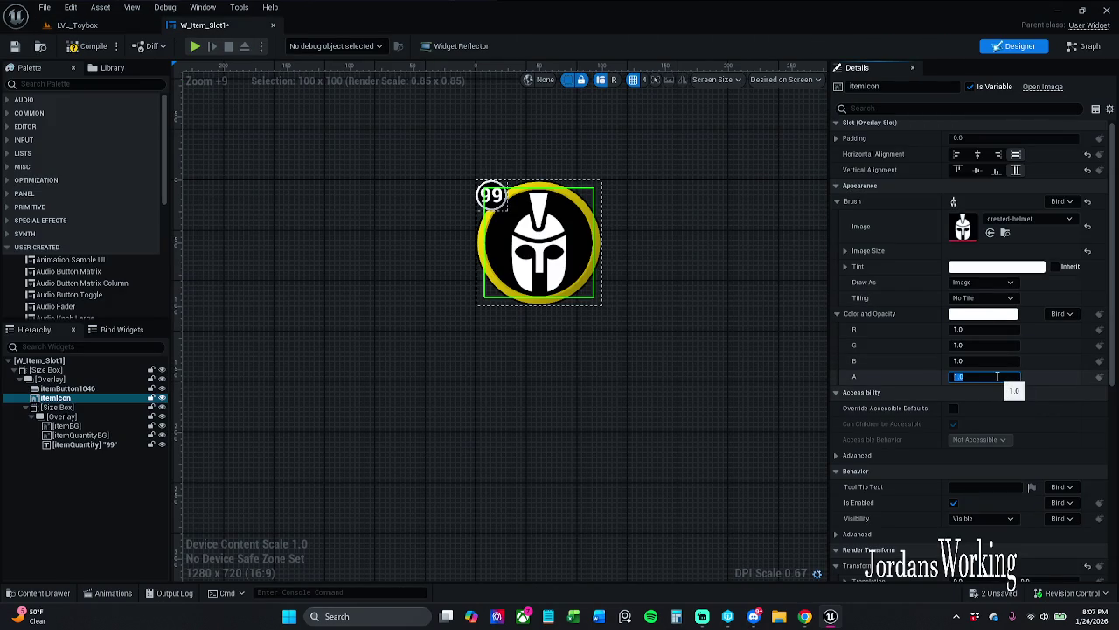
{"action": "type", "text": "0"}
{"action": "key", "text": "Return"}
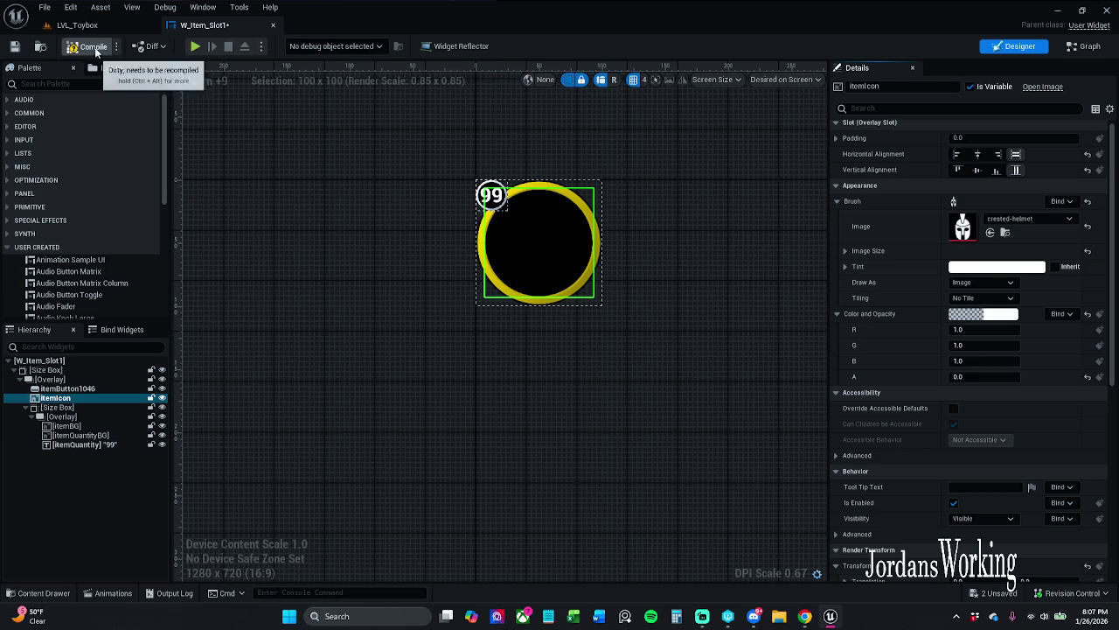
- Playtest again, opening the inventory and trying a slot before stopping
{"action": "left_click", "coordinate": [77, 24]}
{"action": "left_click", "coordinate": [288, 45]}
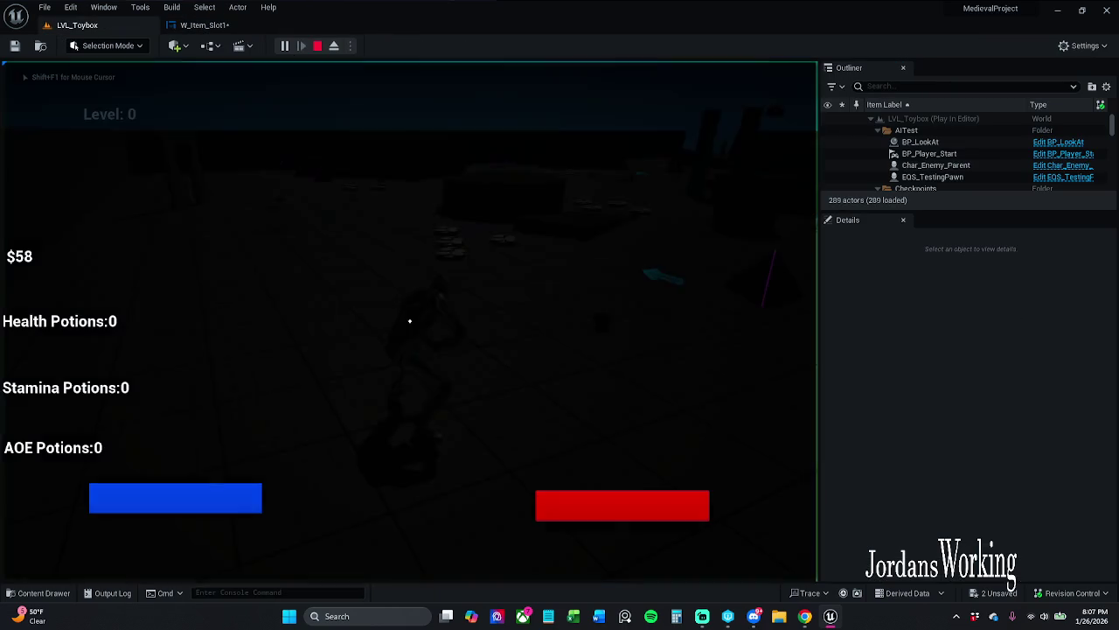
{"action": "key", "text": "i"}
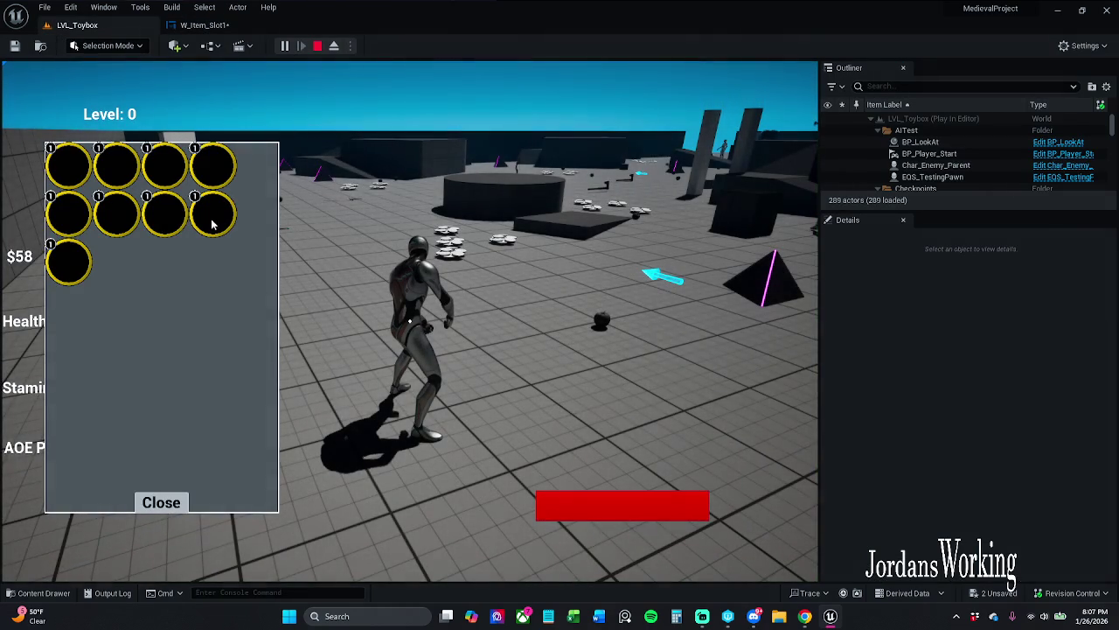
{"action": "left_click", "coordinate": [195, 214]}
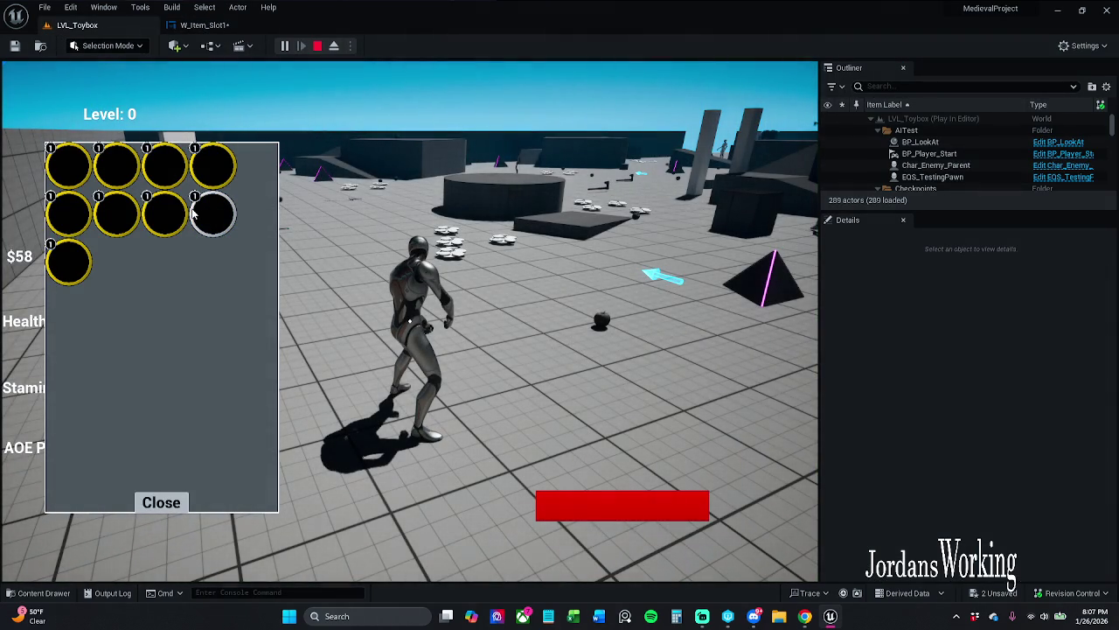
{"action": "left_click", "coordinate": [162, 505]}
{"action": "key", "text": "Escape"}
- Restore itemIcon's alpha to 1 so the helmet shows again
{"action": "left_click", "coordinate": [205, 24]}
{"action": "left_click", "coordinate": [964, 377]}
{"action": "type", "text": "1"}
{"action": "key", "text": "Return"}
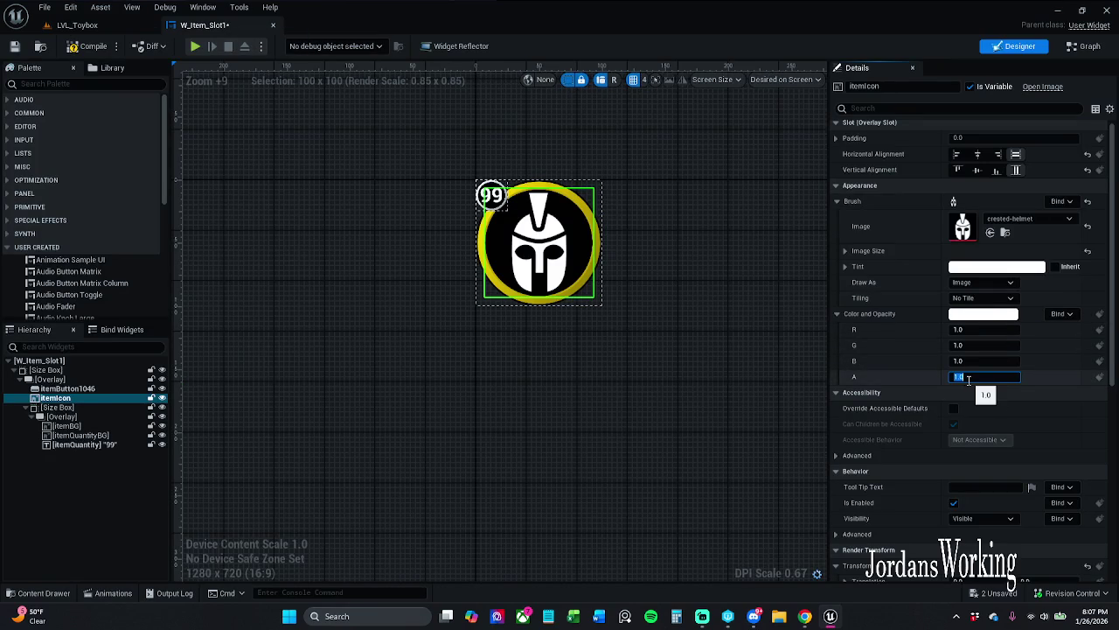
- Compile W_Item_Slot1, select itemButton1046, and save the widget
{"action": "left_click", "coordinate": [95, 48]}
{"action": "left_click", "coordinate": [77, 24]}
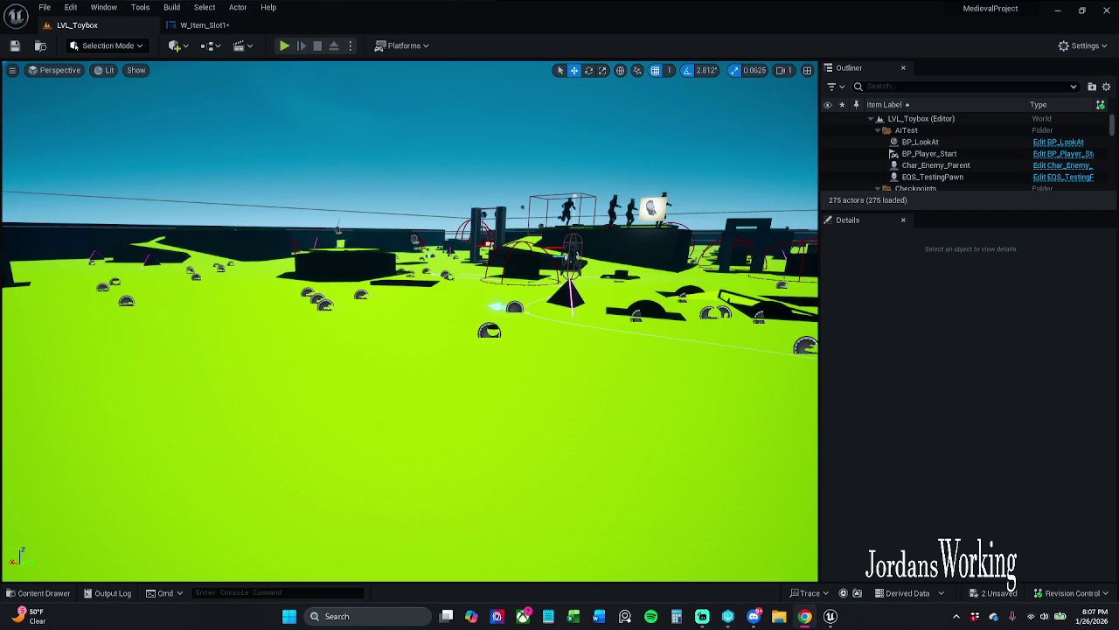
{"action": "left_click", "coordinate": [215, 26]}
{"action": "left_click_drag", "start_coordinate": [396, 216], "coordinate": [355, 225]}
{"action": "left_click", "coordinate": [583, 187]}
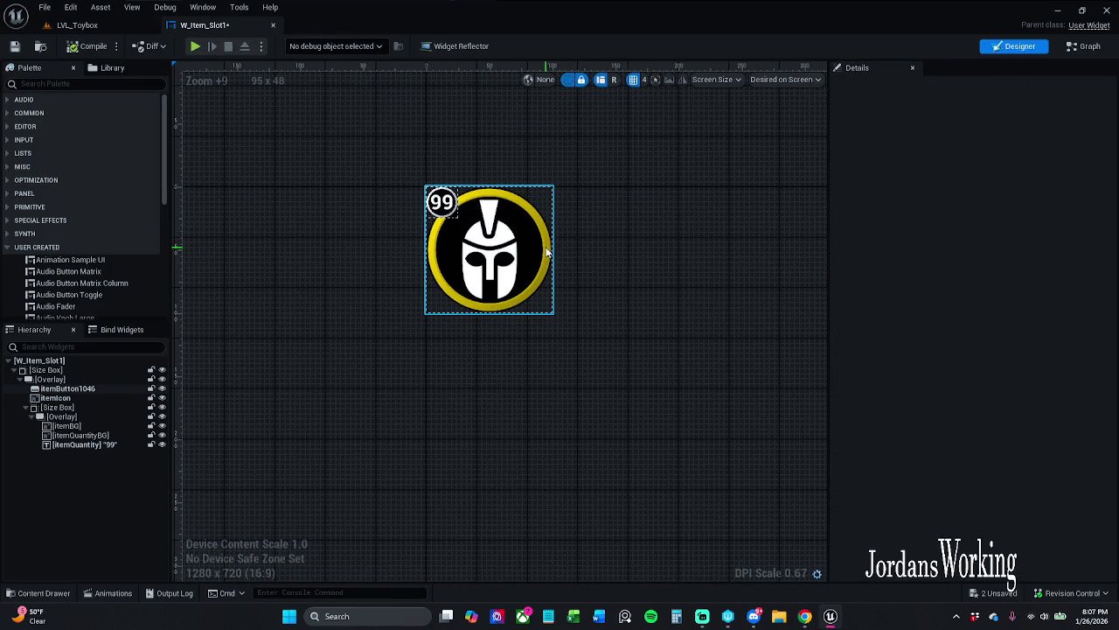
{"action": "left_click", "coordinate": [548, 252]}
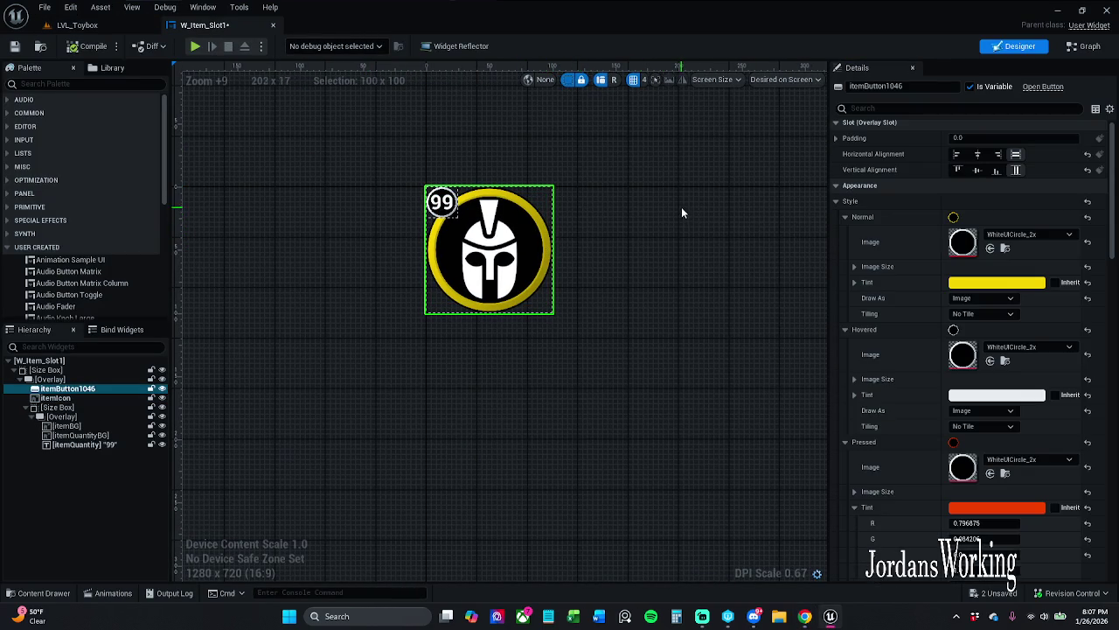
{"action": "key", "text": "ctrl+s"}
- Playtest the level to check the inventory slots, then return to W_Item_Slot1
{"action": "left_click", "coordinate": [101, 26]}
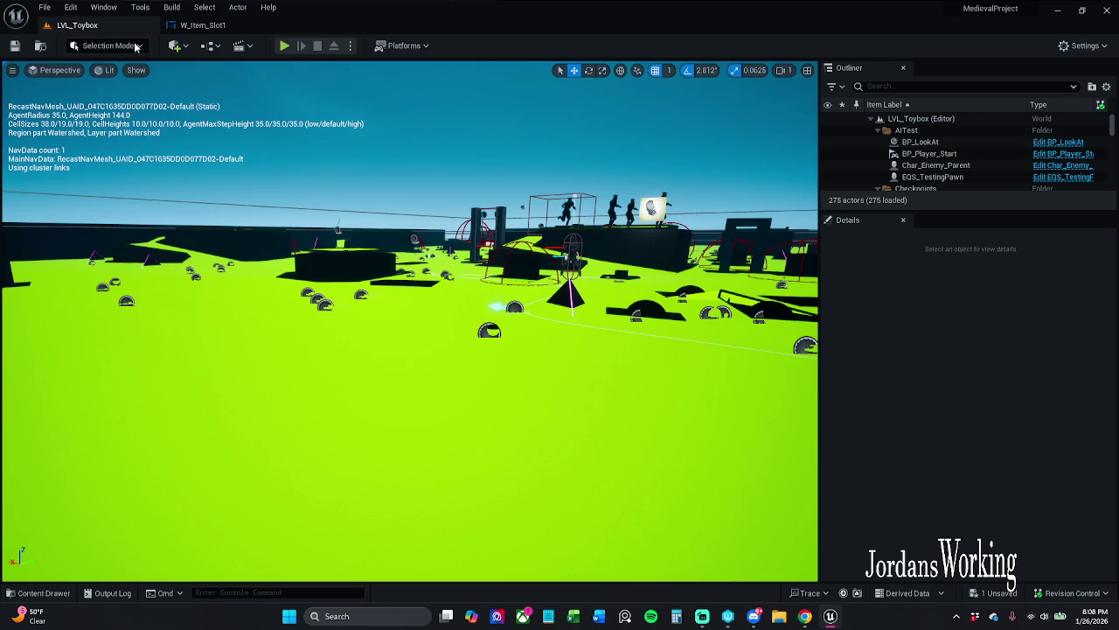
{"action": "left_click", "coordinate": [284, 45]}
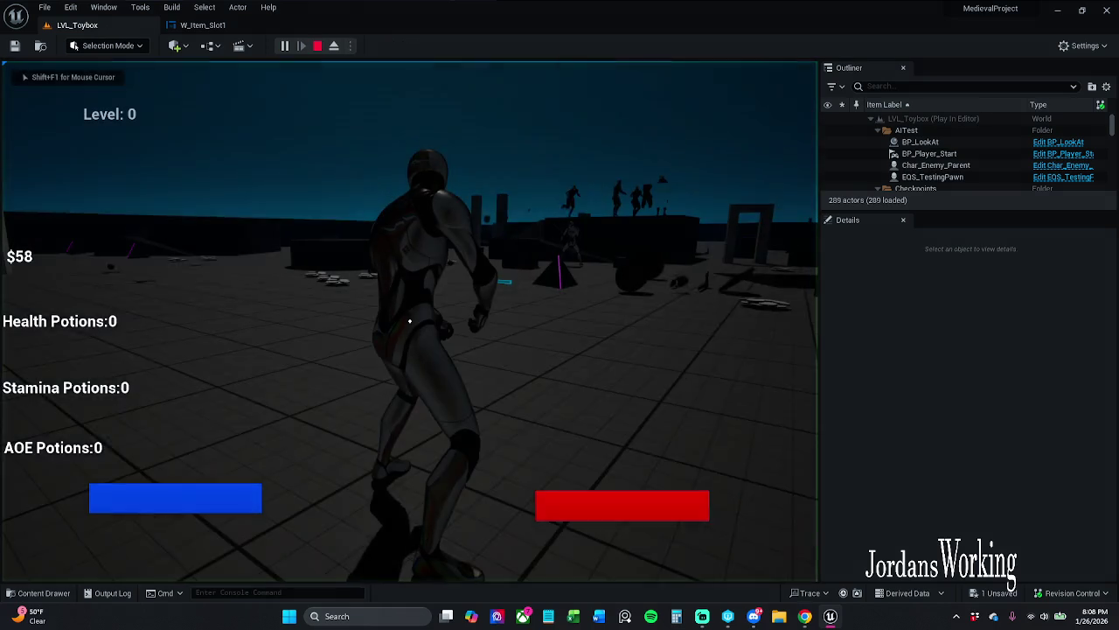
{"action": "key", "text": "i"}
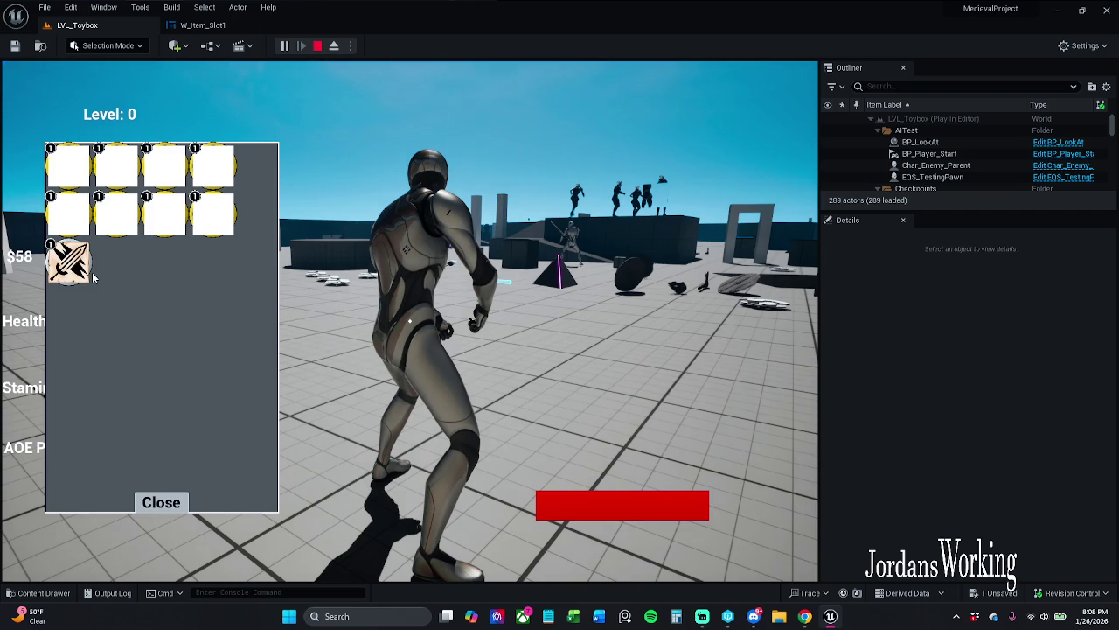
{"action": "key", "text": "Escape"}
{"action": "left_click", "coordinate": [203, 24]}
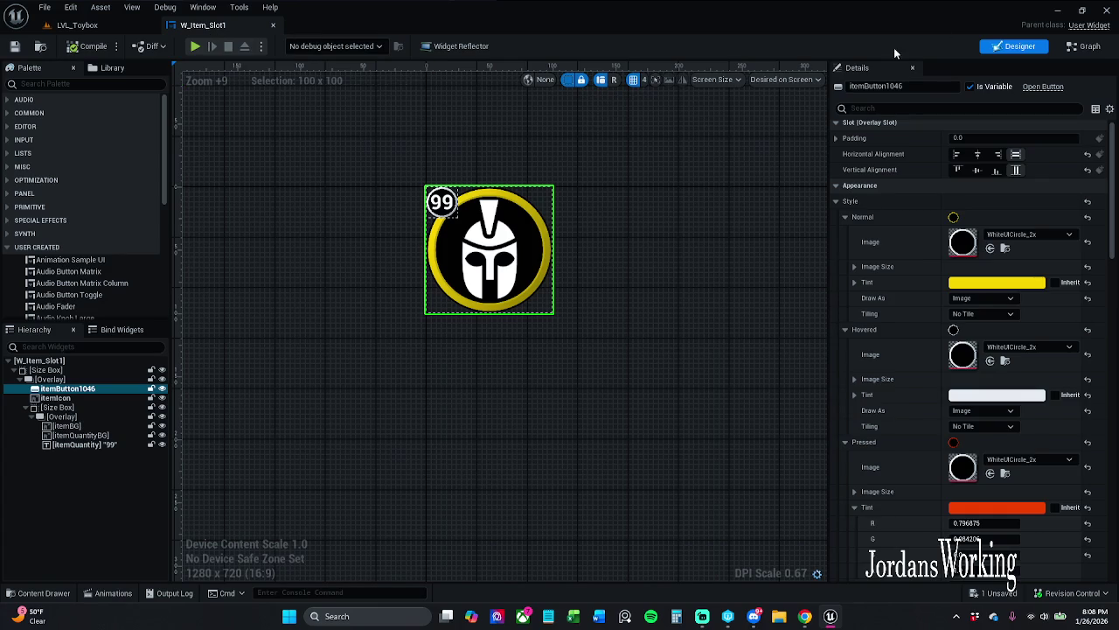
{"action": "left_click", "coordinate": [1084, 46]}
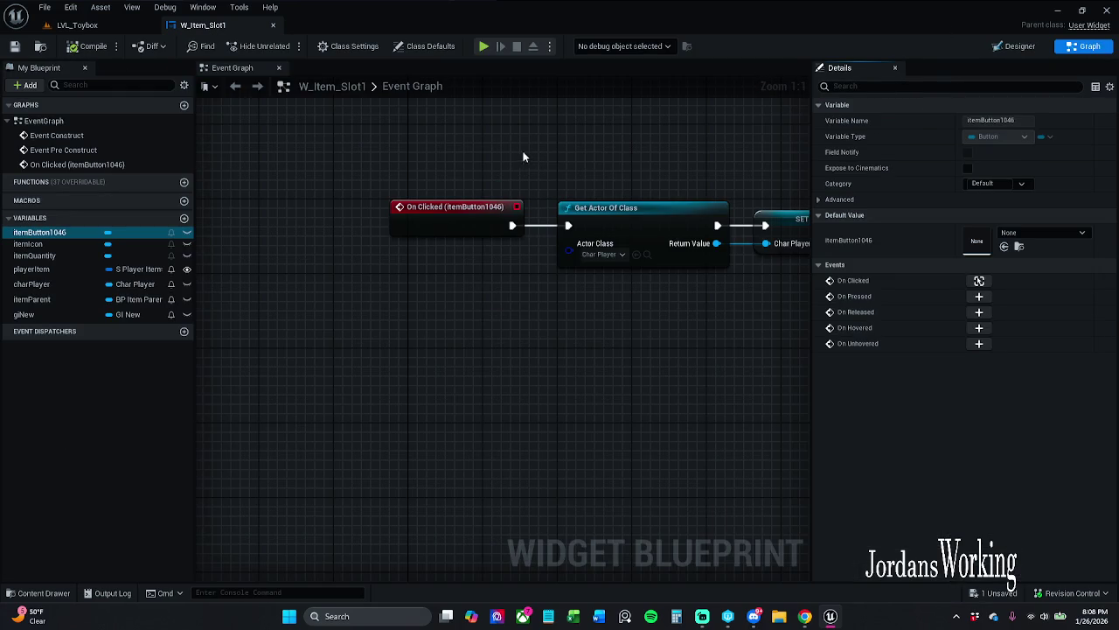
{"action": "scroll", "coordinate": [495, 195], "scroll_direction": "down", "scroll_amount": 3}
{"action": "left_click_drag", "start_coordinate": [465, 215], "coordinate": [437, 218]}
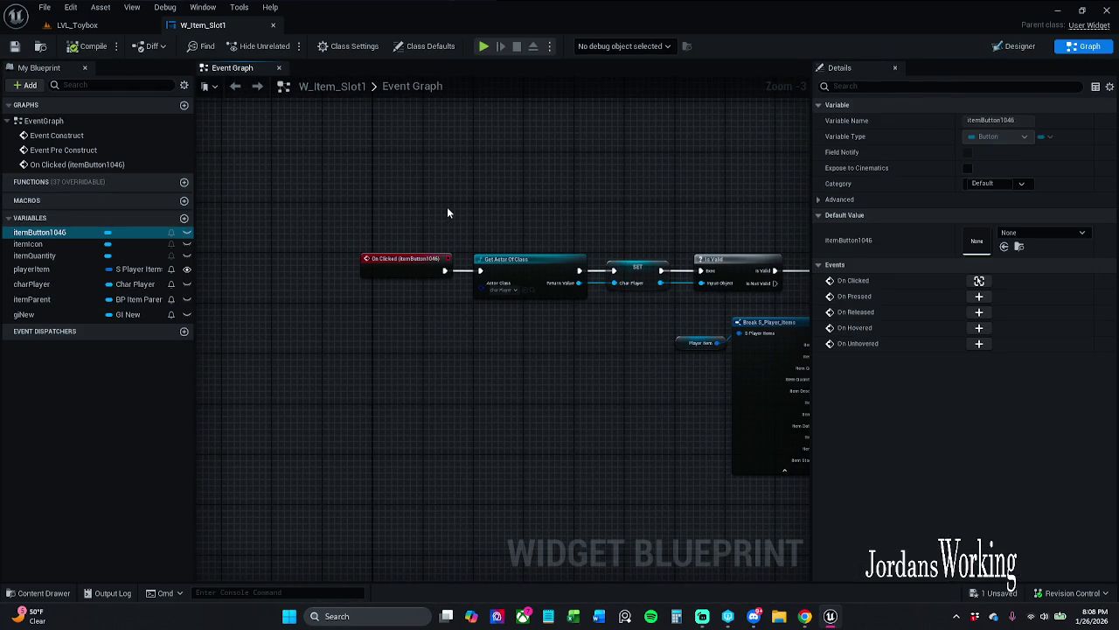
{"action": "scroll", "coordinate": [427, 241], "scroll_direction": "up", "scroll_amount": 1}
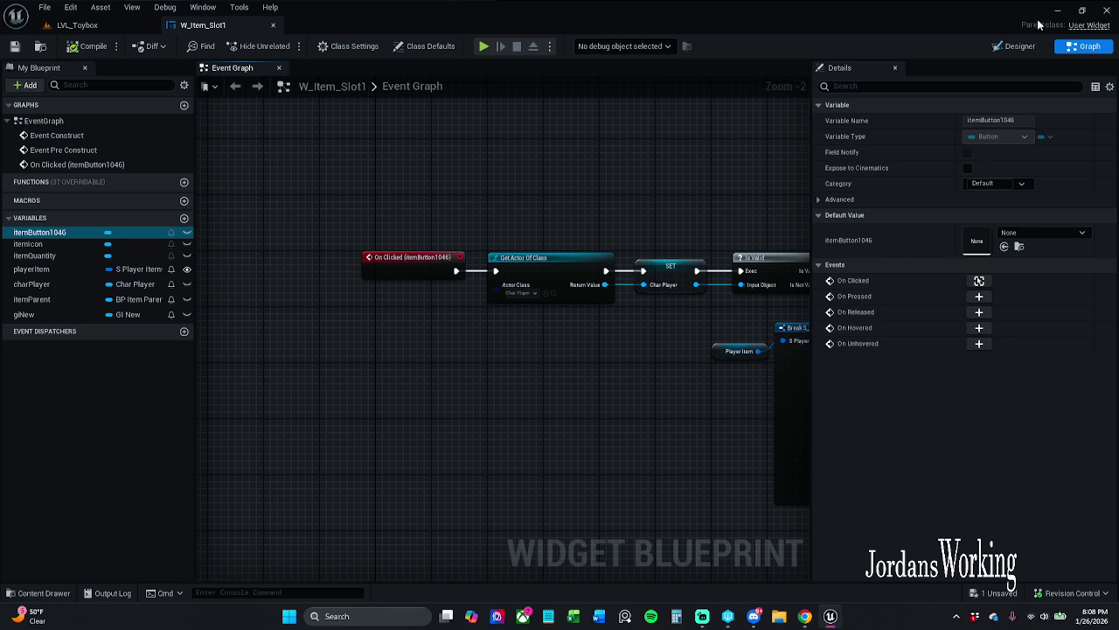
{"action": "left_click", "coordinate": [1030, 51]}
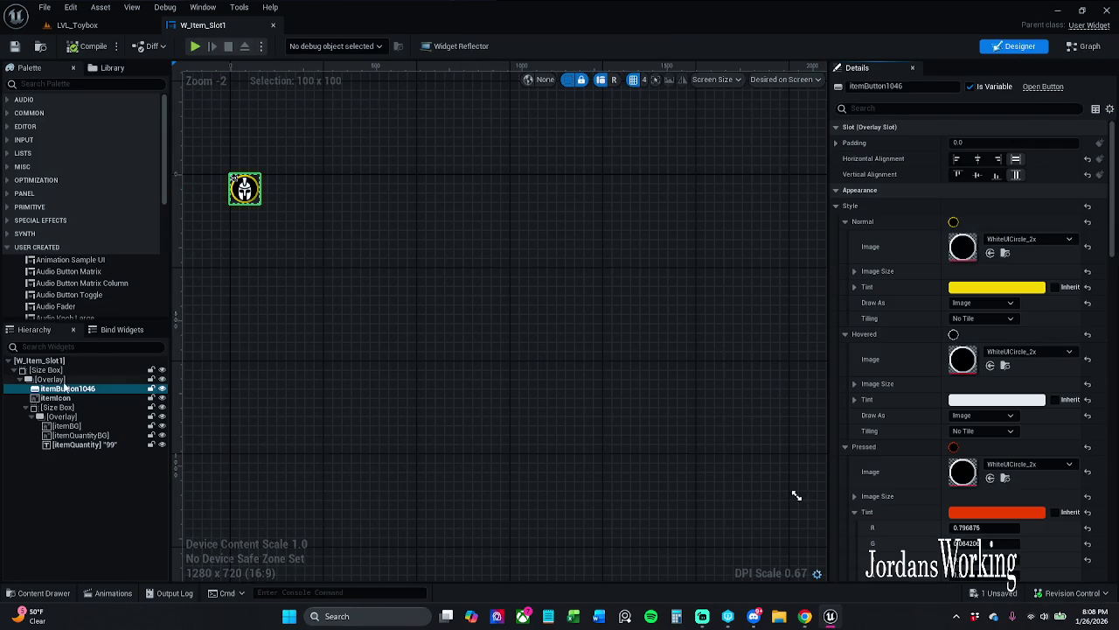
- Delete the '1046' suffix so the button itemButton1046 becomes itemButton
{"action": "left_click", "coordinate": [999, 110]}
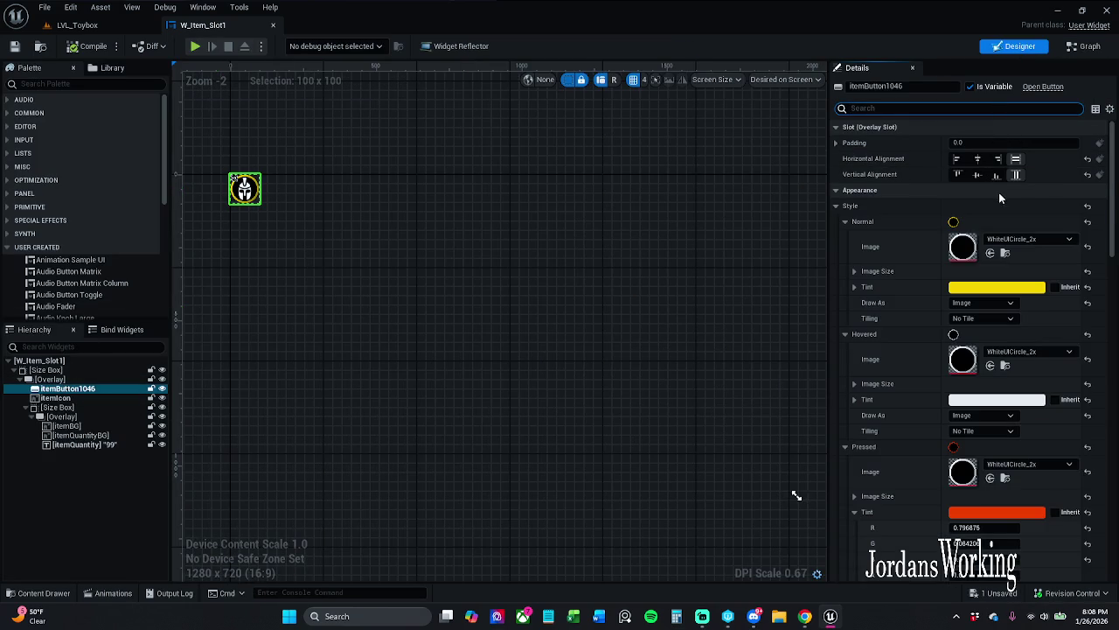
{"action": "type", "text": "z"}
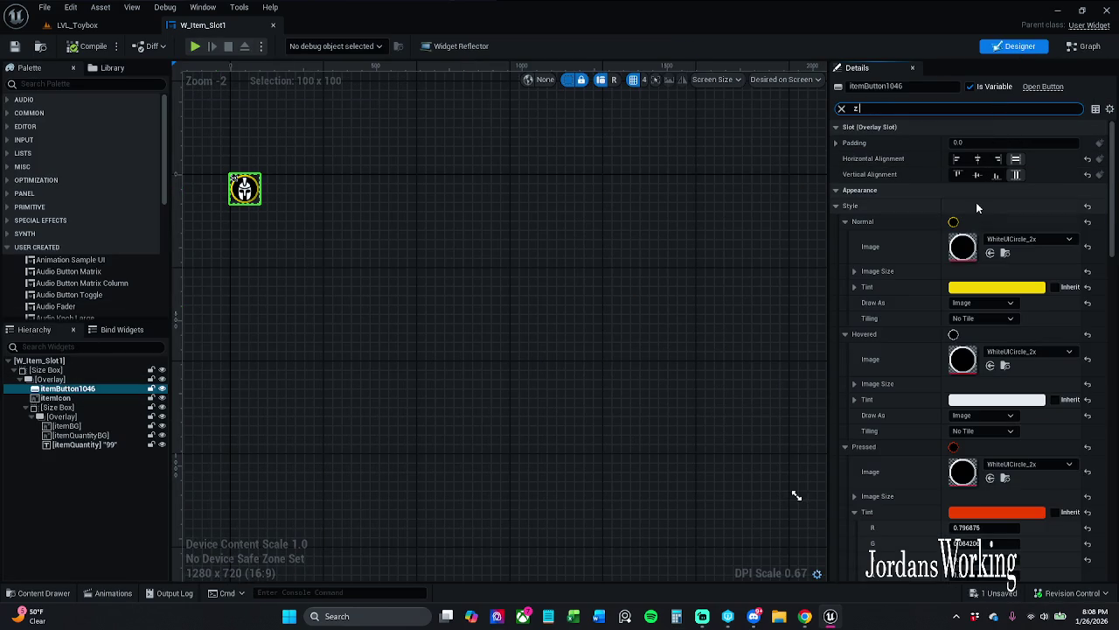
{"action": "type", "text": " o"}
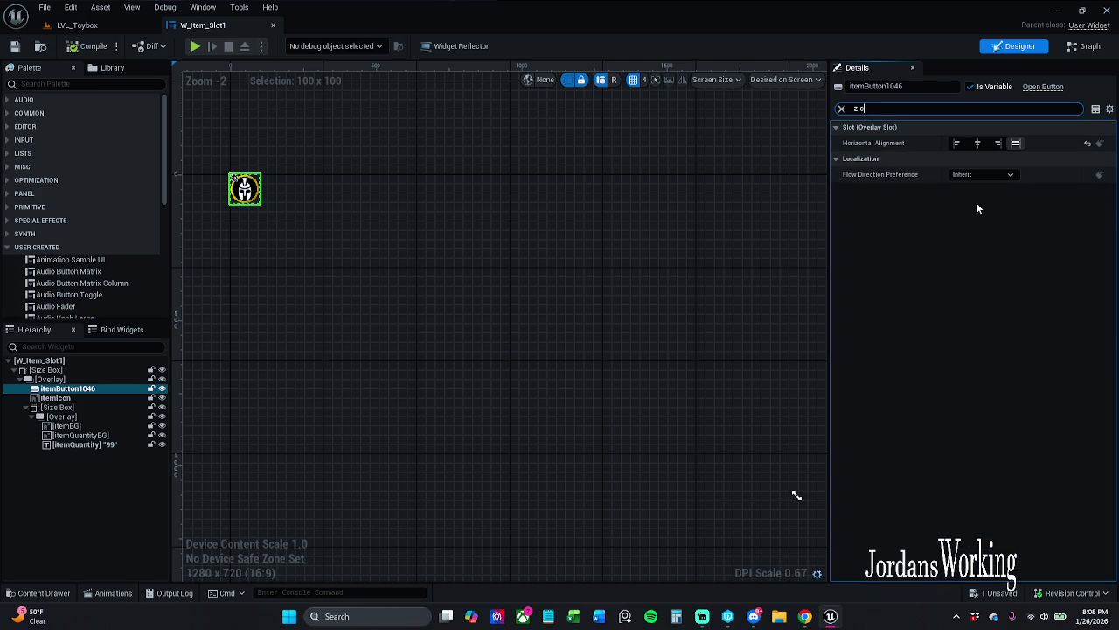
{"action": "key", "text": "BackSpace"}
{"action": "key", "text": "BackSpace"}
{"action": "key", "text": "BackSpace"}
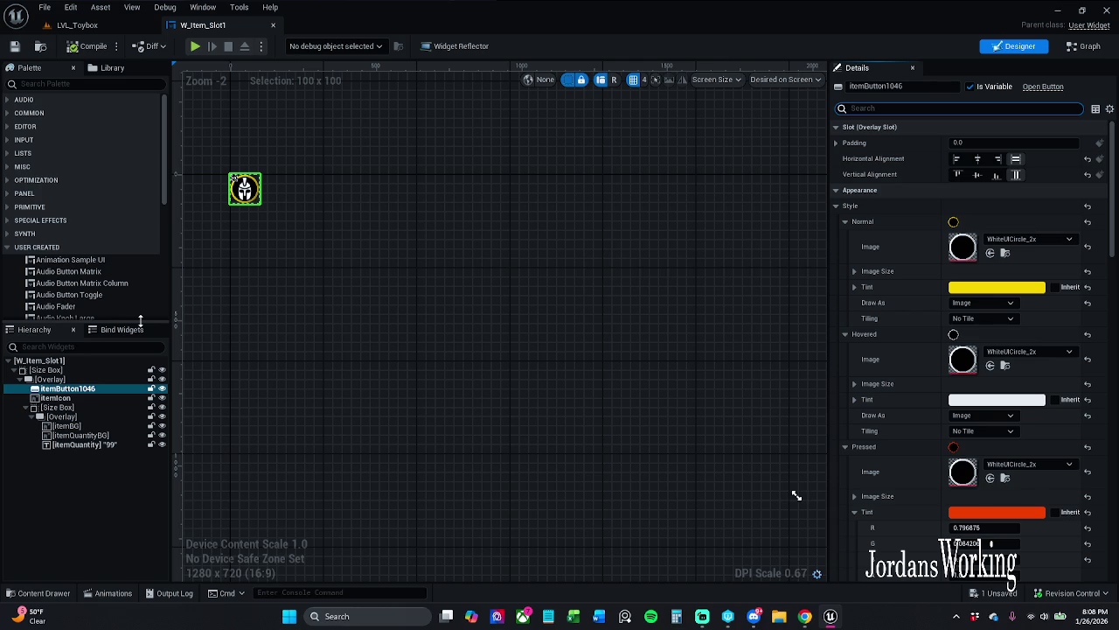
{"action": "left_click", "coordinate": [121, 330]}
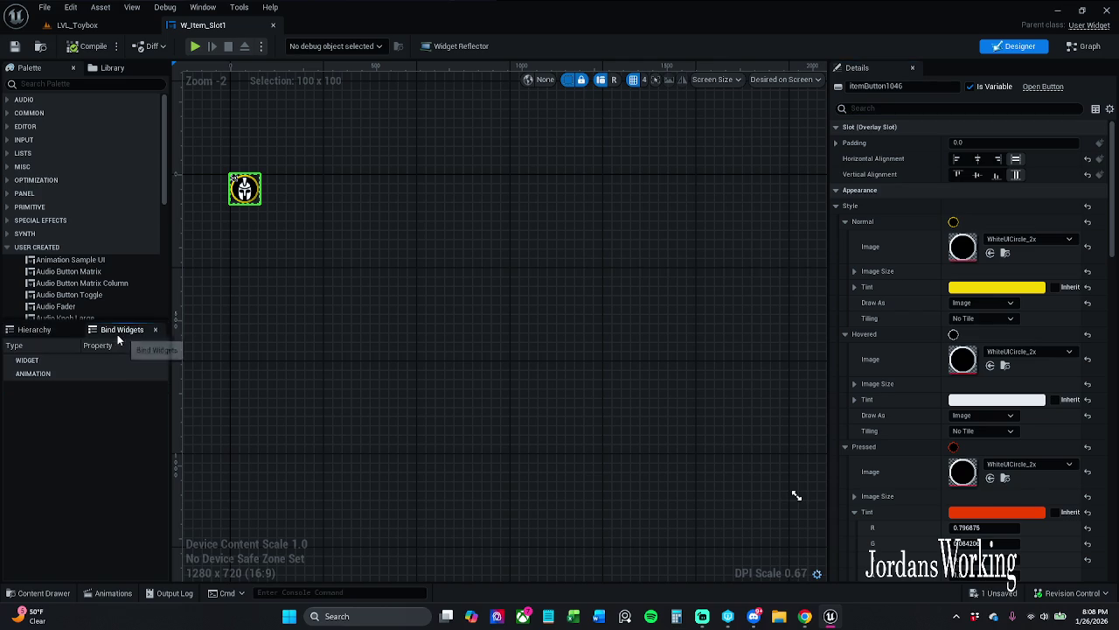
{"action": "left_click", "coordinate": [55, 336]}
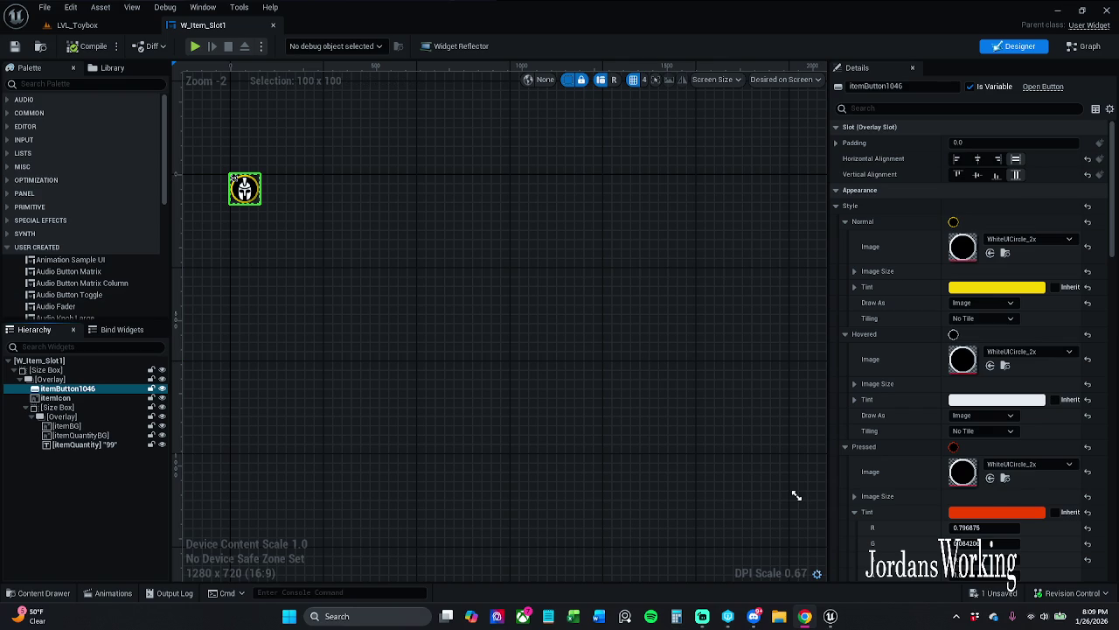
{"action": "left_click_drag", "start_coordinate": [695, 211], "coordinate": [702, 213]}
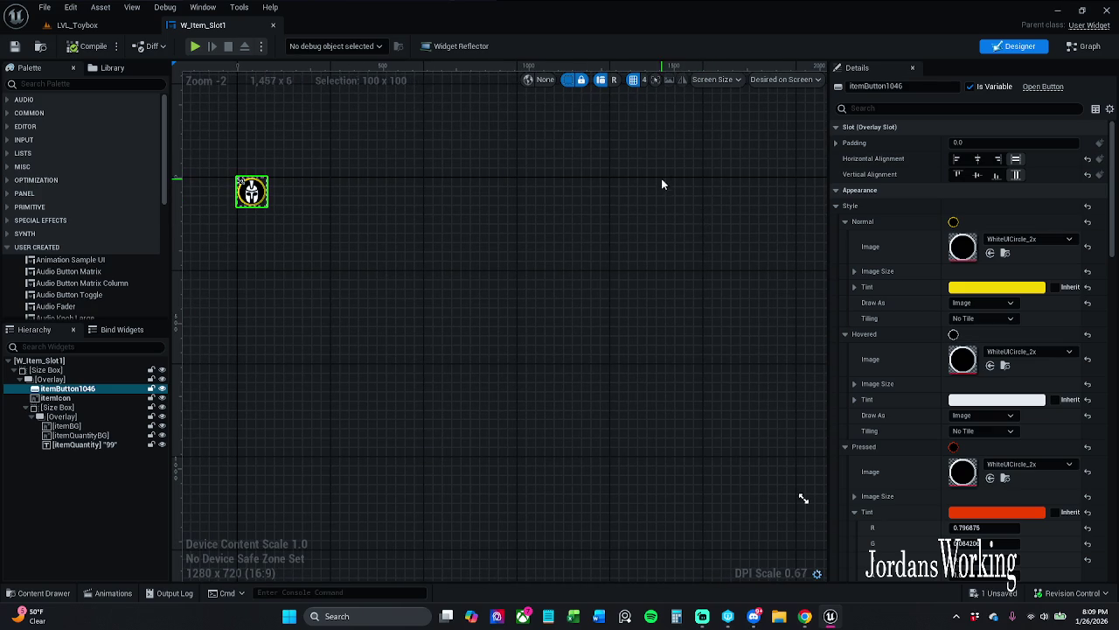
{"action": "left_click_drag", "start_coordinate": [887, 86], "coordinate": [943, 92]}
{"action": "key", "text": "BackSpace"}
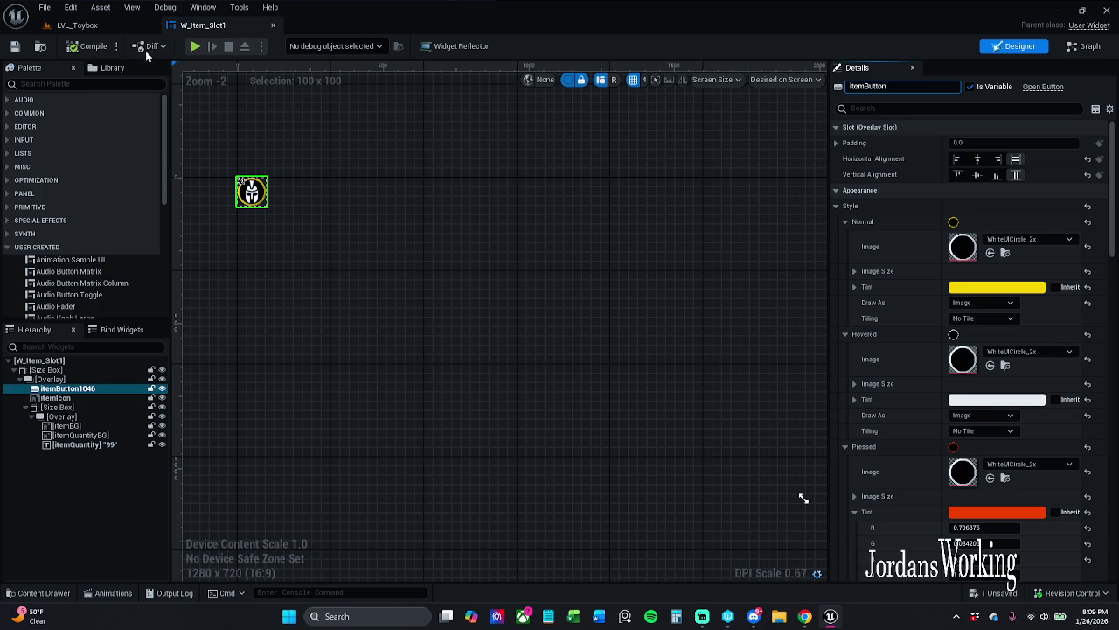
{"action": "key", "text": "Return"}
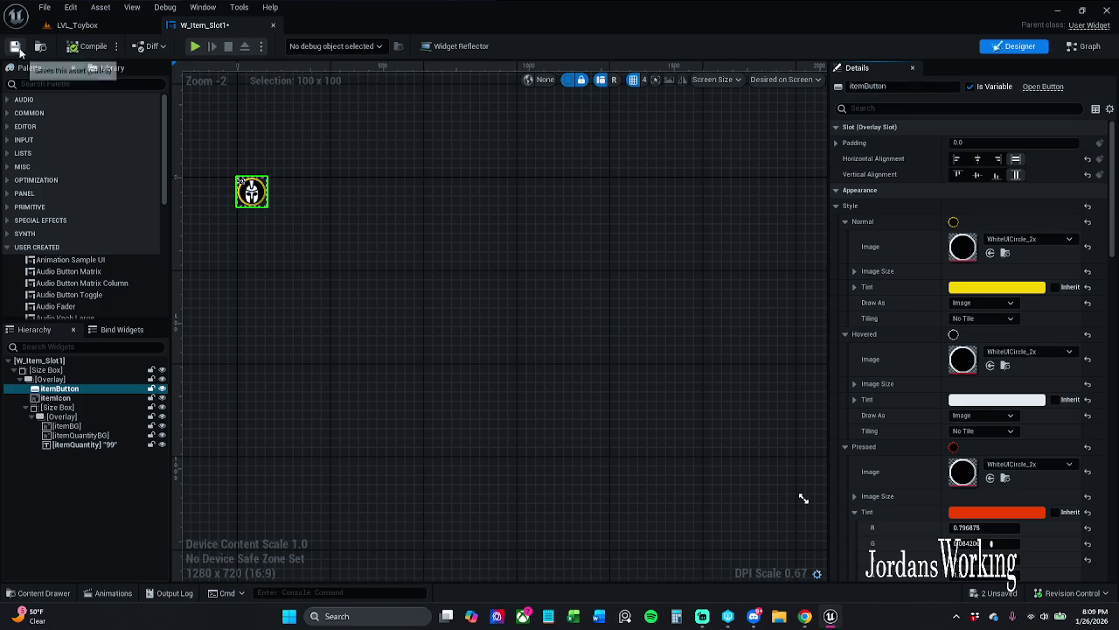
{"action": "left_click", "coordinate": [275, 208]}
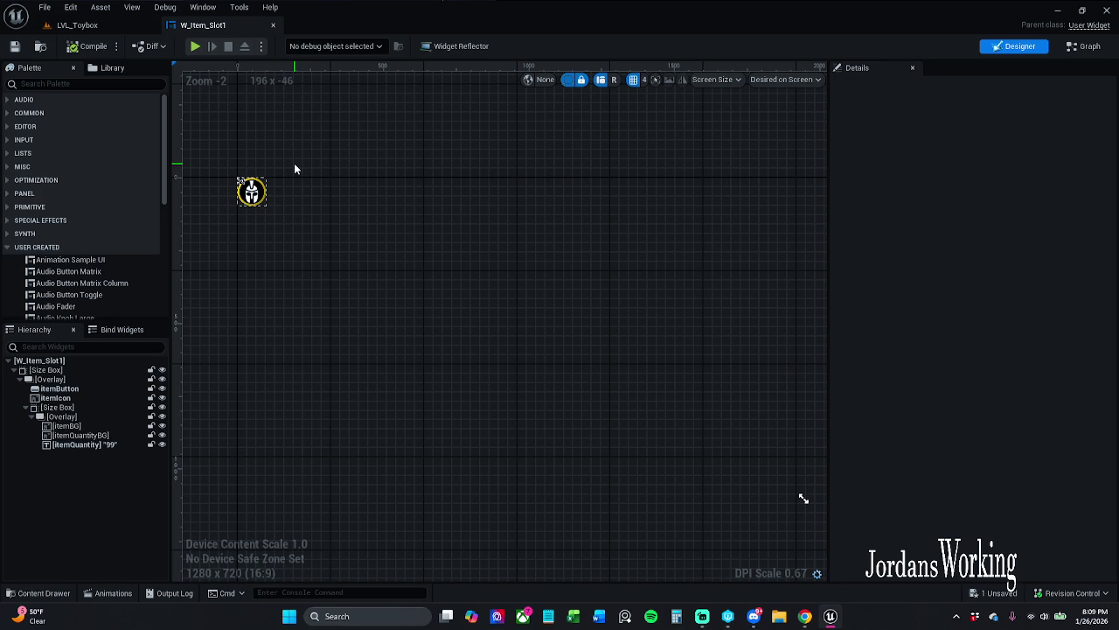
- Zoom in on the slot and try a peach Tint on itemQuantityBG
{"action": "scroll", "coordinate": [253, 188], "scroll_direction": "up", "scroll_amount": 5}
{"action": "left_click_drag", "start_coordinate": [364, 205], "coordinate": [537, 244]}
{"action": "scroll", "coordinate": [536, 245], "scroll_direction": "up", "scroll_amount": 1}
{"action": "left_click_drag", "start_coordinate": [766, 278], "coordinate": [959, 314]}
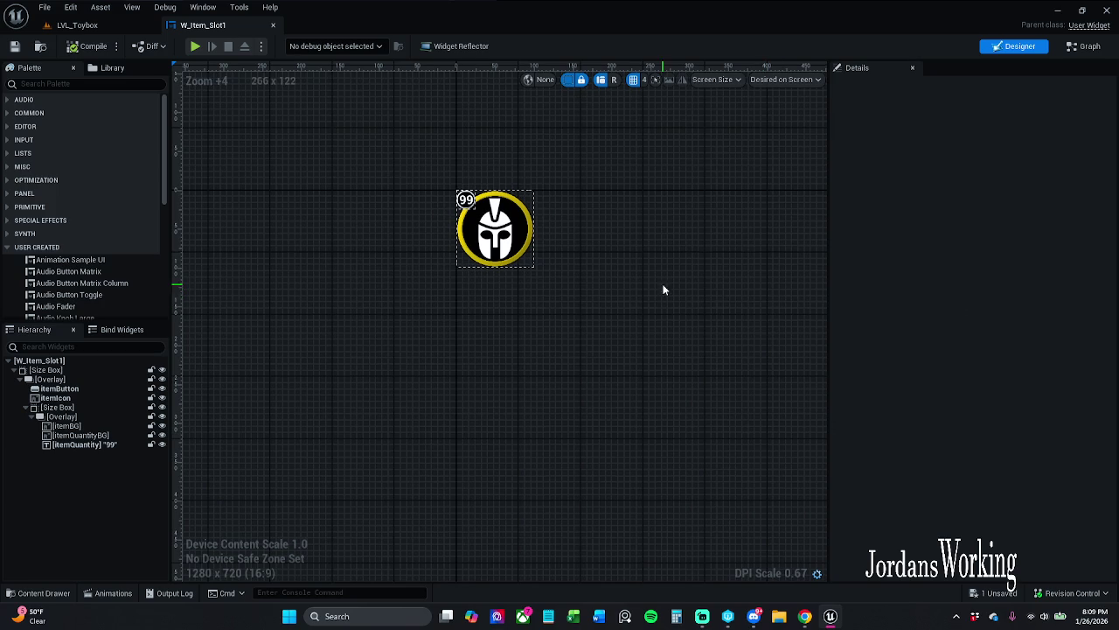
{"action": "scroll", "coordinate": [546, 209], "scroll_direction": "up", "scroll_amount": 2}
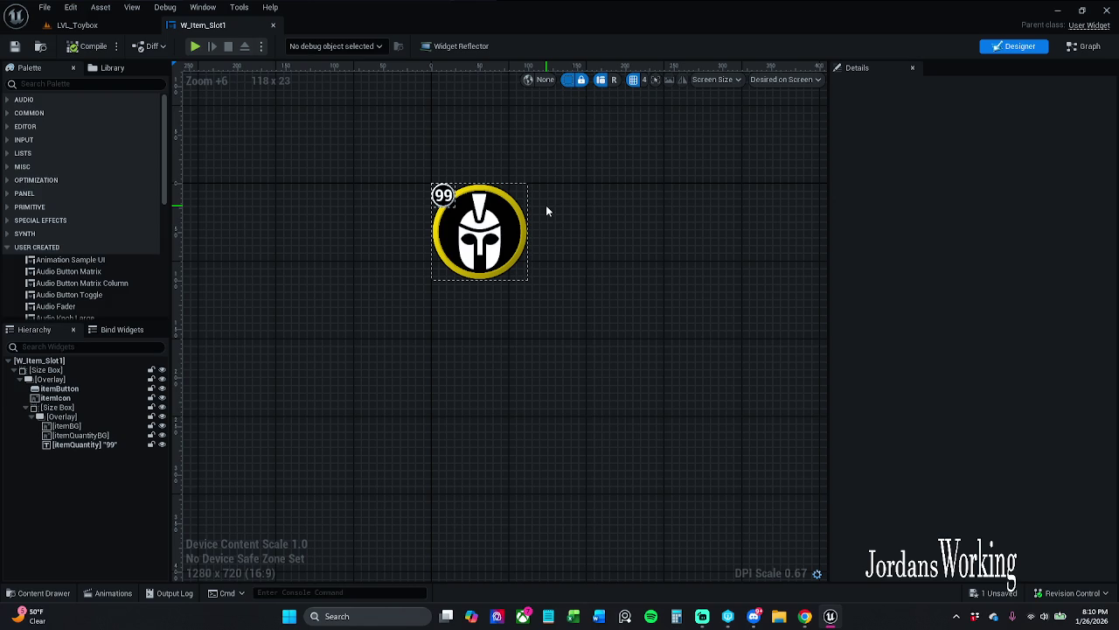
{"action": "left_click", "coordinate": [453, 189]}
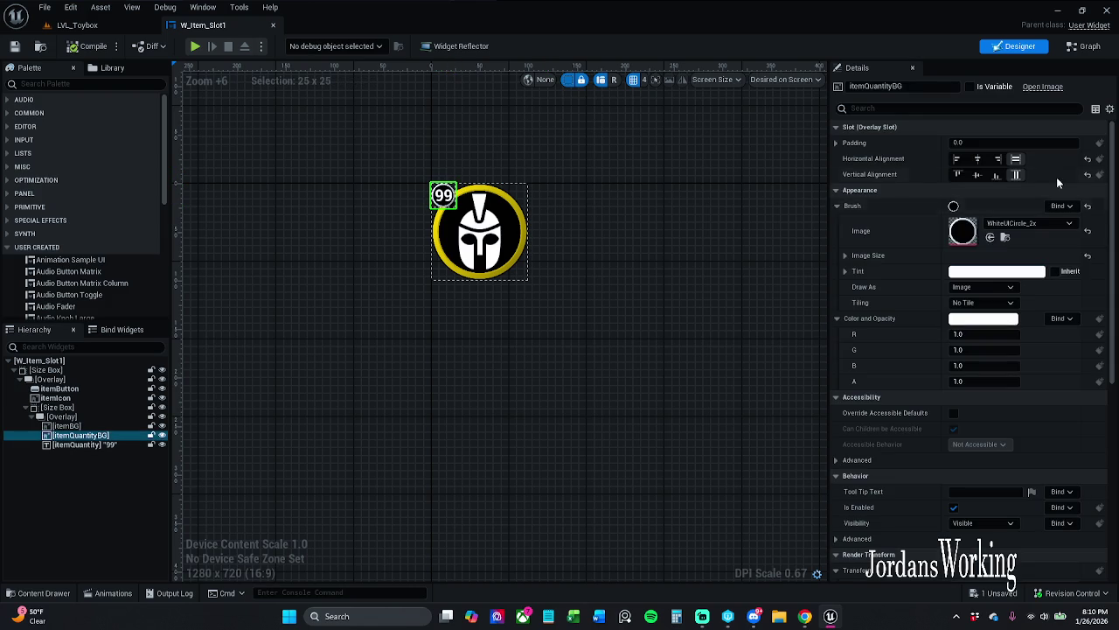
{"action": "left_click", "coordinate": [998, 273]}
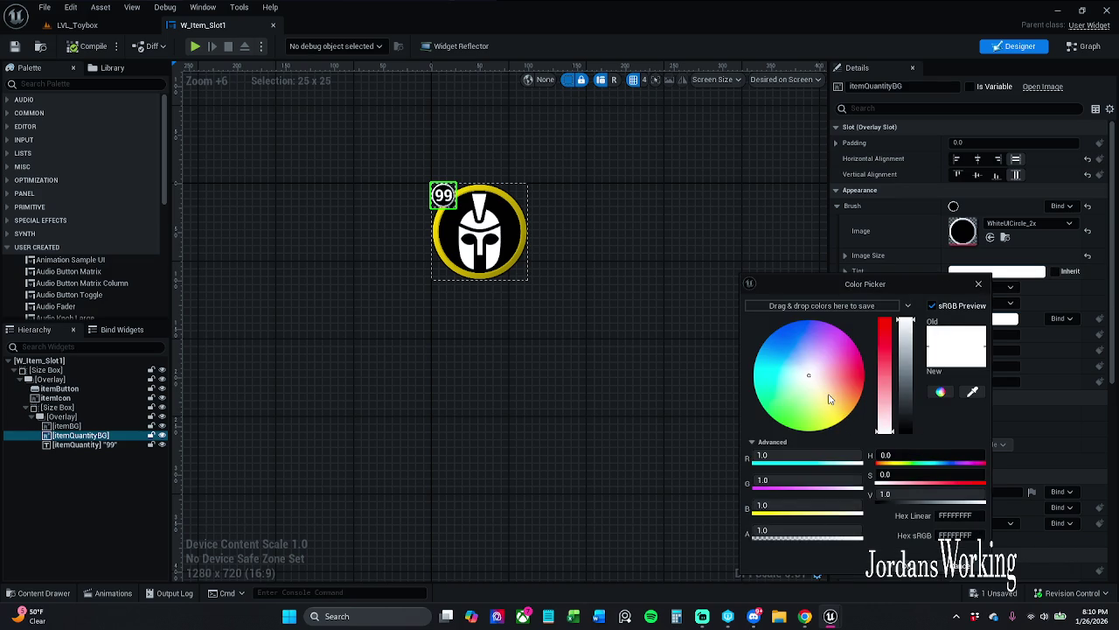
{"action": "mouse_move", "coordinate": [830, 397]}
{"action": "left_mouse_down"}
{"action": "mouse_move", "coordinate": [829, 408]}
{"action": "mouse_move", "coordinate": [849, 393]}
{"action": "left_mouse_up"}
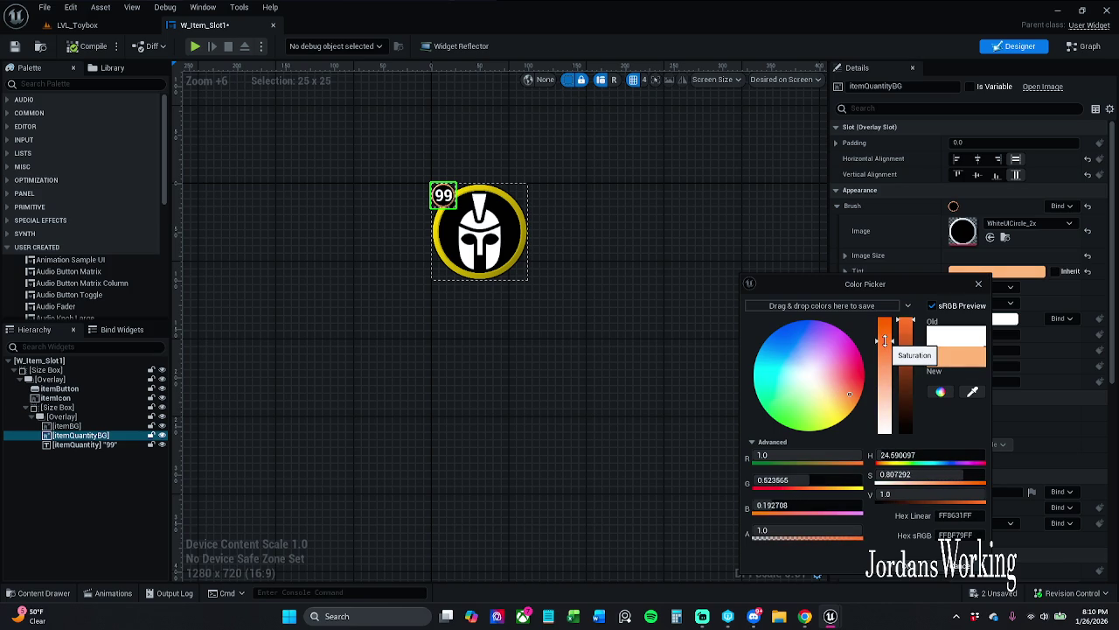
{"action": "left_click", "coordinate": [918, 568]}
{"action": "left_click", "coordinate": [666, 480]}
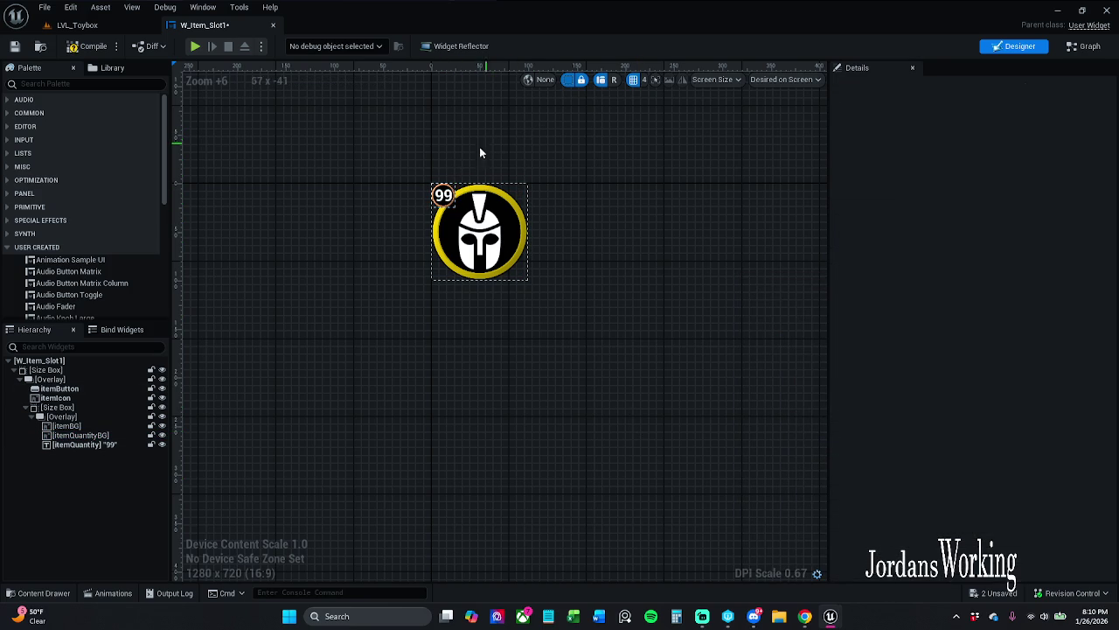
- Change the itemQuantityBG tint to a darker pink
{"action": "left_click", "coordinate": [445, 197]}
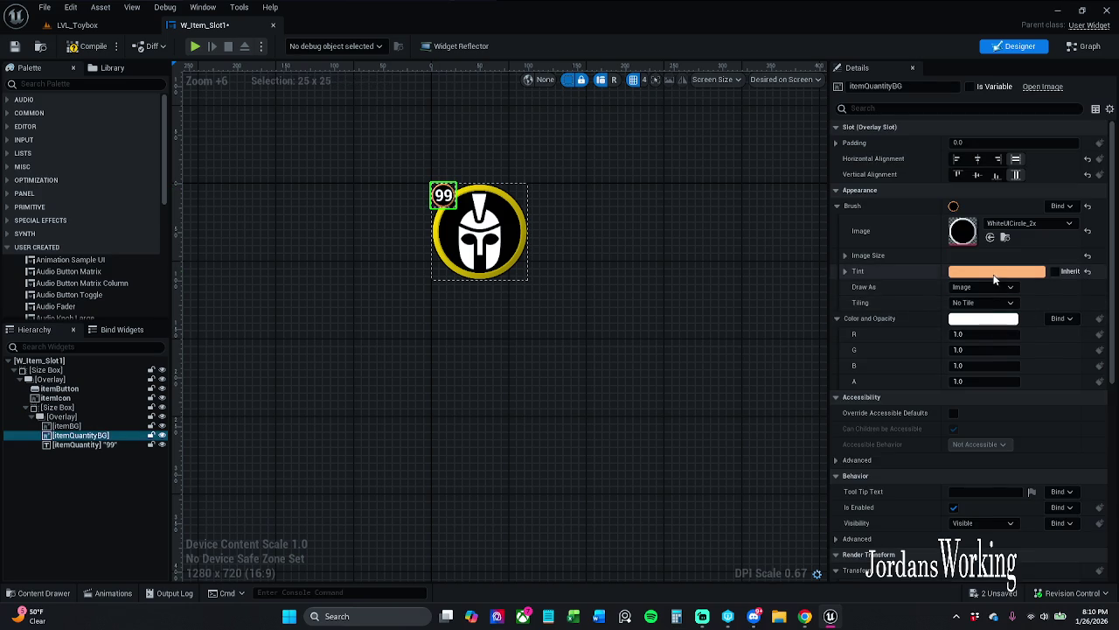
{"action": "left_click", "coordinate": [997, 271]}
{"action": "left_click", "coordinate": [833, 405]}
{"action": "left_click_drag", "start_coordinate": [833, 404], "coordinate": [841, 369]}
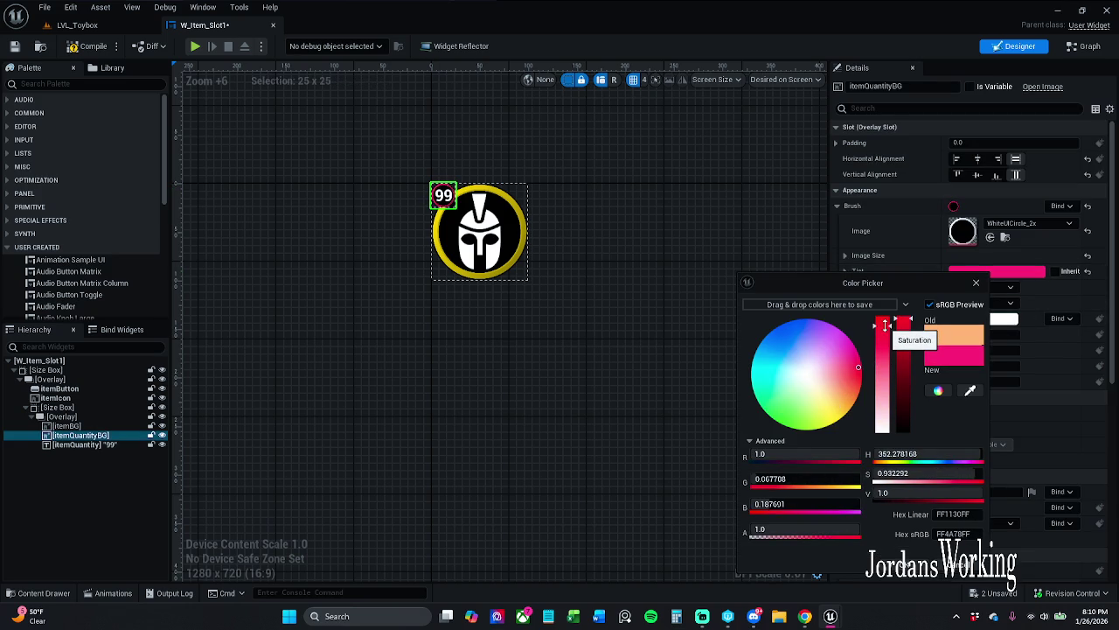
{"action": "left_click_drag", "start_coordinate": [903, 323], "coordinate": [907, 347]}
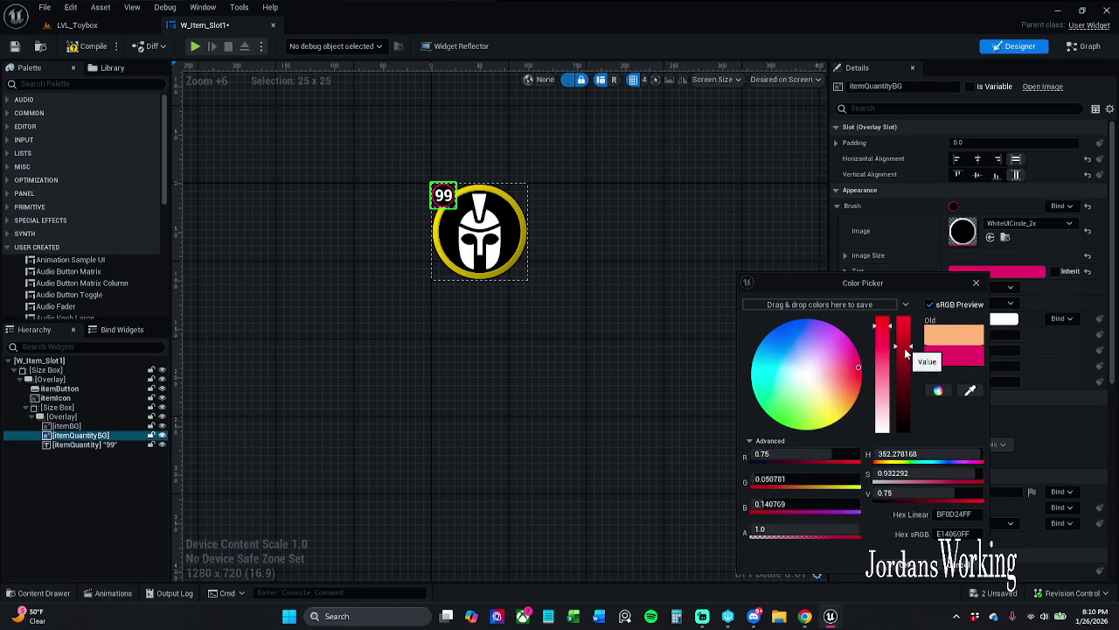
{"action": "left_click", "coordinate": [624, 396]}
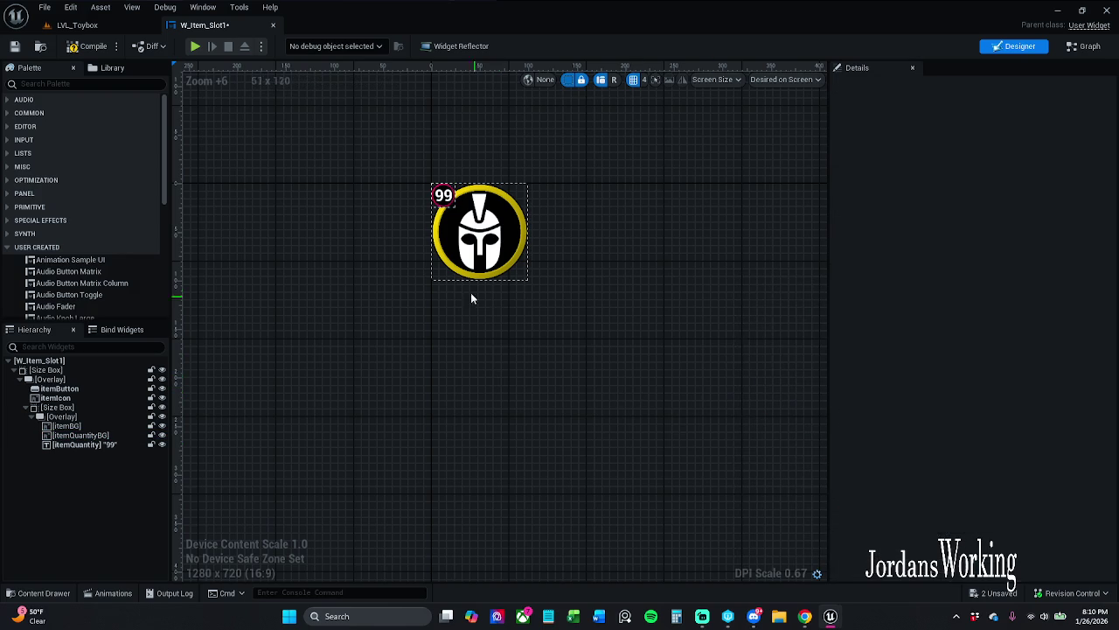
- Reset the itemQuantityBG tint to white and save W_Item_Slot1
{"action": "scroll", "coordinate": [400, 236], "scroll_direction": "down", "scroll_amount": 1}
{"action": "scroll", "coordinate": [397, 223], "scroll_direction": "up", "scroll_amount": 1}
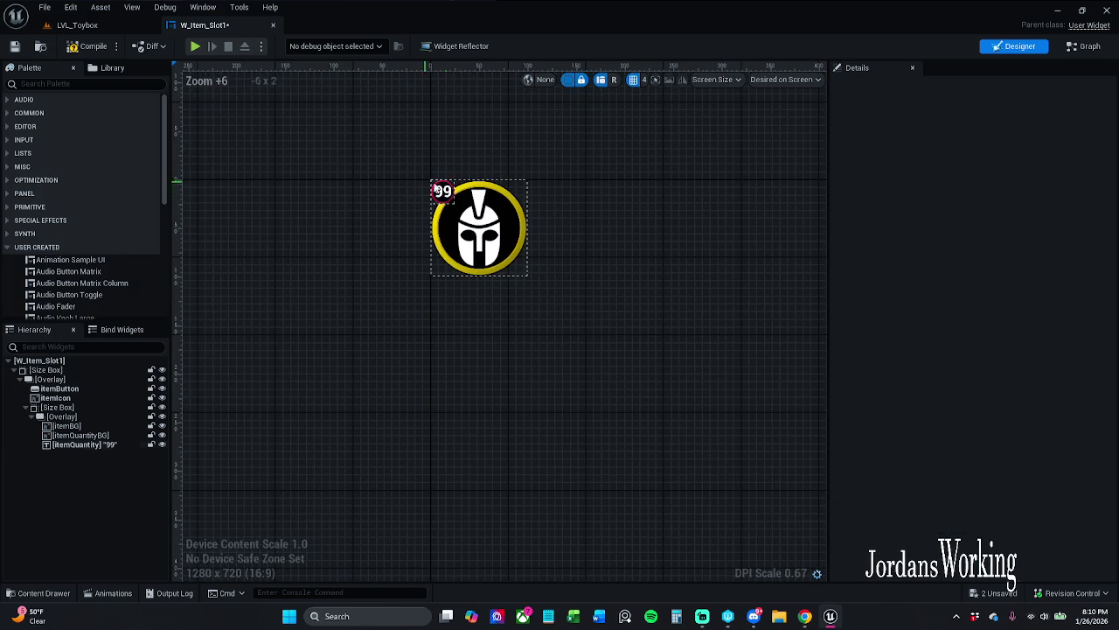
{"action": "left_click", "coordinate": [442, 192]}
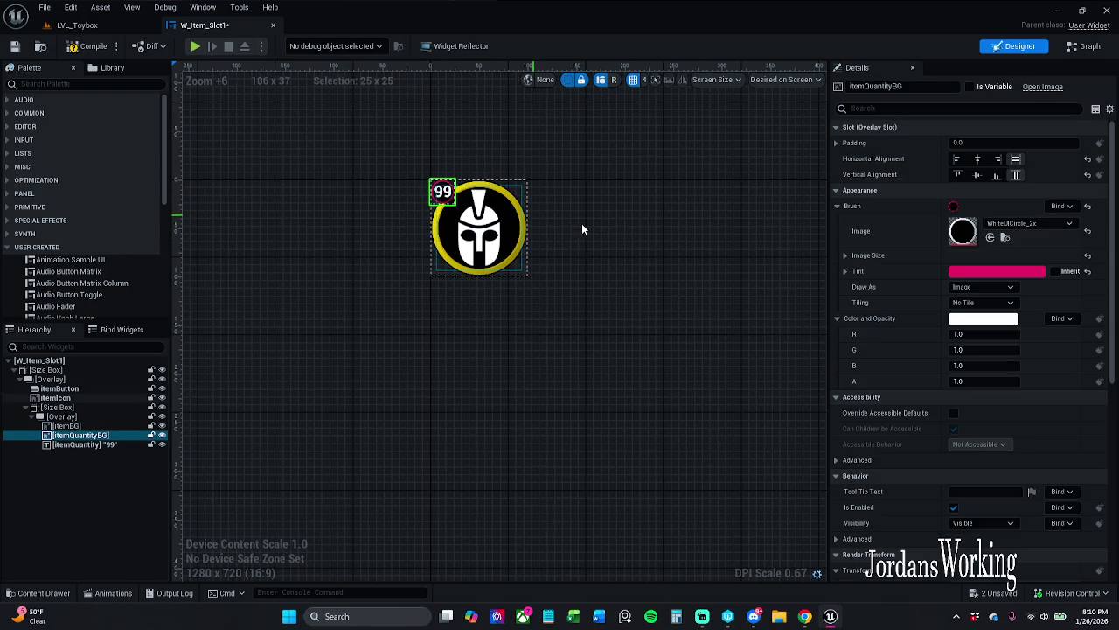
{"action": "left_click", "coordinate": [1001, 272]}
{"action": "left_click", "coordinate": [1089, 273]}
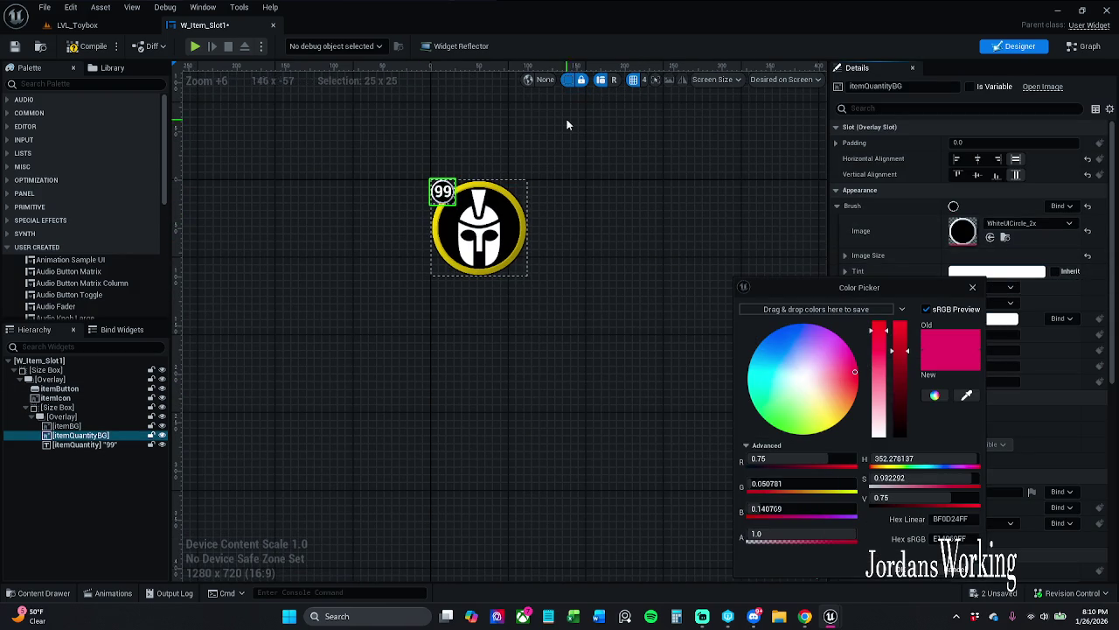
{"action": "left_click", "coordinate": [13, 50]}
{"action": "left_click", "coordinate": [13, 48]}
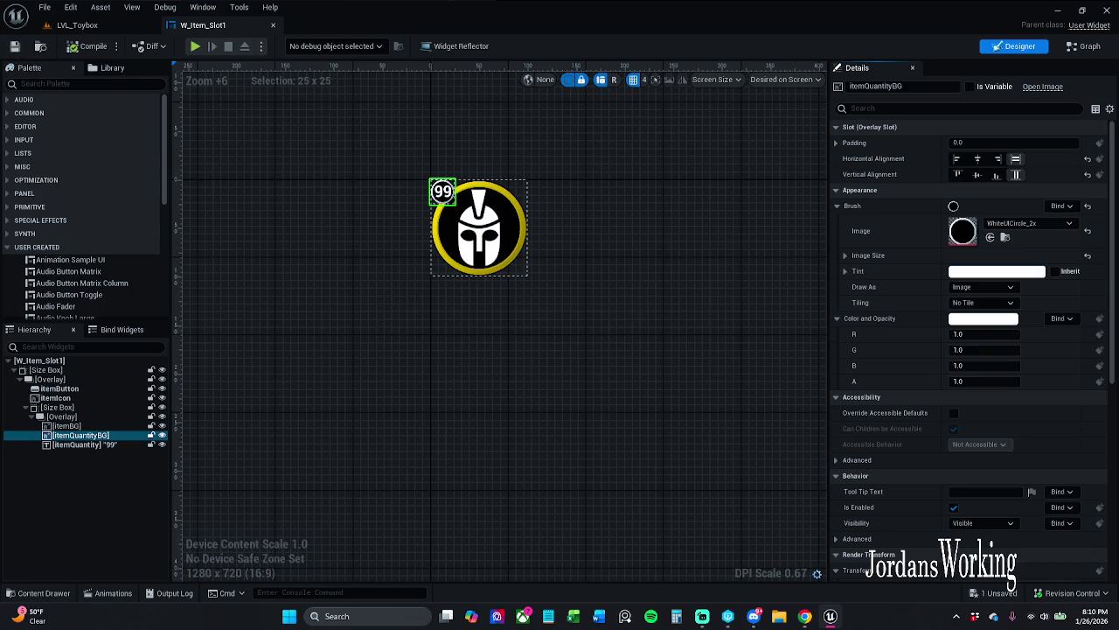
- Toggle the Size Box visibility off and back on, then switch to the Event Graph
{"action": "left_click", "coordinate": [162, 408]}
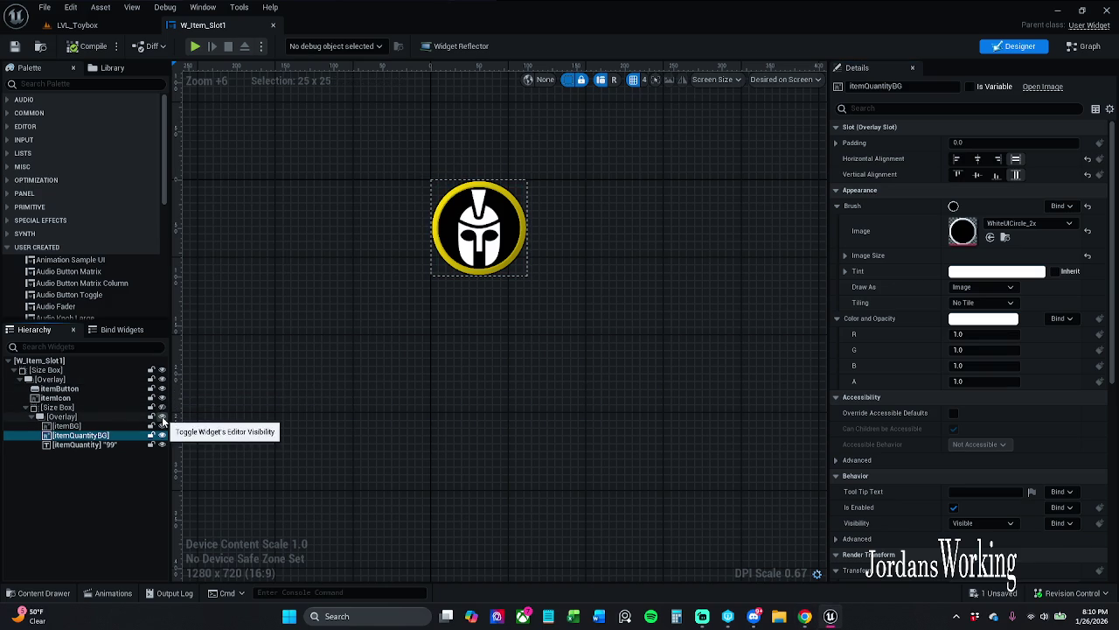
{"action": "left_click", "coordinate": [162, 408]}
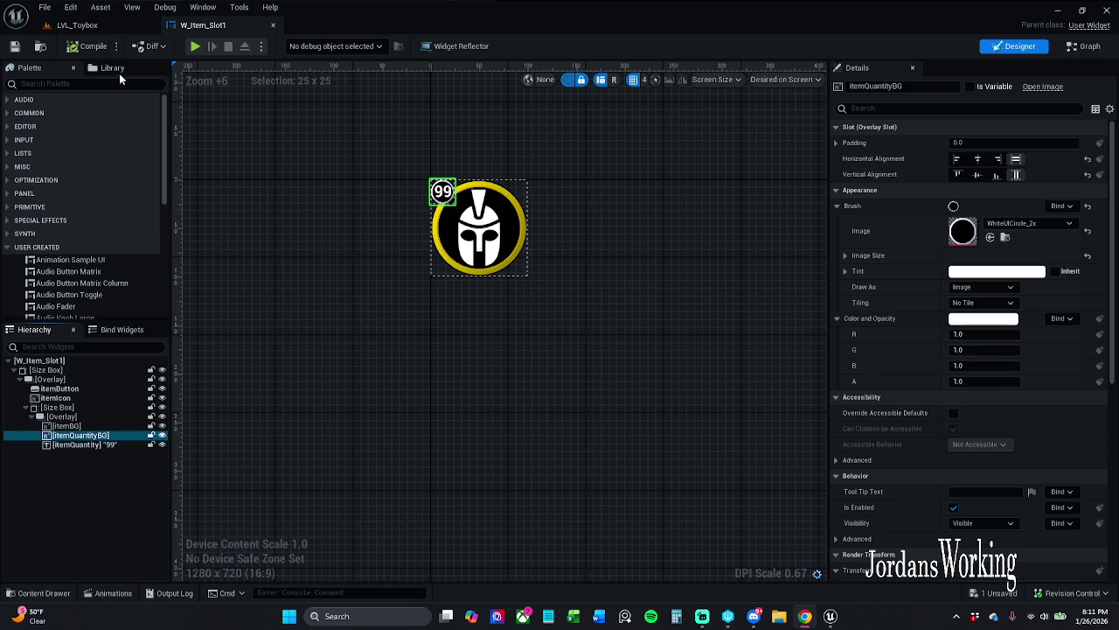
{"action": "left_click", "coordinate": [1083, 46]}
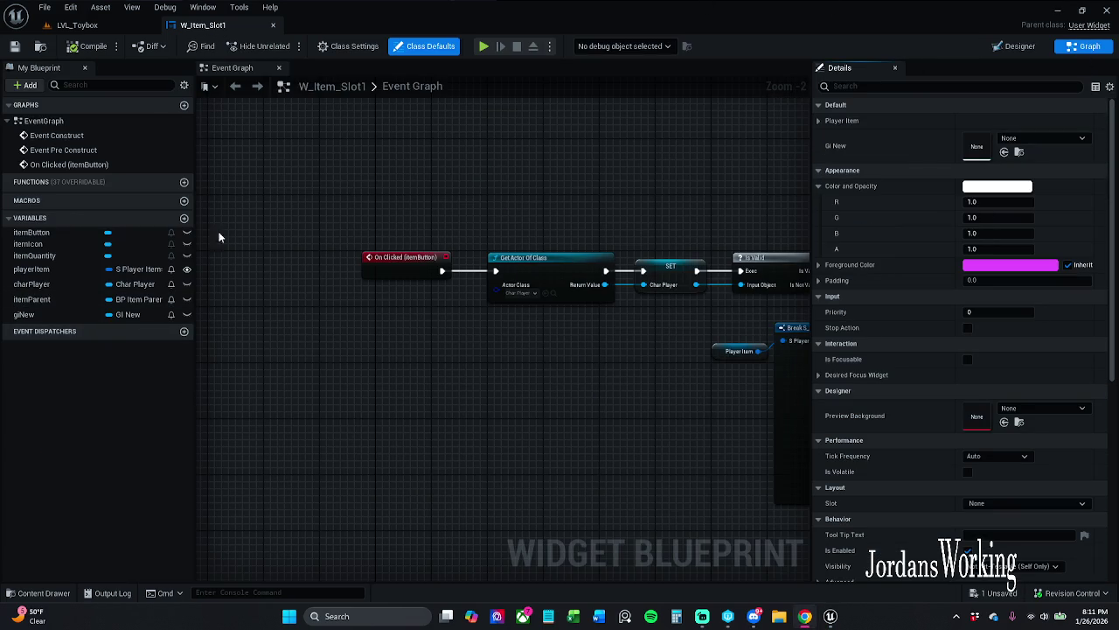
- Add a Boolean variable named slotEmpty and rename it to slotEmpty?
{"action": "left_click", "coordinate": [184, 218]}
{"action": "type", "text": "sl"}
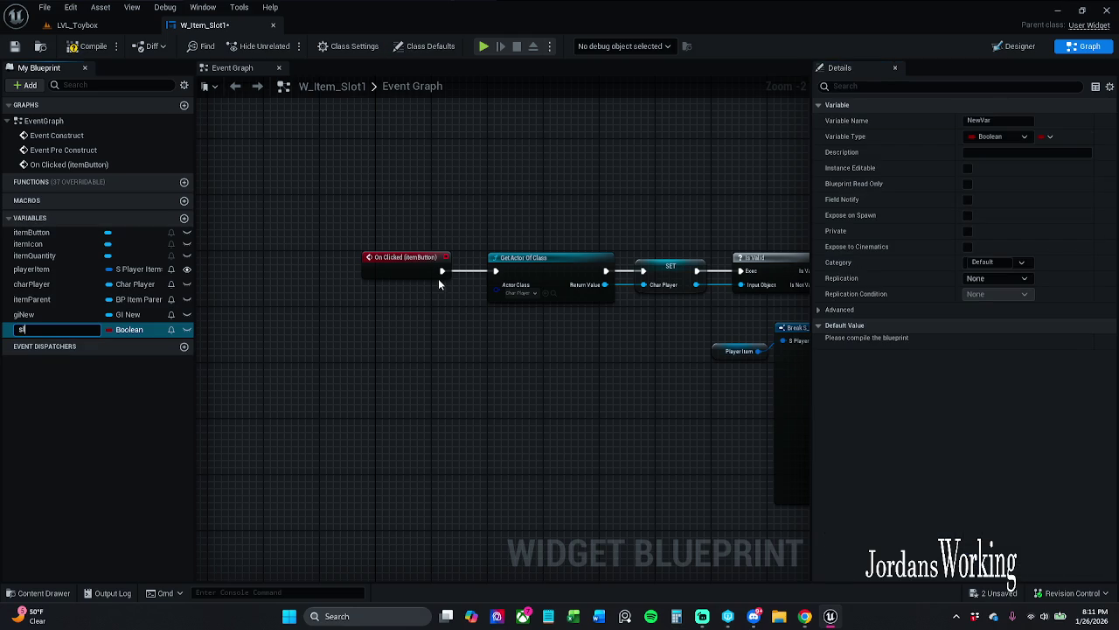
{"action": "type", "text": "otEmpty"}
{"action": "key", "text": "Return"}
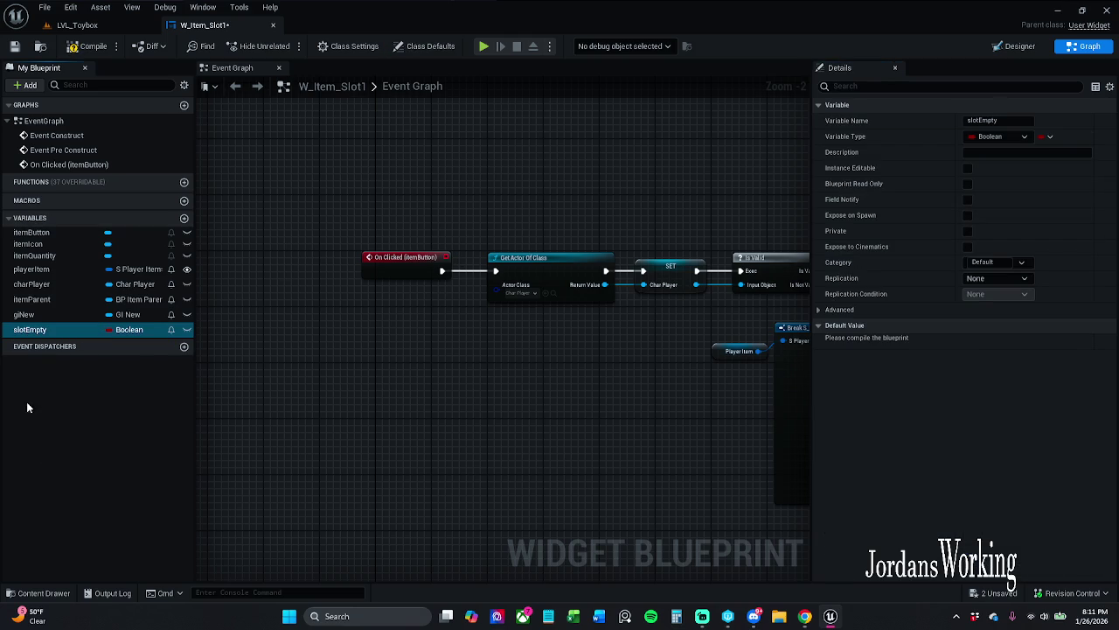
{"action": "left_click", "coordinate": [53, 330]}
{"action": "key", "text": "End"}
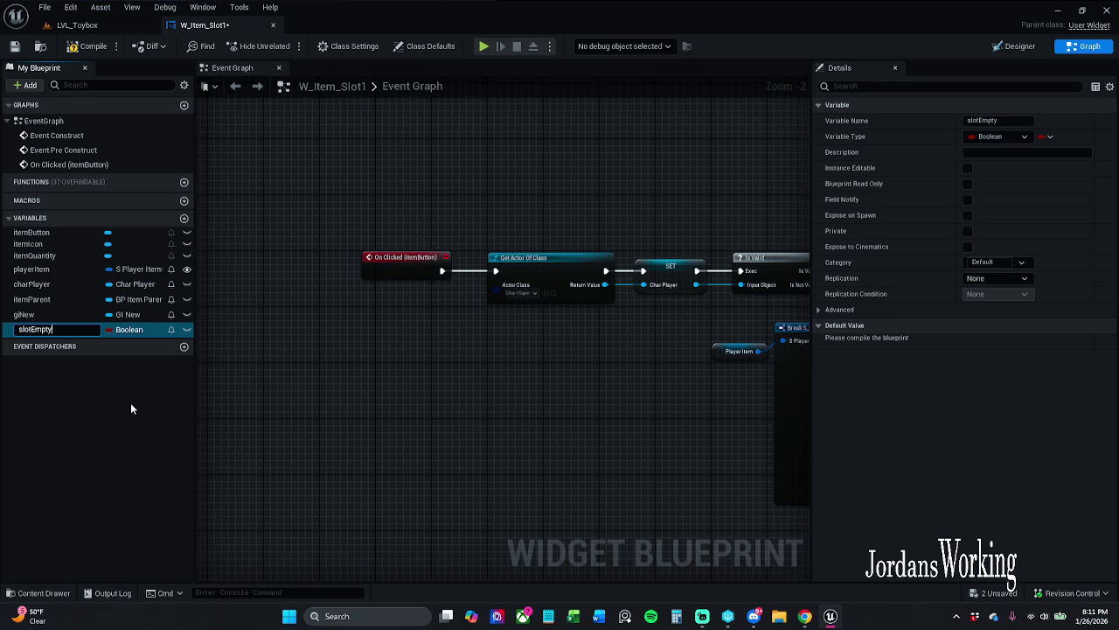
{"action": "type", "text": "?"}
{"action": "key", "text": "Return"}
- Add two new variables named ItemID and Quantity
{"action": "left_click", "coordinate": [184, 217]}
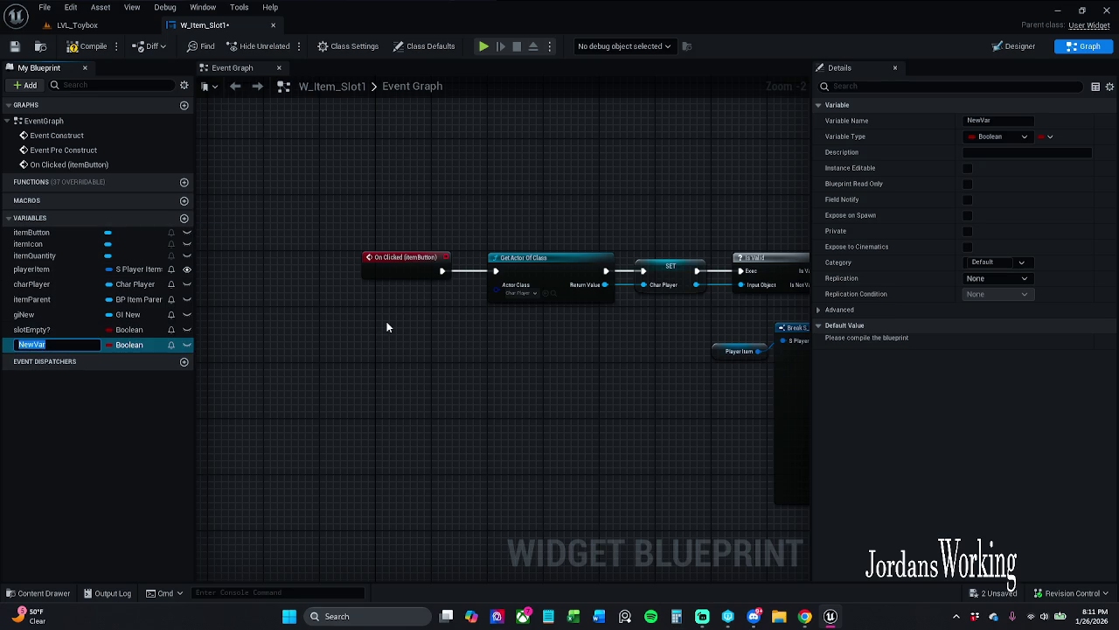
{"action": "type", "text": "ItemI"}
{"action": "type", "text": "D"}
{"action": "key", "text": "Return"}
{"action": "scroll", "coordinate": [386, 326], "scroll_direction": "up", "scroll_amount": 1}
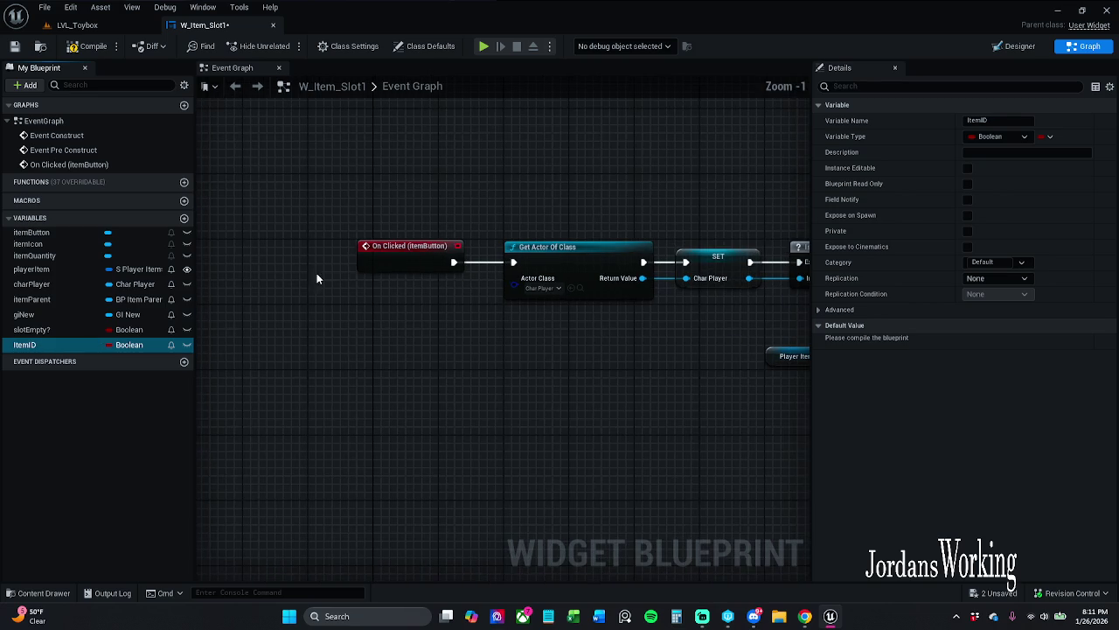
{"action": "left_click", "coordinate": [184, 219]}
{"action": "type", "text": "O"}
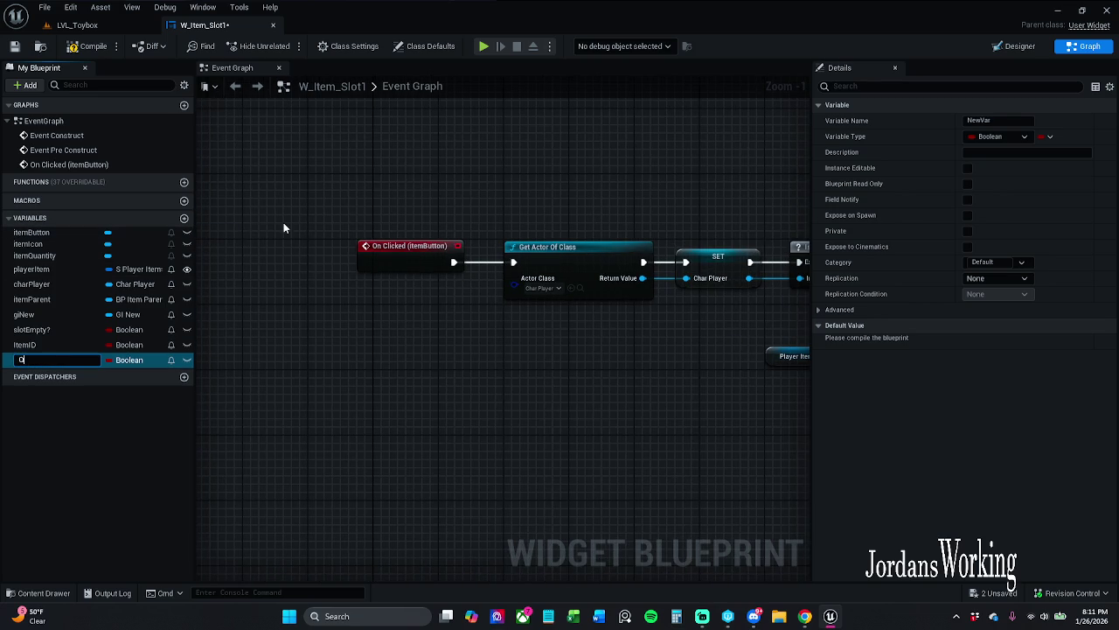
{"action": "type", "text": "antity"}
{"action": "key", "text": "Return"}
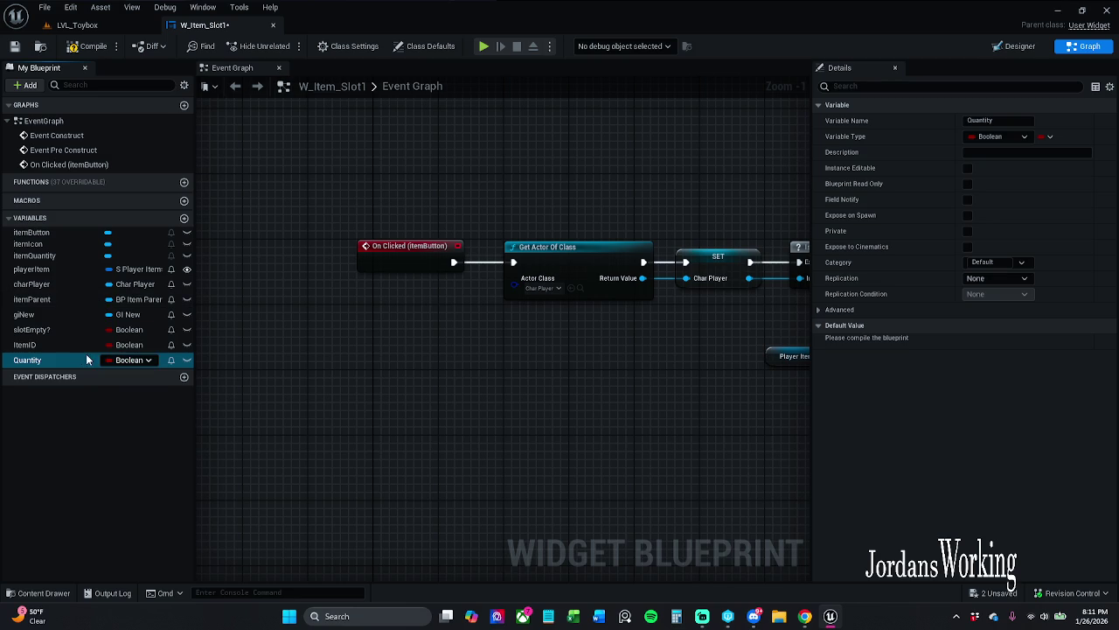
- Add a variable named inventoryIndex
{"action": "left_click", "coordinate": [184, 218]}
{"action": "type", "text": "inventory"}
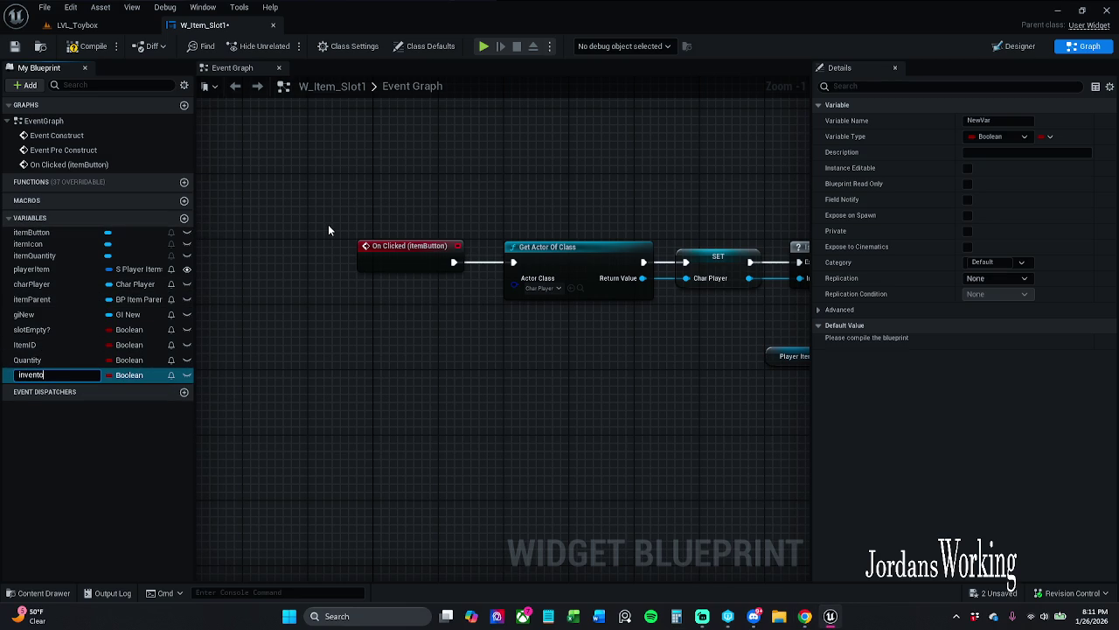
{"action": "key", "text": "Return"}
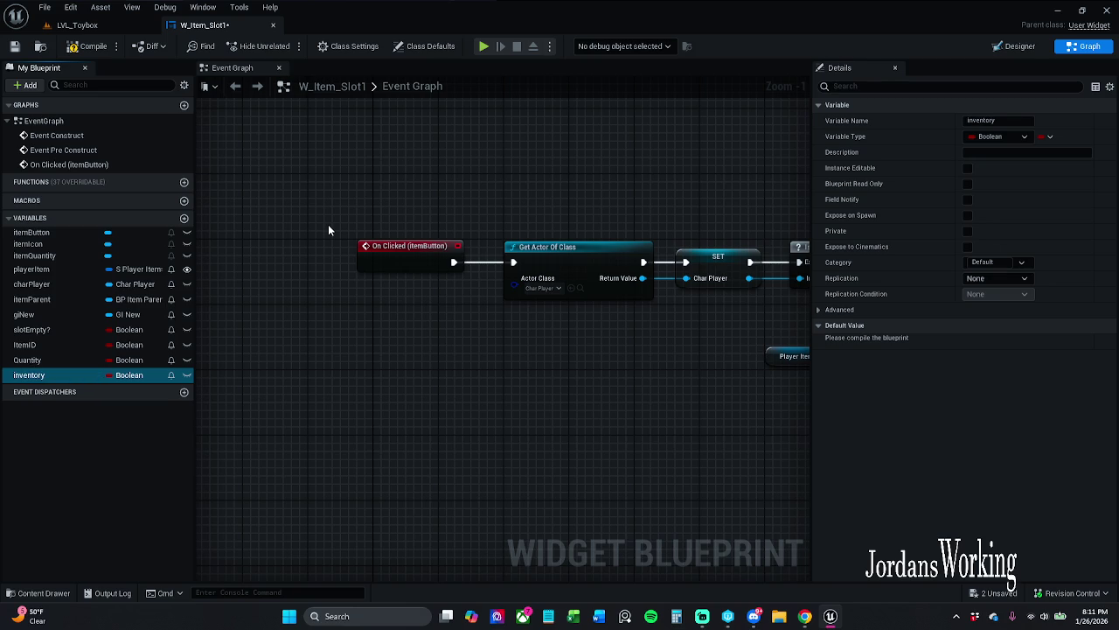
{"action": "left_click", "coordinate": [53, 374]}
{"action": "key", "text": "End"}
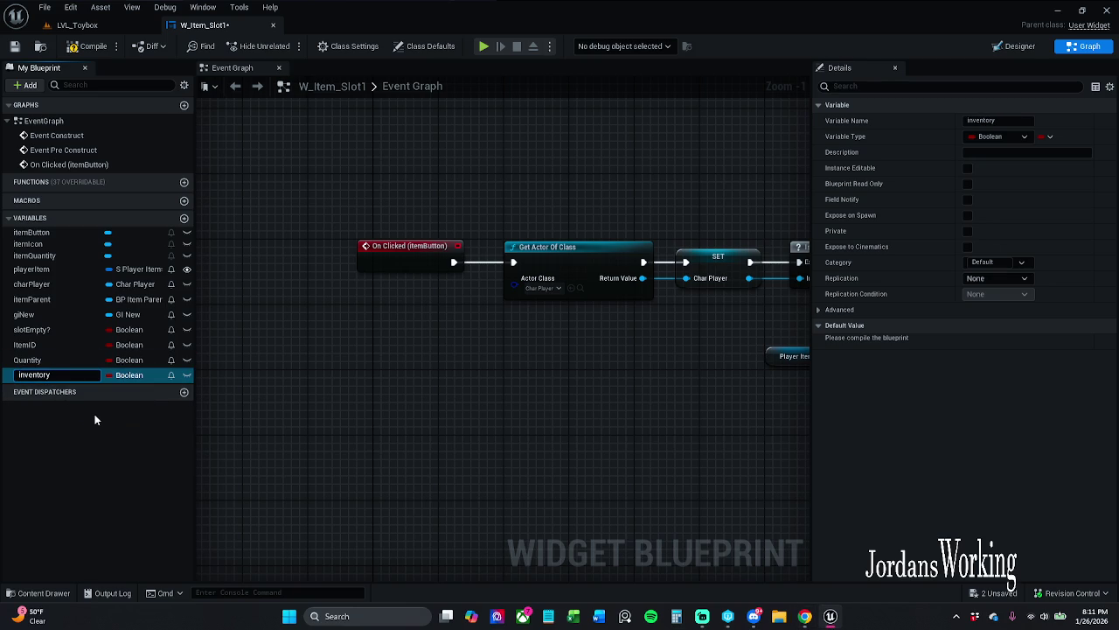
{"action": "type", "text": "Index"}
{"action": "key", "text": "Return"}
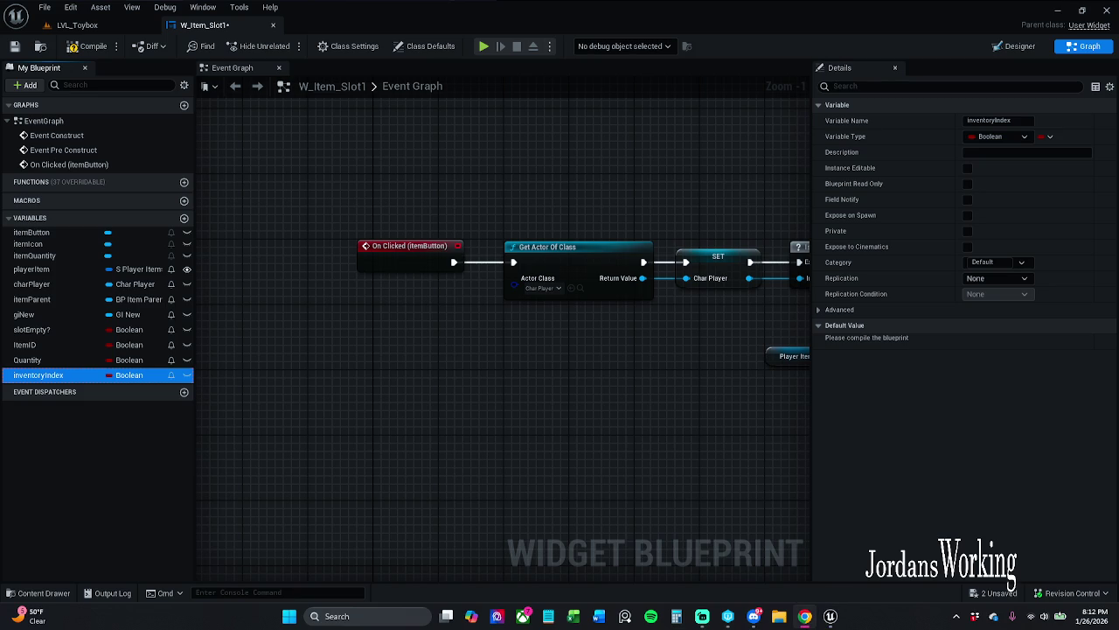
- Rename Quantity and ItemID to lowercase quantity and itemID
{"action": "left_click", "coordinate": [96, 359]}
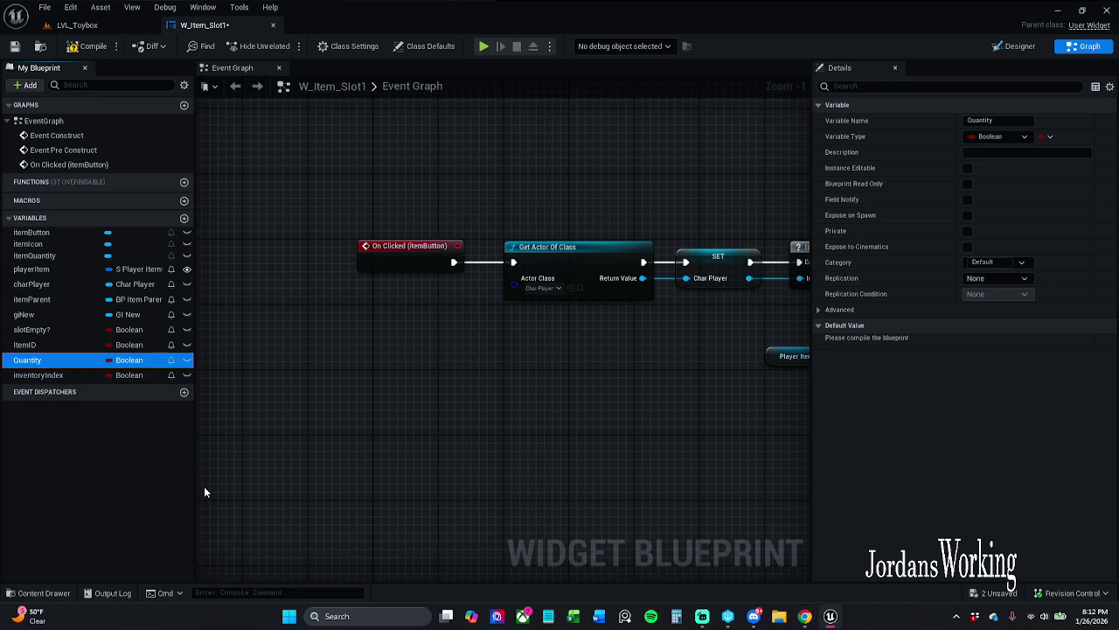
{"action": "key", "text": "F2"}
{"action": "type", "text": "quantity"}
{"action": "key", "text": "Return"}
{"action": "left_click", "coordinate": [83, 345]}
{"action": "key", "text": "F2"}
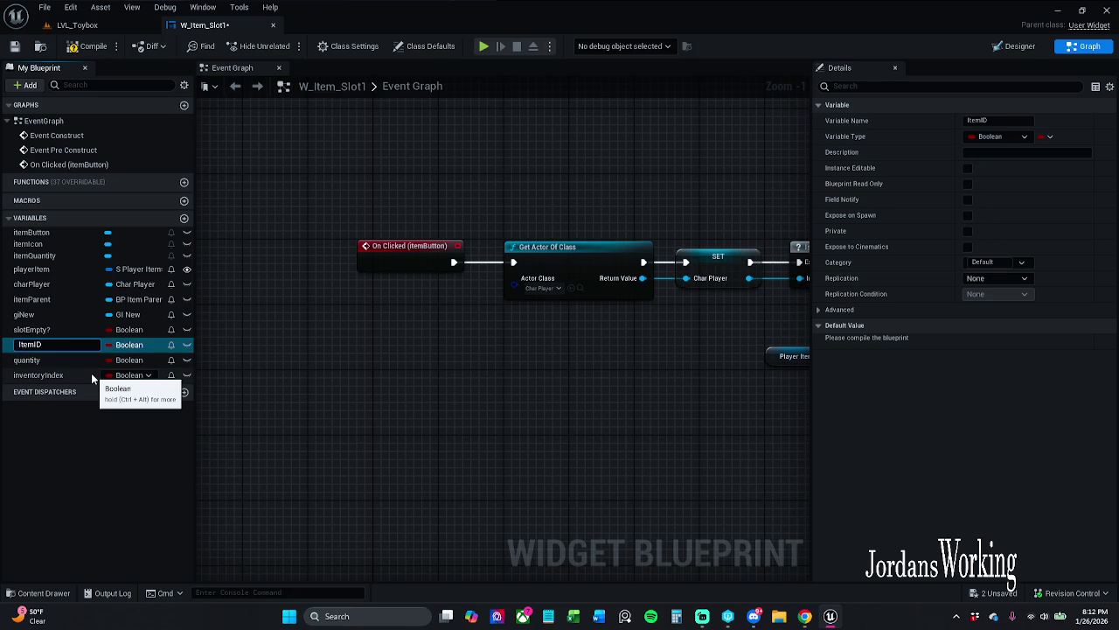
{"action": "type", "text": "itemID"}
{"action": "key", "text": "Return"}
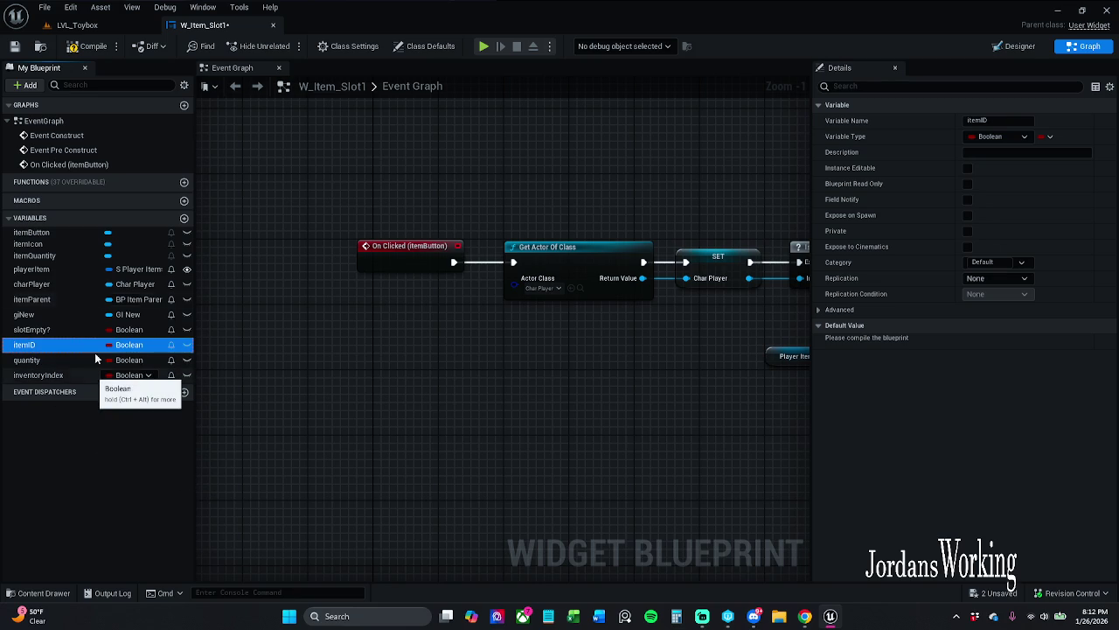
- Add a variable named inventoryComponent
{"action": "left_click", "coordinate": [184, 218]}
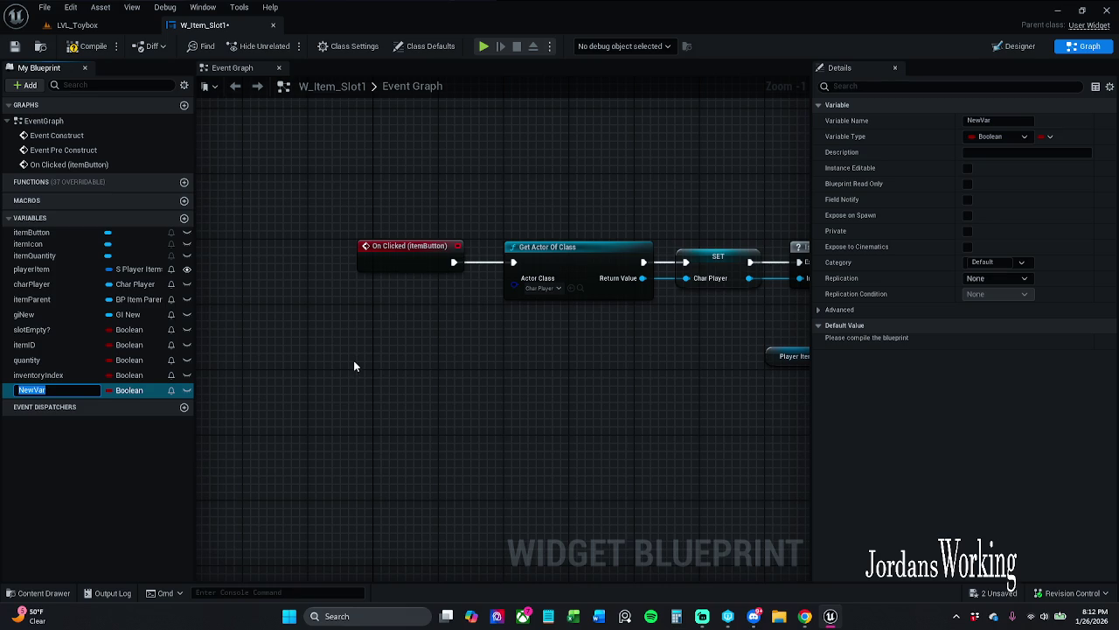
{"action": "type", "text": "inventory"}
{"action": "type", "text": "Component"}
{"action": "key", "text": "Return"}
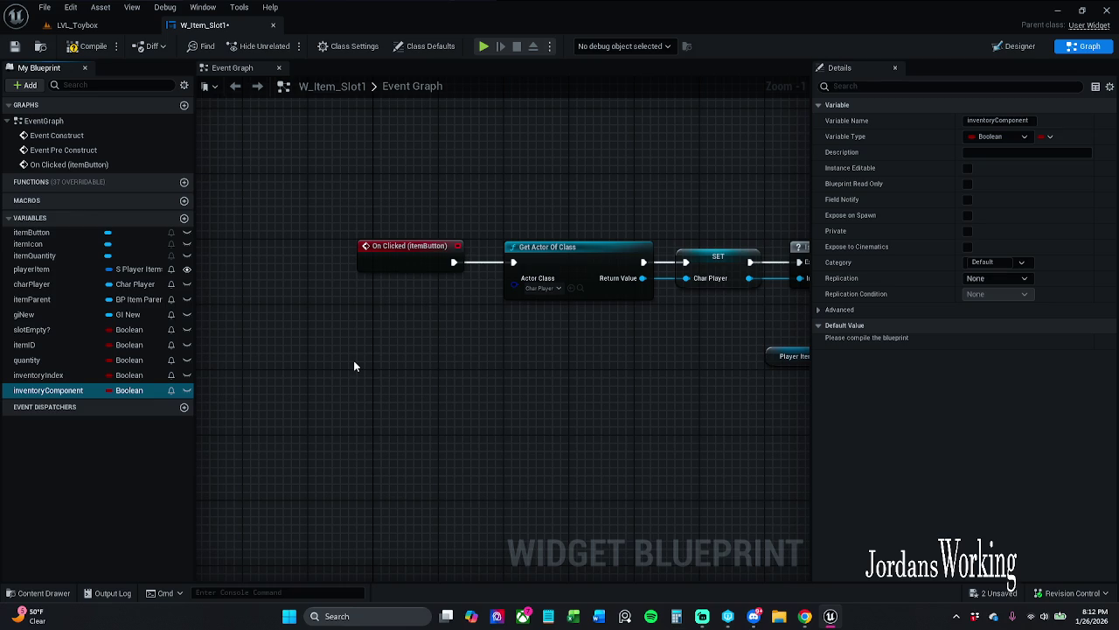
{"action": "left_click", "coordinate": [128, 390]}
- Make inventoryComponent an AC Item Data reference and inventoryIndex an Integer
{"action": "type", "text": "ac item"}
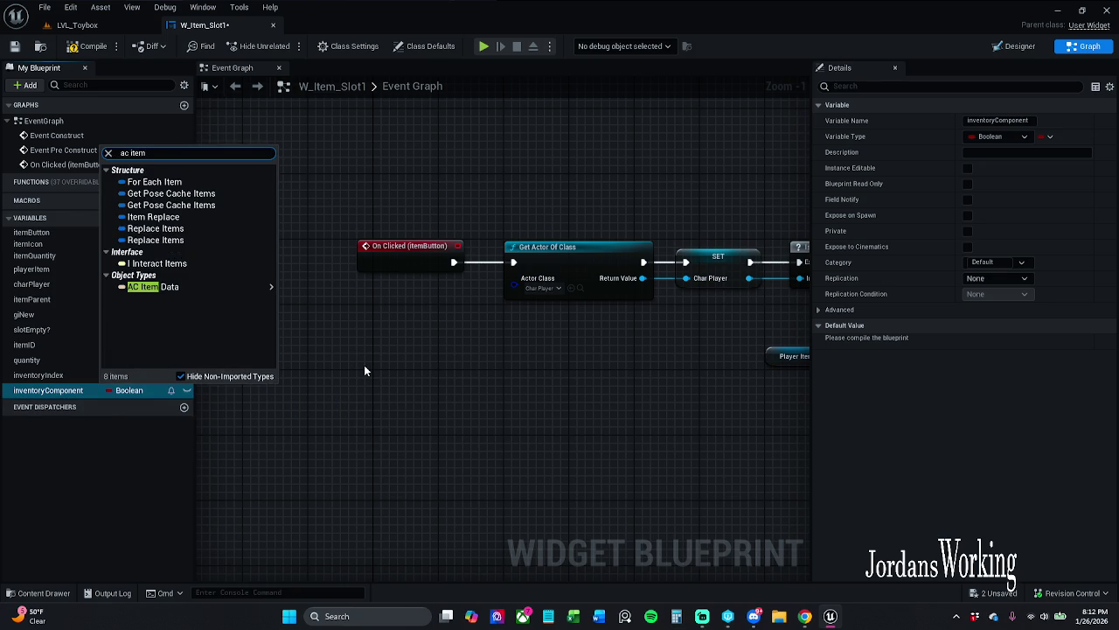
{"action": "mouse_move", "coordinate": [226, 287]}
{"action": "left_click", "coordinate": [308, 287]}
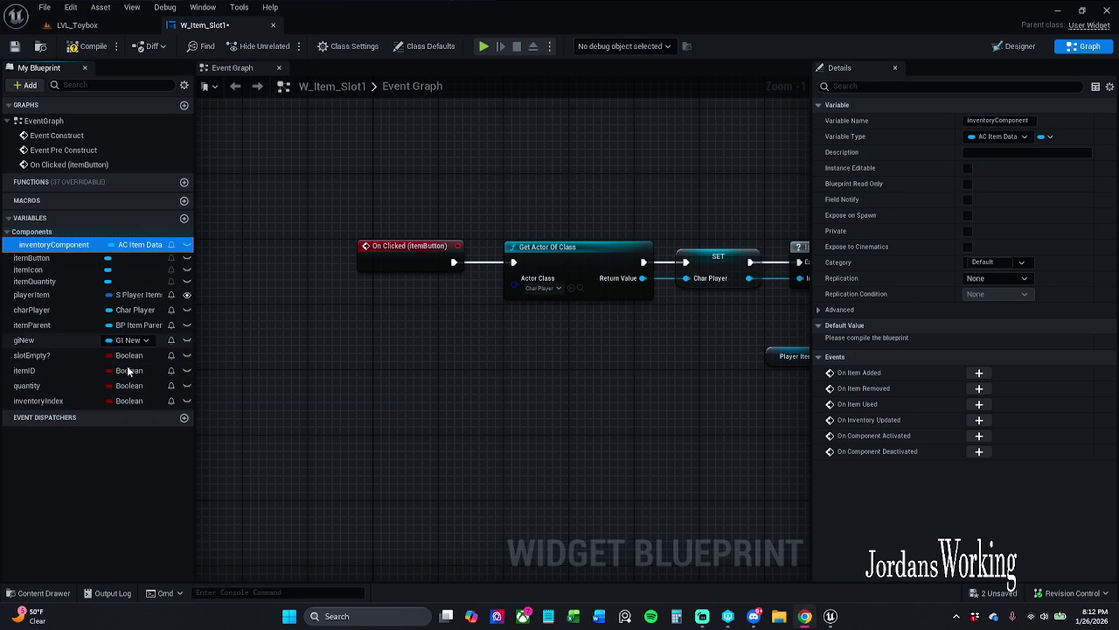
{"action": "left_click", "coordinate": [92, 401]}
{"action": "left_click", "coordinate": [133, 402]}
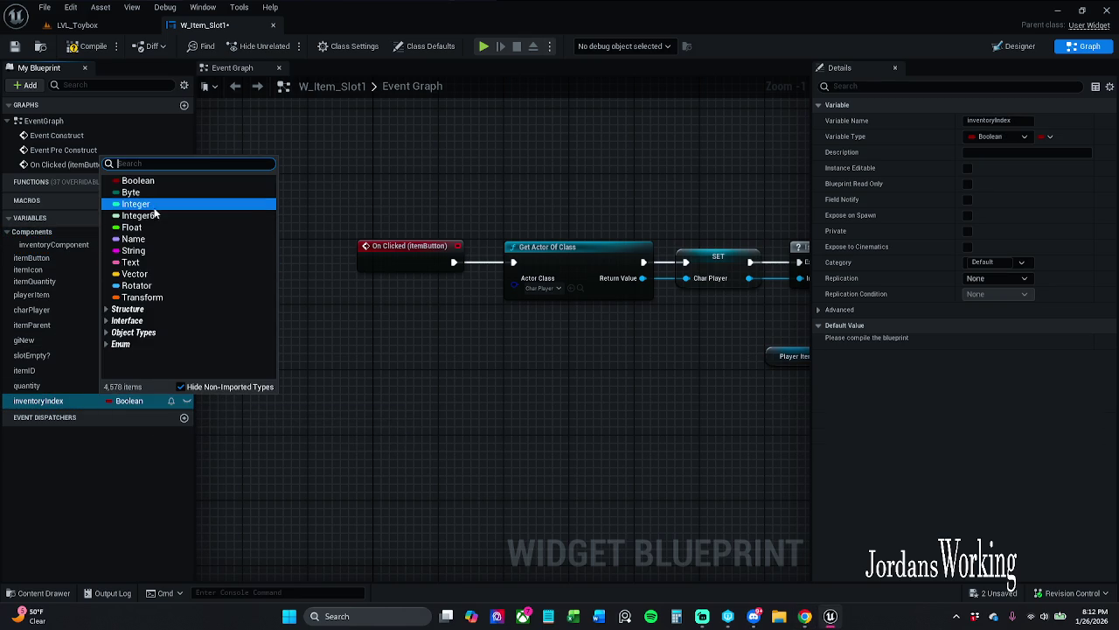
{"action": "left_click", "coordinate": [135, 204]}
- Set itemID's type to Name and quantity's type to Integer
{"action": "left_click", "coordinate": [128, 385]}
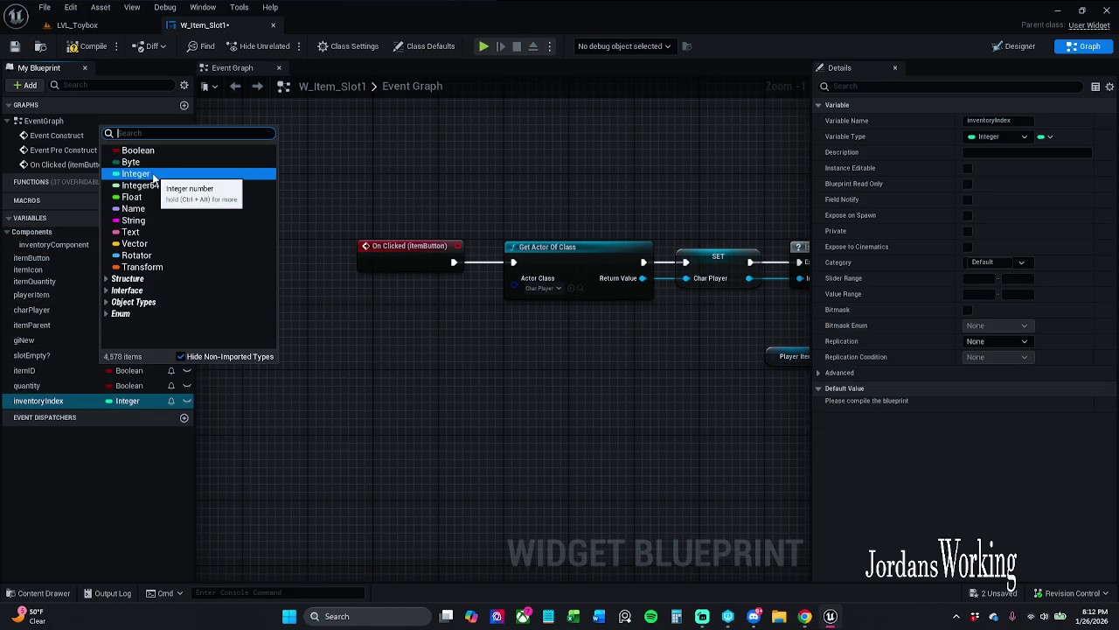
{"action": "key", "text": "Escape"}
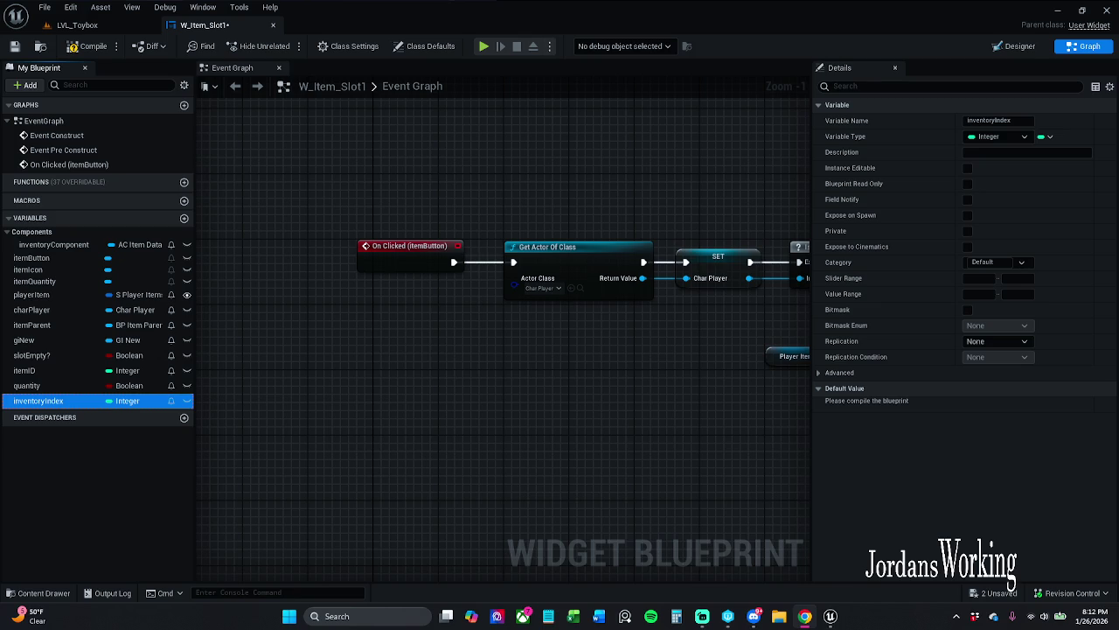
{"action": "left_click", "coordinate": [122, 402]}
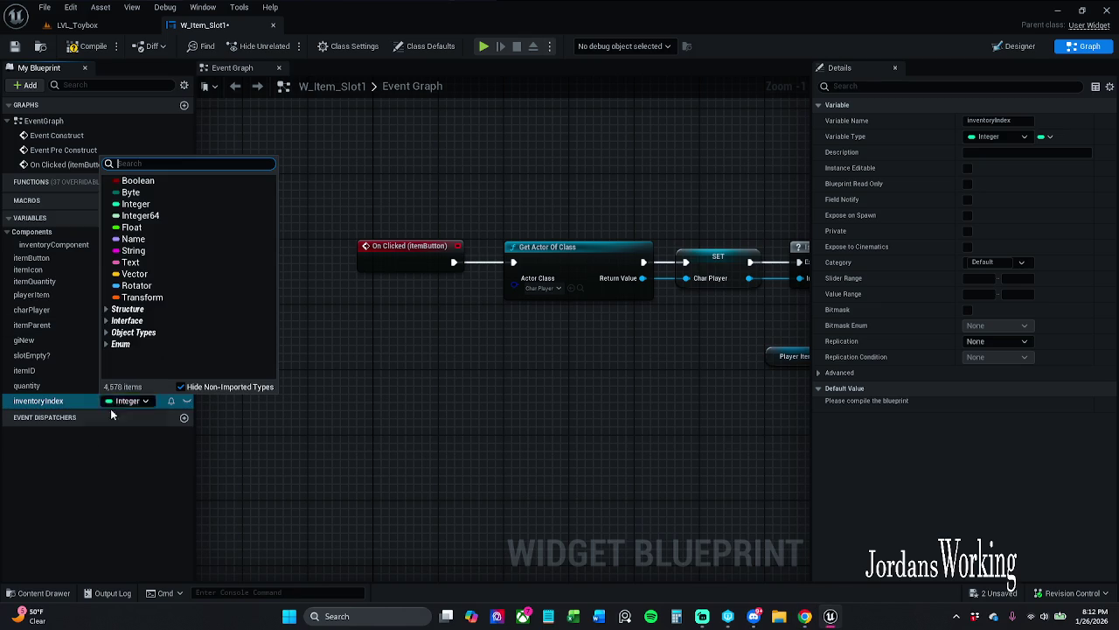
{"action": "left_click", "coordinate": [142, 466]}
{"action": "left_click", "coordinate": [124, 371]}
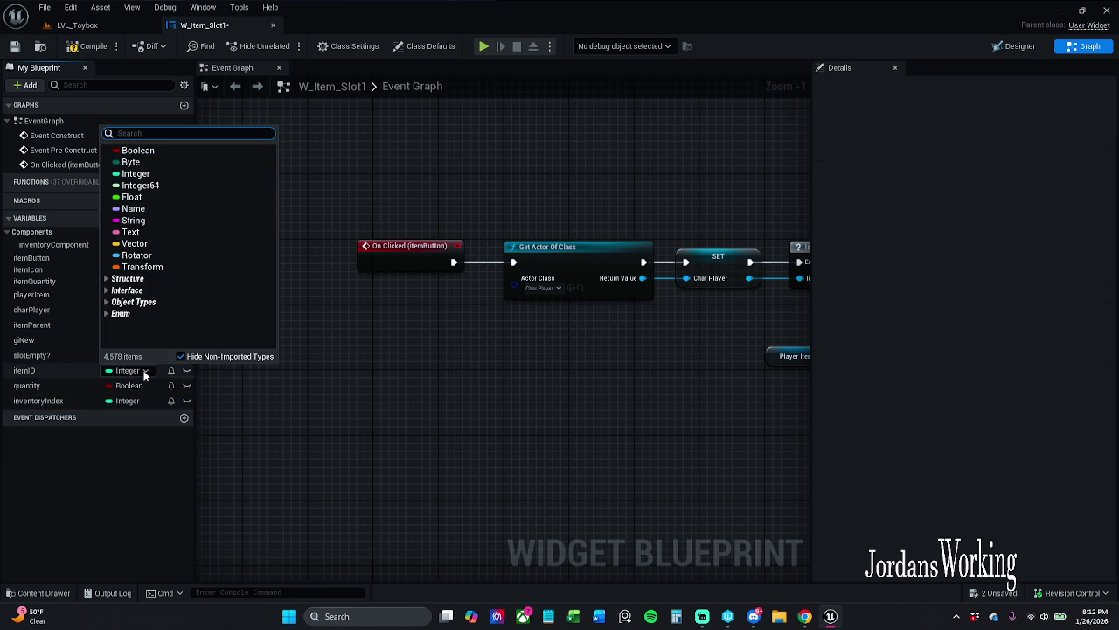
{"action": "left_click", "coordinate": [165, 210]}
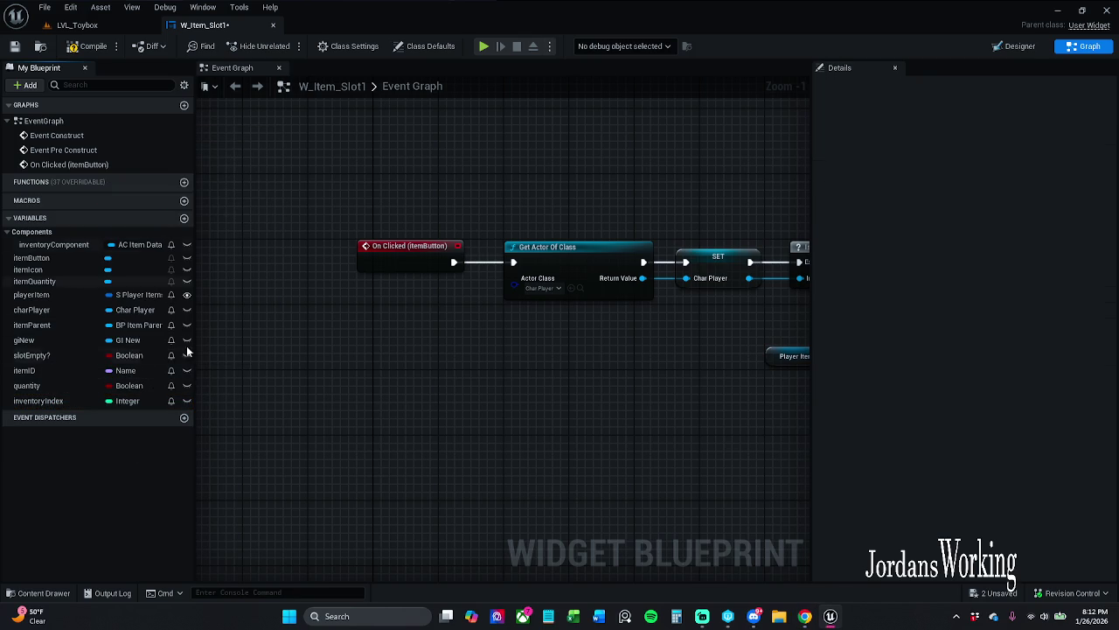
{"action": "left_click", "coordinate": [130, 385]}
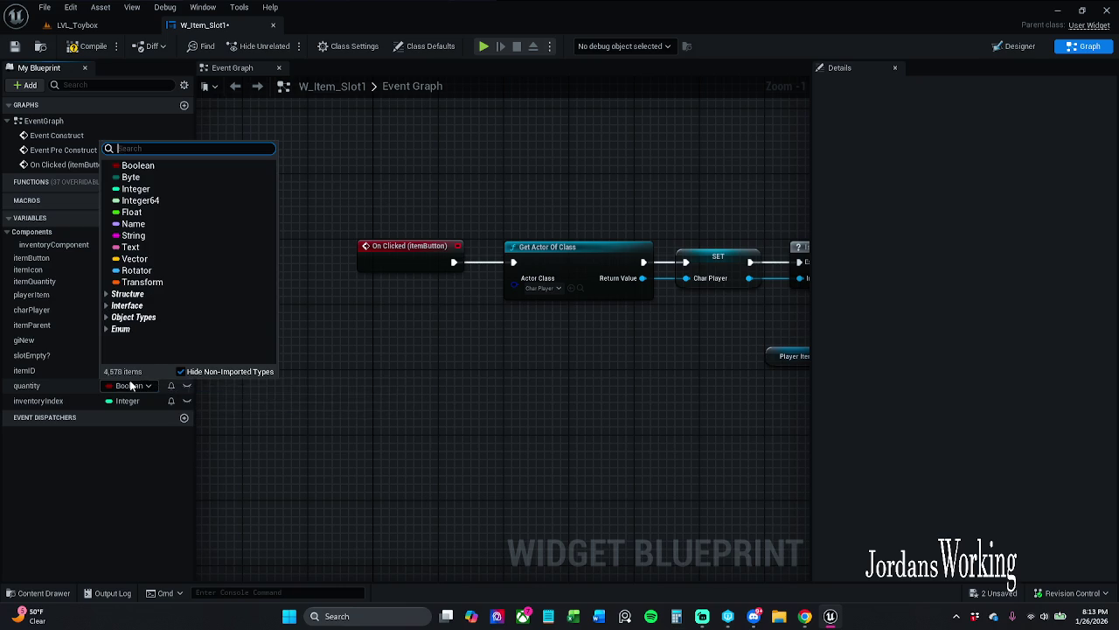
{"action": "left_click", "coordinate": [140, 189]}
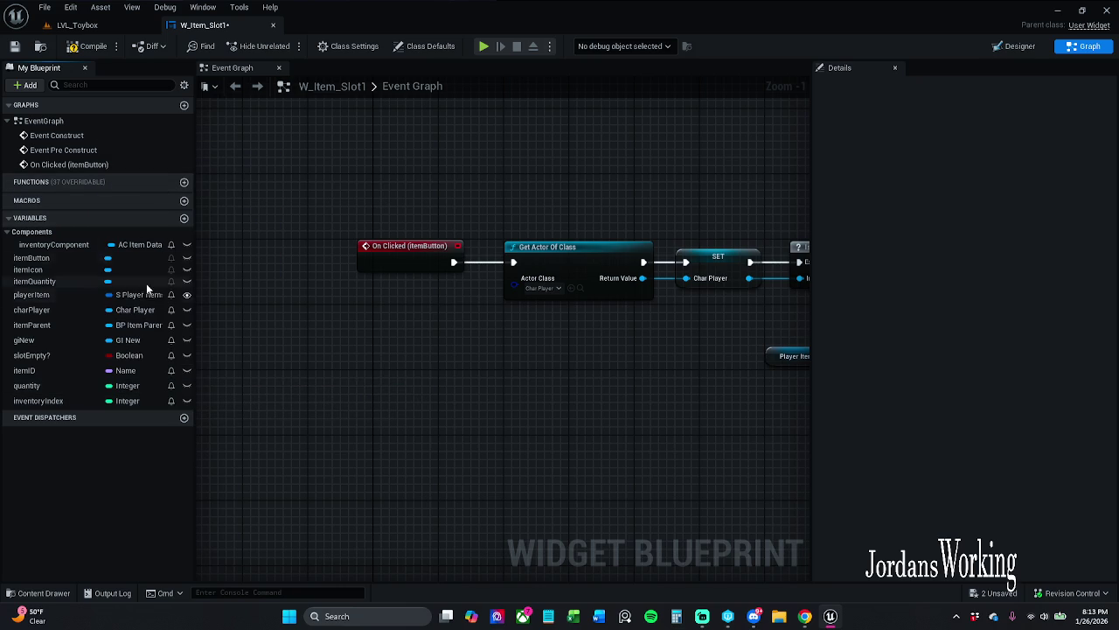
- Compile and save the W_Item_Slot1 widget blueprint
{"action": "left_click", "coordinate": [95, 50]}
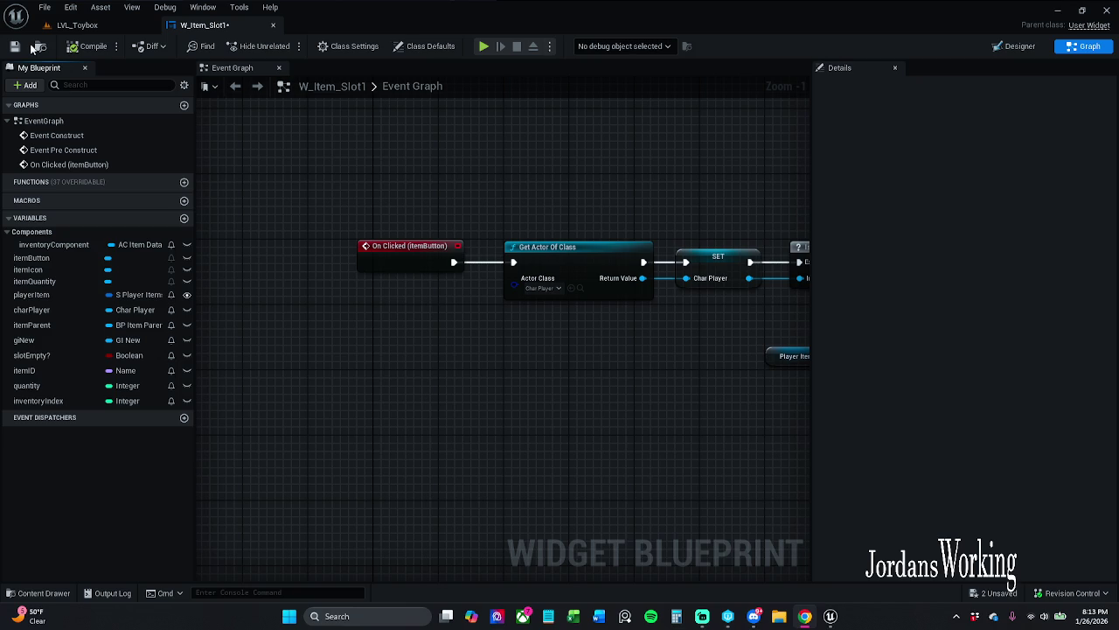
{"action": "key", "text": "ctrl+s"}
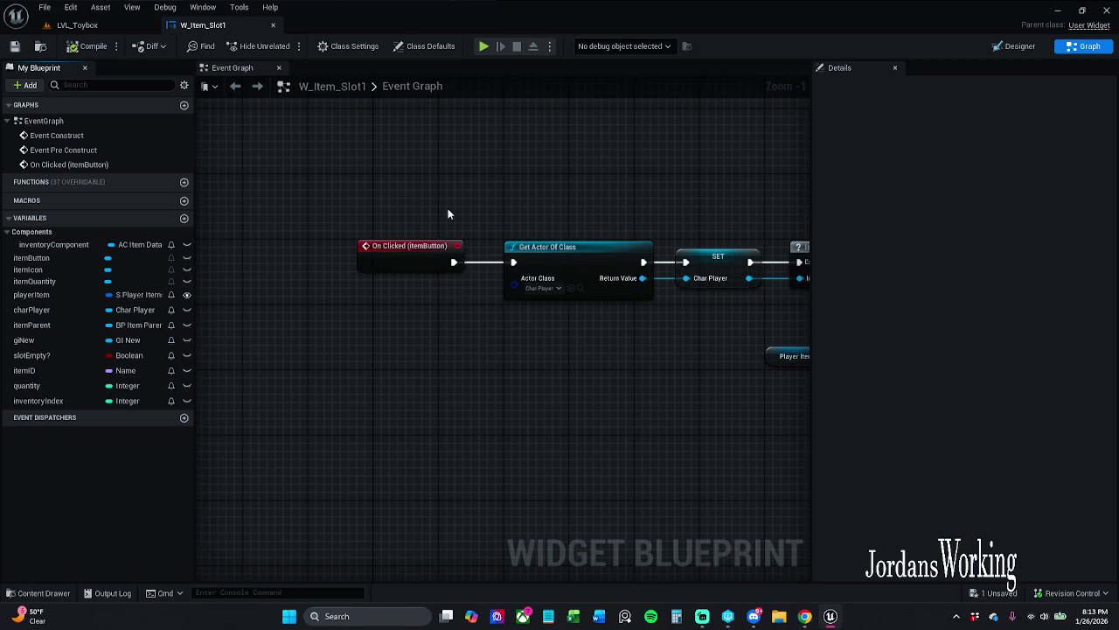
{"action": "scroll", "coordinate": [448, 213], "scroll_direction": "down", "scroll_amount": 5}
- Place an itemID Get node beside Event Pre Construct in the Event Graph
{"action": "mouse_move", "coordinate": [341, 229]}
{"action": "left_mouse_down"}
{"action": "mouse_move", "coordinate": [312, 247]}
{"action": "mouse_move", "coordinate": [353, 292]}
{"action": "left_mouse_up"}
{"action": "scroll", "coordinate": [348, 306], "scroll_direction": "up", "scroll_amount": 1}
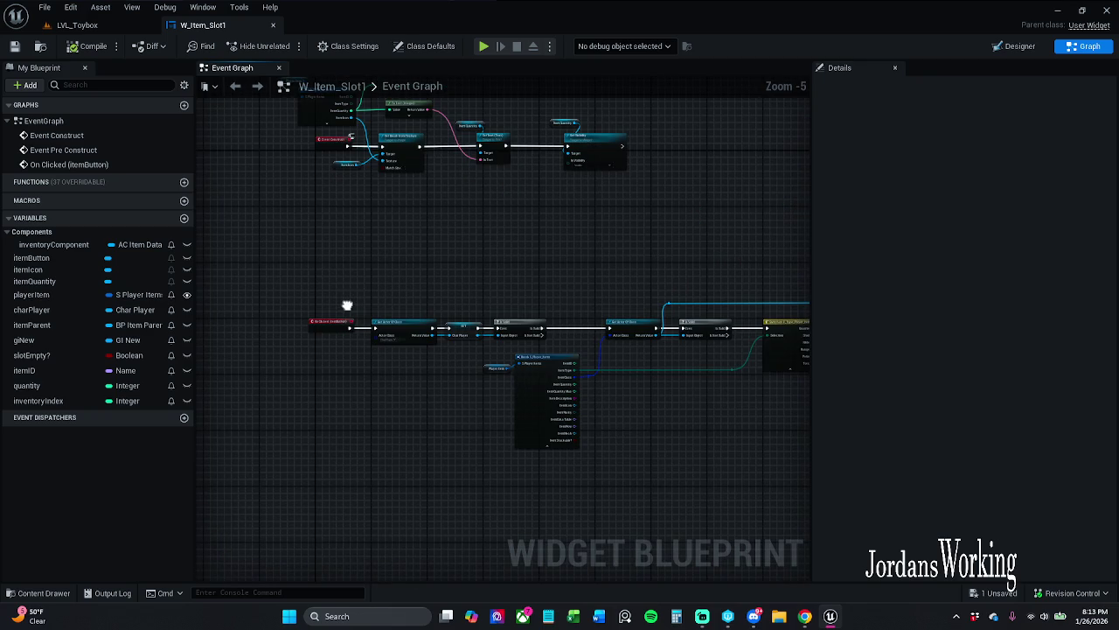
{"action": "scroll", "coordinate": [350, 397], "scroll_direction": "up", "scroll_amount": 4}
{"action": "left_click_drag", "start_coordinate": [393, 227], "coordinate": [408, 429]}
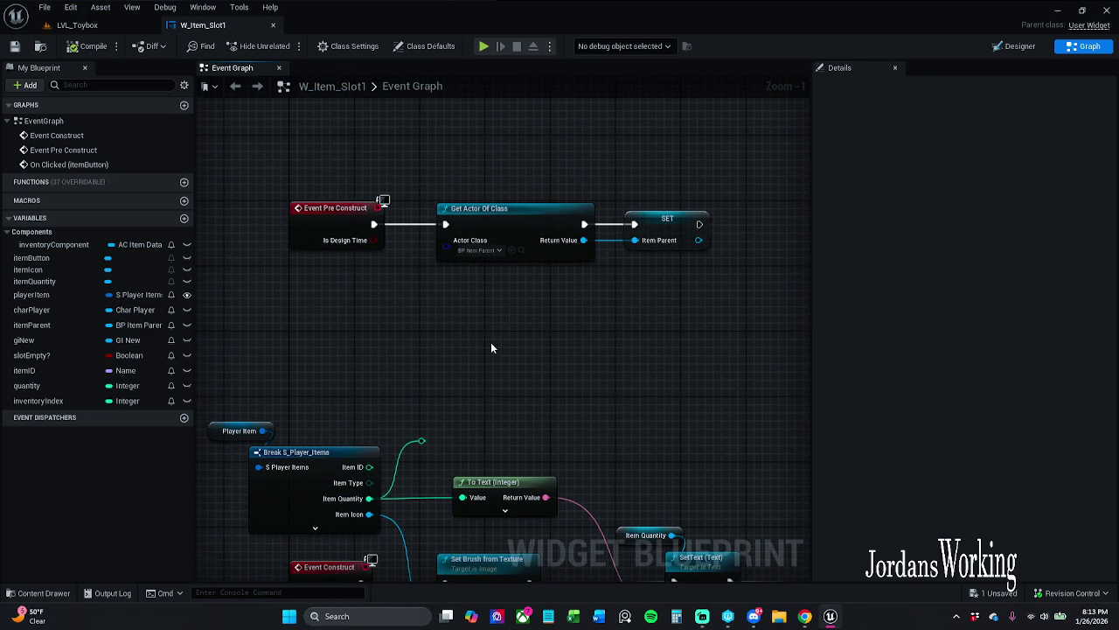
{"action": "left_click_drag", "start_coordinate": [491, 348], "coordinate": [440, 353]}
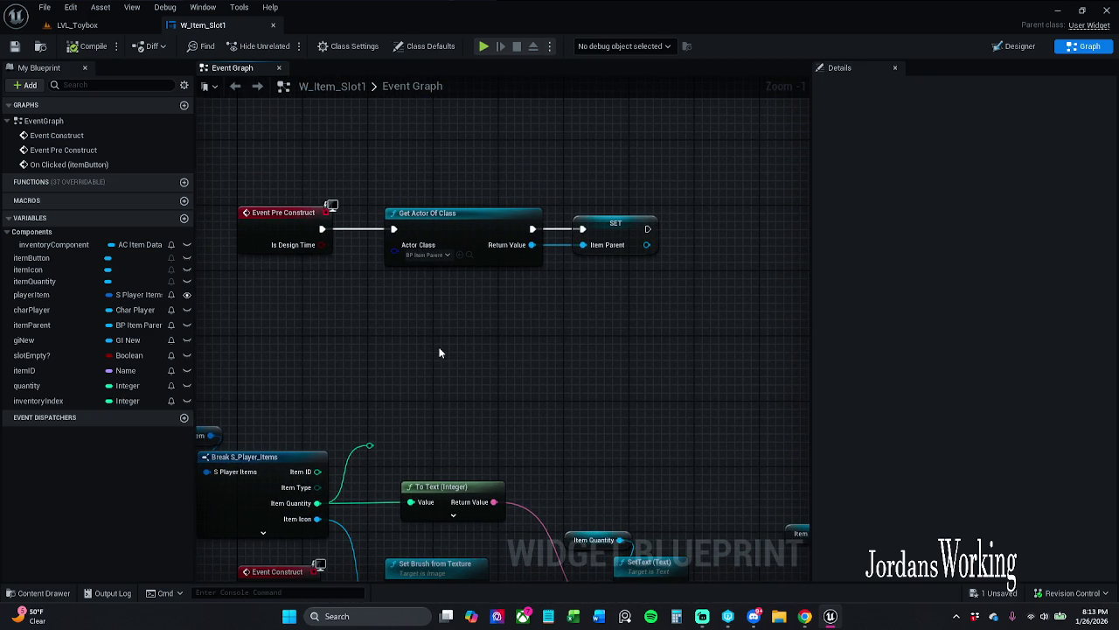
{"action": "mouse_move", "coordinate": [40, 370]}
{"action": "left_mouse_down"}
{"action": "mouse_move", "coordinate": [384, 291]}
{"action": "mouse_move", "coordinate": [339, 346]}
{"action": "mouse_move", "coordinate": [355, 351]}
{"action": "mouse_move", "coordinate": [278, 382]}
{"action": "mouse_move", "coordinate": [275, 562]}
{"action": "left_mouse_up"}
{"action": "left_click", "coordinate": [314, 331]}
- Delete the Item ID getter and drop an inventoryComponent Get node into the graph
{"action": "left_click", "coordinate": [335, 333]}
{"action": "key", "text": "Delete"}
{"action": "left_click", "coordinate": [144, 244]}
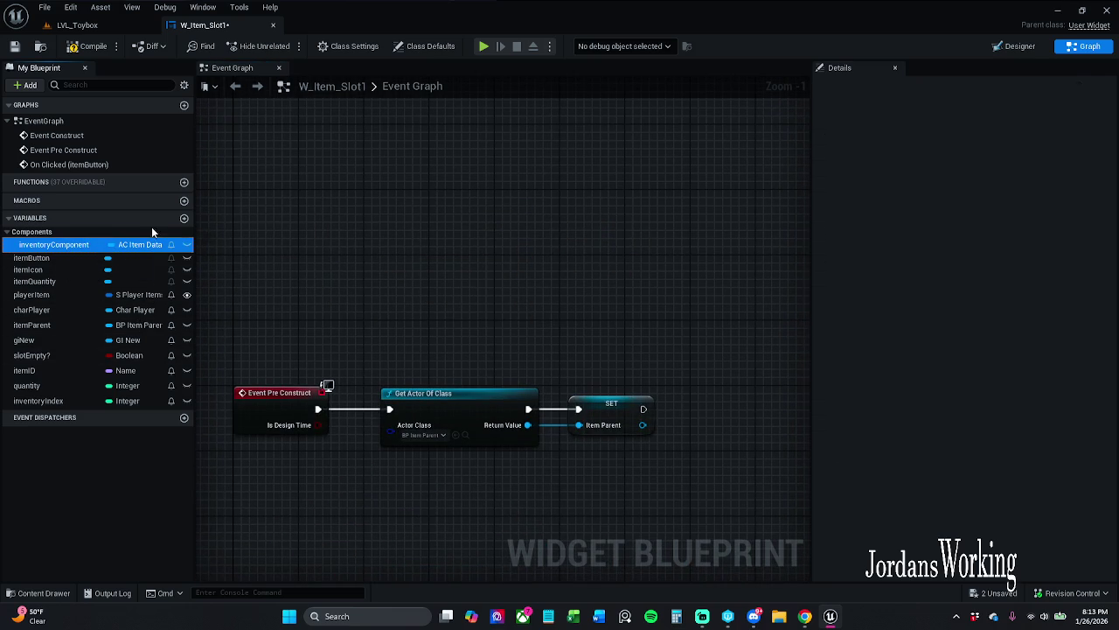
{"action": "left_click_drag", "start_coordinate": [149, 244], "coordinate": [267, 201]}
{"action": "left_click", "coordinate": [316, 220]}
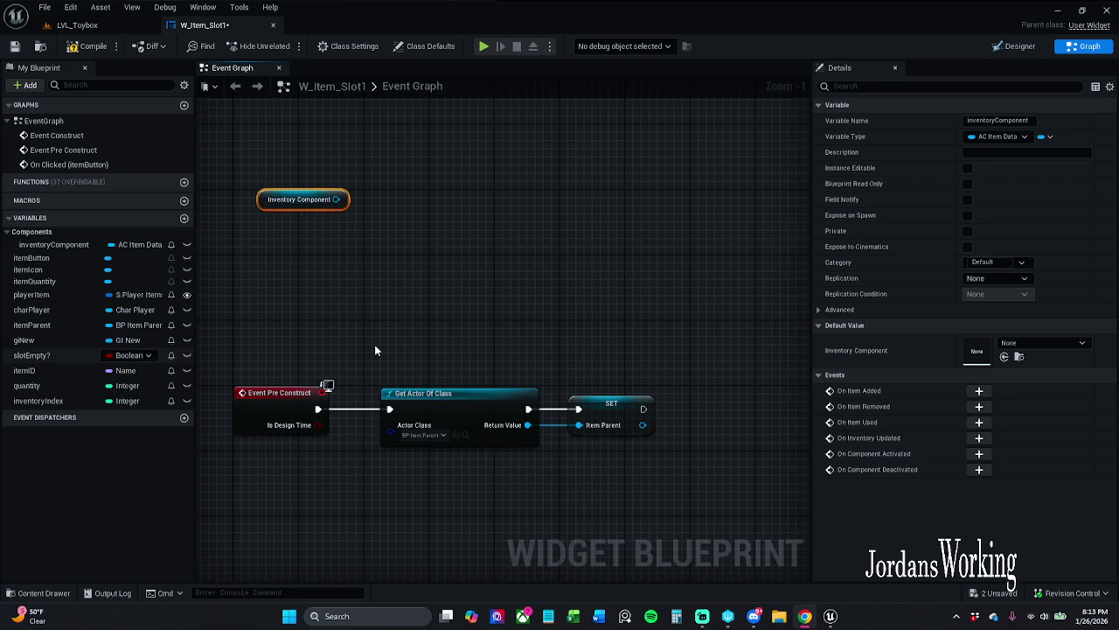
- Add a Get Player Item node off the Inventory Component getter and reposition both nodes
{"action": "left_click", "coordinate": [353, 219]}
{"action": "mouse_move", "coordinate": [337, 200]}
{"action": "left_mouse_down"}
{"action": "mouse_move", "coordinate": [365, 218]}
{"action": "mouse_move", "coordinate": [319, 230]}
{"action": "left_mouse_up"}
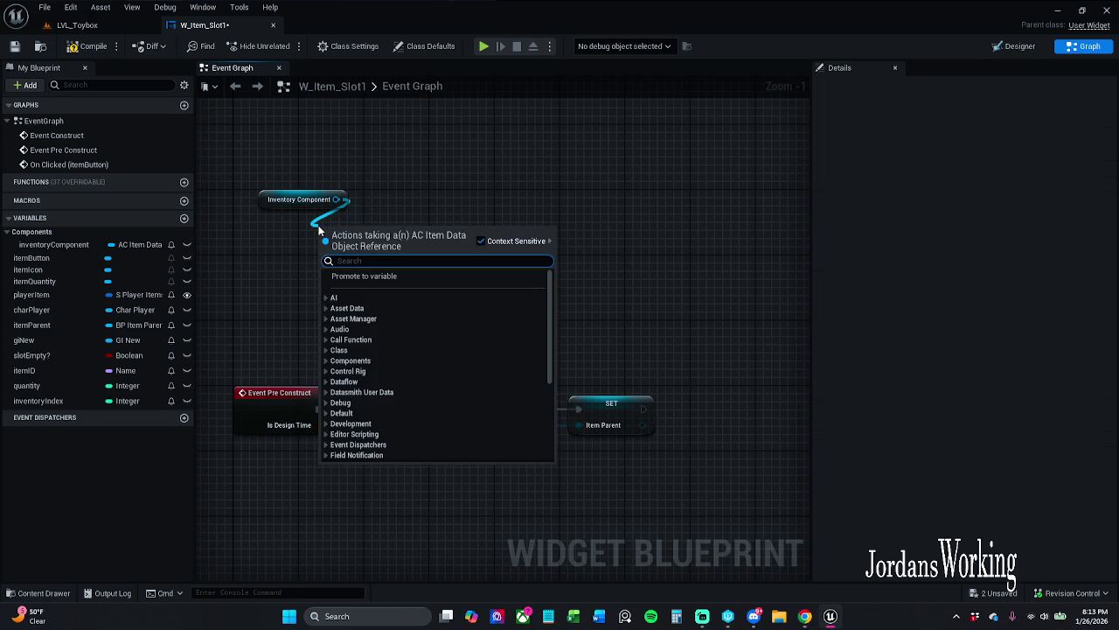
{"action": "type", "text": "get"}
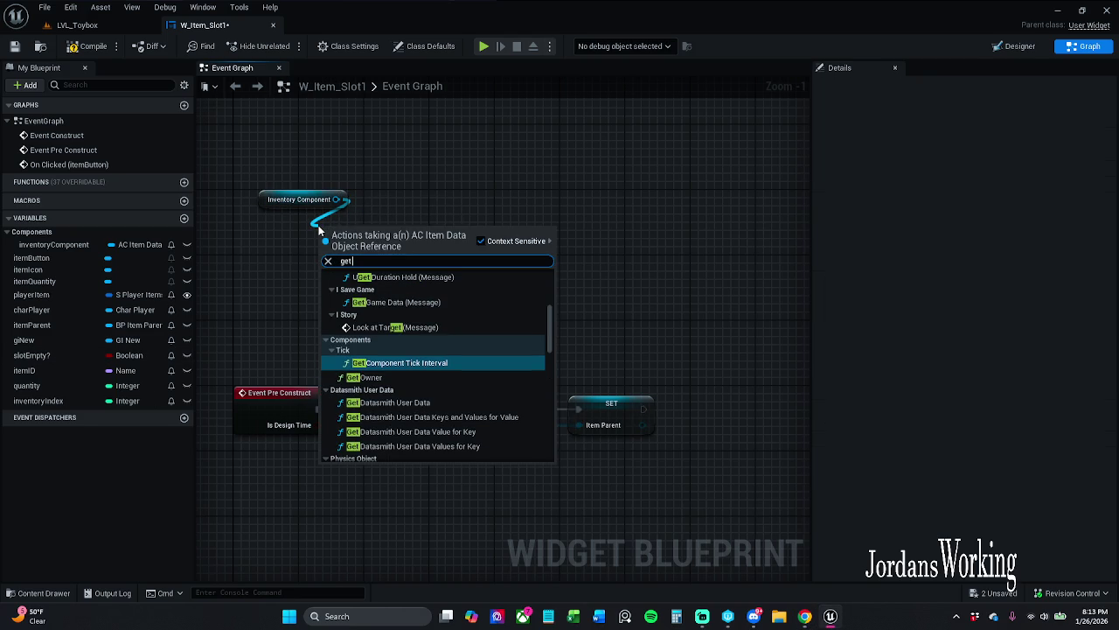
{"action": "type", "text": " player"}
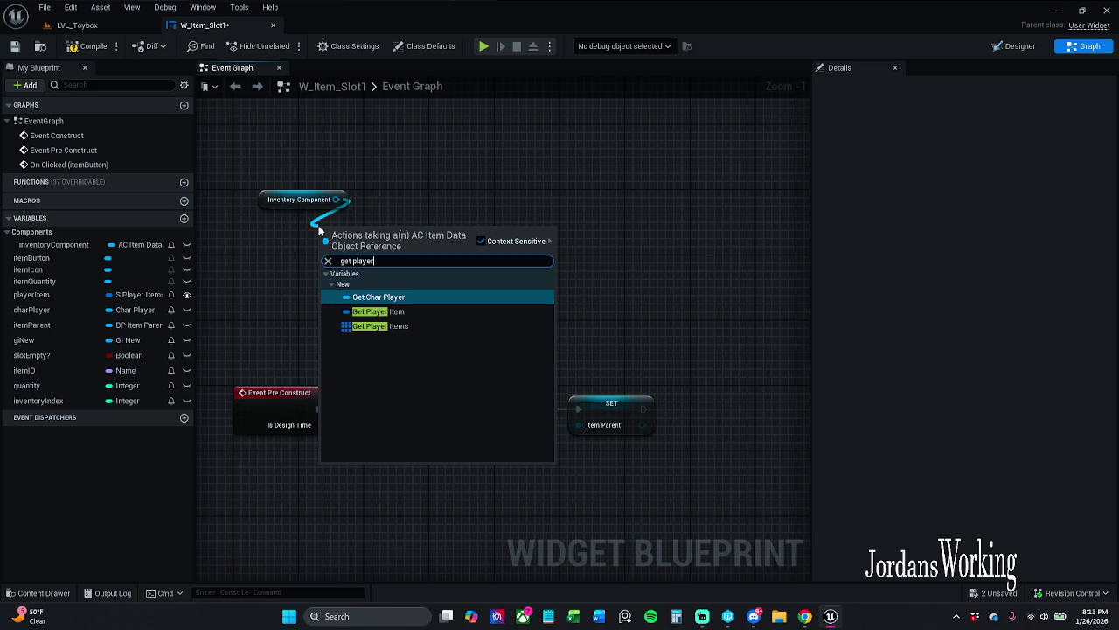
{"action": "key", "text": "Down"}
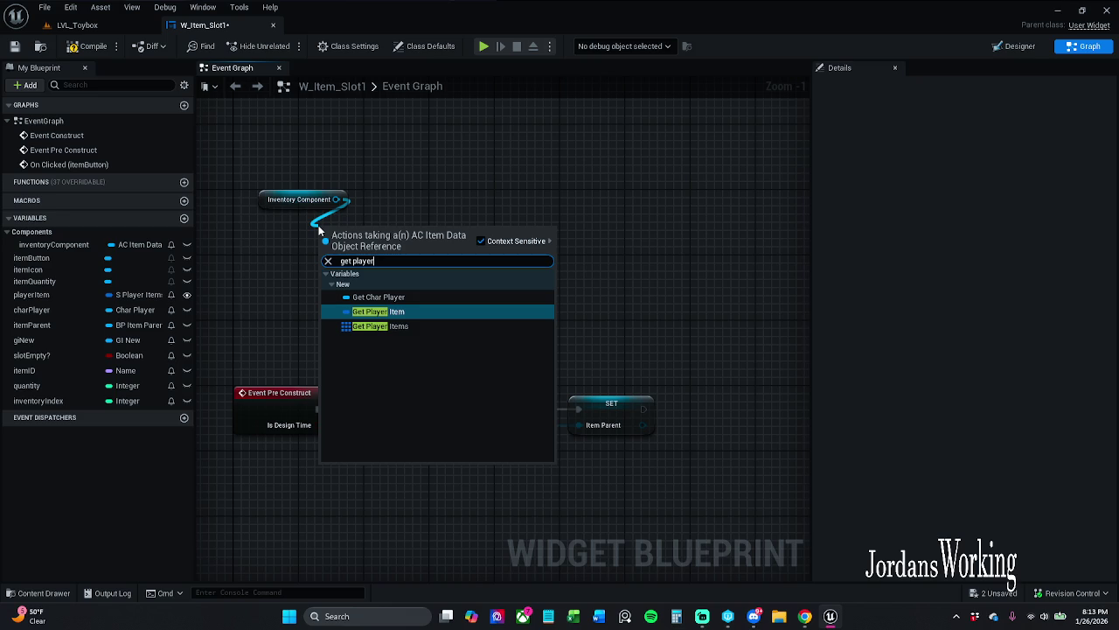
{"action": "key", "text": "Return"}
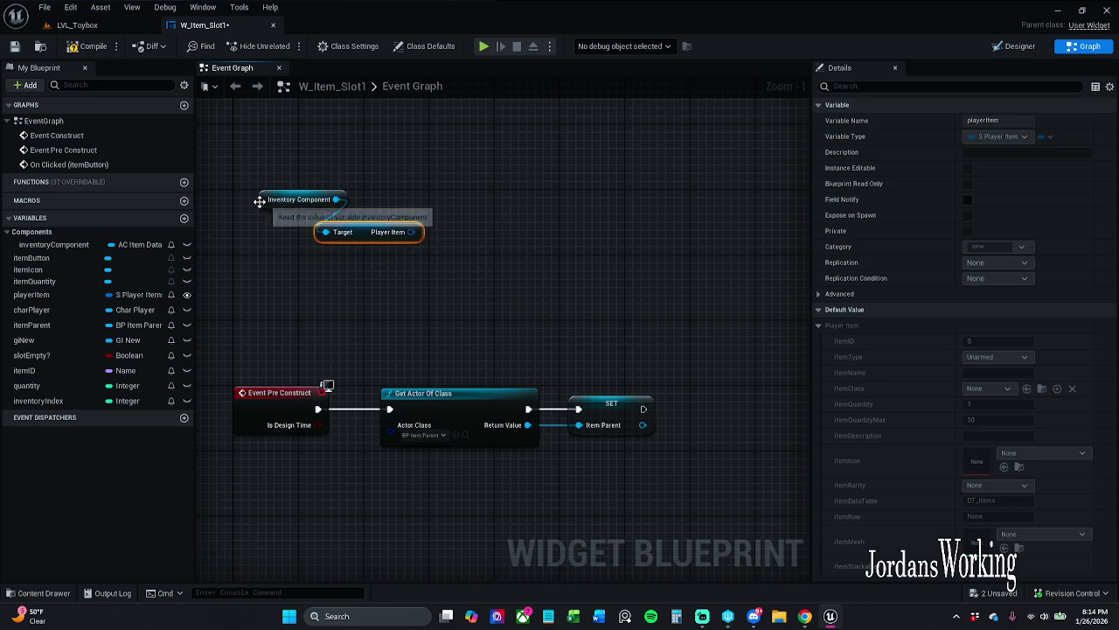
{"action": "left_click_drag", "start_coordinate": [261, 204], "coordinate": [260, 212]}
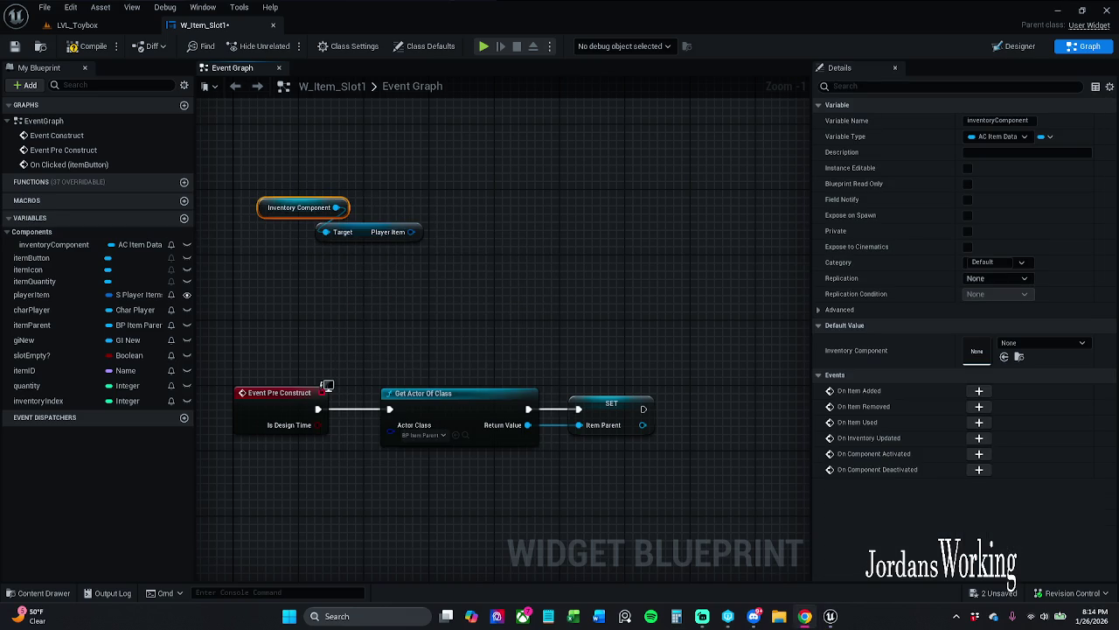
{"action": "mouse_move", "coordinate": [293, 173]}
{"action": "left_mouse_down"}
{"action": "mouse_move", "coordinate": [376, 235]}
{"action": "mouse_move", "coordinate": [442, 260]}
{"action": "left_mouse_up"}
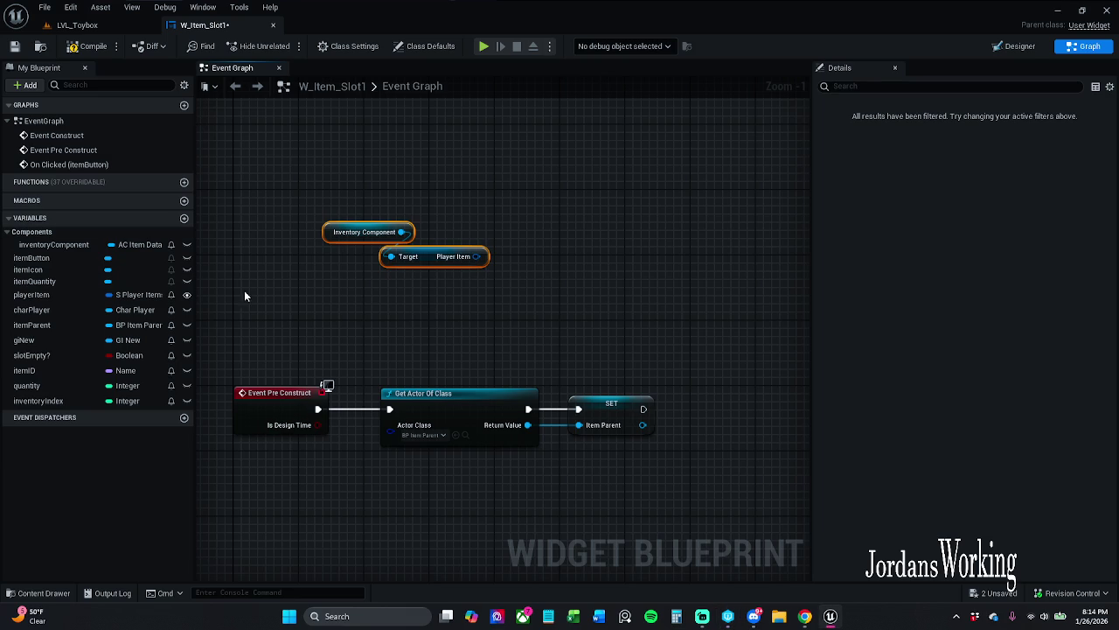
- Compile, then rewire Set Brush from Texture to run after the Pre Construct SET node
{"action": "left_click", "coordinate": [96, 45]}
{"action": "key", "text": "alt+Tab"}
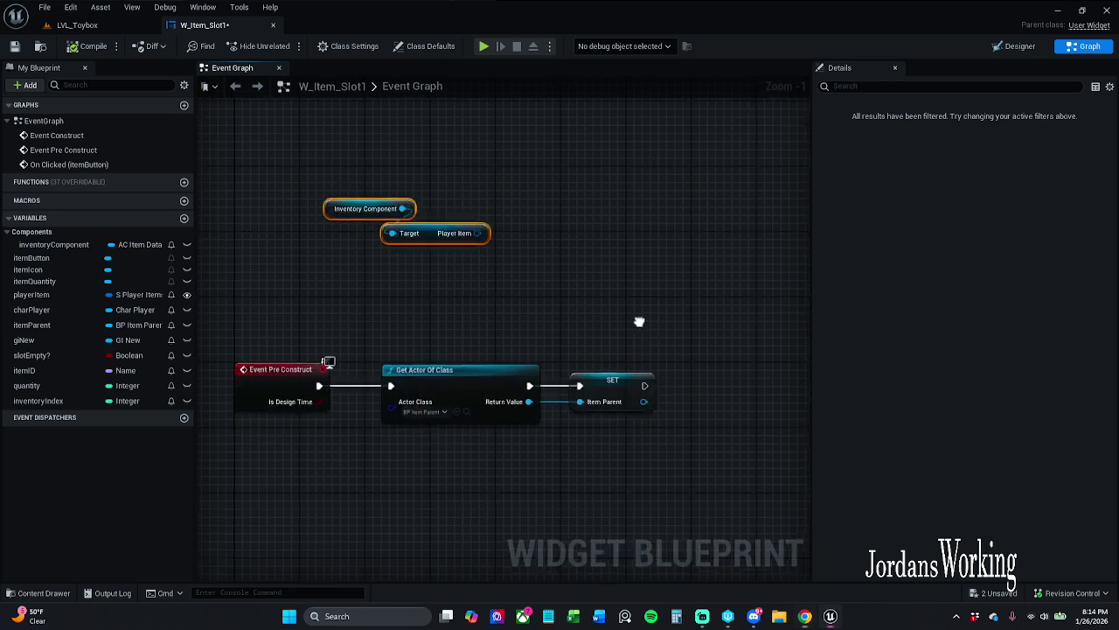
{"action": "mouse_move", "coordinate": [415, 219]}
{"action": "left_mouse_down"}
{"action": "mouse_move", "coordinate": [515, 278]}
{"action": "mouse_move", "coordinate": [612, 309]}
{"action": "mouse_move", "coordinate": [631, 299]}
{"action": "left_mouse_up"}
{"action": "mouse_move", "coordinate": [651, 433]}
{"action": "left_mouse_down"}
{"action": "mouse_move", "coordinate": [600, 267]}
{"action": "mouse_move", "coordinate": [601, 166]}
{"action": "left_mouse_up"}
{"action": "scroll", "coordinate": [633, 359], "scroll_direction": "down", "scroll_amount": 1}
{"action": "left_click_drag", "start_coordinate": [344, 359], "coordinate": [340, 417]}
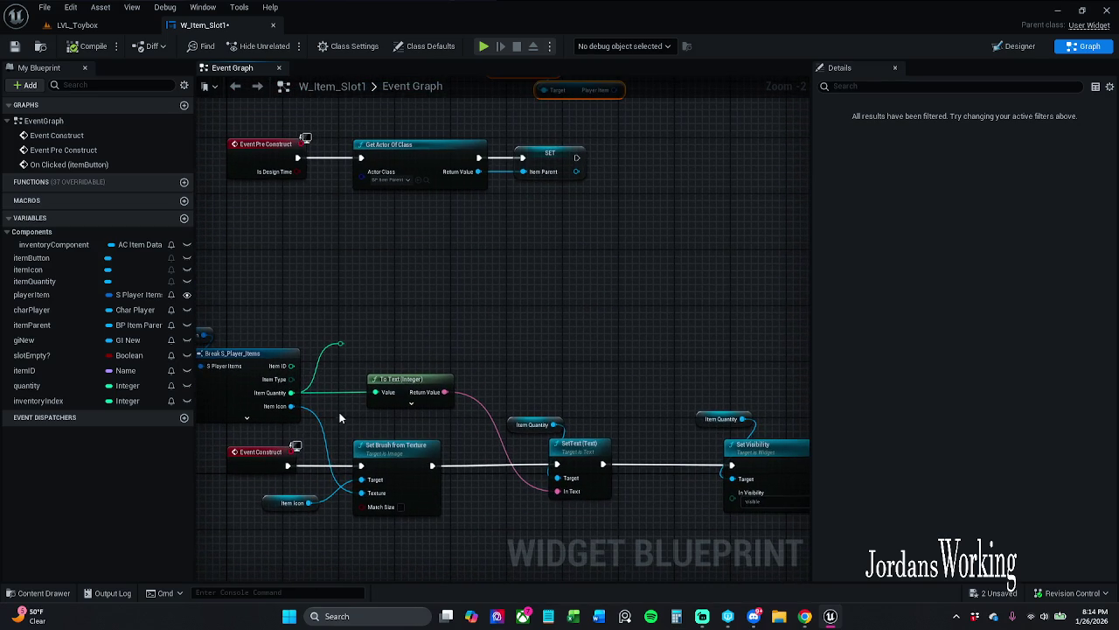
{"action": "mouse_move", "coordinate": [282, 470]}
{"action": "left_mouse_down"}
{"action": "mouse_move", "coordinate": [592, 175]}
{"action": "mouse_move", "coordinate": [576, 157]}
{"action": "left_mouse_up"}
- Move the Player Item, Break, To Text, Set Brush and Item Icon nodes beside Pre Construct
{"action": "left_click_drag", "start_coordinate": [256, 308], "coordinate": [411, 309]}
{"action": "left_click_drag", "start_coordinate": [302, 317], "coordinate": [614, 402]}
{"action": "mouse_move", "coordinate": [453, 577]}
{"action": "left_mouse_down"}
{"action": "mouse_move", "coordinate": [370, 477]}
{"action": "mouse_move", "coordinate": [612, 328]}
{"action": "left_mouse_up"}
{"action": "left_click_drag", "start_coordinate": [632, 417], "coordinate": [464, 422]}
{"action": "scroll", "coordinate": [493, 409], "scroll_direction": "down", "scroll_amount": 3}
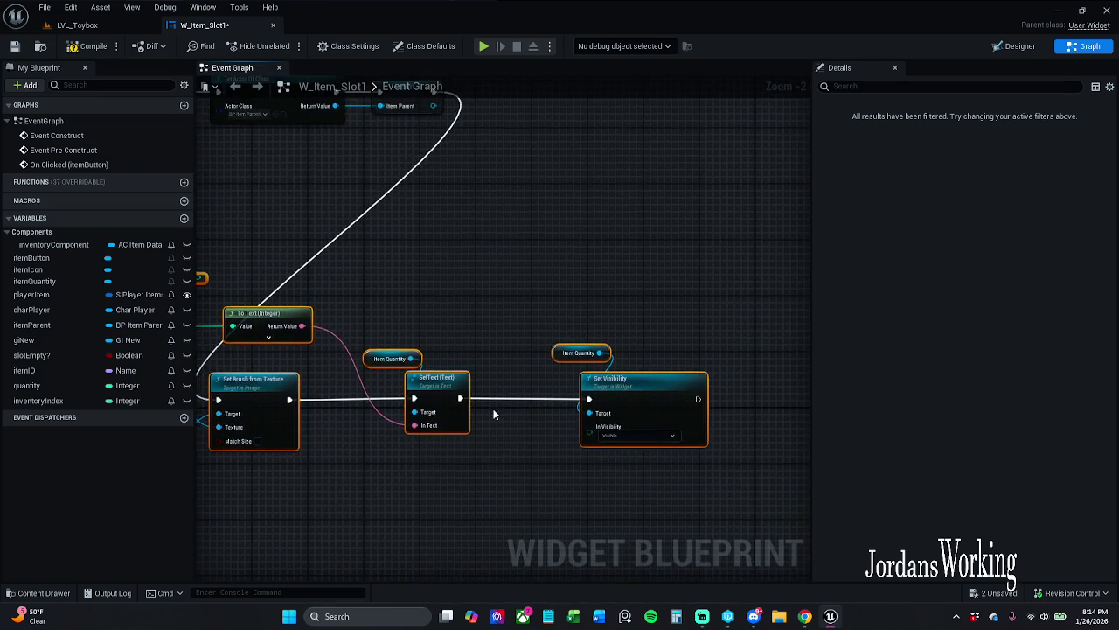
{"action": "mouse_move", "coordinate": [383, 402]}
{"action": "left_mouse_down"}
{"action": "mouse_move", "coordinate": [507, 392]}
{"action": "mouse_move", "coordinate": [618, 273]}
{"action": "mouse_move", "coordinate": [622, 251]}
{"action": "left_mouse_up"}
{"action": "scroll", "coordinate": [463, 214], "scroll_direction": "up", "scroll_amount": 4}
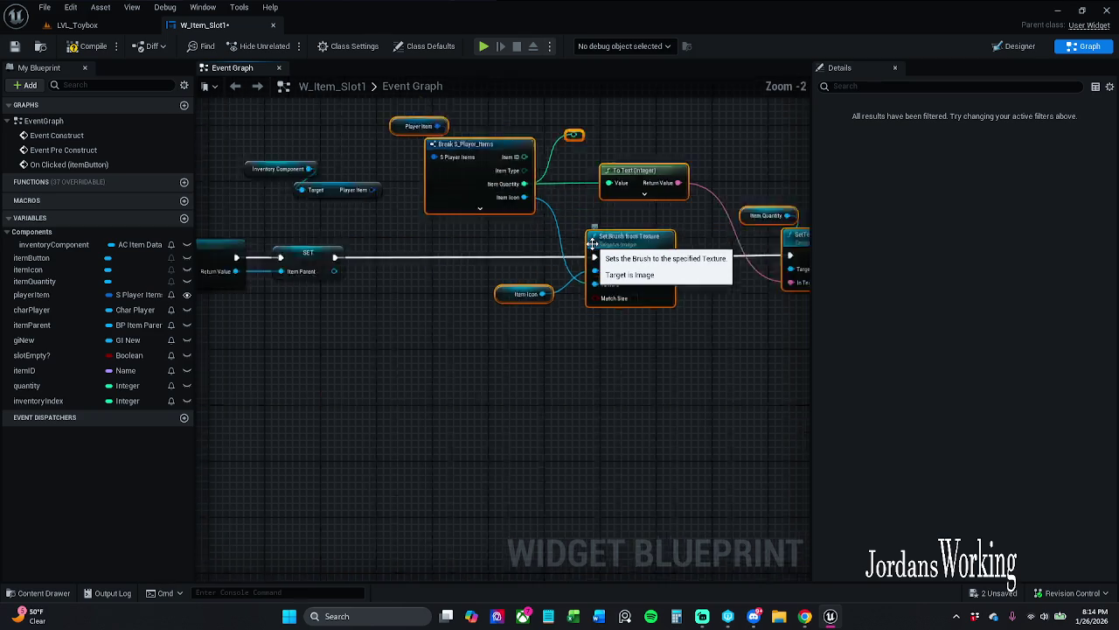
- Delete the old Player Item getter and wire the component's Player Item into Break S_Player_Items
{"action": "left_click_drag", "start_coordinate": [487, 260], "coordinate": [368, 174]}
{"action": "left_click_drag", "start_coordinate": [457, 229], "coordinate": [402, 200]}
{"action": "left_click", "coordinate": [467, 222]}
{"action": "left_click_drag", "start_coordinate": [518, 258], "coordinate": [354, 165]}
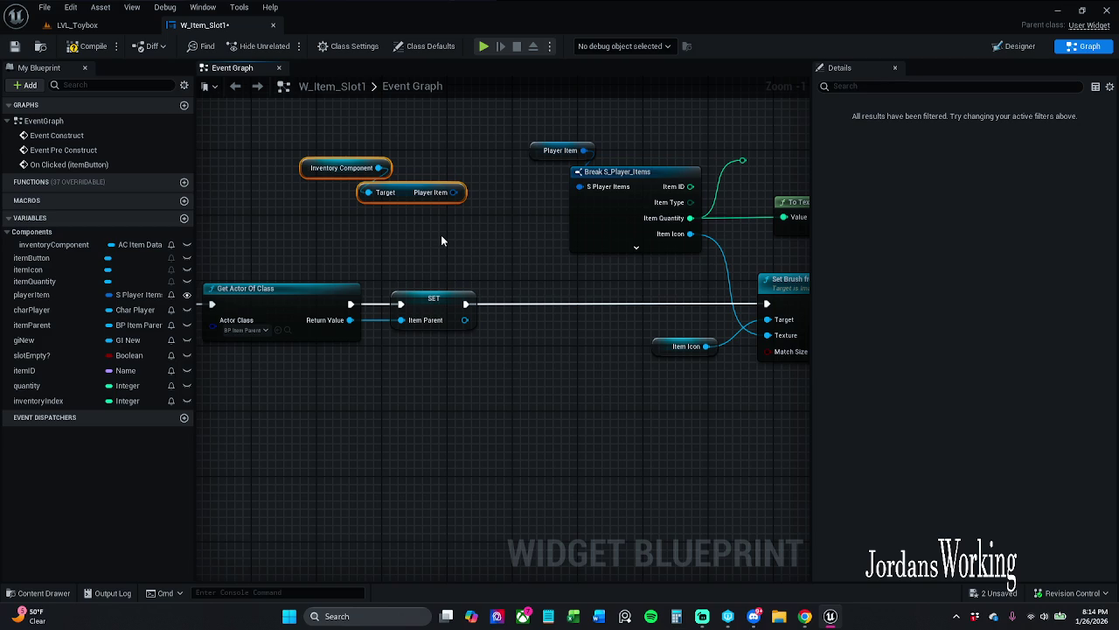
{"action": "mouse_move", "coordinate": [516, 197]}
{"action": "left_mouse_down"}
{"action": "mouse_move", "coordinate": [531, 188]}
{"action": "mouse_move", "coordinate": [547, 133]}
{"action": "left_mouse_up"}
{"action": "key", "text": "Delete"}
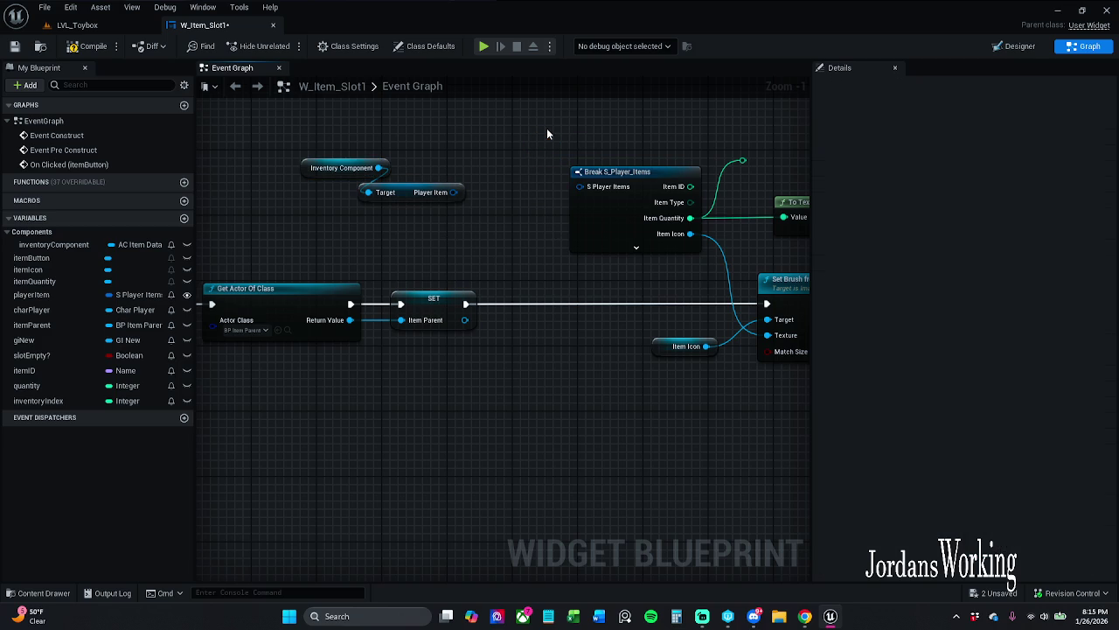
{"action": "left_click_drag", "start_coordinate": [453, 192], "coordinate": [578, 186]}
{"action": "mouse_move", "coordinate": [31, 295]}
{"action": "left_mouse_down"}
{"action": "mouse_move", "coordinate": [566, 154]}
{"action": "mouse_move", "coordinate": [511, 133]}
{"action": "mouse_move", "coordinate": [617, 273]}
{"action": "mouse_move", "coordinate": [667, 225]}
{"action": "mouse_move", "coordinate": [588, 209]}
{"action": "left_mouse_up"}
{"action": "left_click", "coordinate": [599, 170]}
{"action": "mouse_move", "coordinate": [411, 235]}
{"action": "left_mouse_down"}
{"action": "mouse_move", "coordinate": [488, 318]}
{"action": "mouse_move", "coordinate": [580, 277]}
{"action": "mouse_move", "coordinate": [553, 267]}
{"action": "left_mouse_up"}
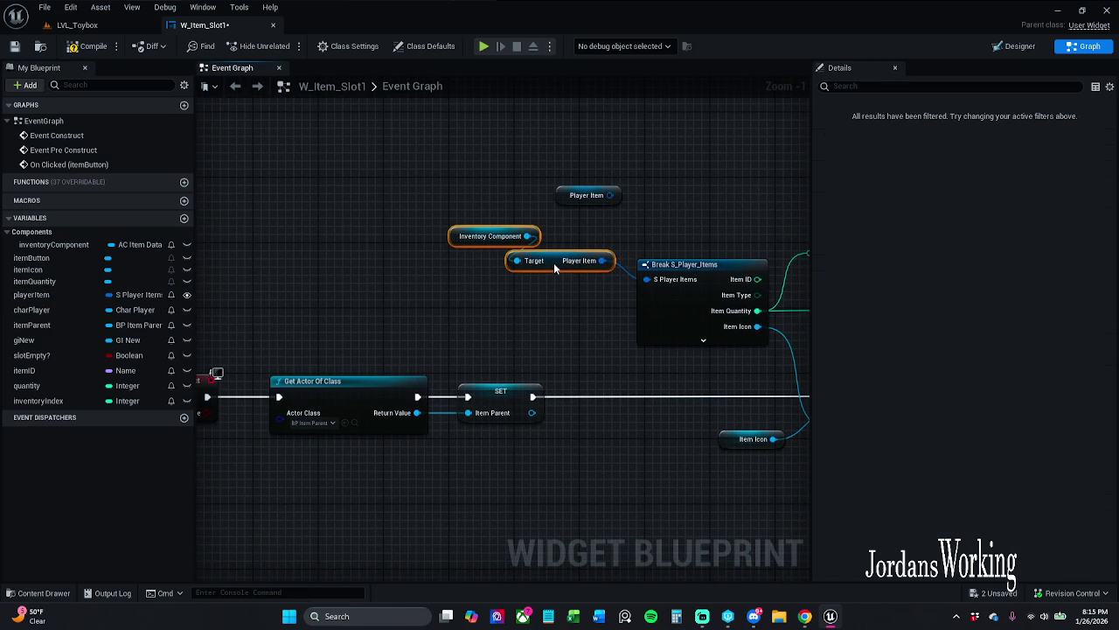
{"action": "left_click_drag", "start_coordinate": [566, 201], "coordinate": [607, 213]}
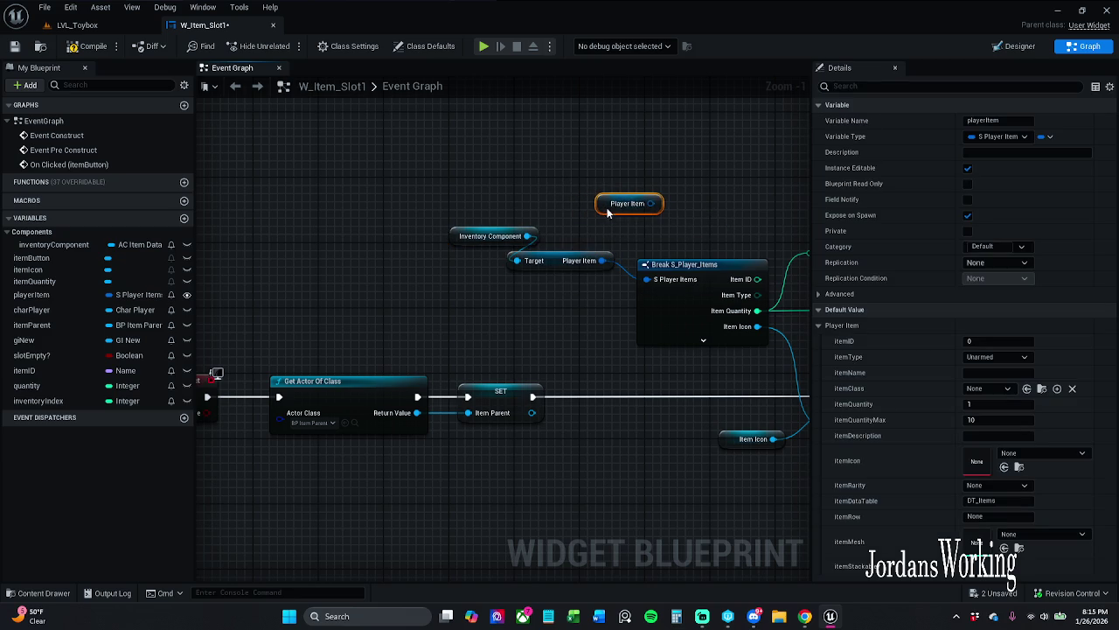
- Delete the extra reroute node before To Text and the unused Event Construct node
{"action": "scroll", "coordinate": [604, 223], "scroll_direction": "down", "scroll_amount": 3}
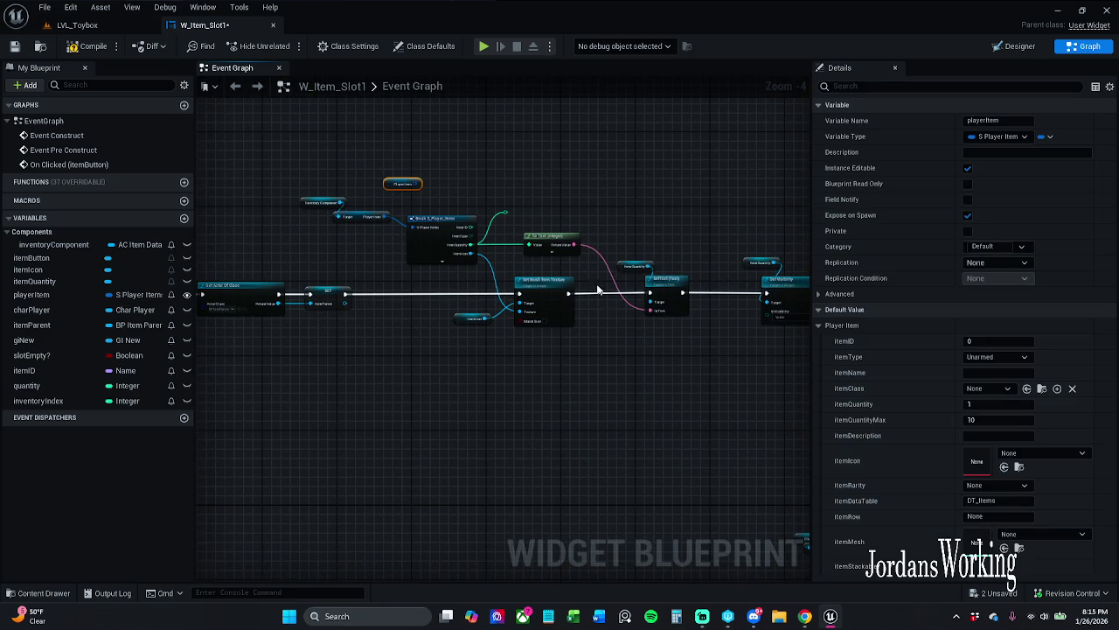
{"action": "left_click_drag", "start_coordinate": [686, 341], "coordinate": [559, 308]}
{"action": "left_click", "coordinate": [377, 174]}
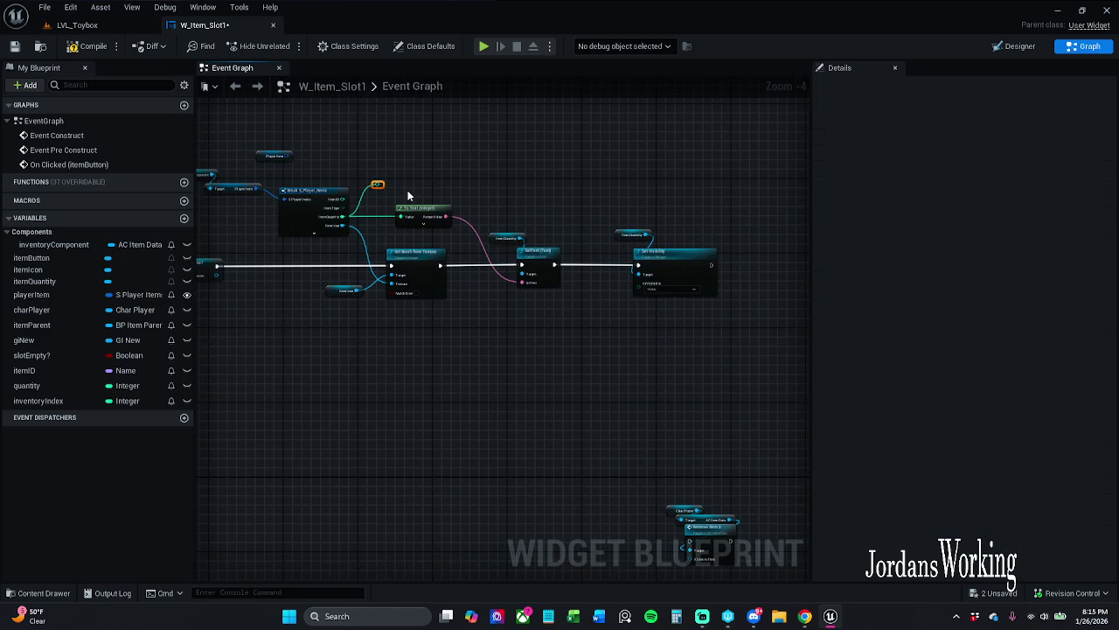
{"action": "key", "text": "Delete"}
{"action": "scroll", "coordinate": [604, 369], "scroll_direction": "down", "scroll_amount": 1}
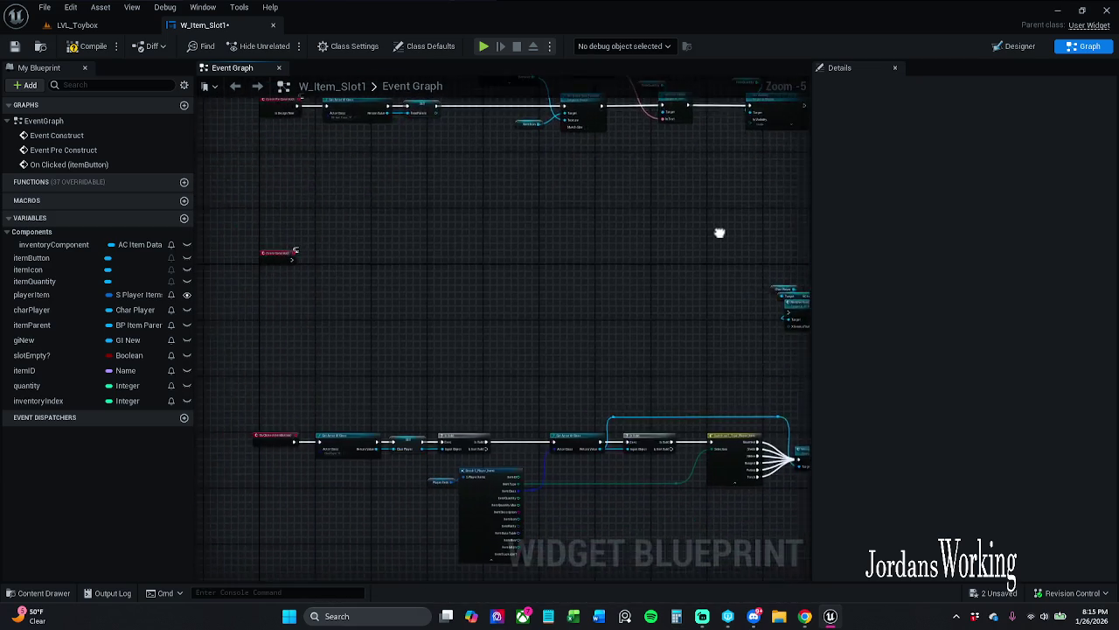
{"action": "scroll", "coordinate": [564, 284], "scroll_direction": "up", "scroll_amount": 4}
{"action": "left_click", "coordinate": [560, 286]}
{"action": "key", "text": "Delete"}
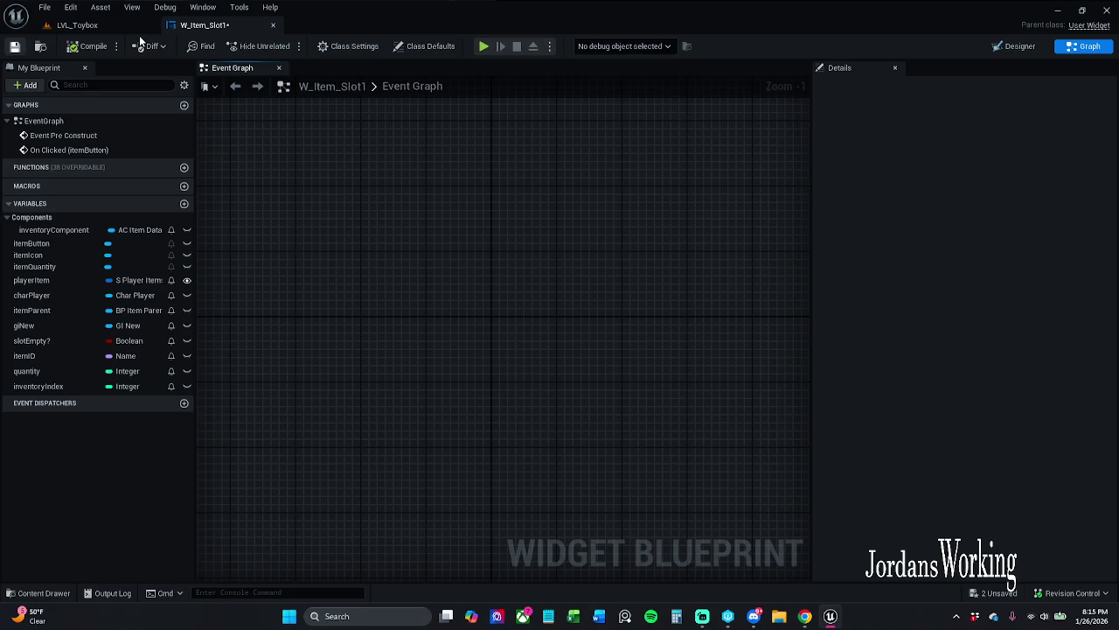
- Save the widget and play LVL_Toybox, toggling the inventory panel open and closed
{"action": "left_click", "coordinate": [98, 45]}
{"action": "left_click", "coordinate": [107, 26]}
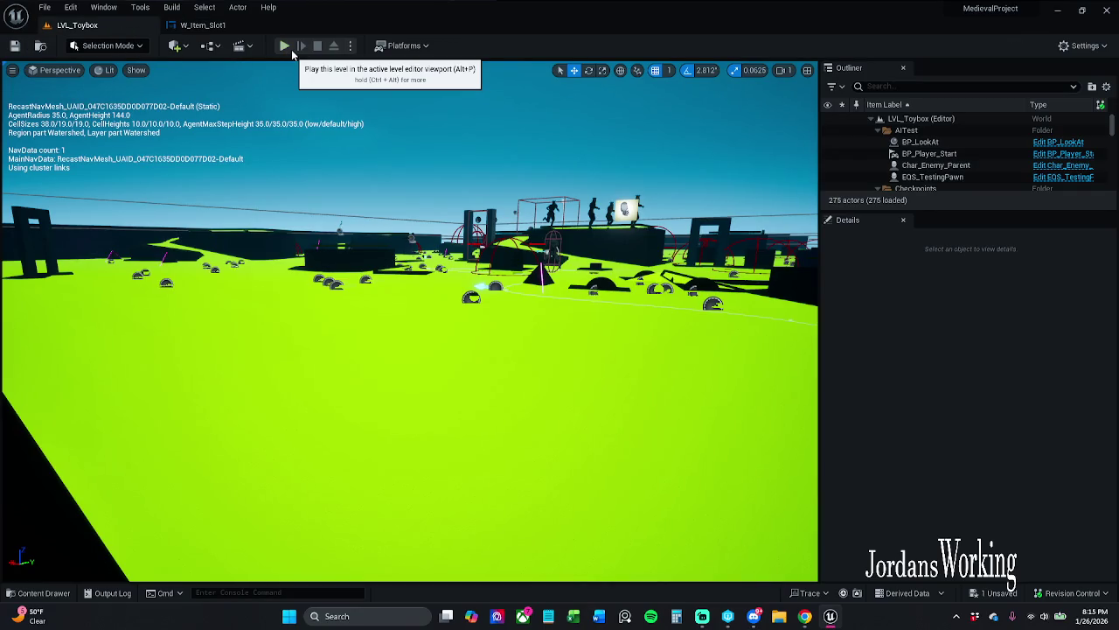
{"action": "left_click", "coordinate": [291, 50]}
{"action": "key", "text": "i"}
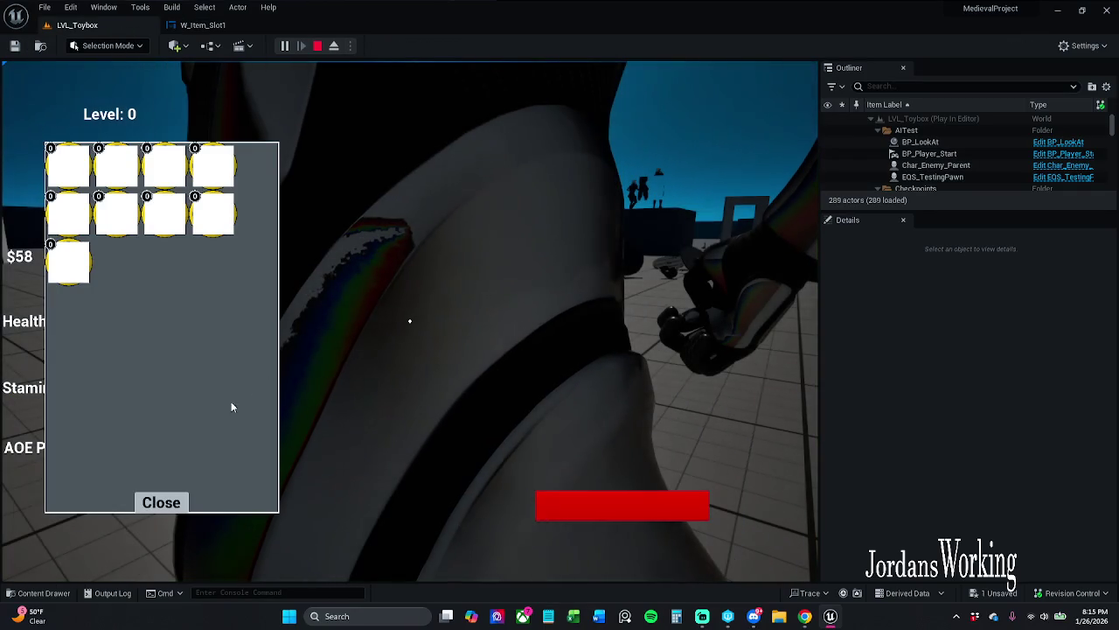
{"action": "left_click", "coordinate": [172, 496]}
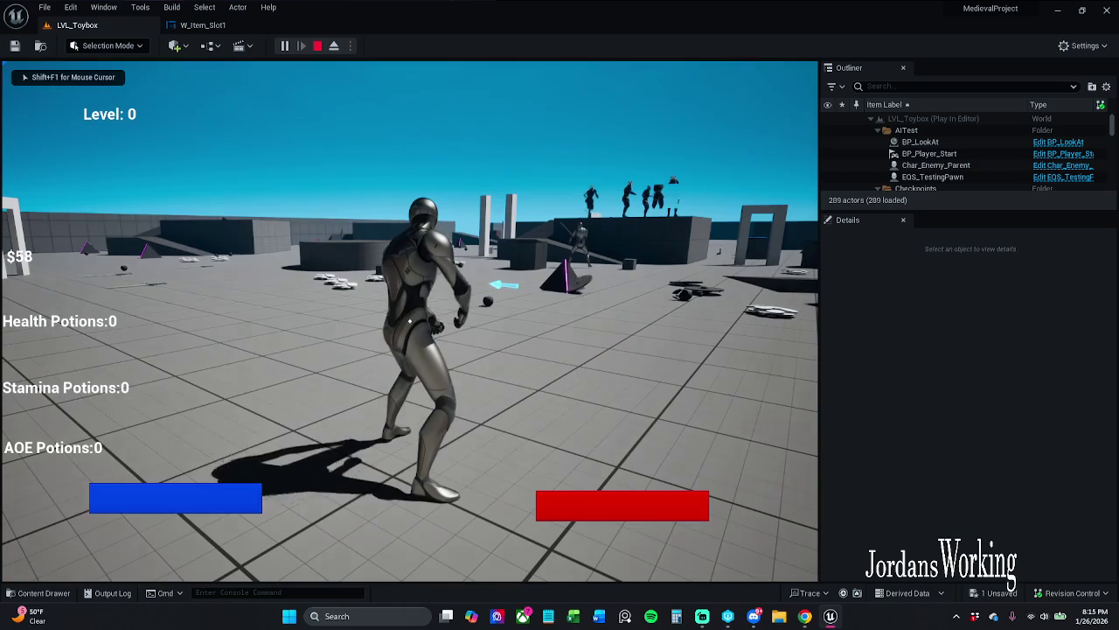
{"action": "key", "text": "i"}
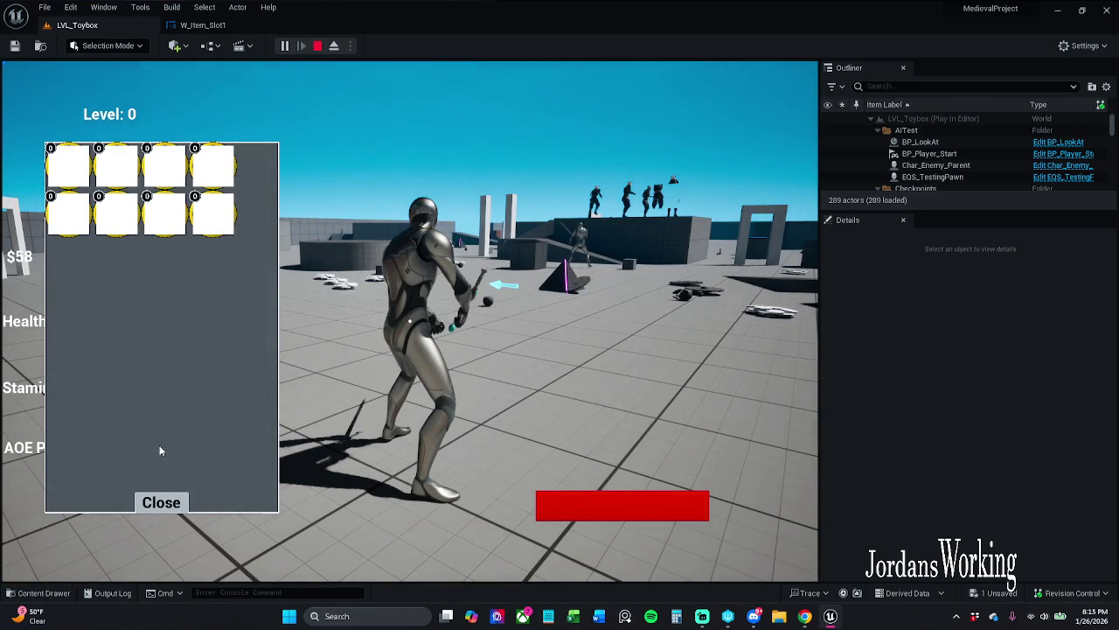
{"action": "left_click", "coordinate": [161, 501]}
{"action": "key", "text": "i"}
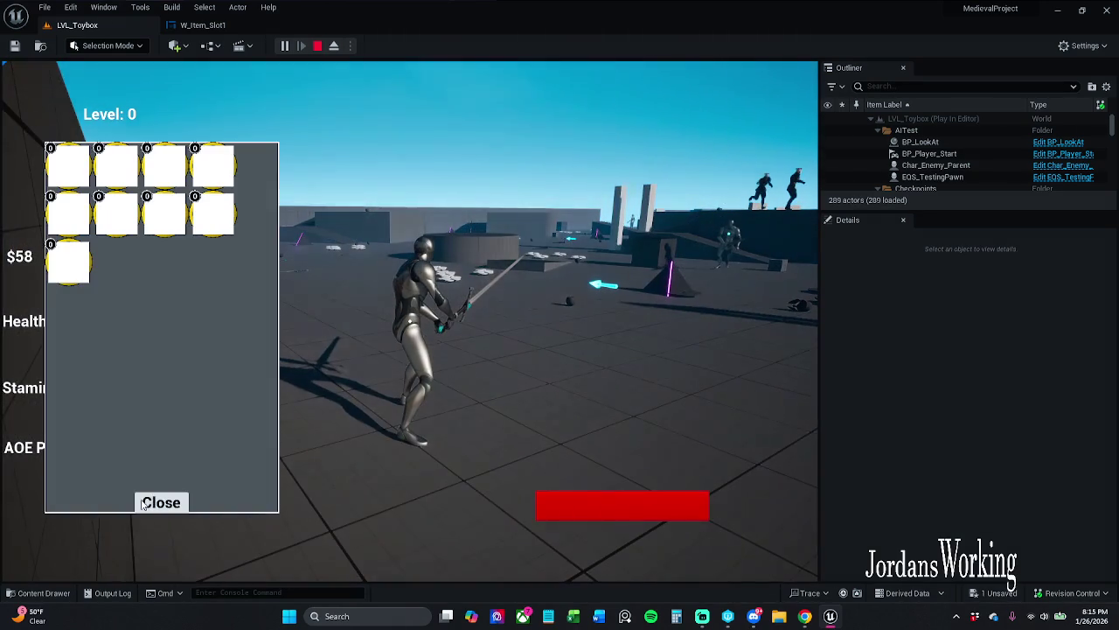
- Stop the playtest and review the 182 Accessed None errors on inventoryComponent
{"action": "key", "text": "Escape"}
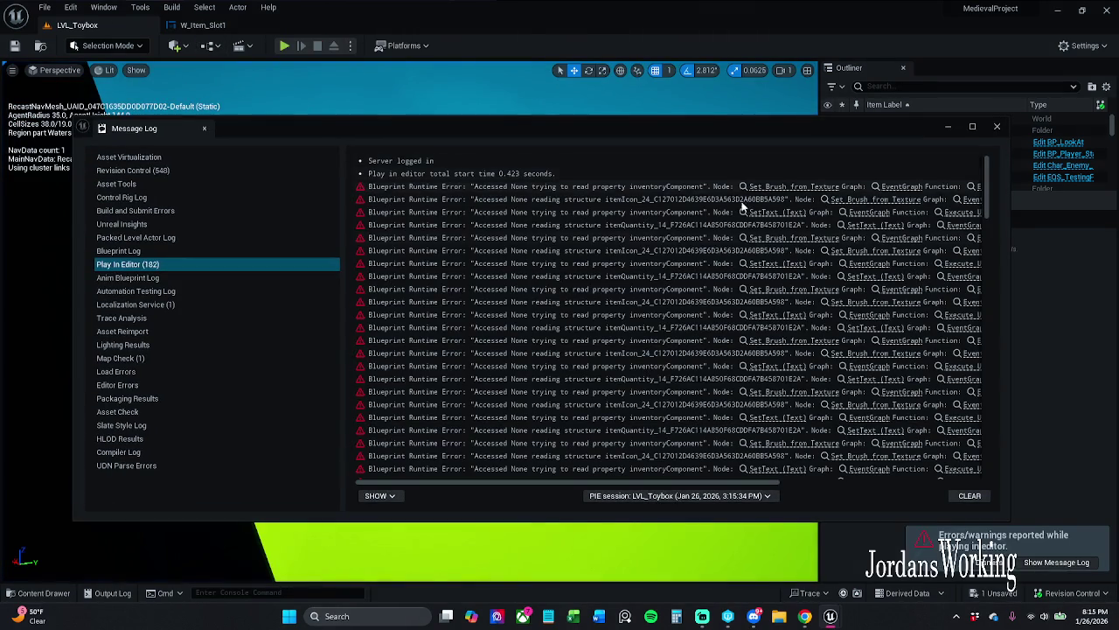
{"action": "left_click", "coordinate": [813, 187]}
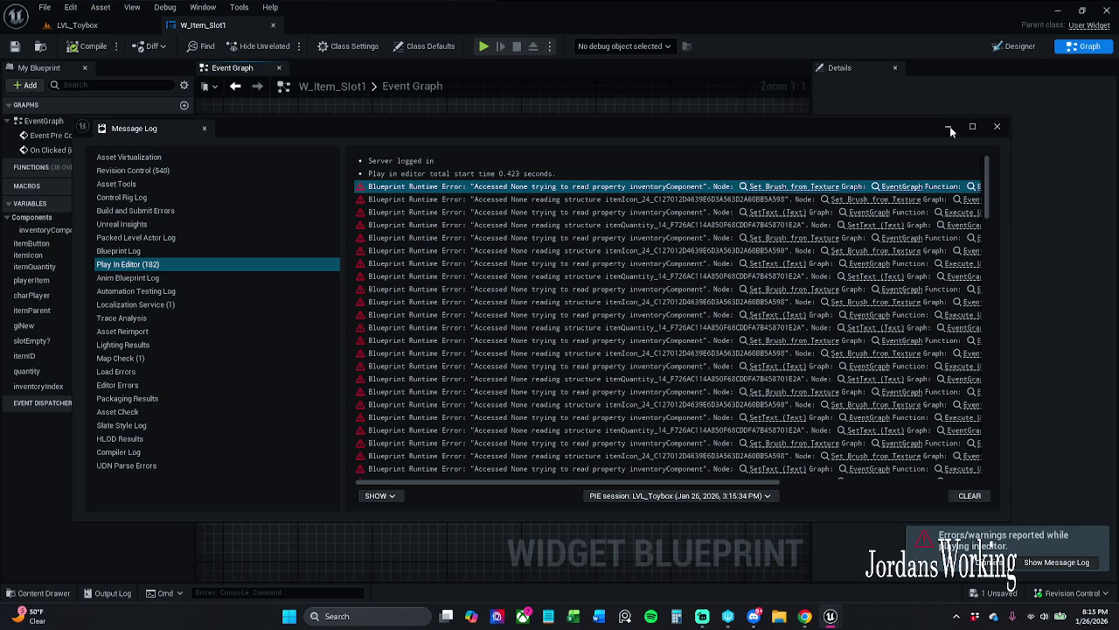
{"action": "left_click", "coordinate": [996, 128]}
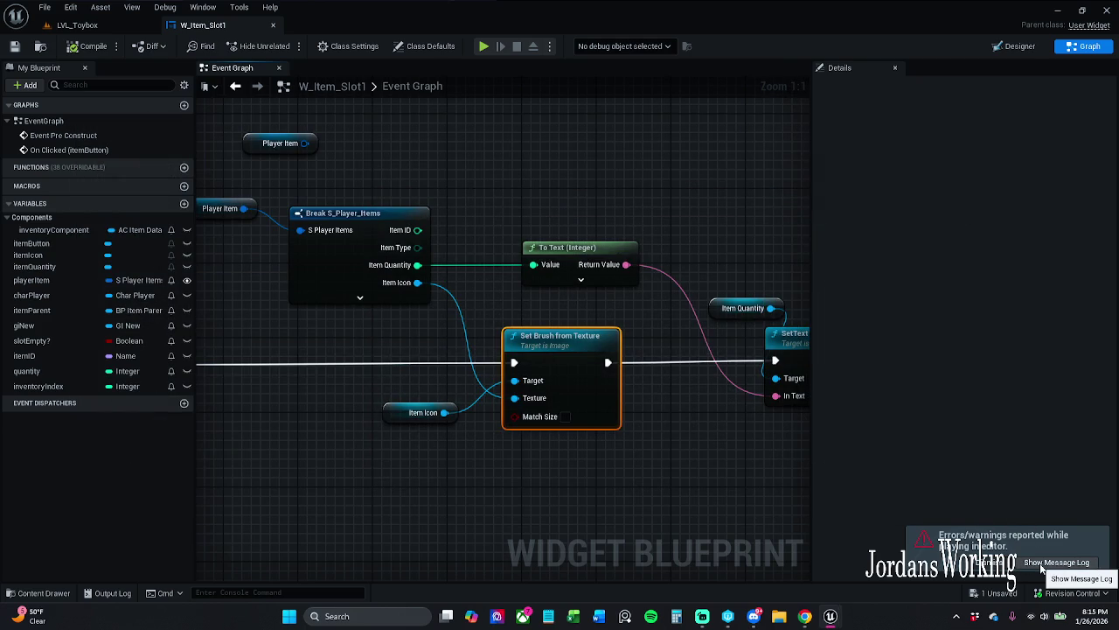
- Delete the Event Pre Construct node from the slot graph
{"action": "left_click_drag", "start_coordinate": [313, 404], "coordinate": [784, 366]}
{"action": "scroll", "coordinate": [407, 393], "scroll_direction": "down", "scroll_amount": 1}
{"action": "left_click_drag", "start_coordinate": [379, 354], "coordinate": [429, 459]}
{"action": "left_click_drag", "start_coordinate": [338, 369], "coordinate": [315, 453]}
{"action": "key", "text": "Delete"}
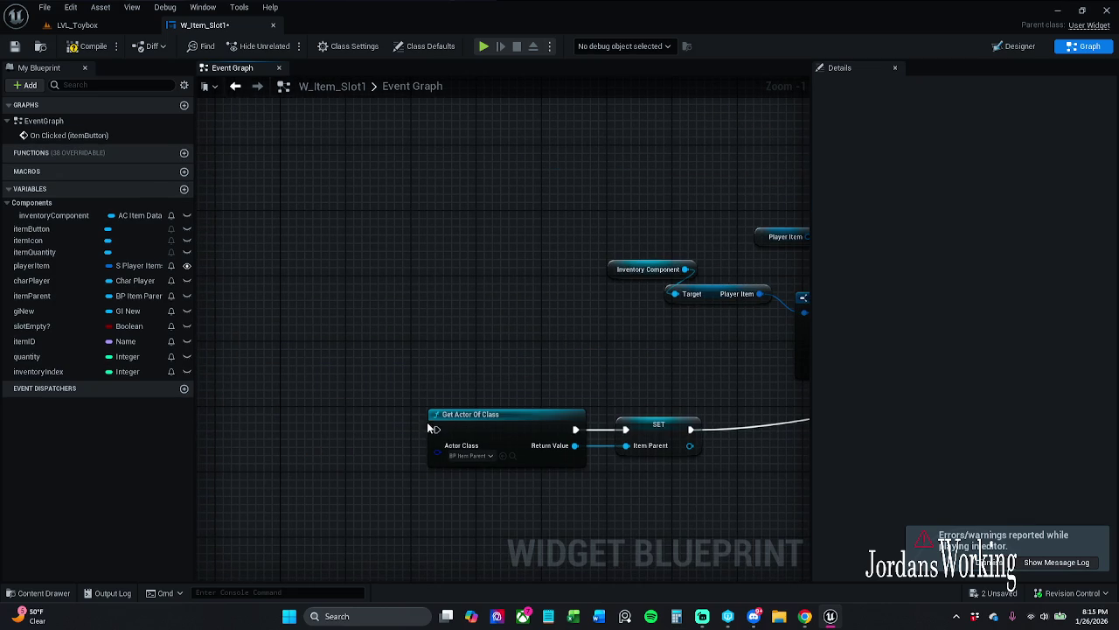
- Wire a new Event Construct node into Get Actor Of Class and save the widget
{"action": "left_click_drag", "start_coordinate": [431, 428], "coordinate": [366, 433]}
{"action": "type", "text": "ev"}
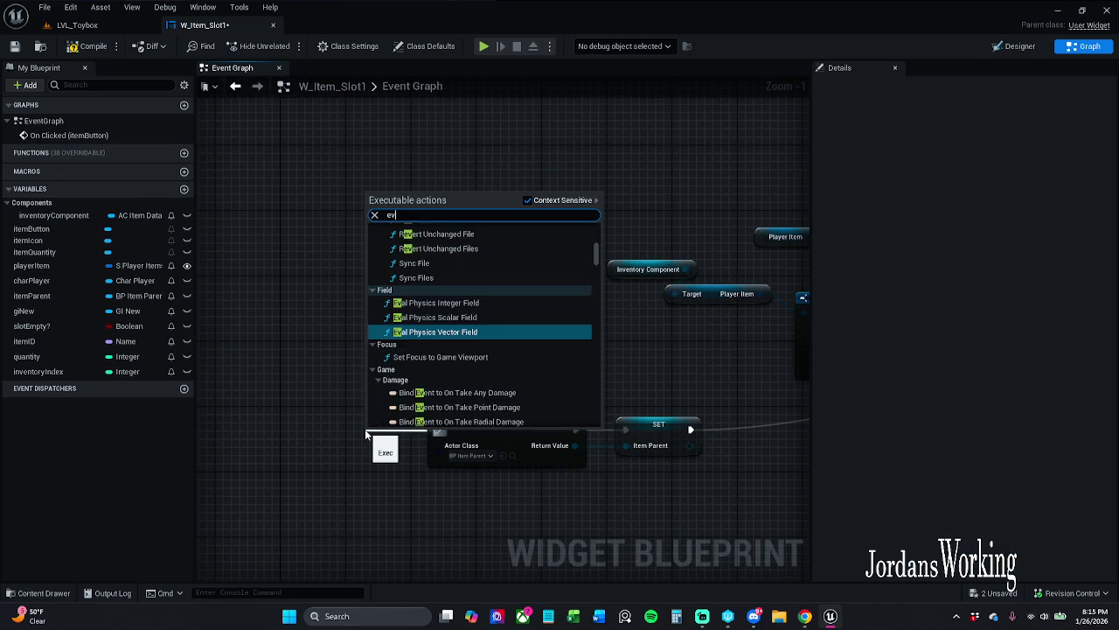
{"action": "type", "text": "ent"}
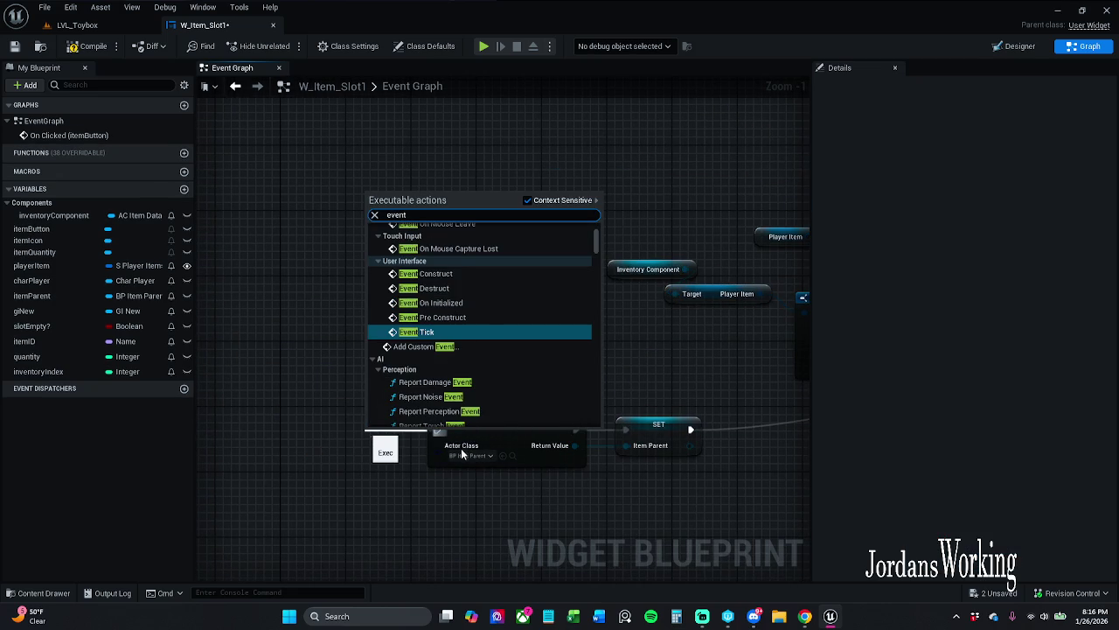
{"action": "left_click", "coordinate": [428, 274]}
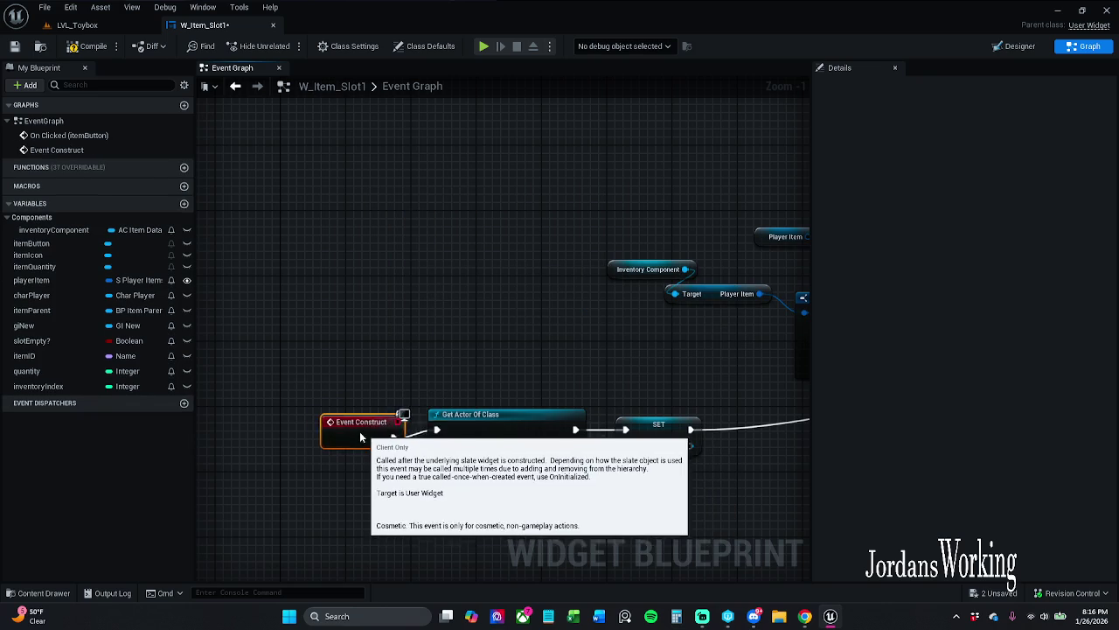
{"action": "left_click", "coordinate": [348, 353]}
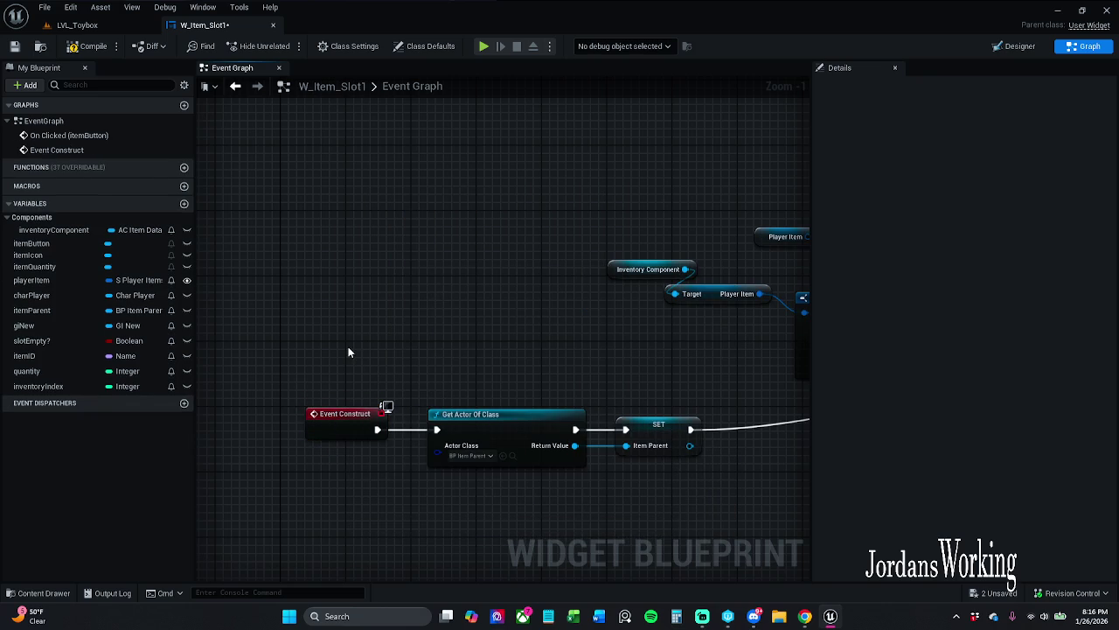
{"action": "left_click", "coordinate": [14, 46]}
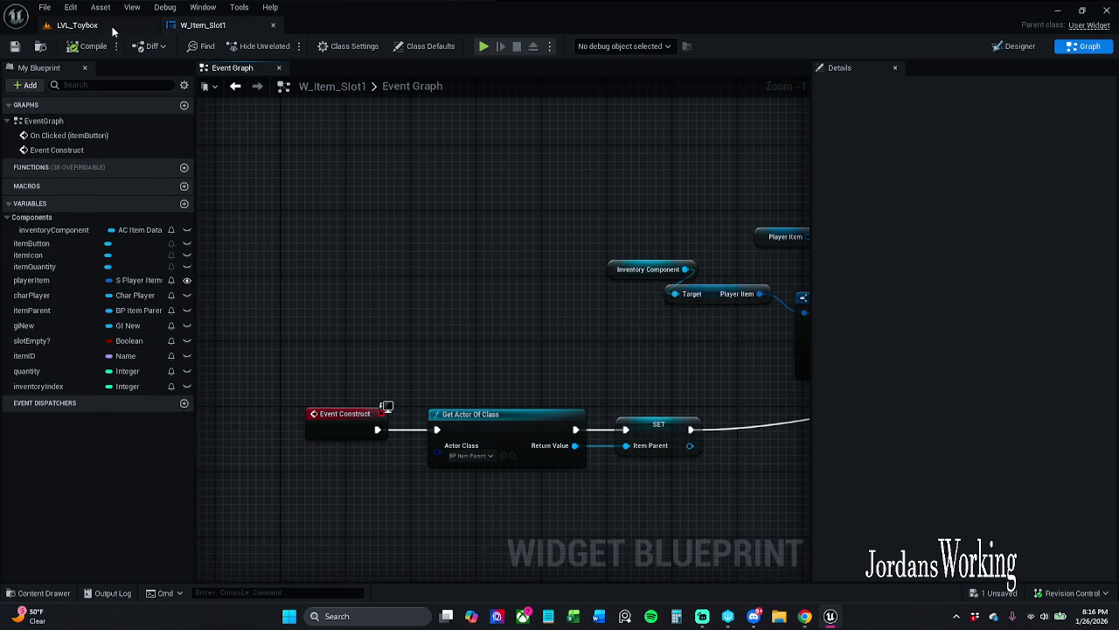
- Play LVL_Toybox, open and close the inventory, then stop the session
{"action": "left_click", "coordinate": [77, 24]}
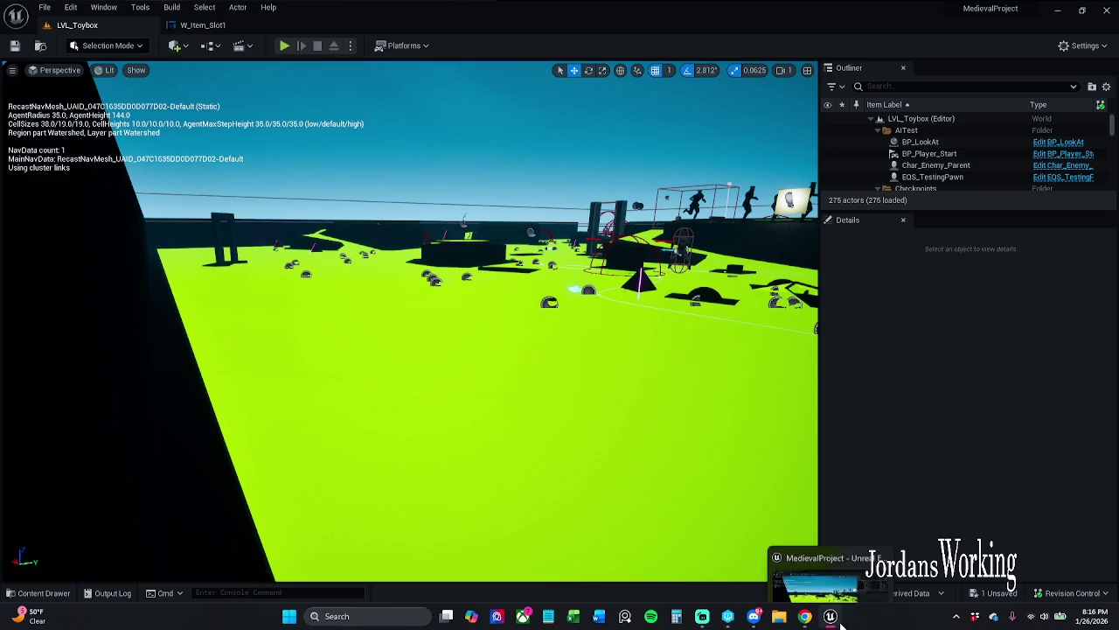
{"action": "left_click", "coordinate": [284, 46]}
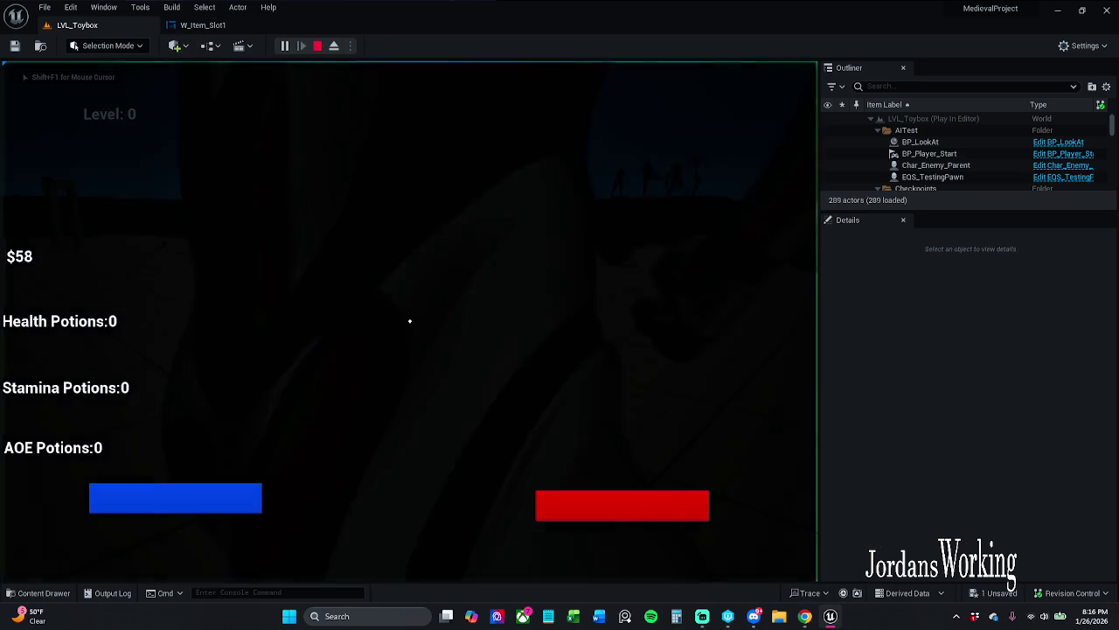
{"action": "key", "text": "i"}
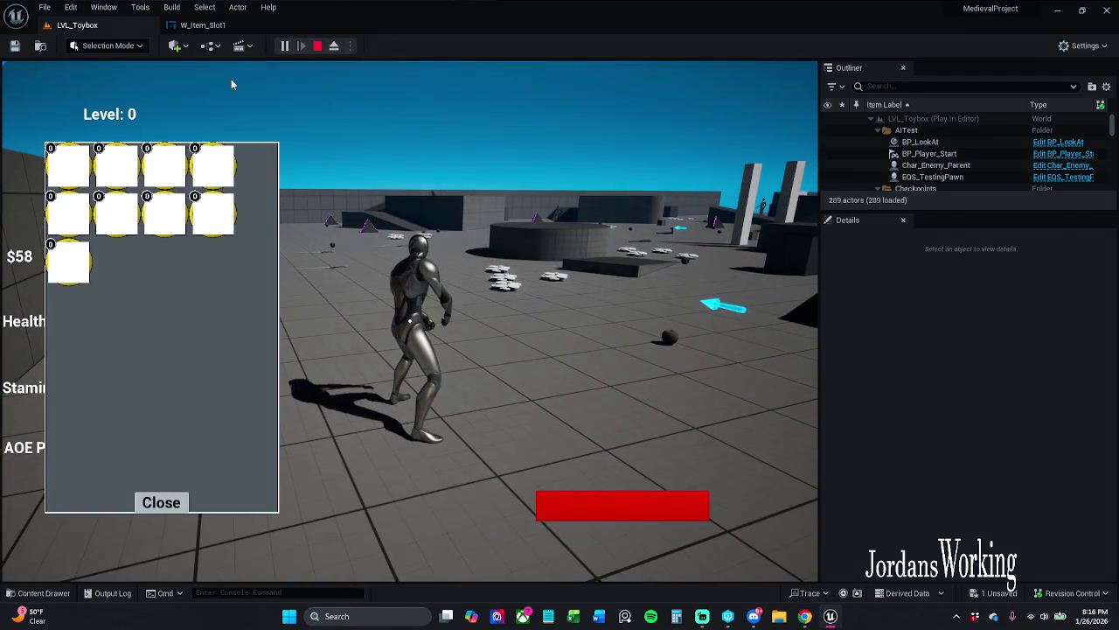
{"action": "left_click", "coordinate": [168, 507]}
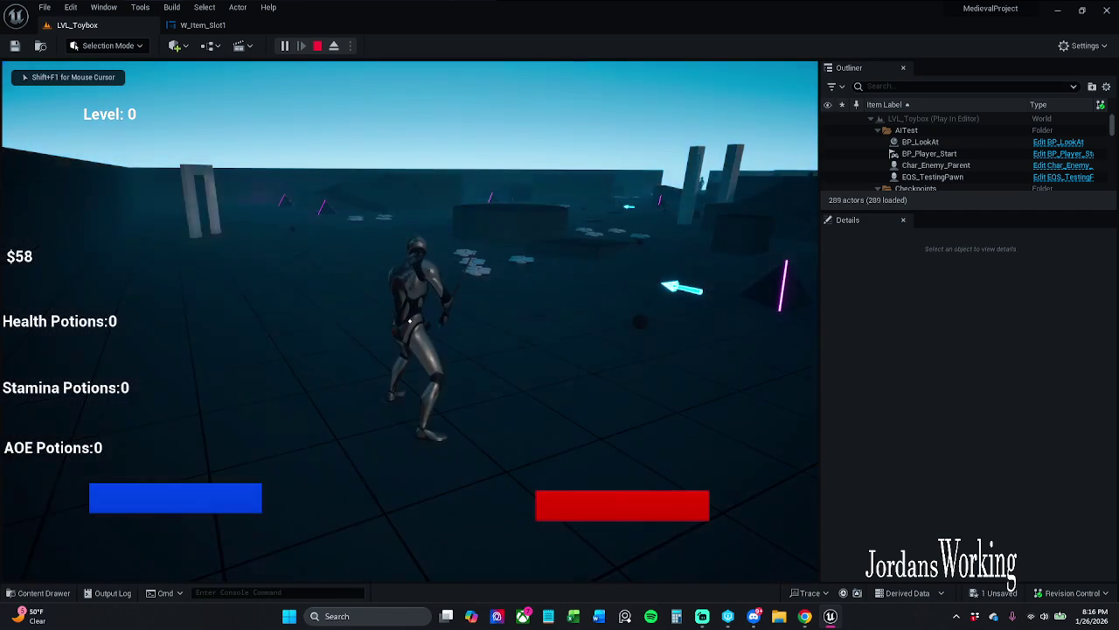
{"action": "key", "text": "Escape"}
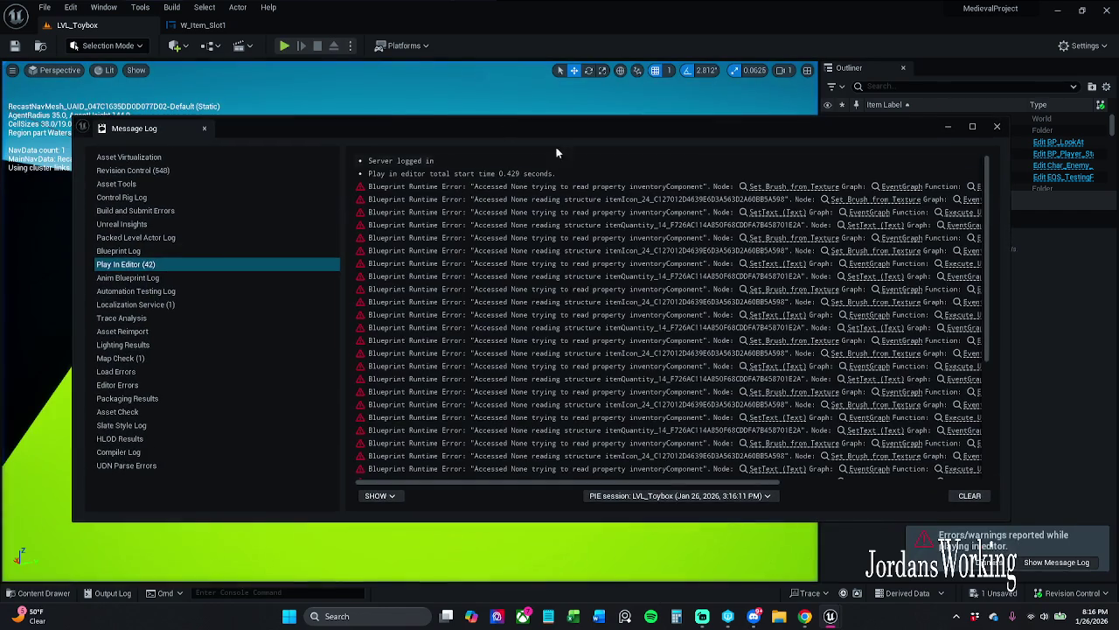
- Follow the error to Set Brush from Texture and inspect the Inventory Component node
{"action": "left_click", "coordinate": [805, 188]}
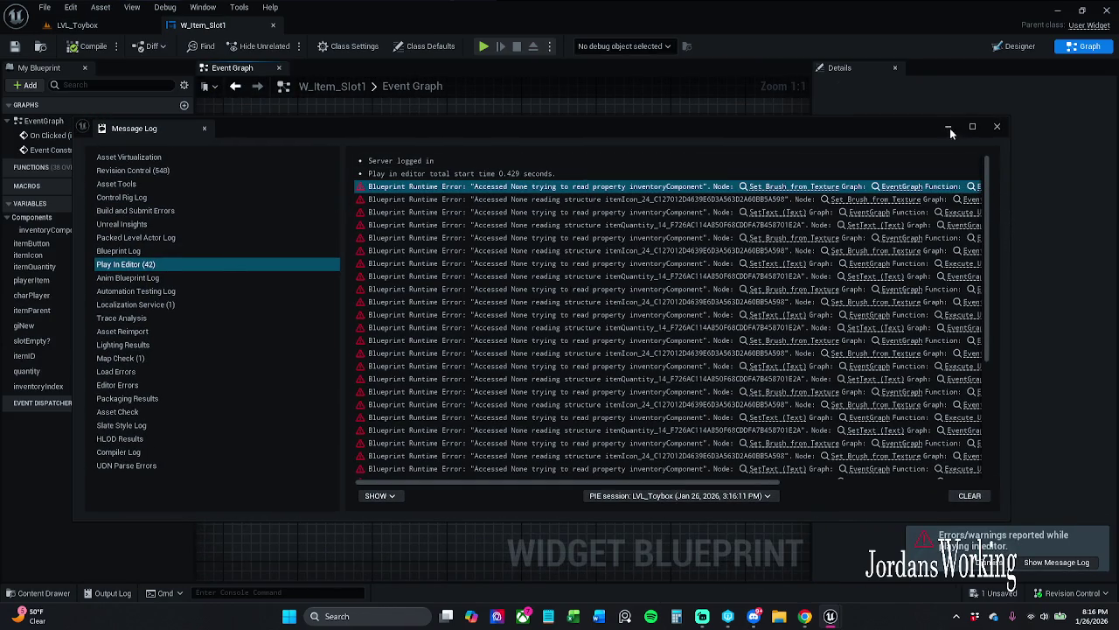
{"action": "left_click", "coordinate": [948, 128]}
{"action": "mouse_move", "coordinate": [524, 309]}
{"action": "left_mouse_down"}
{"action": "mouse_move", "coordinate": [715, 331]}
{"action": "mouse_move", "coordinate": [755, 378]}
{"action": "left_mouse_up"}
{"action": "mouse_move", "coordinate": [366, 194]}
{"action": "left_mouse_down"}
{"action": "mouse_move", "coordinate": [415, 251]}
{"action": "mouse_move", "coordinate": [403, 267]}
{"action": "mouse_move", "coordinate": [769, 271]}
{"action": "left_mouse_up"}
{"action": "left_click", "coordinate": [436, 306]}
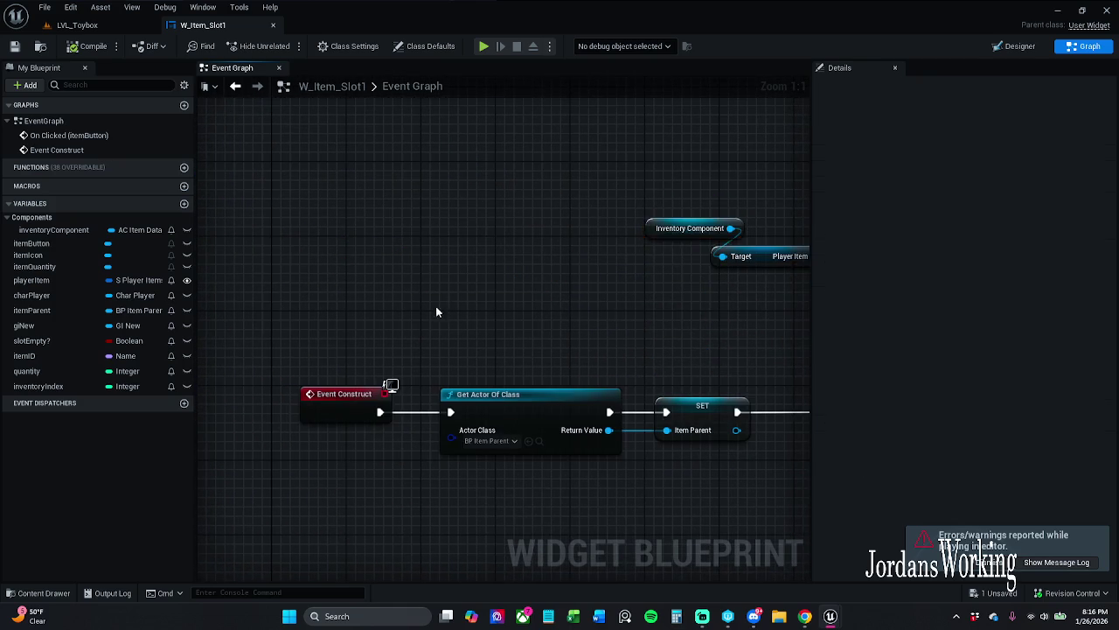
- Pan the graph to inspect Break S_Player_Items, the Player Item wiring and Get Actor Of Class
{"action": "left_click_drag", "start_coordinate": [435, 306], "coordinate": [545, 279]}
{"action": "left_click_drag", "start_coordinate": [454, 340], "coordinate": [378, 431]}
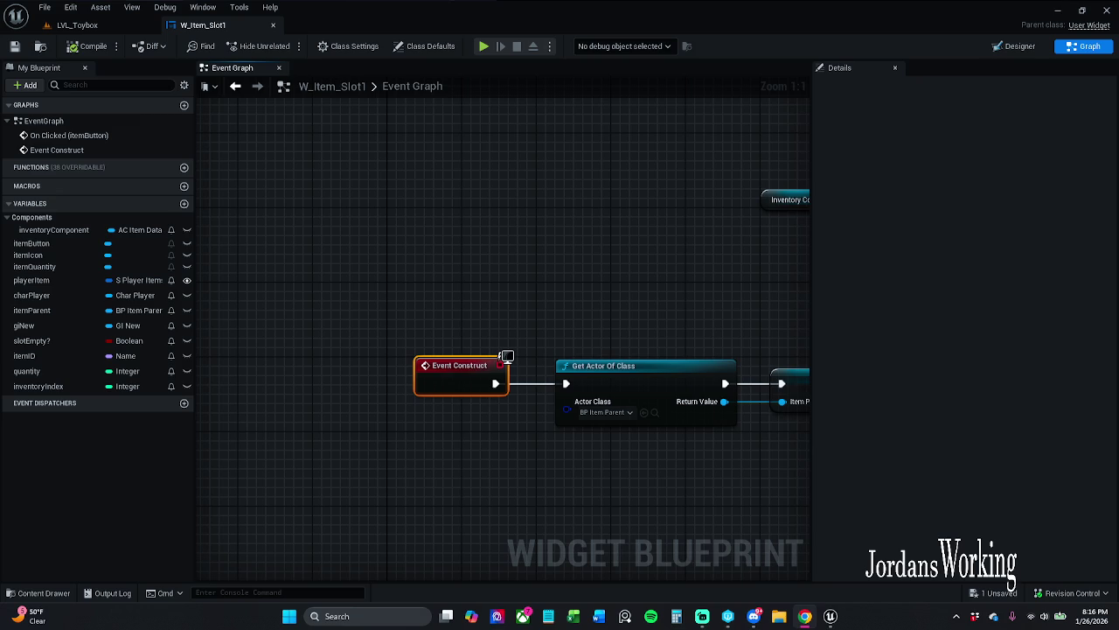
{"action": "mouse_move", "coordinate": [282, 287]}
{"action": "left_mouse_down"}
{"action": "mouse_move", "coordinate": [303, 198]}
{"action": "mouse_move", "coordinate": [428, 197]}
{"action": "mouse_move", "coordinate": [380, 217]}
{"action": "mouse_move", "coordinate": [621, 223]}
{"action": "mouse_move", "coordinate": [540, 258]}
{"action": "left_mouse_up"}
{"action": "mouse_move", "coordinate": [584, 173]}
{"action": "left_mouse_down"}
{"action": "mouse_move", "coordinate": [612, 280]}
{"action": "mouse_move", "coordinate": [597, 262]}
{"action": "left_mouse_up"}
{"action": "scroll", "coordinate": [614, 218], "scroll_direction": "down", "scroll_amount": 1}
{"action": "mouse_move", "coordinate": [614, 219]}
{"action": "left_mouse_down"}
{"action": "mouse_move", "coordinate": [676, 242]}
{"action": "mouse_move", "coordinate": [685, 264]}
{"action": "mouse_move", "coordinate": [575, 259]}
{"action": "mouse_move", "coordinate": [612, 265]}
{"action": "left_mouse_up"}
- Move the Player Item getter down next to Break S_Player_Items
{"action": "mouse_move", "coordinate": [409, 201]}
{"action": "left_mouse_down"}
{"action": "mouse_move", "coordinate": [500, 298]}
{"action": "mouse_move", "coordinate": [416, 230]}
{"action": "left_mouse_up"}
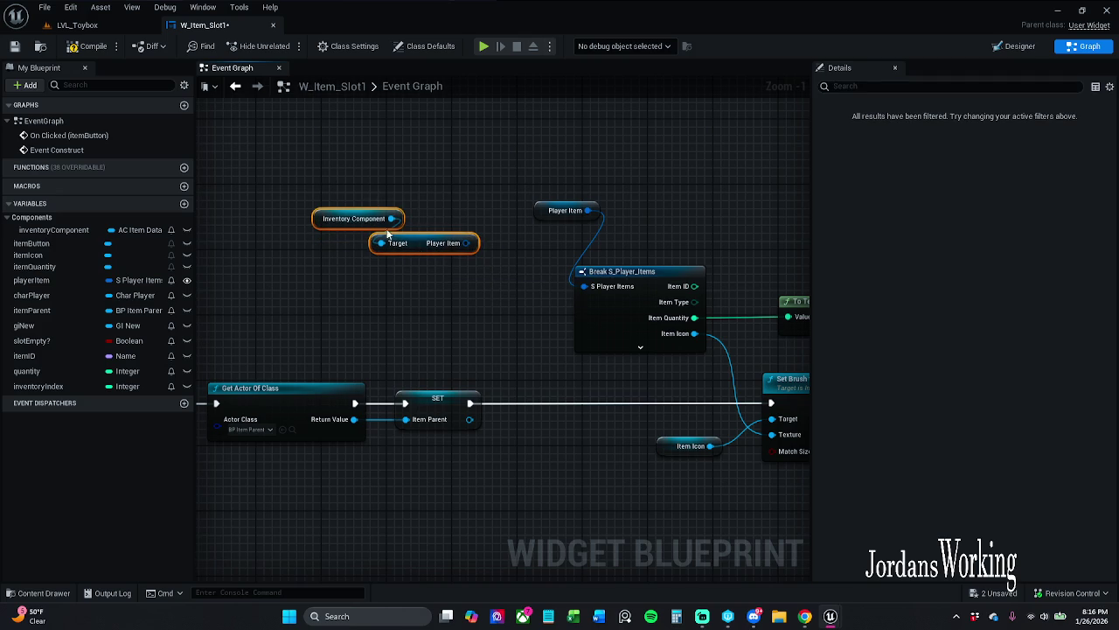
{"action": "left_click", "coordinate": [428, 210]}
{"action": "left_click_drag", "start_coordinate": [544, 211], "coordinate": [542, 251]}
{"action": "left_click", "coordinate": [552, 227]}
{"action": "left_click", "coordinate": [88, 45]}
{"action": "mouse_move", "coordinate": [415, 215]}
{"action": "left_mouse_down"}
{"action": "mouse_move", "coordinate": [672, 208]}
{"action": "mouse_move", "coordinate": [693, 181]}
{"action": "mouse_move", "coordinate": [648, 218]}
{"action": "left_mouse_up"}
- Replace Event Construct with Event Pre Construct feeding Get Actor Of Class, then go to LVL_Toybox
{"action": "left_click_drag", "start_coordinate": [353, 357], "coordinate": [232, 460]}
{"action": "key", "text": "Delete"}
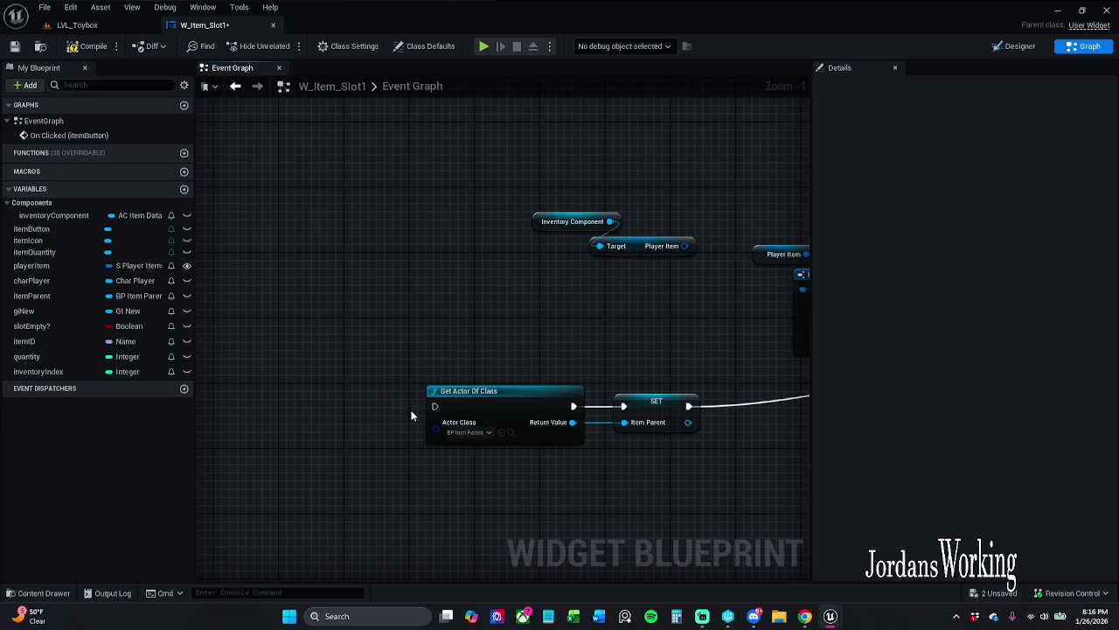
{"action": "left_click_drag", "start_coordinate": [435, 406], "coordinate": [352, 405]}
{"action": "type", "text": "eve"}
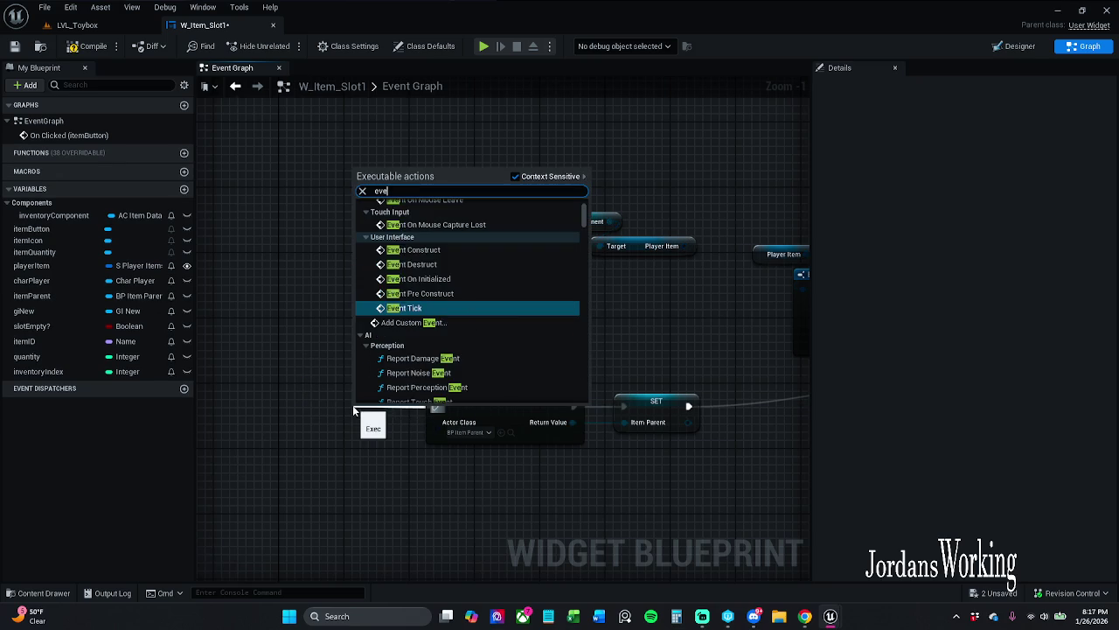
{"action": "type", "text": "nt preco"}
{"action": "key", "text": "Return"}
{"action": "mouse_move", "coordinate": [358, 411]}
{"action": "left_mouse_down"}
{"action": "mouse_move", "coordinate": [317, 394]}
{"action": "mouse_move", "coordinate": [333, 386]}
{"action": "mouse_move", "coordinate": [326, 393]}
{"action": "left_mouse_up"}
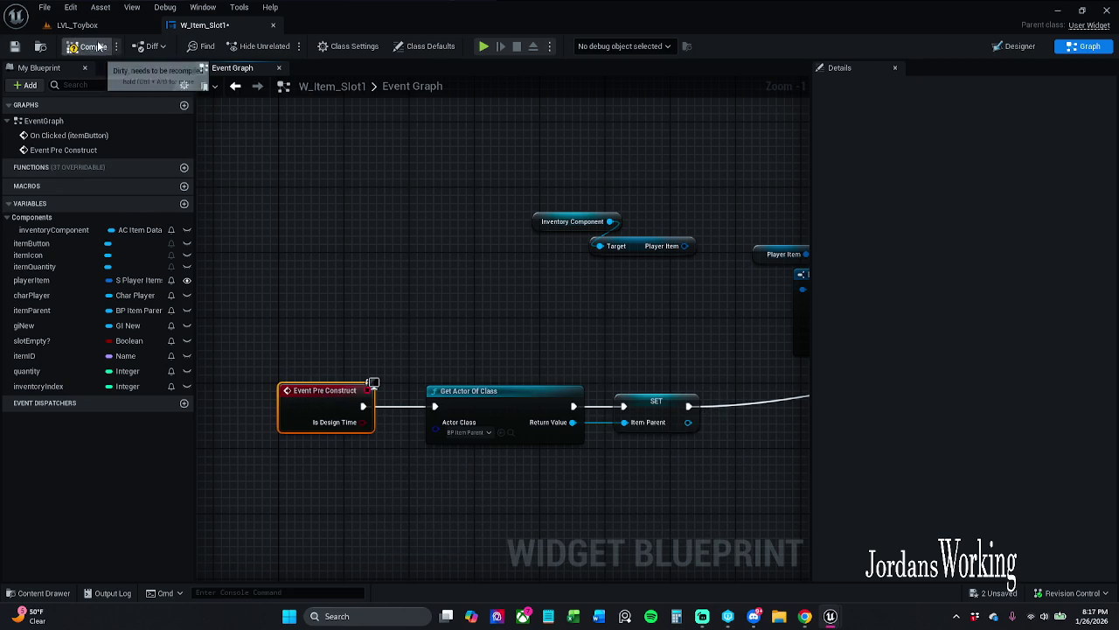
{"action": "left_click", "coordinate": [97, 28]}
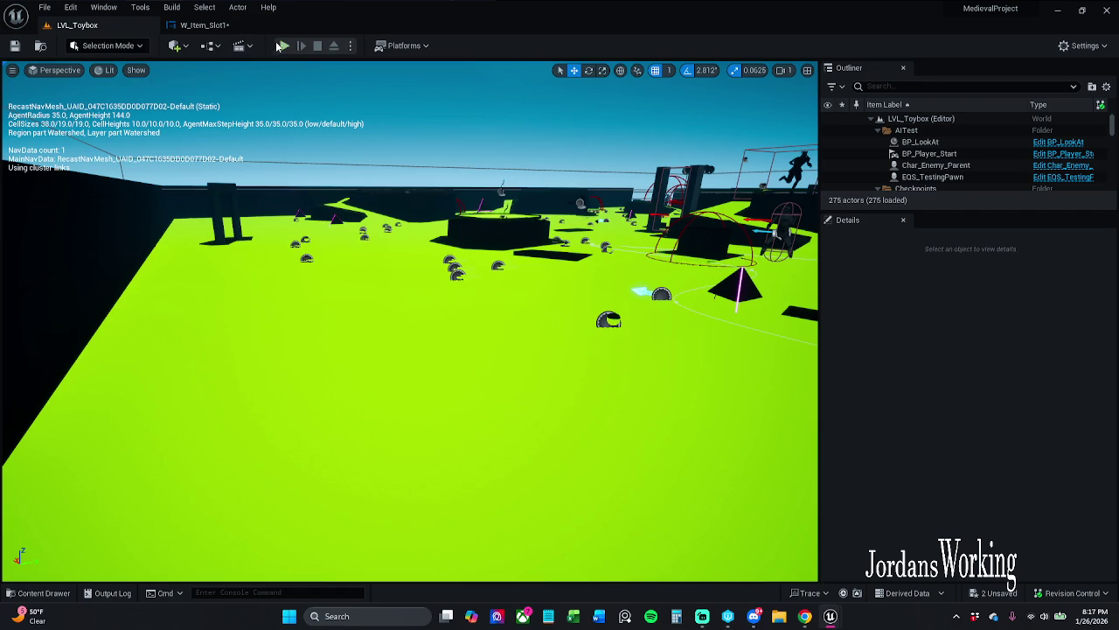
- Playtest the level, equipping the sword from the inventory, then stop
{"action": "left_click", "coordinate": [284, 45]}
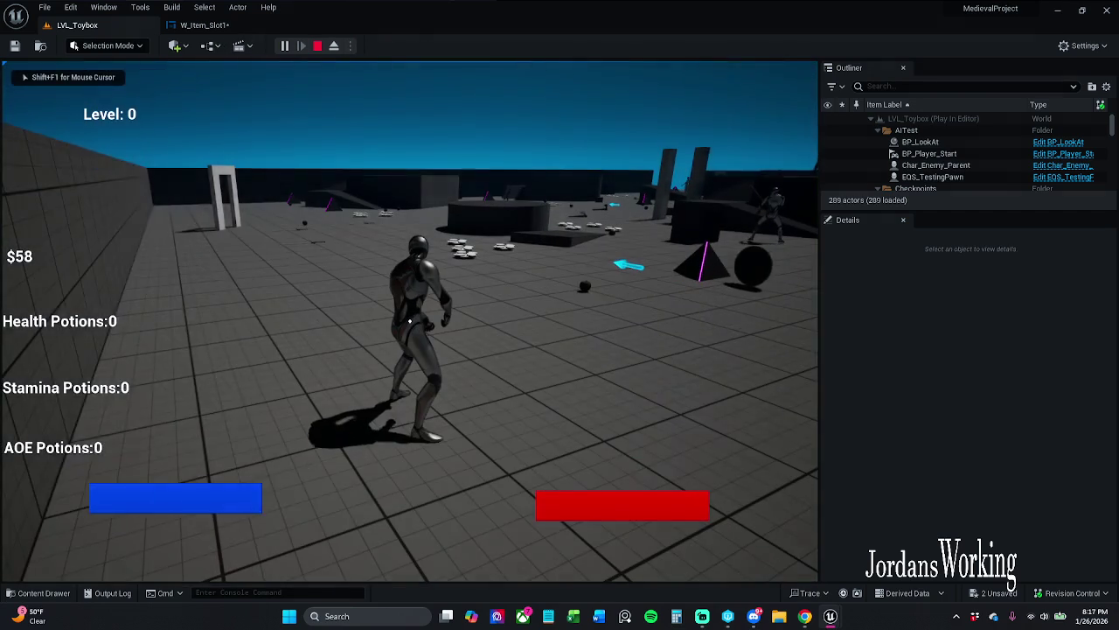
{"action": "key", "text": "i"}
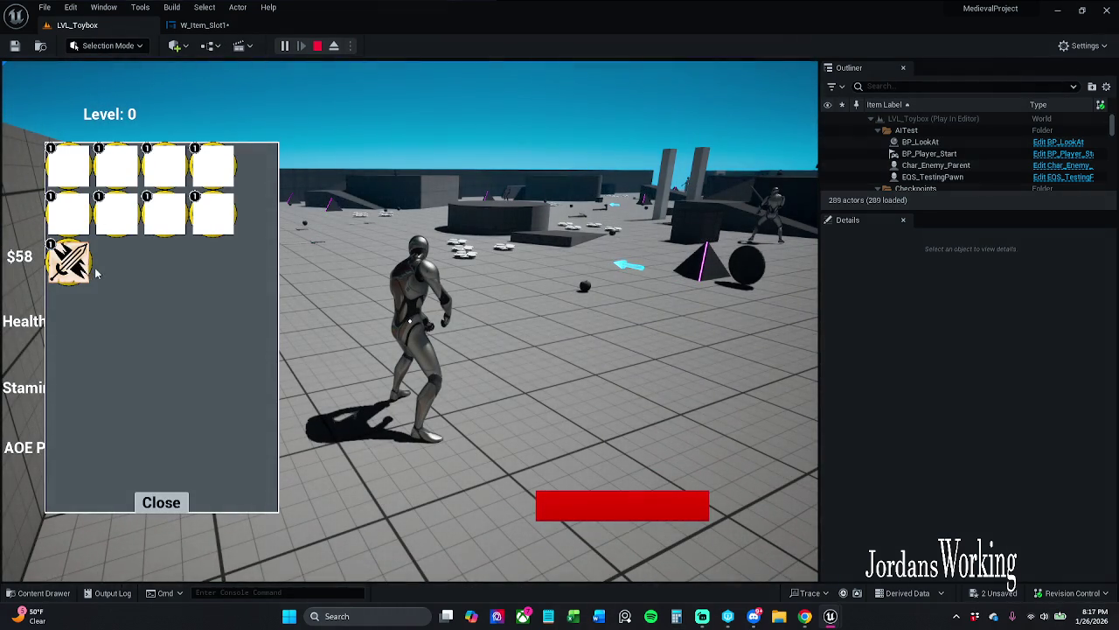
{"action": "left_click", "coordinate": [95, 267]}
{"action": "left_click", "coordinate": [160, 502]}
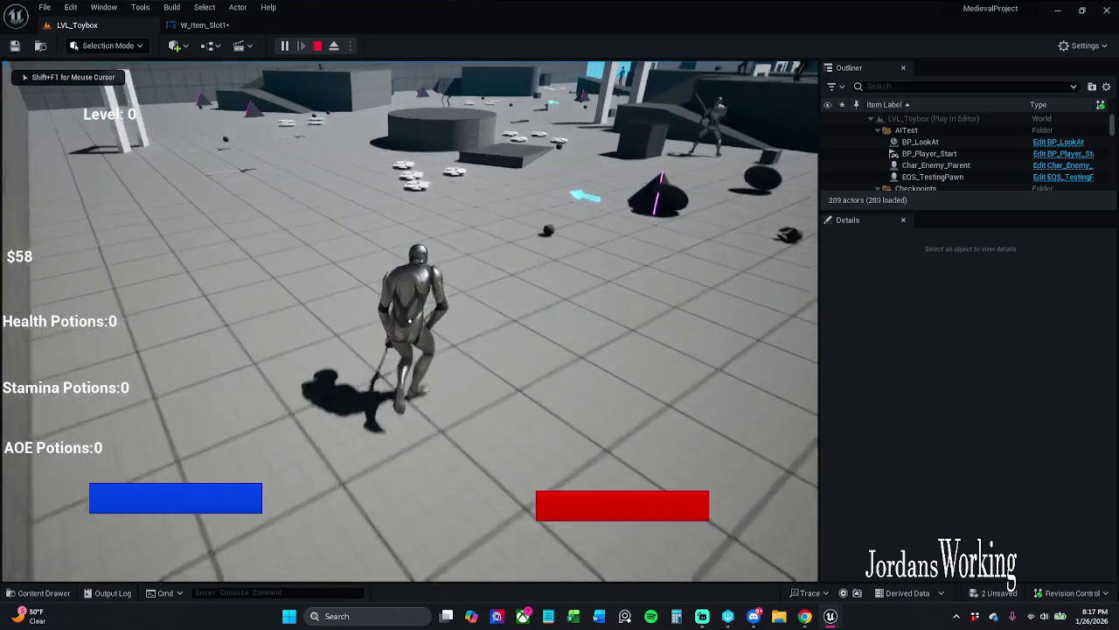
{"action": "key", "text": "i"}
{"action": "mouse_move", "coordinate": [842, 621]}
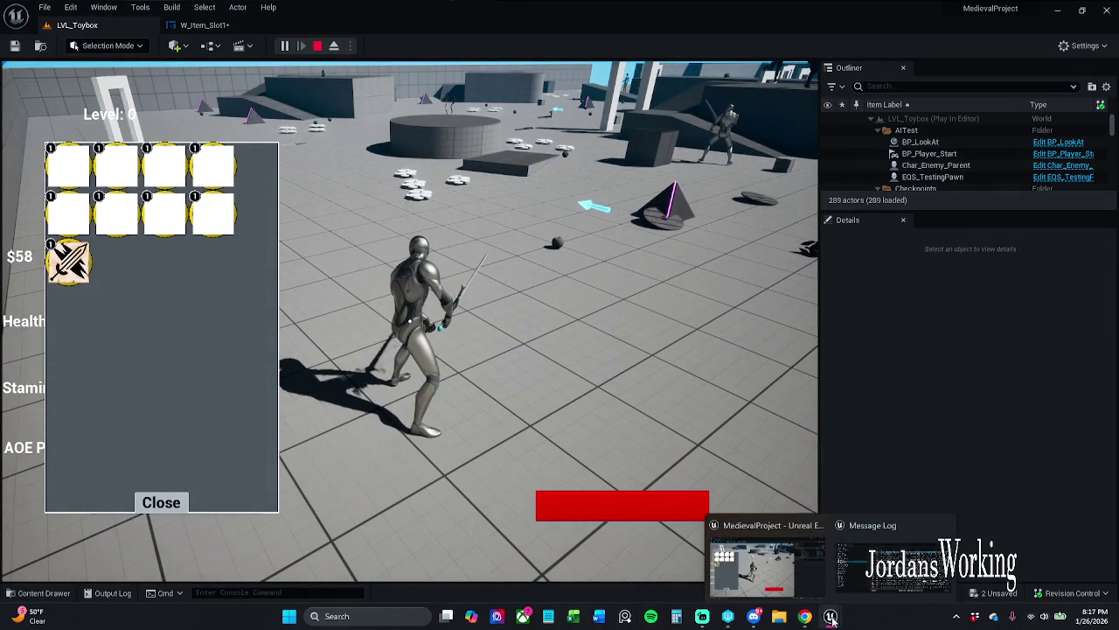
{"action": "left_click", "coordinate": [945, 517]}
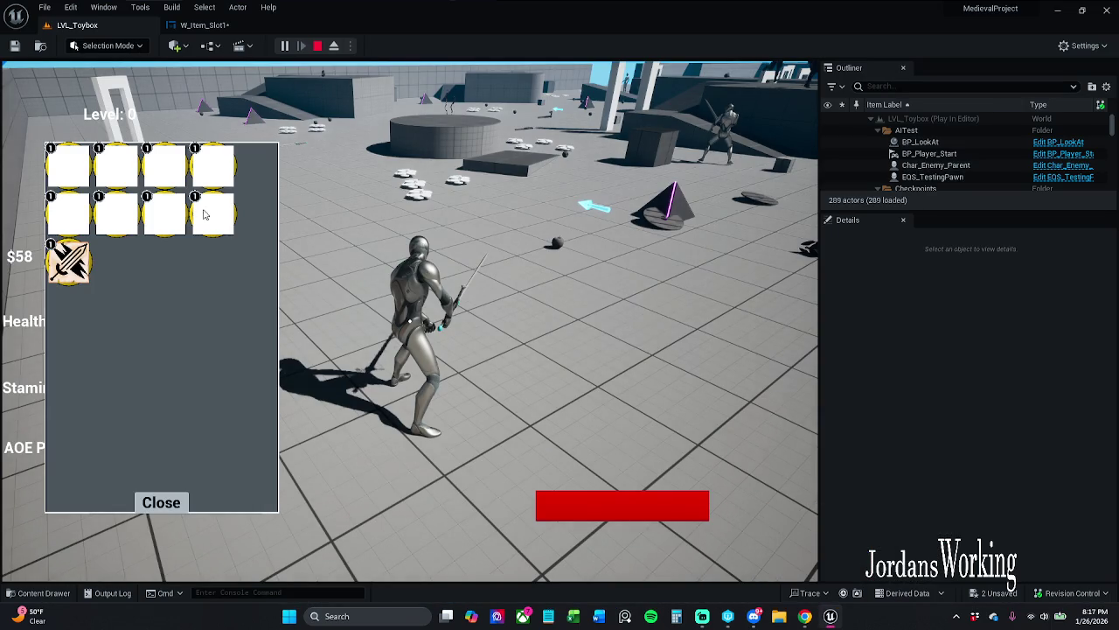
{"action": "left_click", "coordinate": [319, 50]}
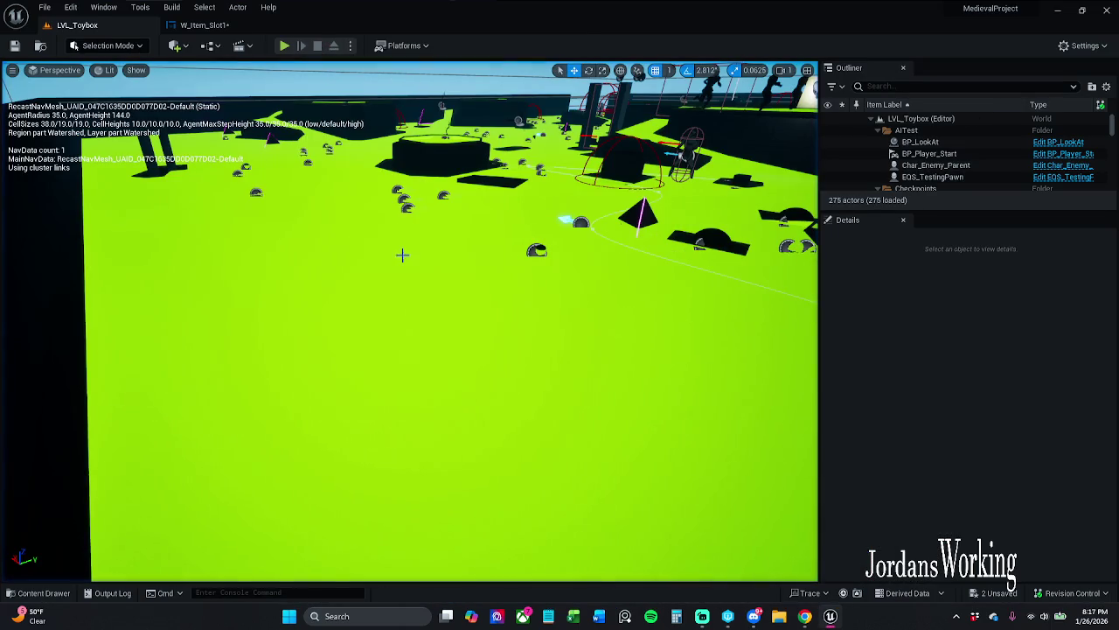
{"action": "mouse_move", "coordinate": [842, 619]}
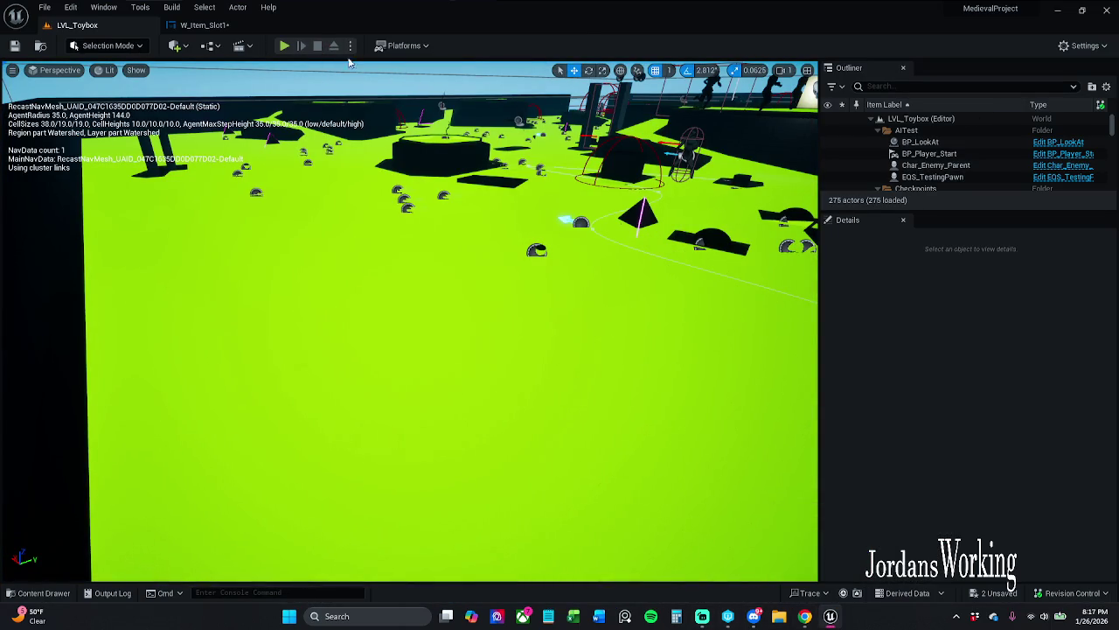
- Run another playtest, toggling the inventory open and closed, then stop
{"action": "left_click", "coordinate": [286, 48]}
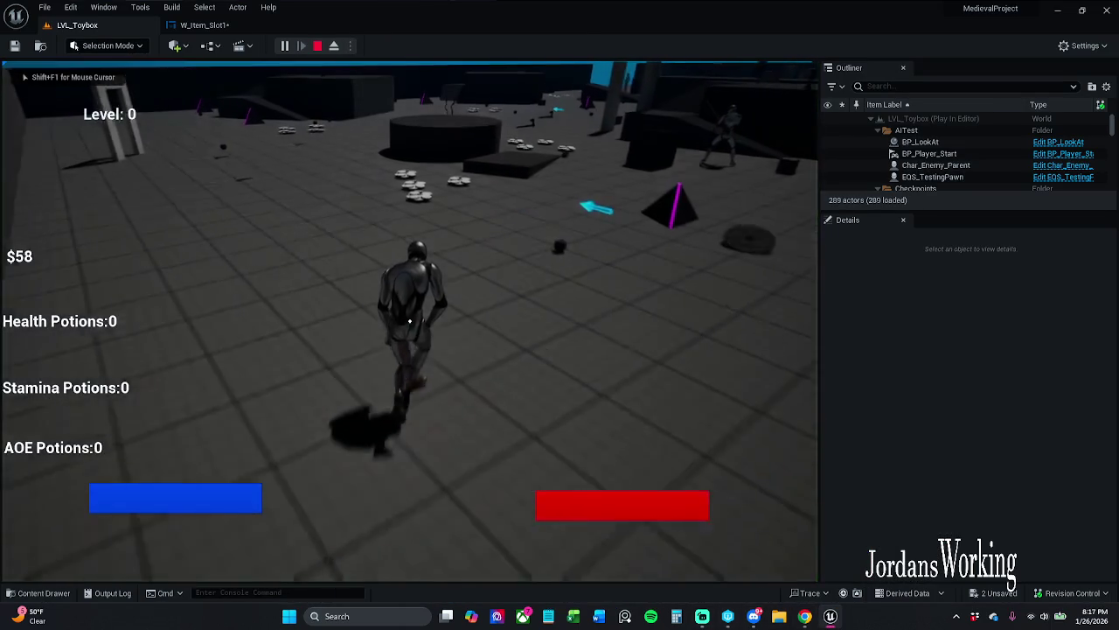
{"action": "key", "text": "i"}
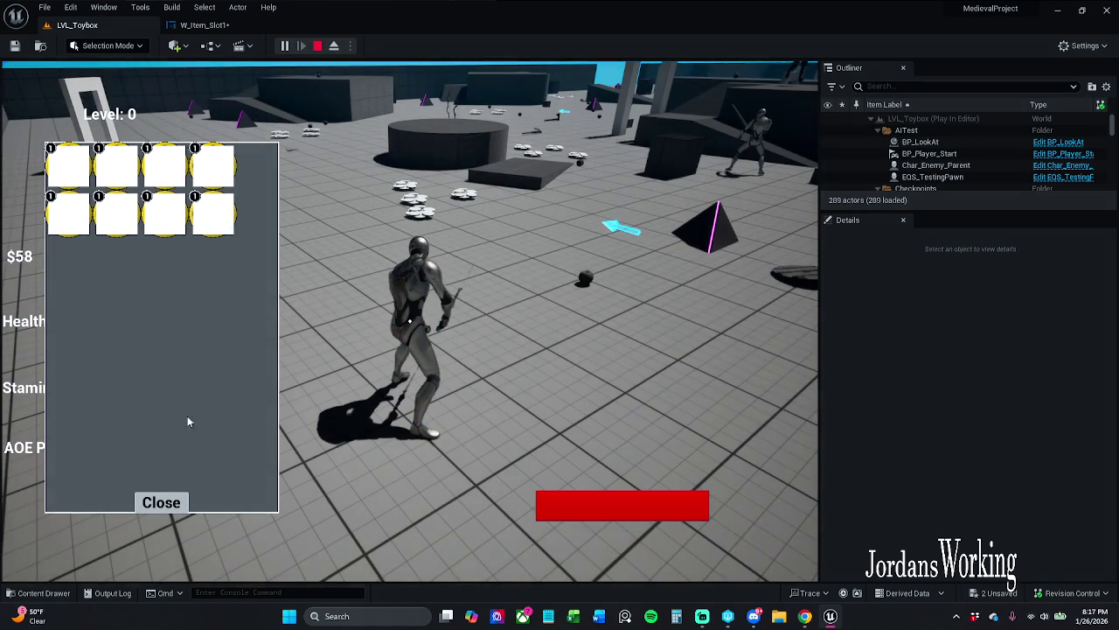
{"action": "left_click", "coordinate": [161, 503]}
{"action": "key", "text": "i"}
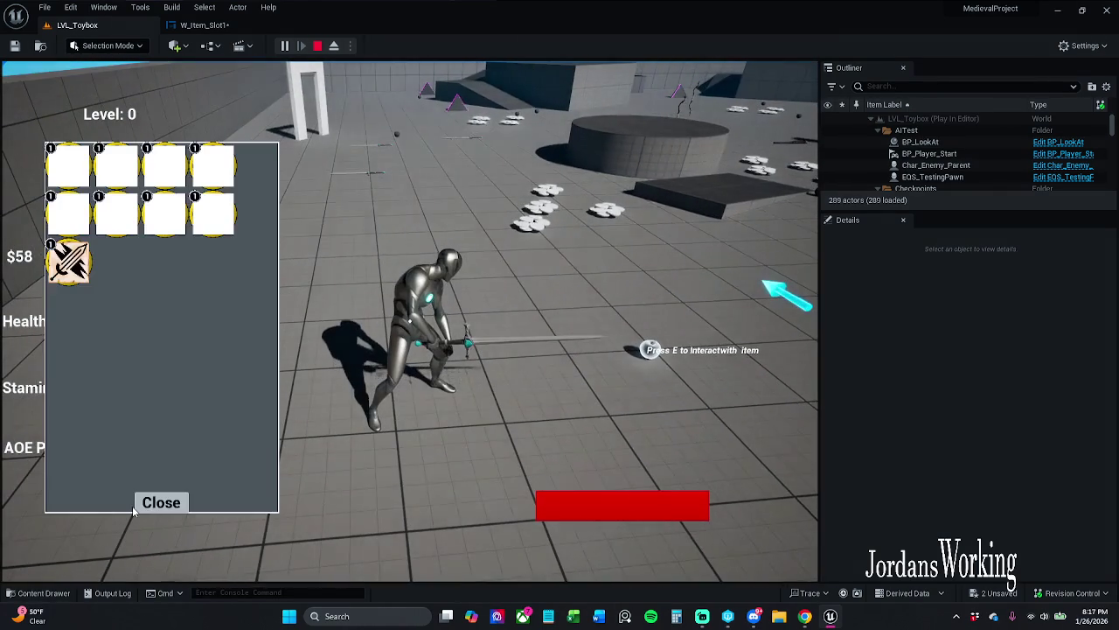
{"action": "key", "text": "Escape"}
- In a new playtest, pick up the ground item, use the ball from the inventory and swing
{"action": "left_click", "coordinate": [285, 46]}
{"action": "key", "text": "w"}
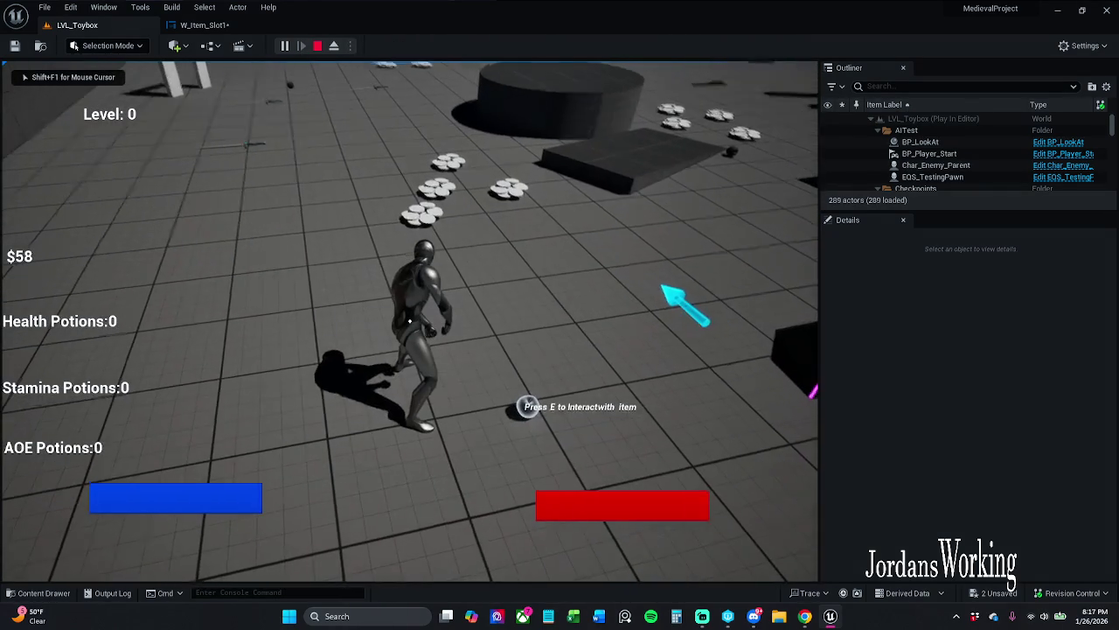
{"action": "key", "text": "e"}
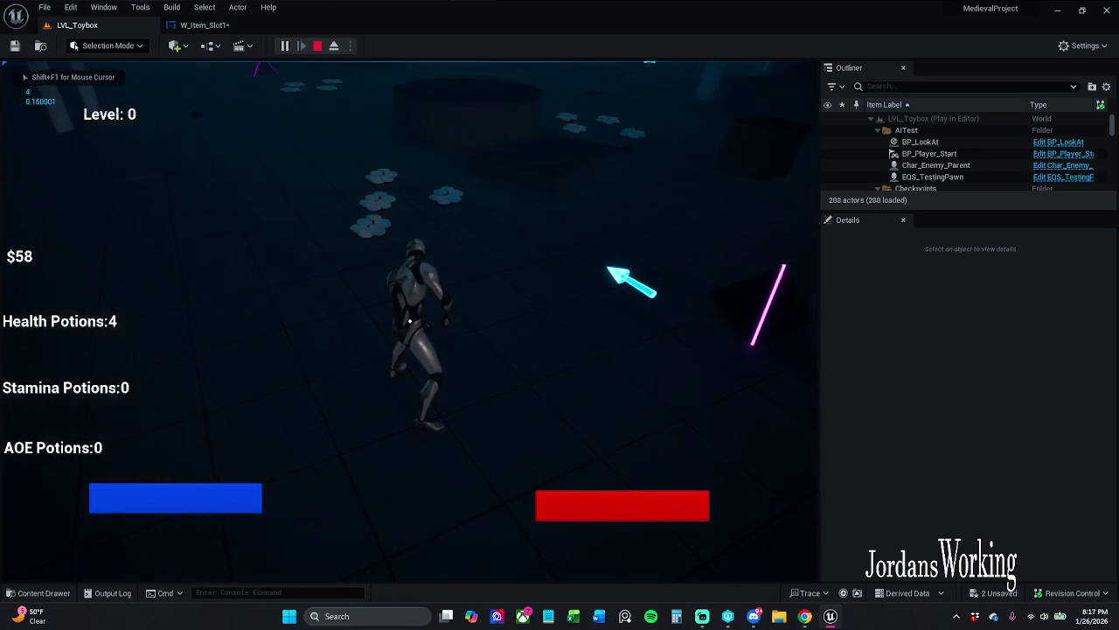
{"action": "key", "text": "i"}
{"action": "left_click", "coordinate": [136, 274]}
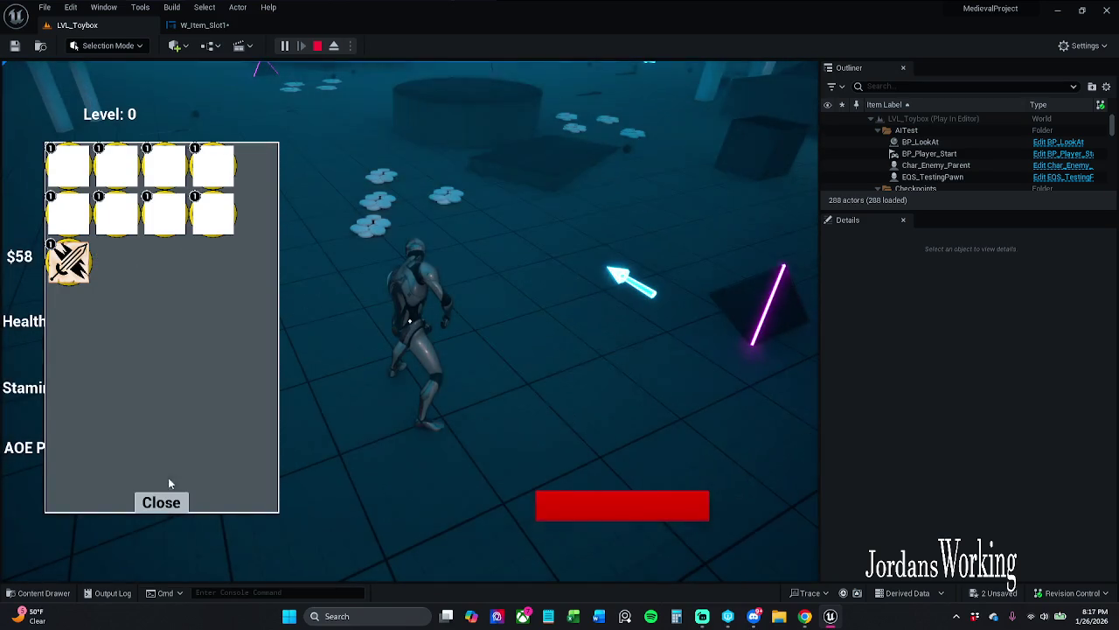
{"action": "left_click", "coordinate": [163, 501]}
{"action": "left_click", "coordinate": [409, 321]}
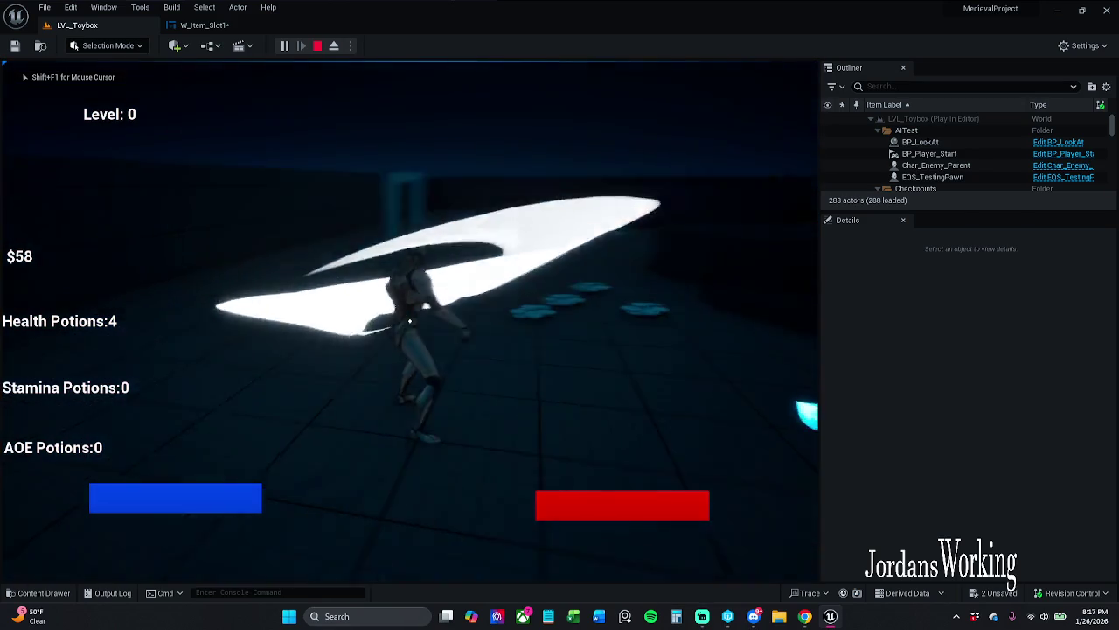
- Equip the sword, swing it twice, stop, and return to W_Item_Slot1
{"action": "key", "text": "i"}
{"action": "left_click", "coordinate": [68, 261]}
{"action": "left_click", "coordinate": [161, 502]}
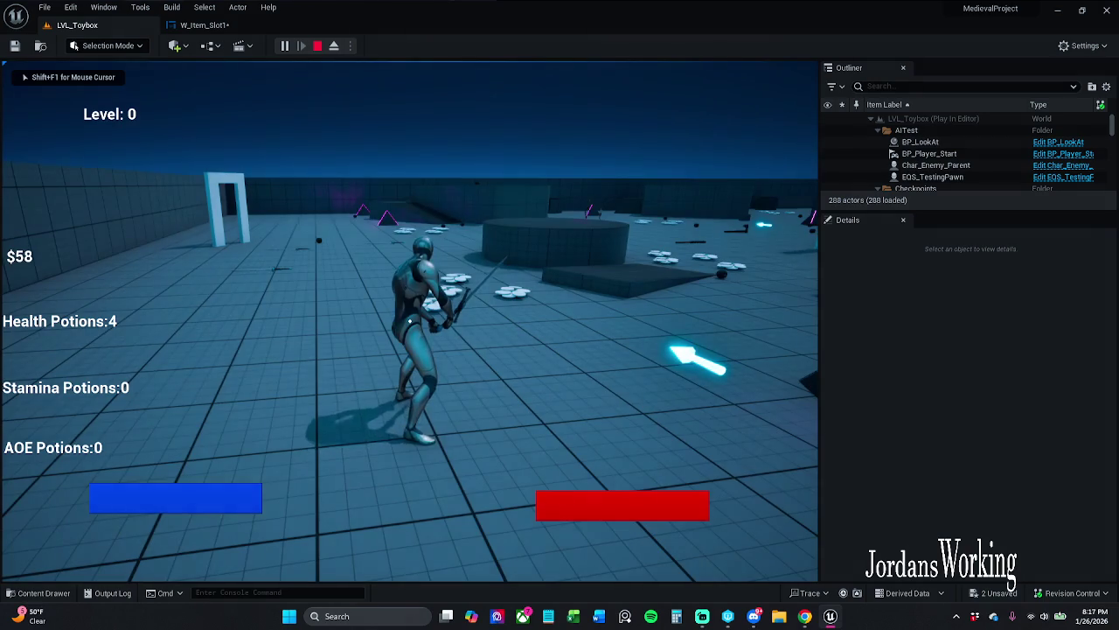
{"action": "left_click", "coordinate": [409, 320]}
{"action": "left_click", "coordinate": [409, 321]}
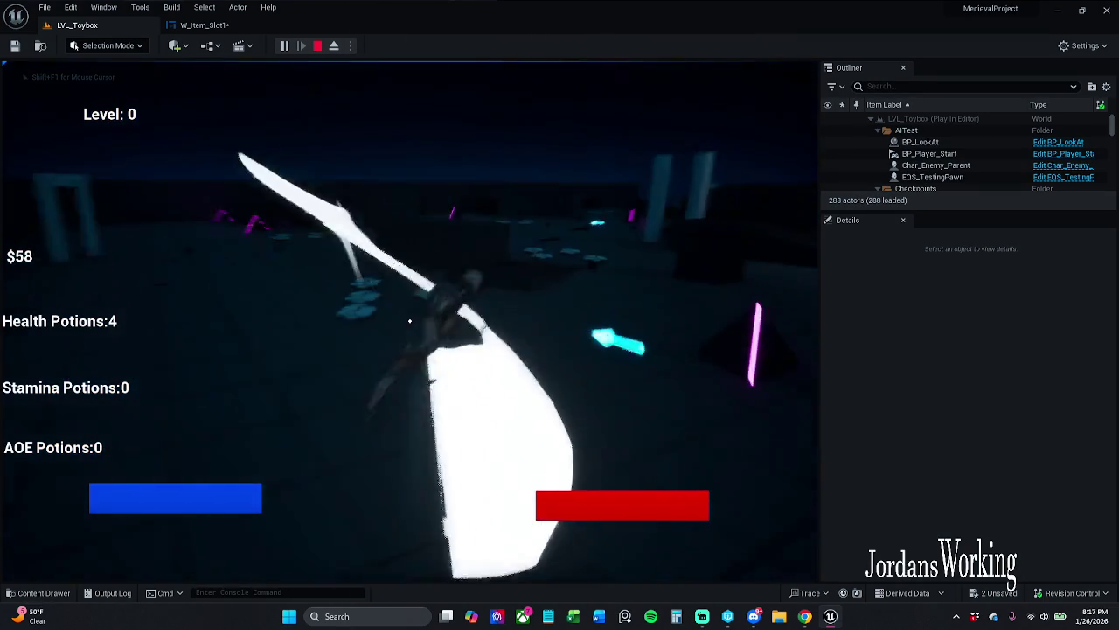
{"action": "key", "text": "Escape"}
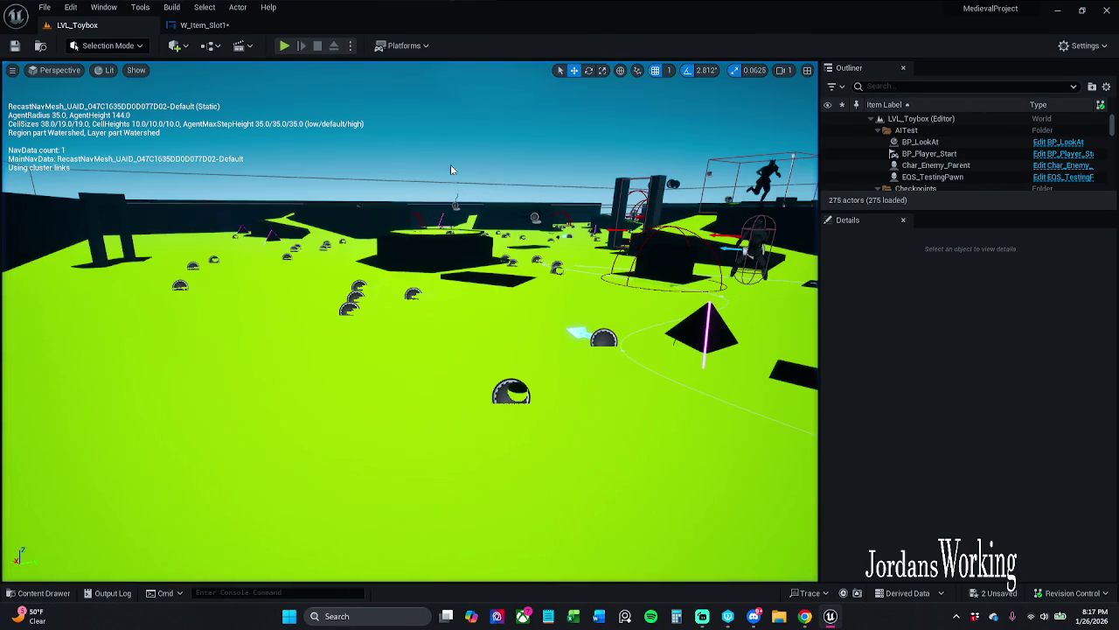
{"action": "left_click", "coordinate": [204, 24]}
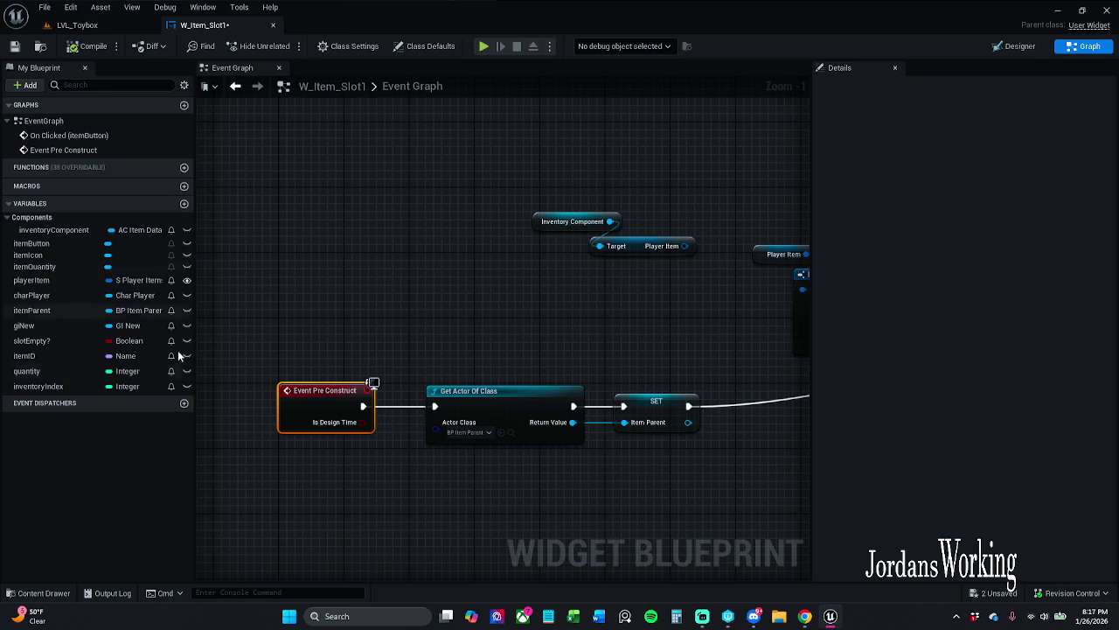
{"action": "mouse_move", "coordinate": [613, 171]}
{"action": "left_mouse_down"}
{"action": "mouse_move", "coordinate": [466, 165]}
{"action": "mouse_move", "coordinate": [554, 277]}
{"action": "left_mouse_up"}
{"action": "left_click", "coordinate": [527, 302]}
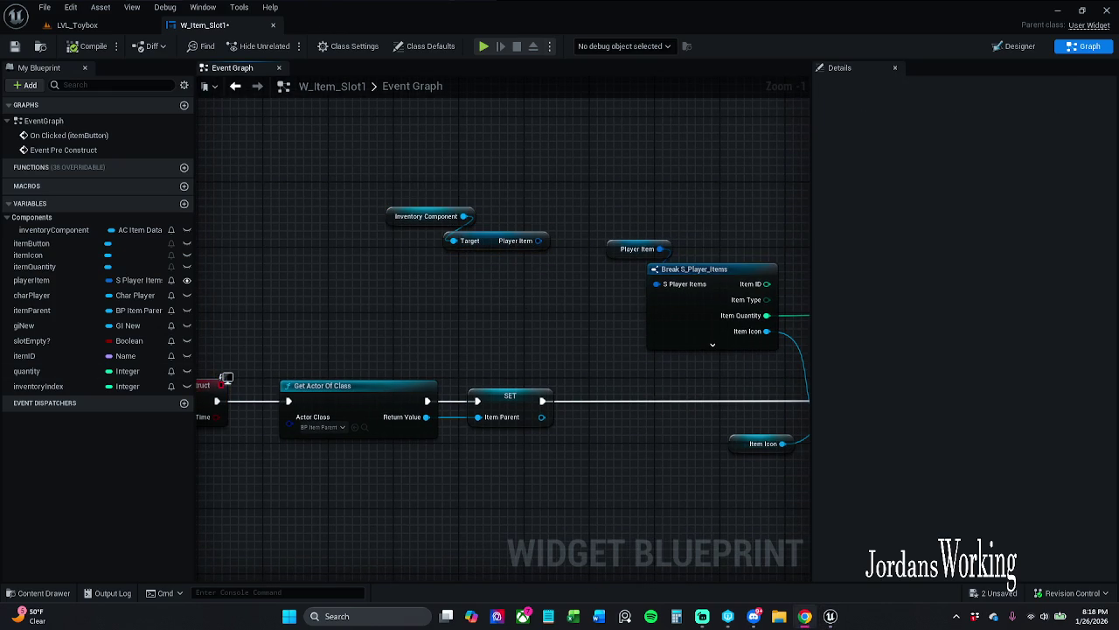
{"action": "left_click_drag", "start_coordinate": [425, 296], "coordinate": [393, 230]}
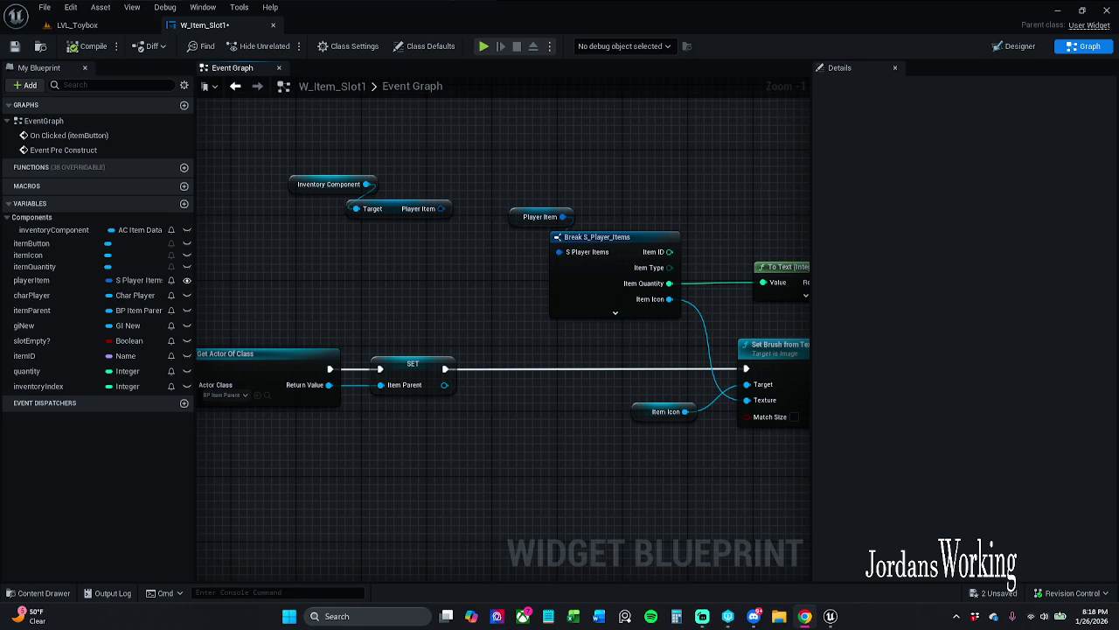
{"action": "mouse_move", "coordinate": [414, 236]}
{"action": "left_mouse_down"}
{"action": "mouse_move", "coordinate": [313, 164]}
{"action": "mouse_move", "coordinate": [315, 149]}
{"action": "left_mouse_up"}
{"action": "left_click", "coordinate": [406, 263]}
{"action": "mouse_move", "coordinate": [448, 352]}
{"action": "left_mouse_down"}
{"action": "mouse_move", "coordinate": [666, 171]}
{"action": "mouse_move", "coordinate": [673, 142]}
{"action": "left_mouse_up"}
- Add a Get Data Table Row node below Get Actor Of Class, discarding a mistaken Row Names node
{"action": "right_click", "coordinate": [555, 351]}
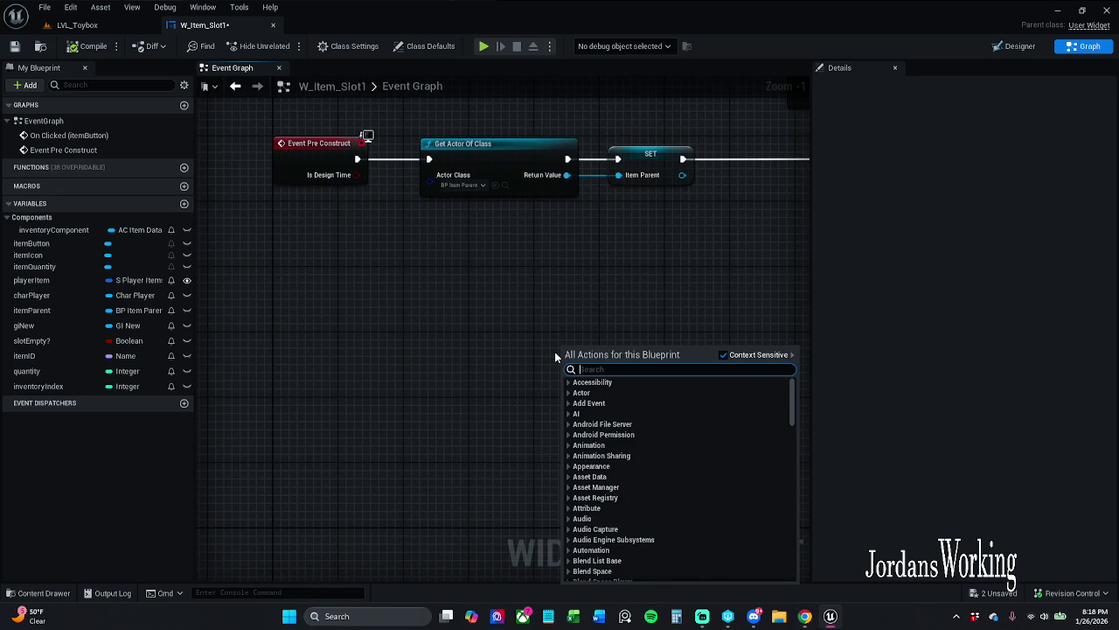
{"action": "type", "text": "get dat"}
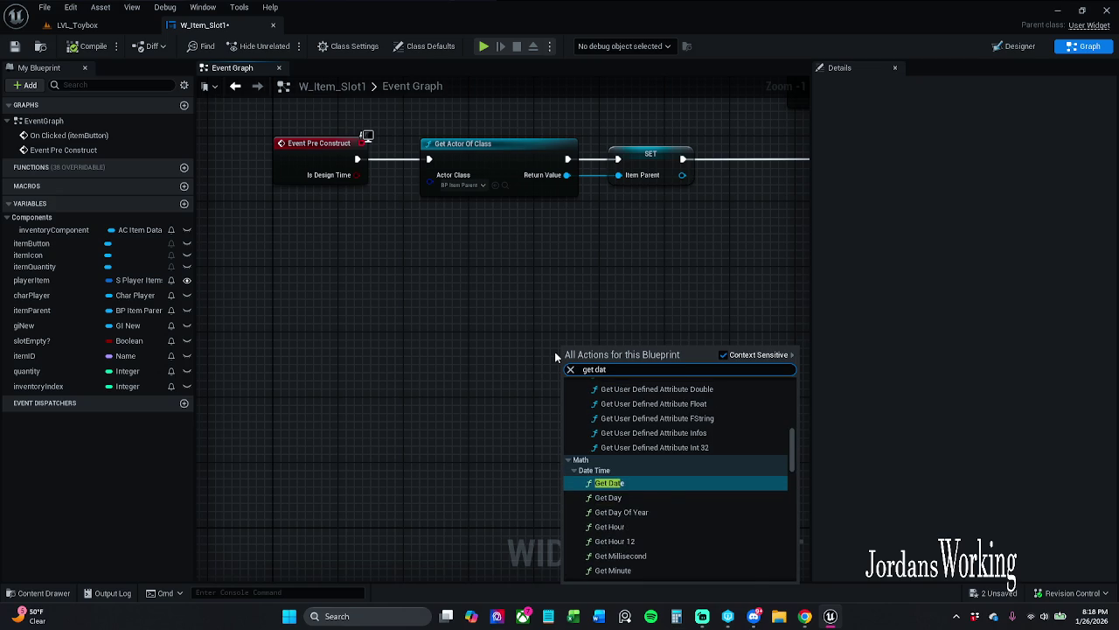
{"action": "type", "text": "a tab"}
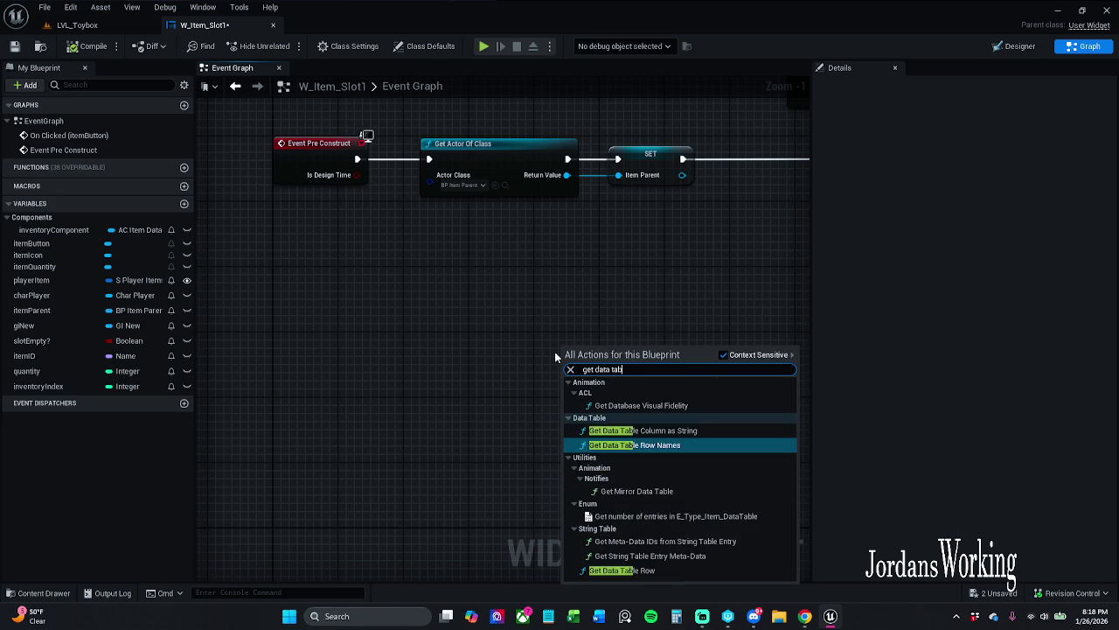
{"action": "type", "text": "le roe"}
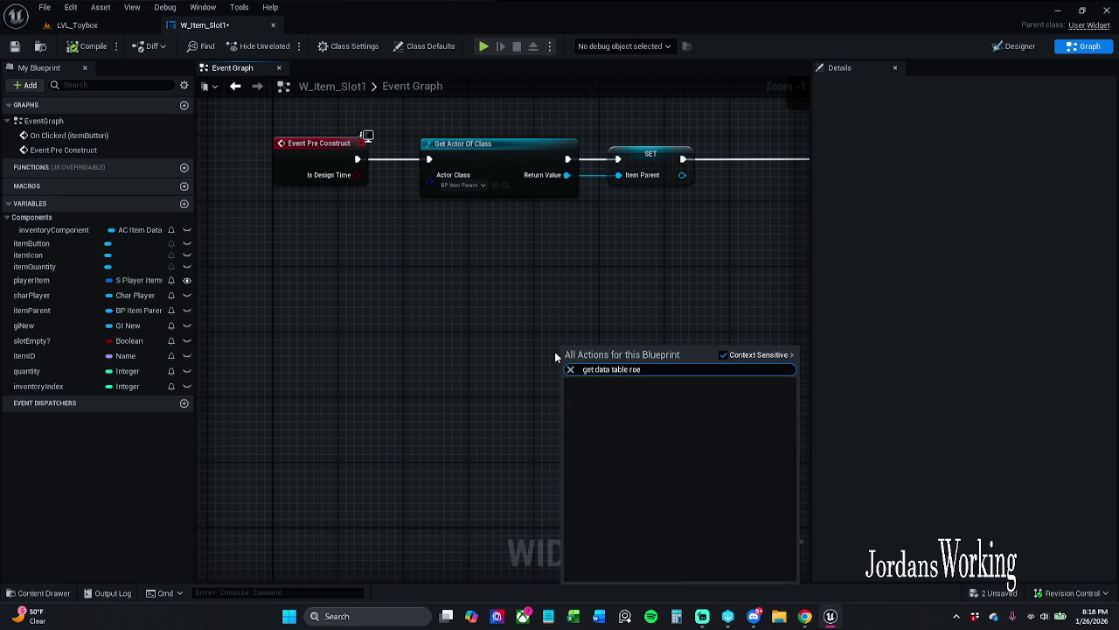
{"action": "key", "text": "Return"}
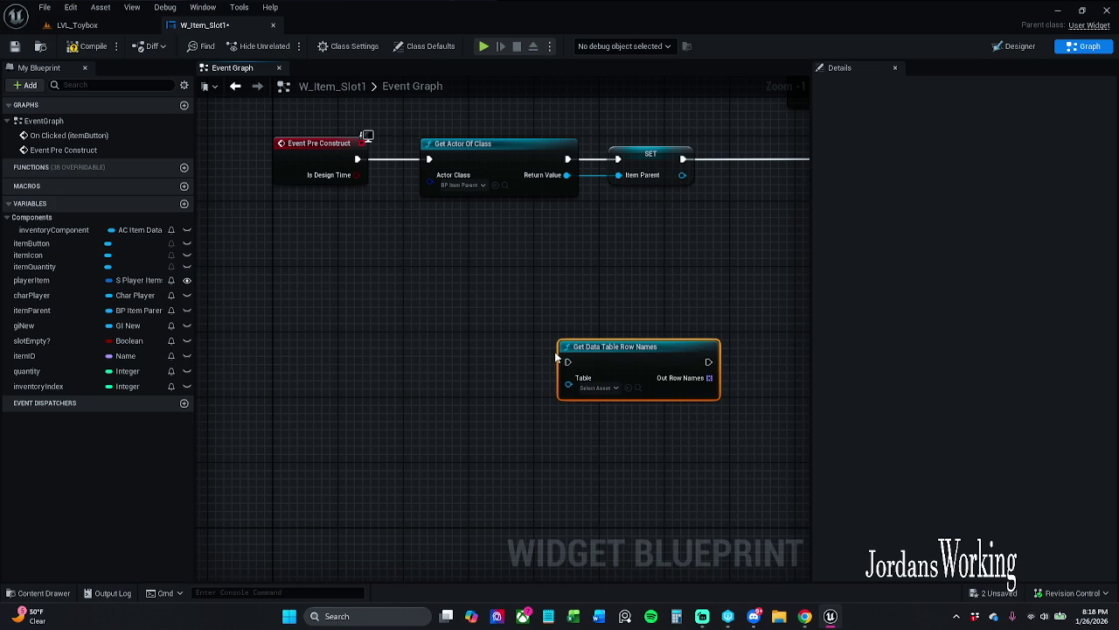
{"action": "key", "text": "Delete"}
{"action": "right_click", "coordinate": [556, 354]}
{"action": "type", "text": "g"}
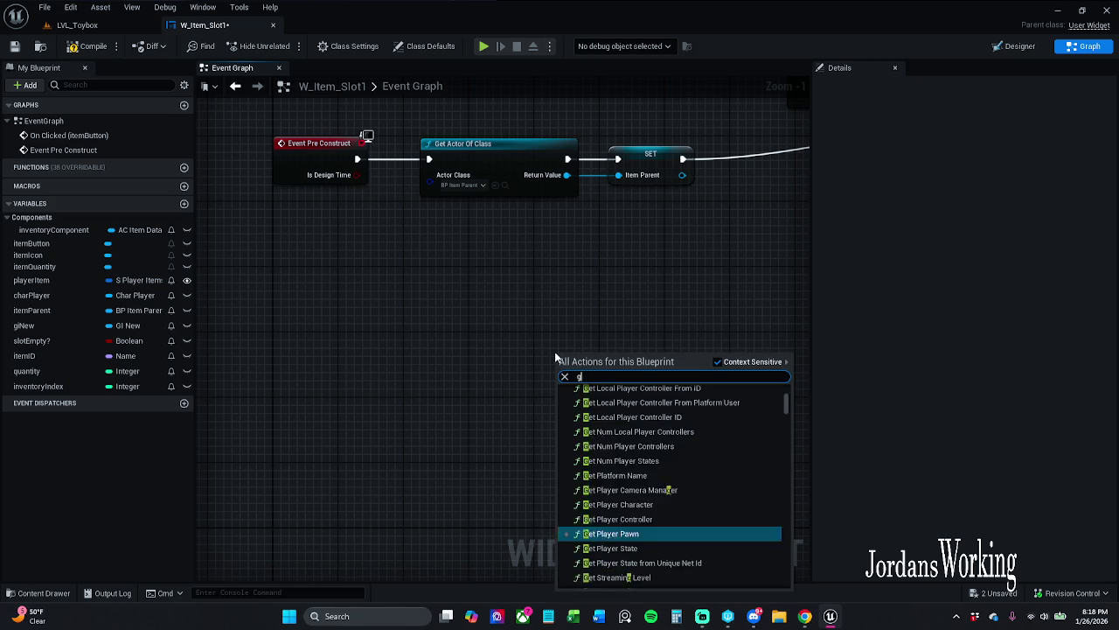
{"action": "type", "text": "et data"}
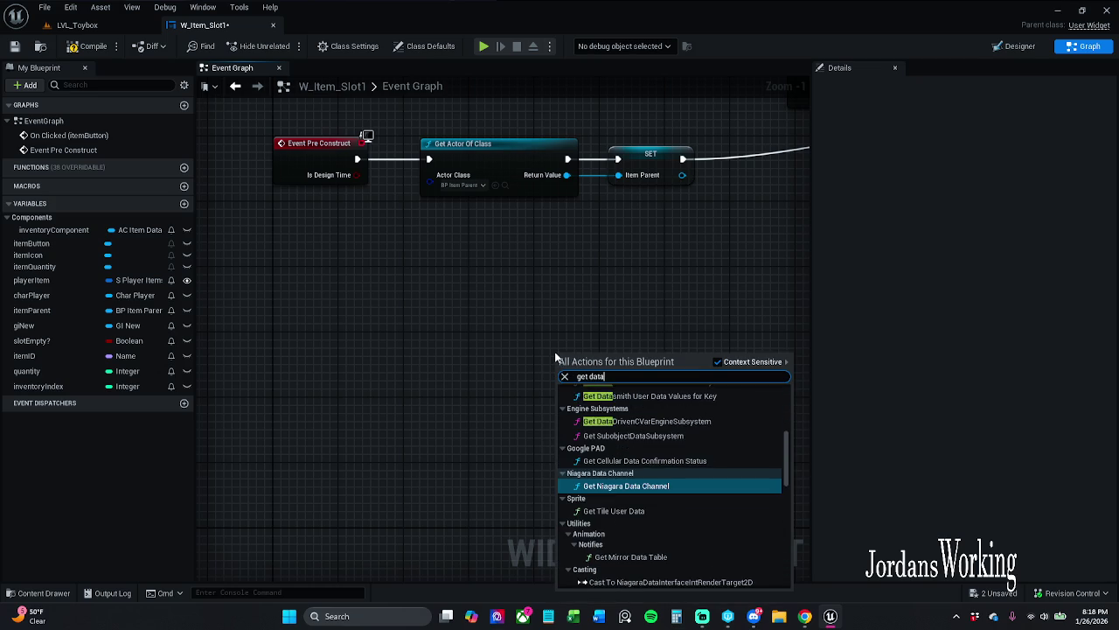
{"action": "type", "text": " table"}
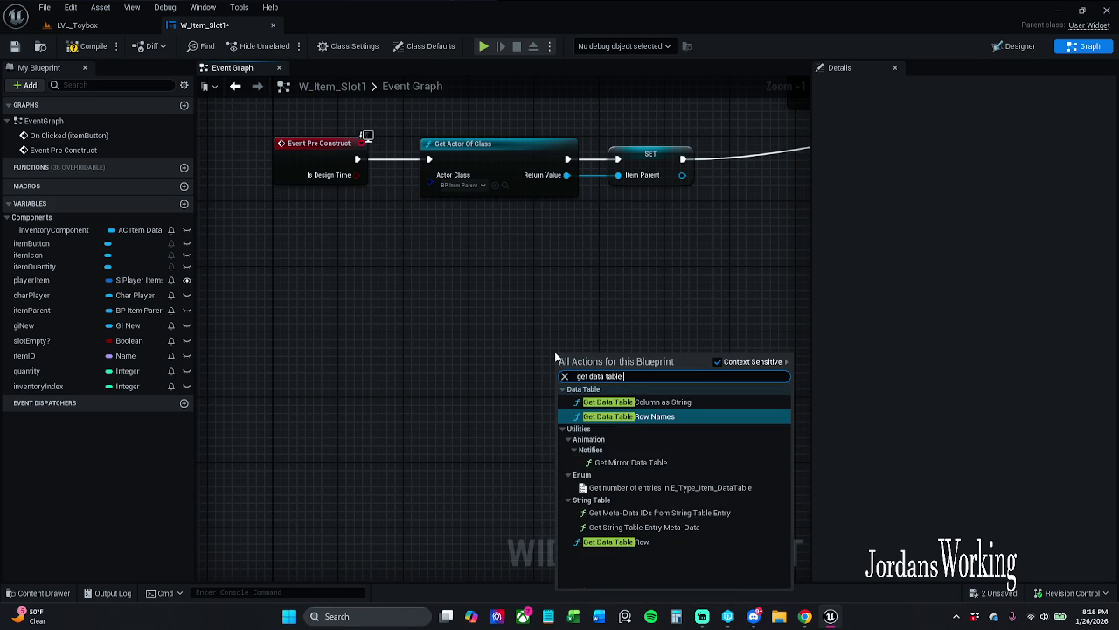
{"action": "left_click", "coordinate": [625, 542]}
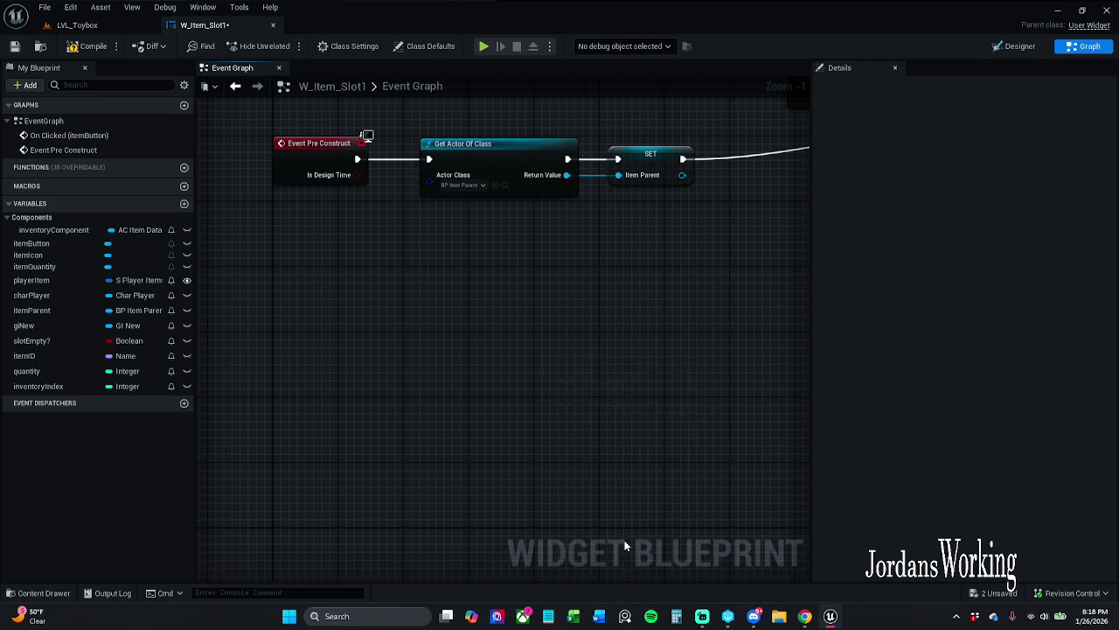
{"action": "left_click_drag", "start_coordinate": [632, 362], "coordinate": [600, 309]}
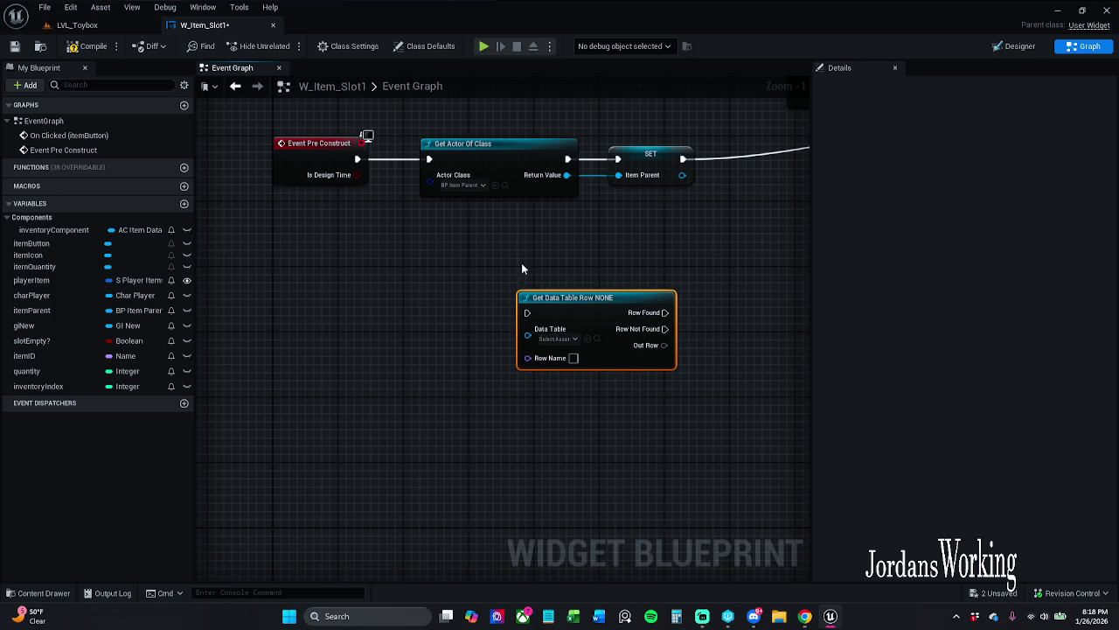
{"action": "scroll", "coordinate": [572, 355], "scroll_direction": "up", "scroll_amount": 1}
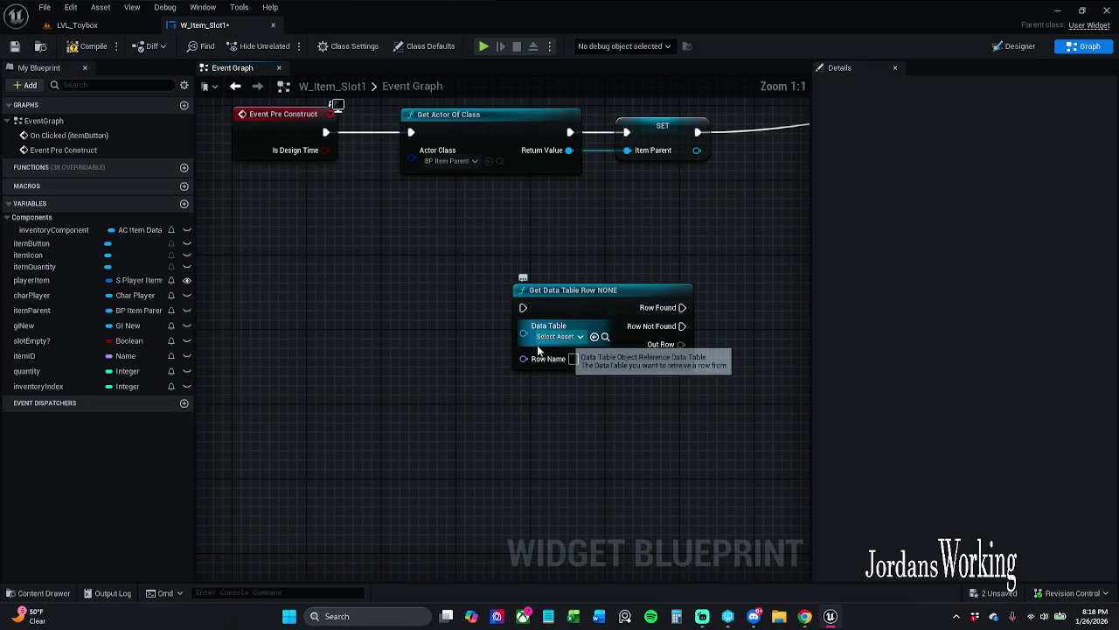
- Set the Get Data Table Row node's Data Table to DT_Inventory
{"action": "left_click", "coordinate": [560, 336]}
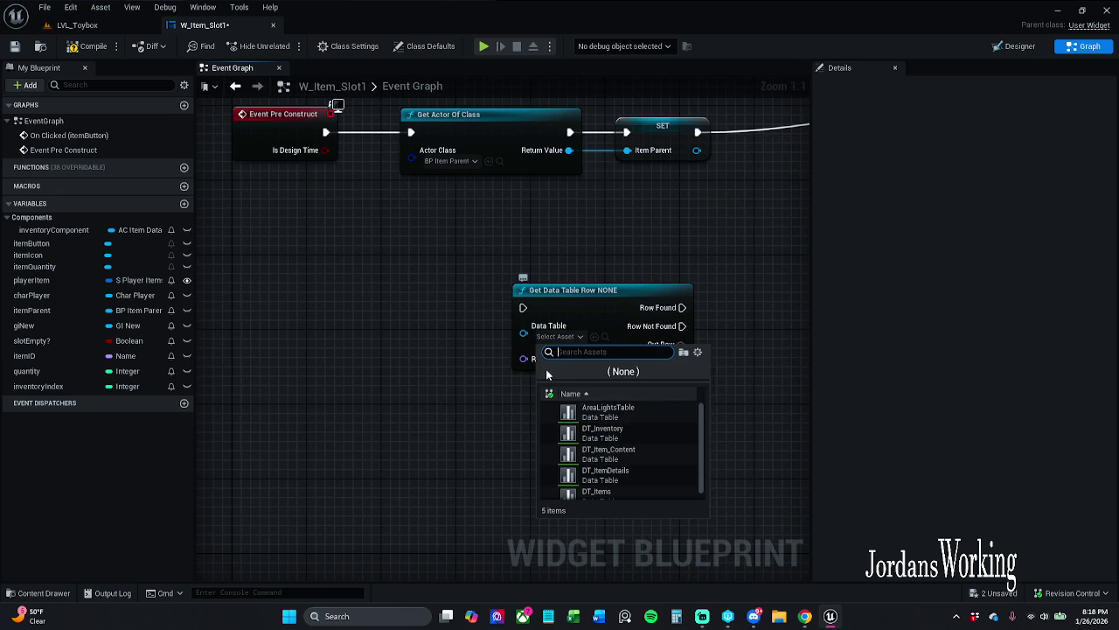
{"action": "left_click", "coordinate": [699, 356]}
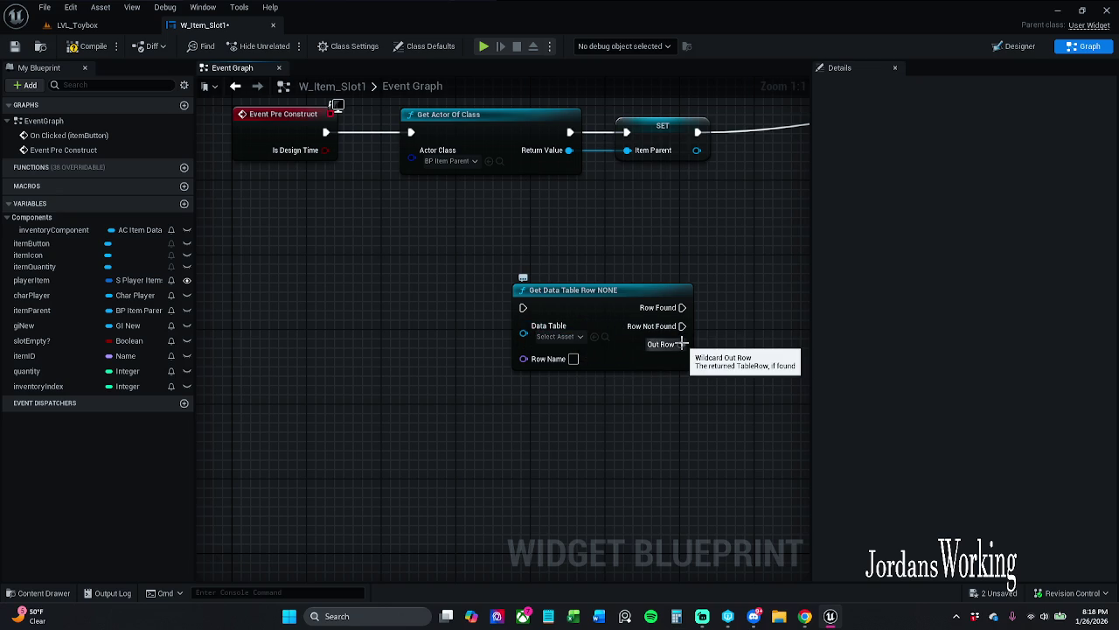
{"action": "left_click", "coordinate": [560, 336]}
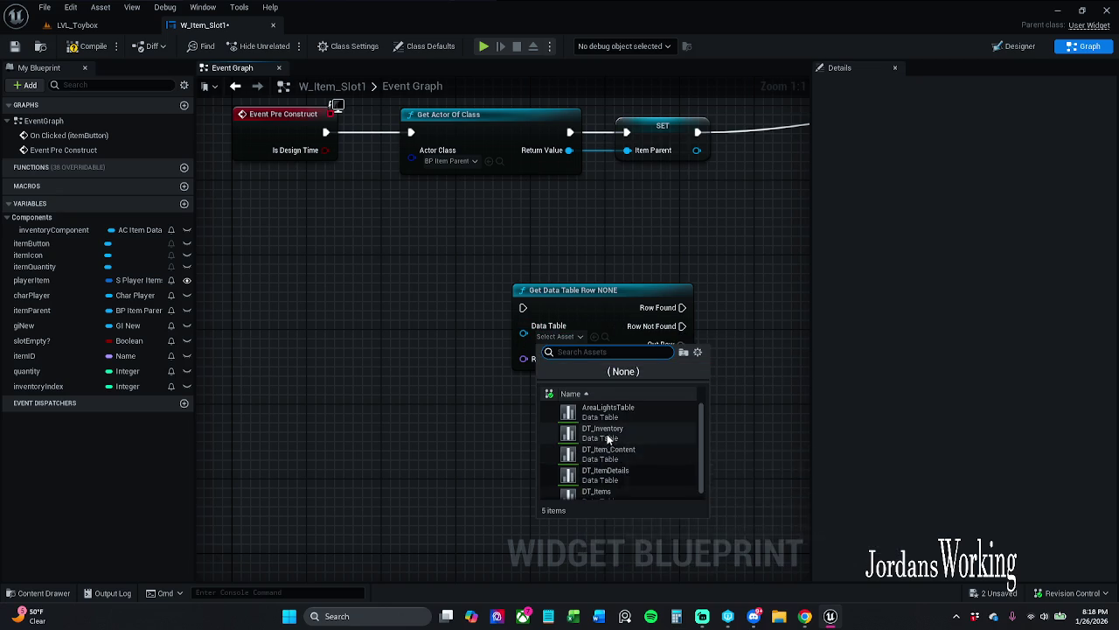
{"action": "scroll", "coordinate": [610, 439], "scroll_direction": "down", "scroll_amount": 1}
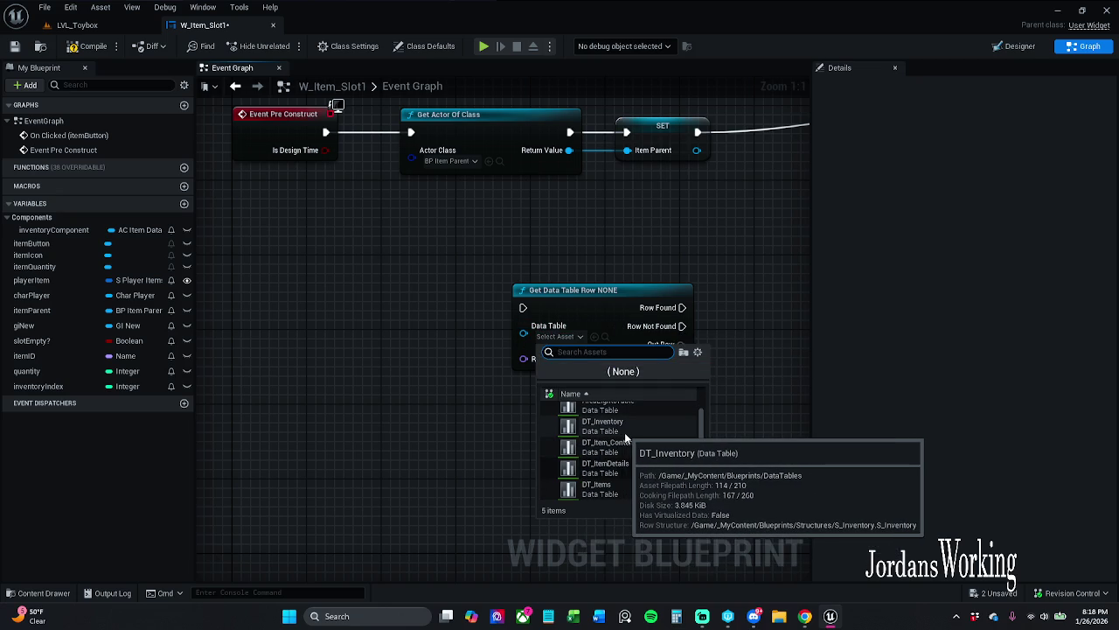
{"action": "left_click", "coordinate": [624, 432]}
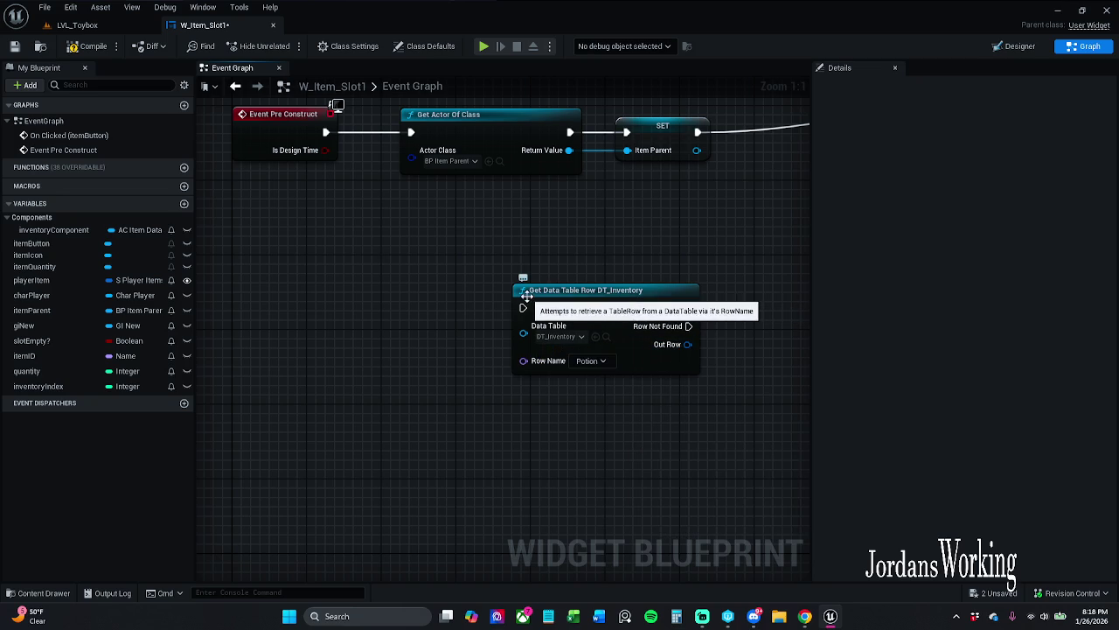
{"action": "mouse_move", "coordinate": [506, 274]}
{"action": "left_mouse_down"}
{"action": "mouse_move", "coordinate": [702, 369]}
{"action": "mouse_move", "coordinate": [715, 359]}
{"action": "mouse_move", "coordinate": [719, 386]}
{"action": "left_mouse_up"}
{"action": "left_click", "coordinate": [718, 386]}
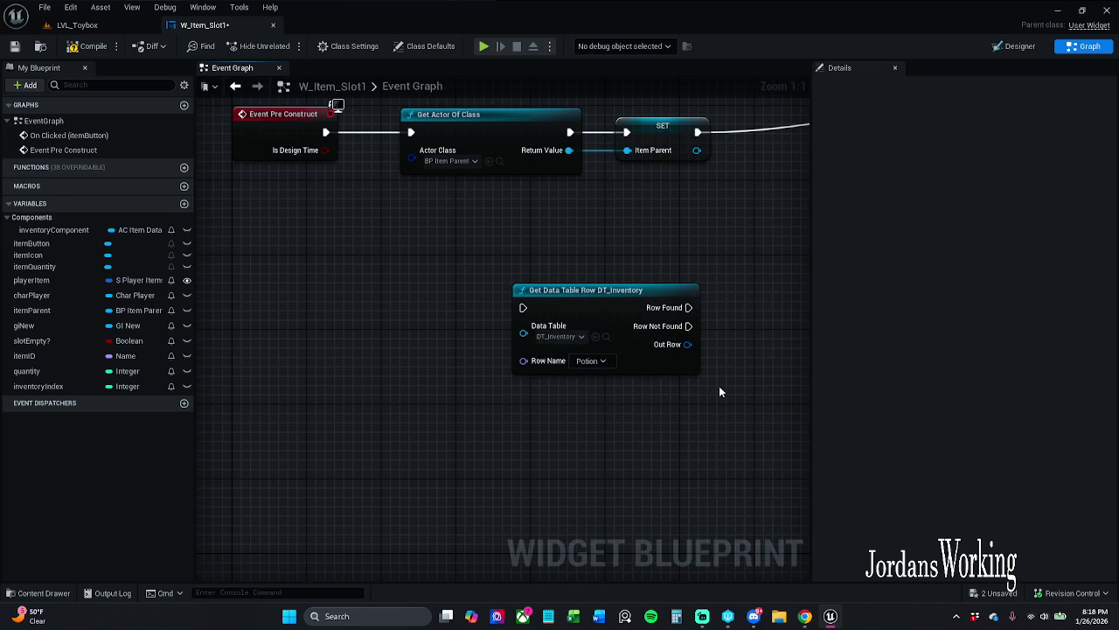
{"action": "left_click_drag", "start_coordinate": [719, 385], "coordinate": [482, 278]}
{"action": "mouse_move", "coordinate": [687, 344]}
{"action": "left_mouse_down"}
{"action": "mouse_move", "coordinate": [740, 403]}
{"action": "mouse_move", "coordinate": [706, 343]}
{"action": "left_mouse_up"}
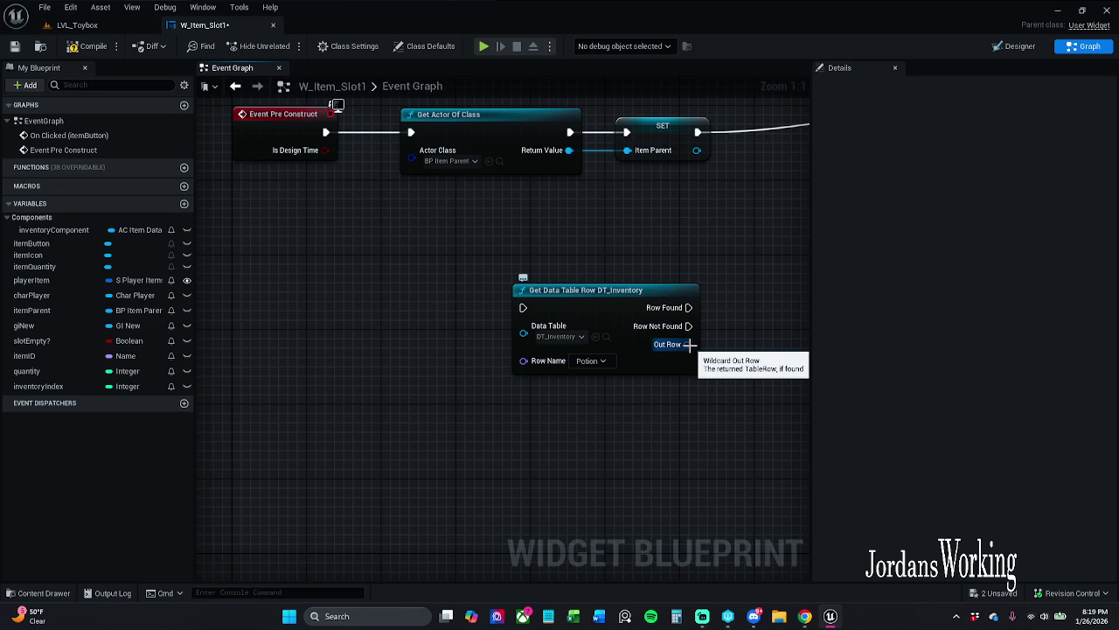
{"action": "left_click_drag", "start_coordinate": [699, 249], "coordinate": [505, 378]}
{"action": "left_click", "coordinate": [707, 357]}
{"action": "left_click_drag", "start_coordinate": [706, 362], "coordinate": [633, 372]}
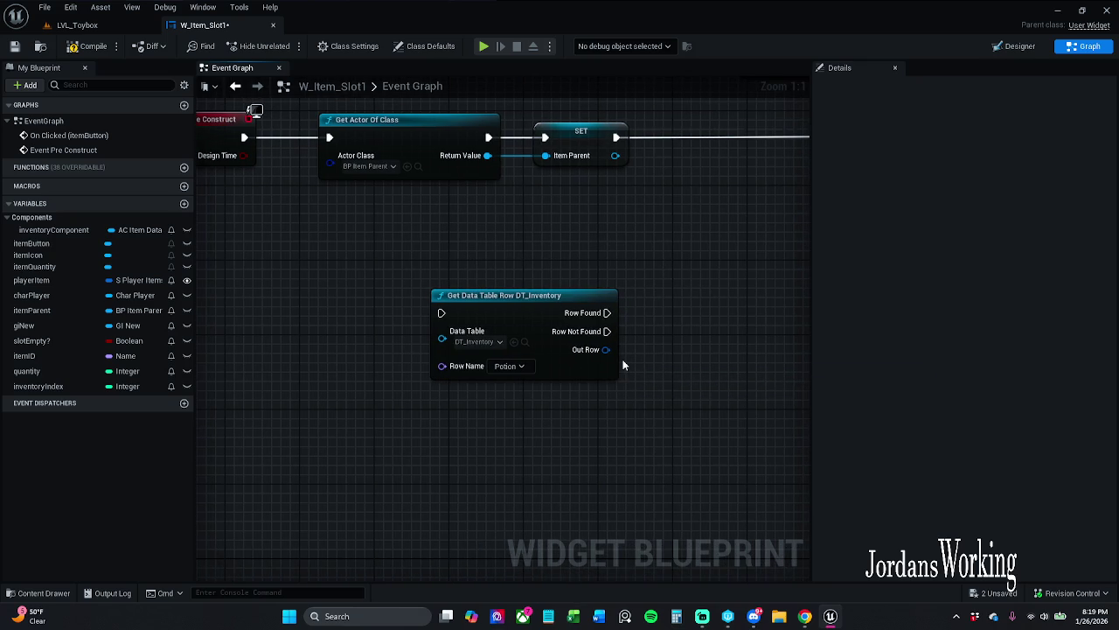
{"action": "mouse_move", "coordinate": [605, 350]}
{"action": "left_mouse_down"}
{"action": "mouse_move", "coordinate": [628, 408]}
{"action": "mouse_move", "coordinate": [664, 392]}
{"action": "mouse_move", "coordinate": [643, 381]}
{"action": "mouse_move", "coordinate": [629, 314]}
{"action": "mouse_move", "coordinate": [616, 354]}
{"action": "mouse_move", "coordinate": [645, 381]}
{"action": "mouse_move", "coordinate": [364, 442]}
{"action": "mouse_move", "coordinate": [488, 434]}
{"action": "left_mouse_up"}
{"action": "mouse_move", "coordinate": [354, 364]}
{"action": "left_mouse_down"}
{"action": "mouse_move", "coordinate": [399, 385]}
{"action": "mouse_move", "coordinate": [374, 395]}
{"action": "mouse_move", "coordinate": [371, 410]}
{"action": "left_mouse_up"}
{"action": "left_click_drag", "start_coordinate": [572, 354], "coordinate": [495, 355]}
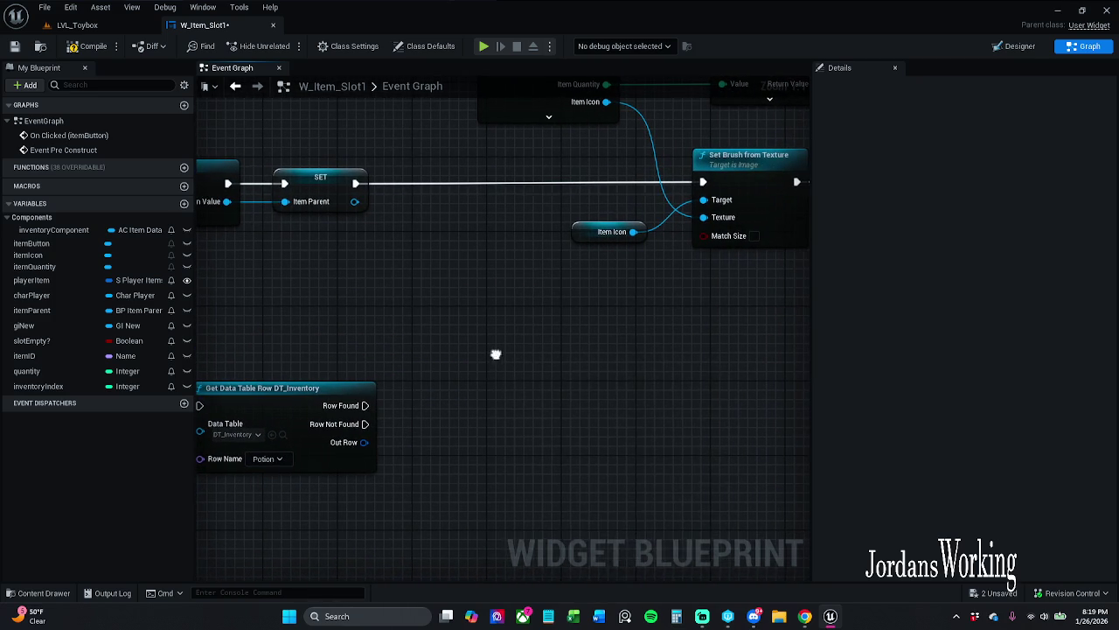
{"action": "right_click", "coordinate": [496, 358]}
{"action": "type", "text": "sphere"}
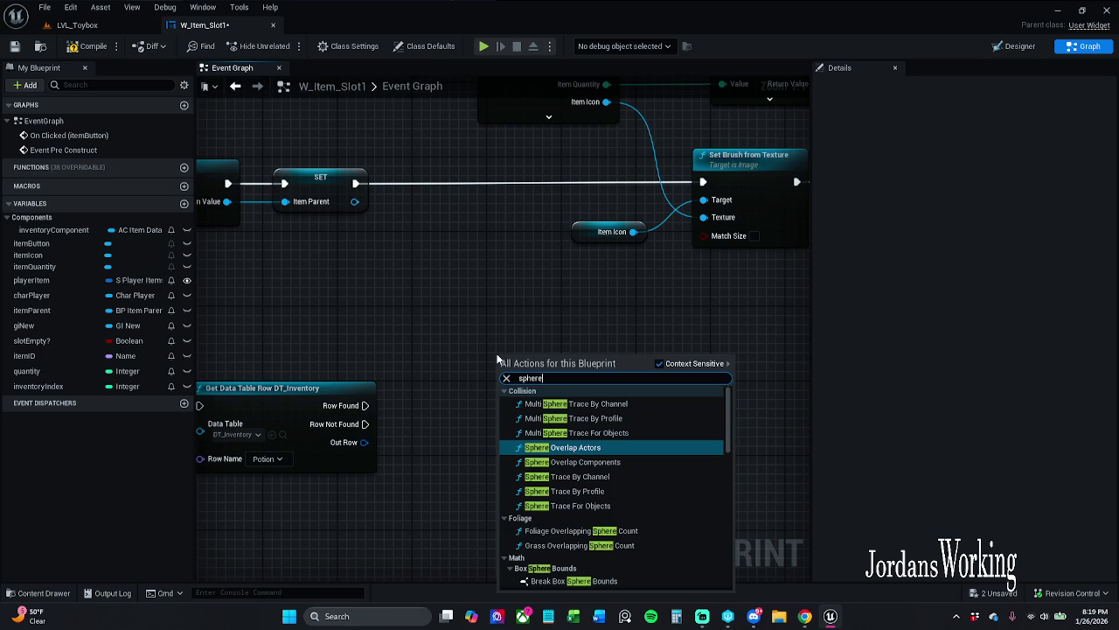
{"action": "key", "text": "Down"}
{"action": "key", "text": "Down"}
{"action": "key", "text": "Down"}
{"action": "key", "text": "Up"}
{"action": "key", "text": "Return"}
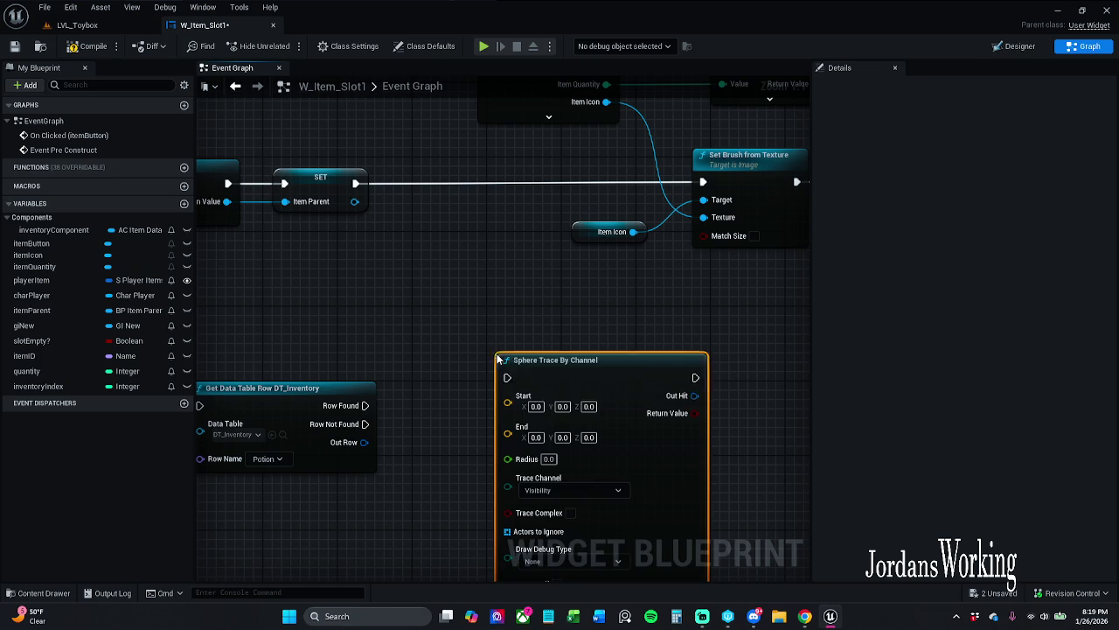
{"action": "left_click_drag", "start_coordinate": [612, 342], "coordinate": [521, 315]}
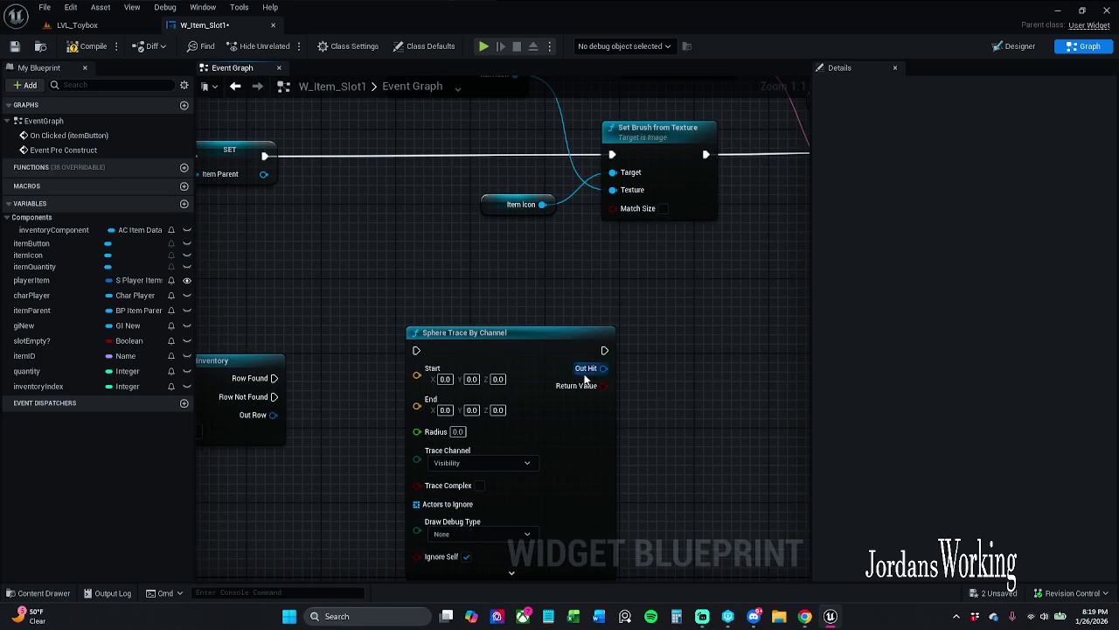
{"action": "left_click_drag", "start_coordinate": [607, 368], "coordinate": [662, 419]}
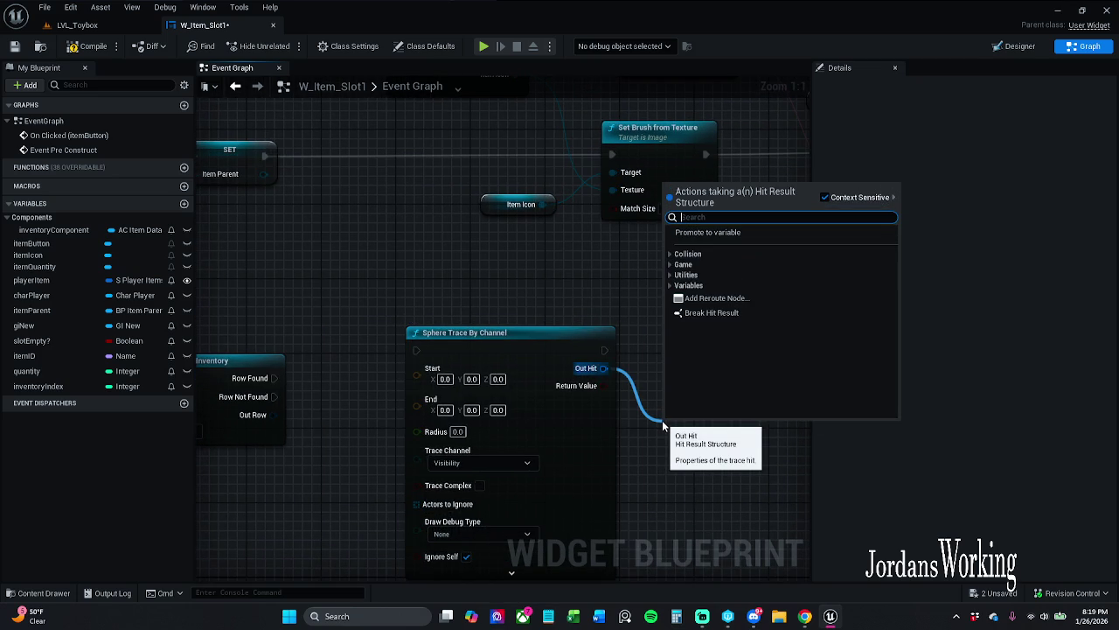
{"action": "key", "text": "Escape"}
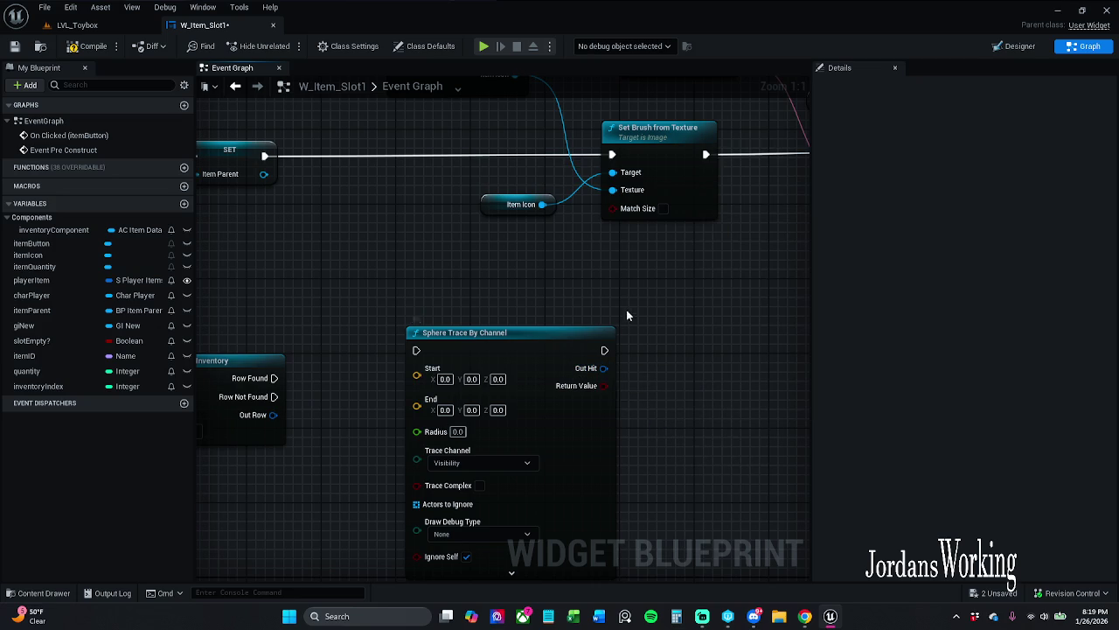
{"action": "left_click", "coordinate": [579, 332]}
{"action": "key", "text": "Delete"}
{"action": "mouse_move", "coordinate": [556, 386]}
{"action": "left_mouse_down"}
{"action": "mouse_move", "coordinate": [595, 392]}
{"action": "mouse_move", "coordinate": [428, 392]}
{"action": "left_mouse_up"}
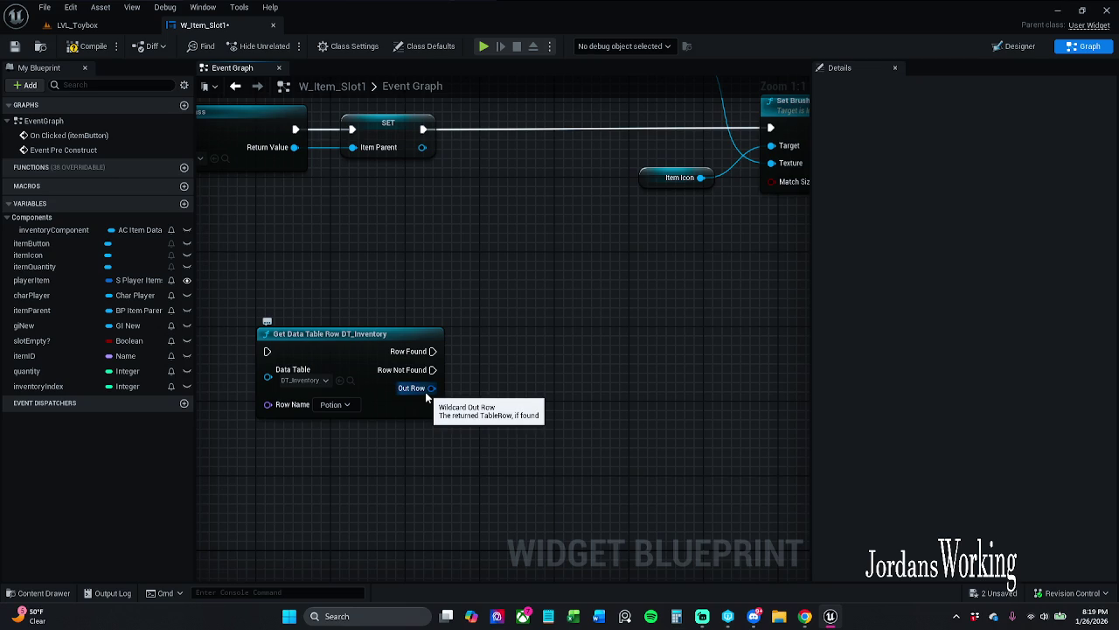
{"action": "key", "text": "ctrl+z"}
{"action": "left_click", "coordinate": [670, 364]}
{"action": "key", "text": "Delete"}
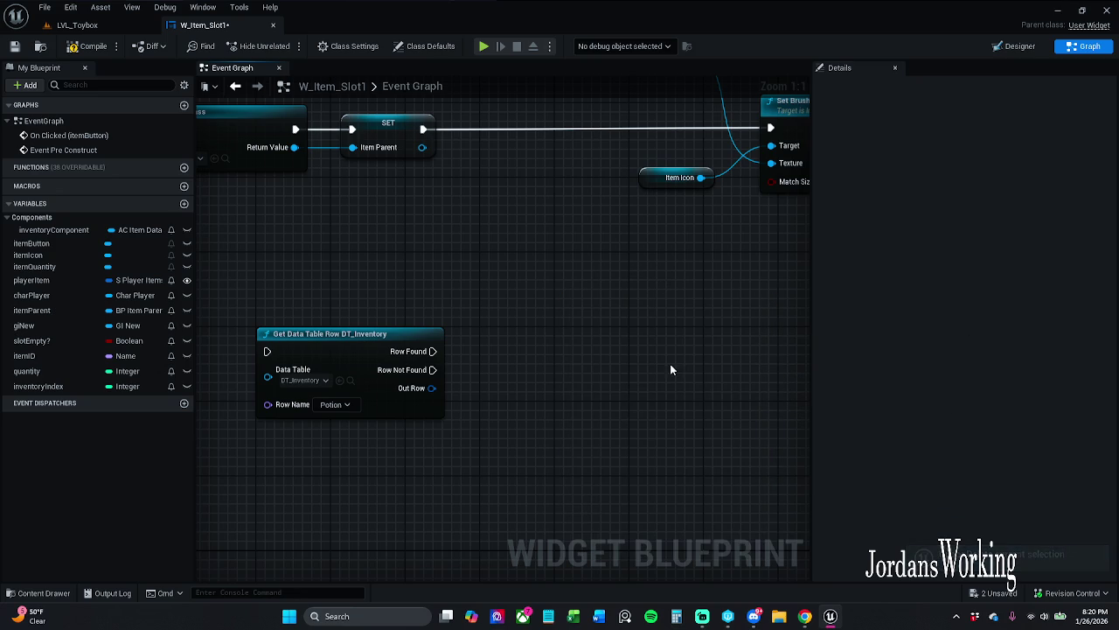
{"action": "mouse_move", "coordinate": [528, 353]}
{"action": "left_mouse_down"}
{"action": "mouse_move", "coordinate": [579, 407]}
{"action": "mouse_move", "coordinate": [568, 414]}
{"action": "left_mouse_up"}
- Add an expanded Break S_Inventory from Out Row and switch the Row Name to Sword
{"action": "type", "text": "bre"}
{"action": "key", "text": "Return"}
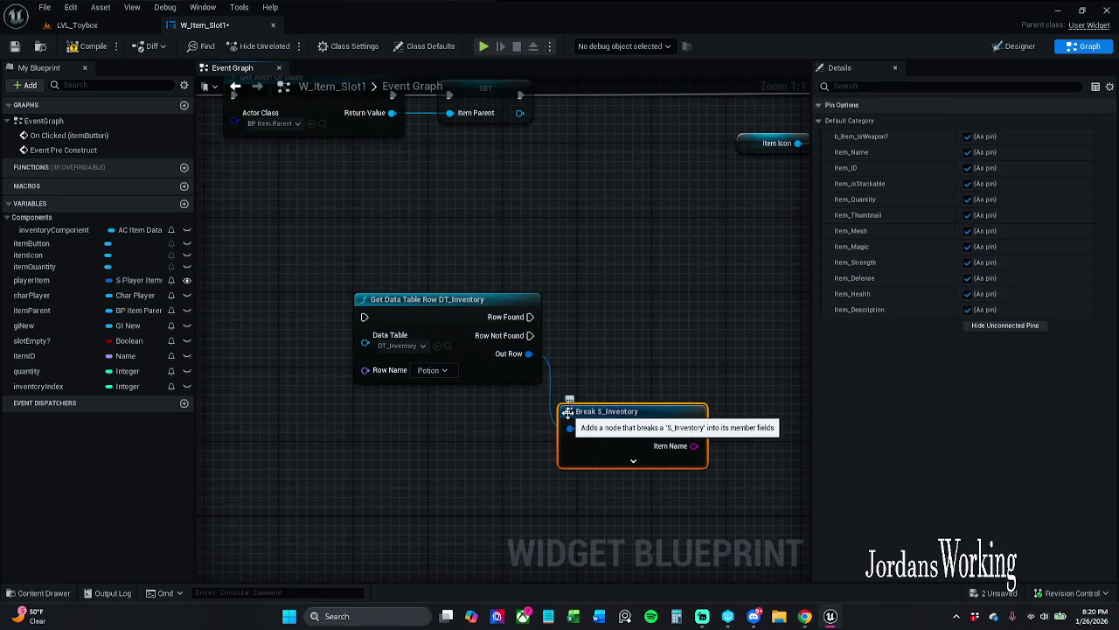
{"action": "left_click", "coordinate": [633, 461]}
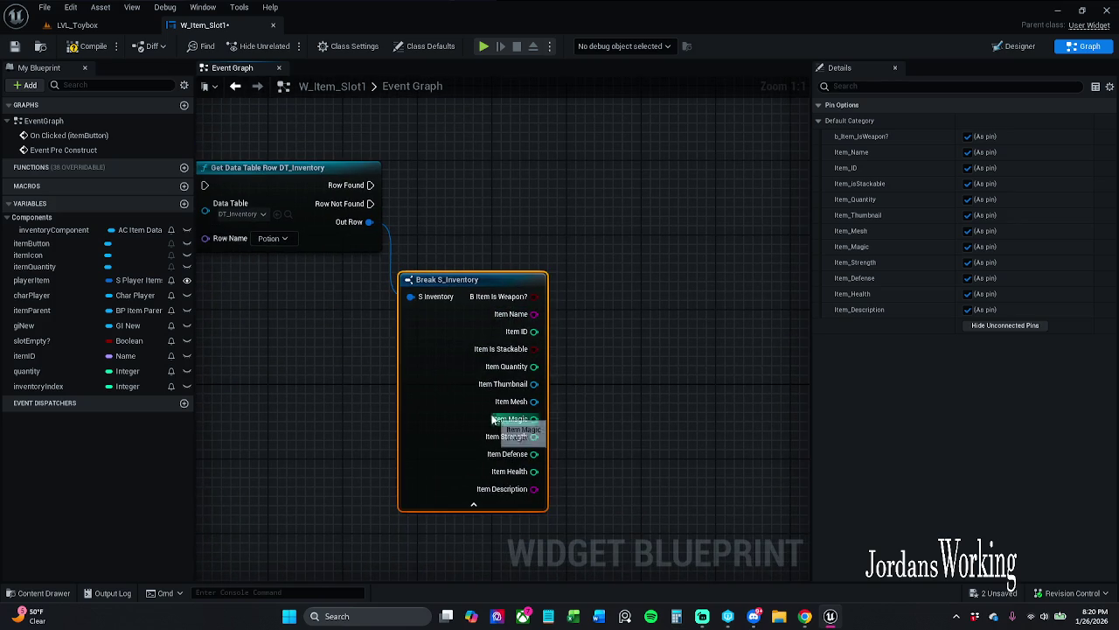
{"action": "left_click_drag", "start_coordinate": [616, 446], "coordinate": [299, 192]}
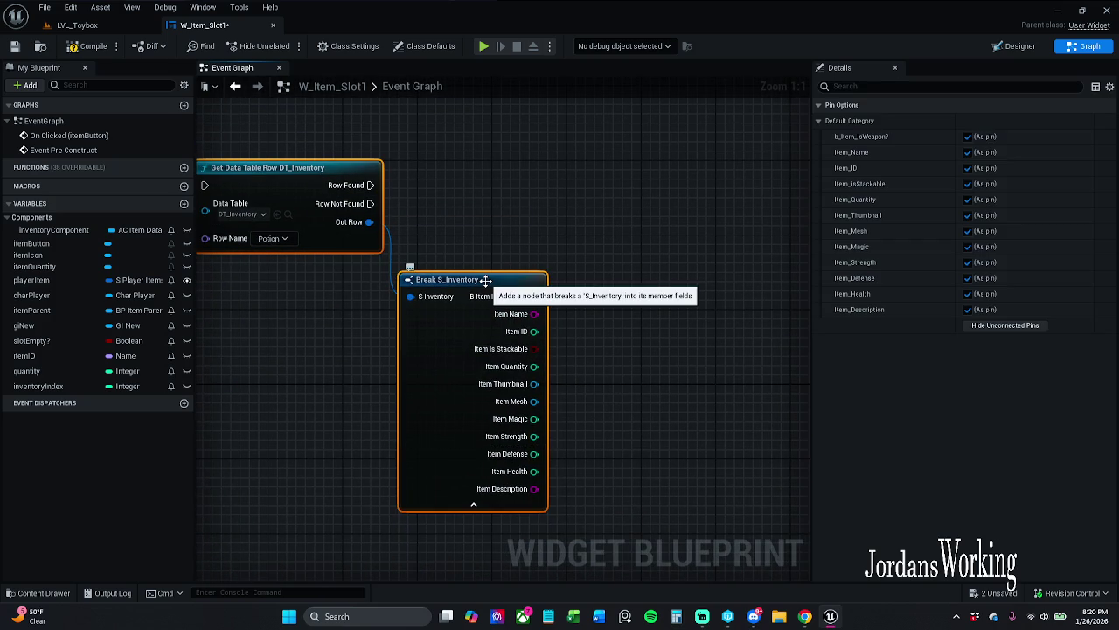
{"action": "left_click", "coordinate": [271, 238]}
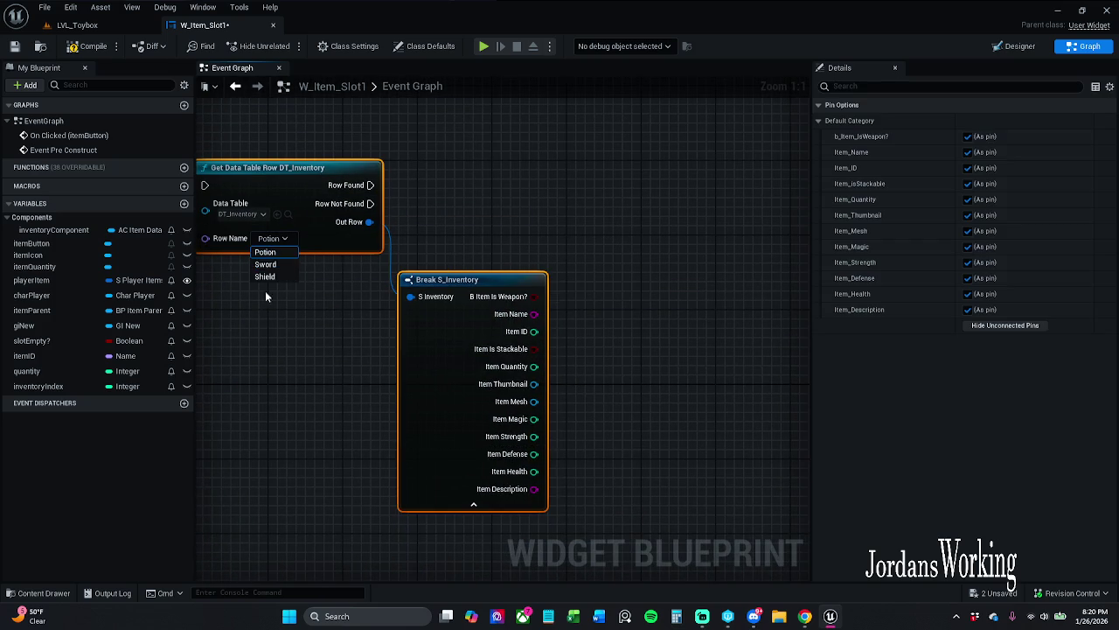
{"action": "left_click", "coordinate": [261, 268]}
- Delete the Get Data Table Row and Break S_Inventory nodes
{"action": "mouse_move", "coordinate": [662, 369]}
{"action": "left_mouse_down"}
{"action": "mouse_move", "coordinate": [627, 305]}
{"action": "mouse_move", "coordinate": [345, 169]}
{"action": "left_mouse_up"}
{"action": "key", "text": "Delete"}
{"action": "mouse_move", "coordinate": [708, 167]}
{"action": "left_mouse_down"}
{"action": "mouse_move", "coordinate": [434, 460]}
{"action": "mouse_move", "coordinate": [461, 420]}
{"action": "left_mouse_up"}
- Move the Inventory Component and Player Item nodes further left and save the widget
{"action": "scroll", "coordinate": [489, 367], "scroll_direction": "down", "scroll_amount": 2}
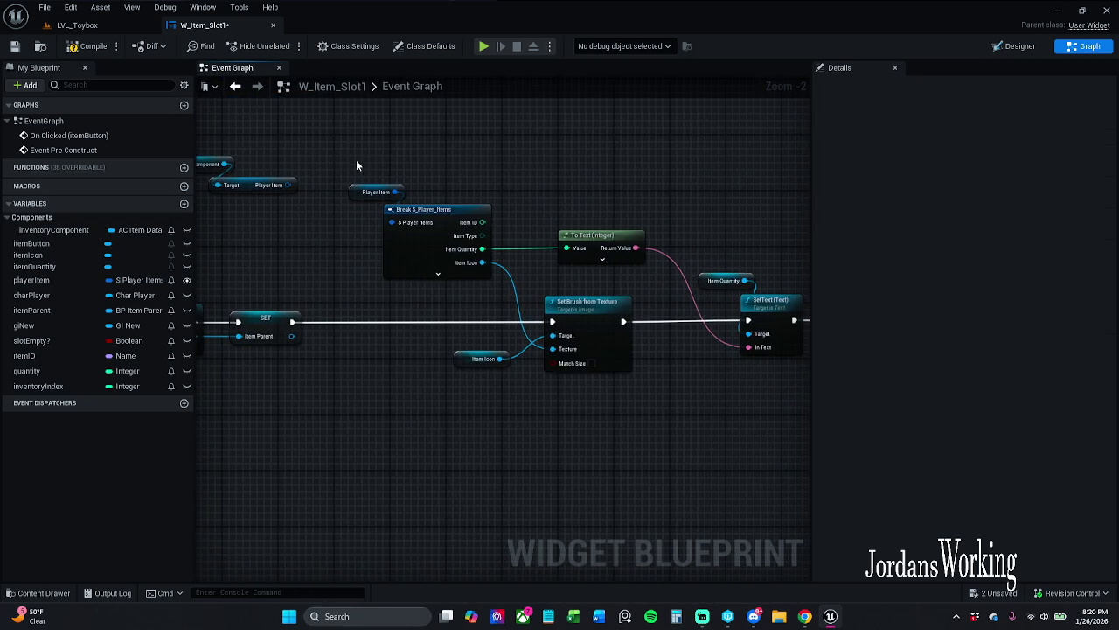
{"action": "left_click_drag", "start_coordinate": [356, 159], "coordinate": [474, 167]}
{"action": "mouse_move", "coordinate": [320, 130]}
{"action": "left_mouse_down"}
{"action": "mouse_move", "coordinate": [435, 202]}
{"action": "mouse_move", "coordinate": [426, 217]}
{"action": "mouse_move", "coordinate": [358, 162]}
{"action": "mouse_move", "coordinate": [585, 337]}
{"action": "mouse_move", "coordinate": [856, 429]}
{"action": "mouse_move", "coordinate": [507, 417]}
{"action": "mouse_move", "coordinate": [526, 393]}
{"action": "mouse_move", "coordinate": [716, 429]}
{"action": "left_mouse_up"}
{"action": "left_click_drag", "start_coordinate": [459, 172], "coordinate": [603, 258]}
{"action": "left_click_drag", "start_coordinate": [540, 205], "coordinate": [462, 195]}
{"action": "left_click", "coordinate": [394, 172]}
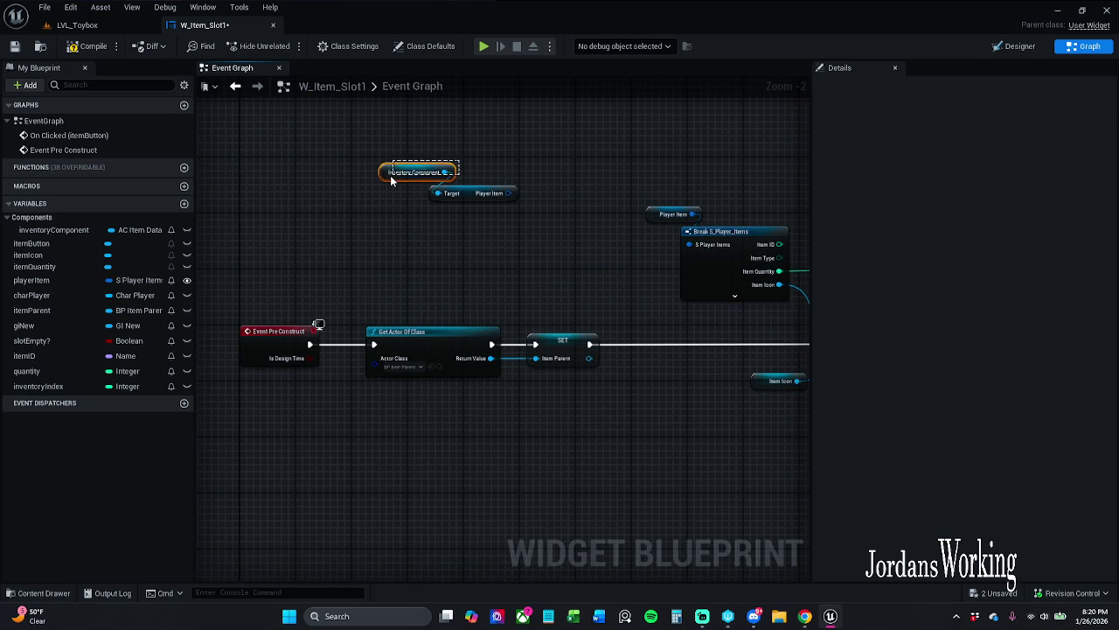
{"action": "left_click", "coordinate": [472, 168]}
{"action": "left_click_drag", "start_coordinate": [529, 173], "coordinate": [388, 168]}
{"action": "left_click", "coordinate": [14, 46]}
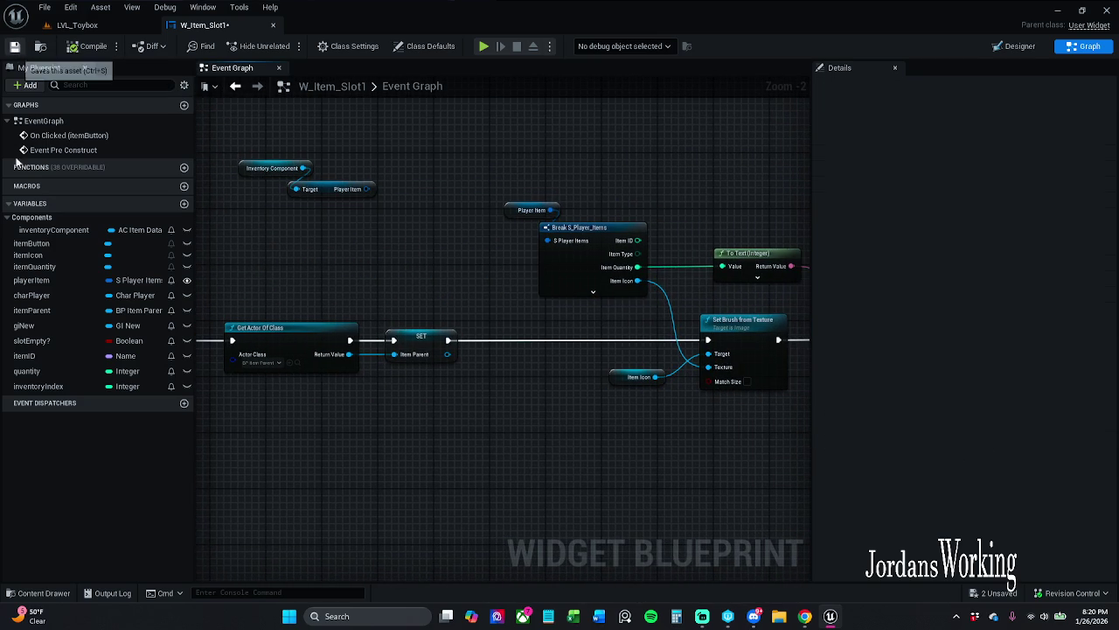
- Move Event Pre Construct up near the top of the graph
{"action": "mouse_move", "coordinate": [290, 278]}
{"action": "left_mouse_down"}
{"action": "mouse_move", "coordinate": [492, 263]}
{"action": "mouse_move", "coordinate": [202, 254]}
{"action": "mouse_move", "coordinate": [205, 236]}
{"action": "left_mouse_up"}
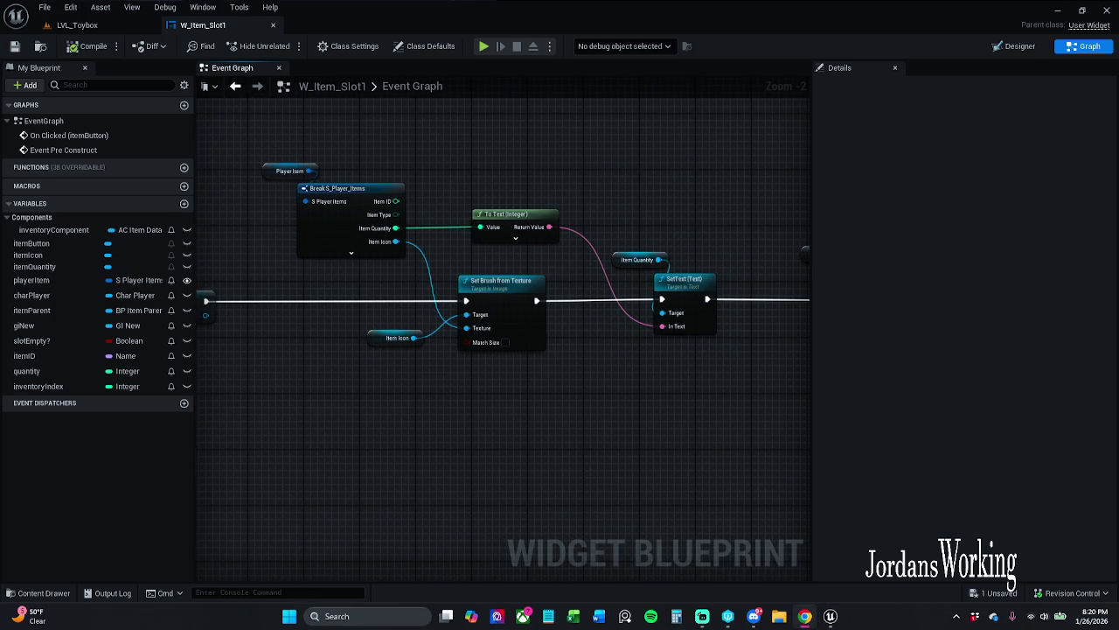
{"action": "mouse_move", "coordinate": [270, 129]}
{"action": "left_mouse_down"}
{"action": "mouse_move", "coordinate": [379, 190]}
{"action": "mouse_move", "coordinate": [455, 189]}
{"action": "mouse_move", "coordinate": [451, 177]}
{"action": "left_mouse_up"}
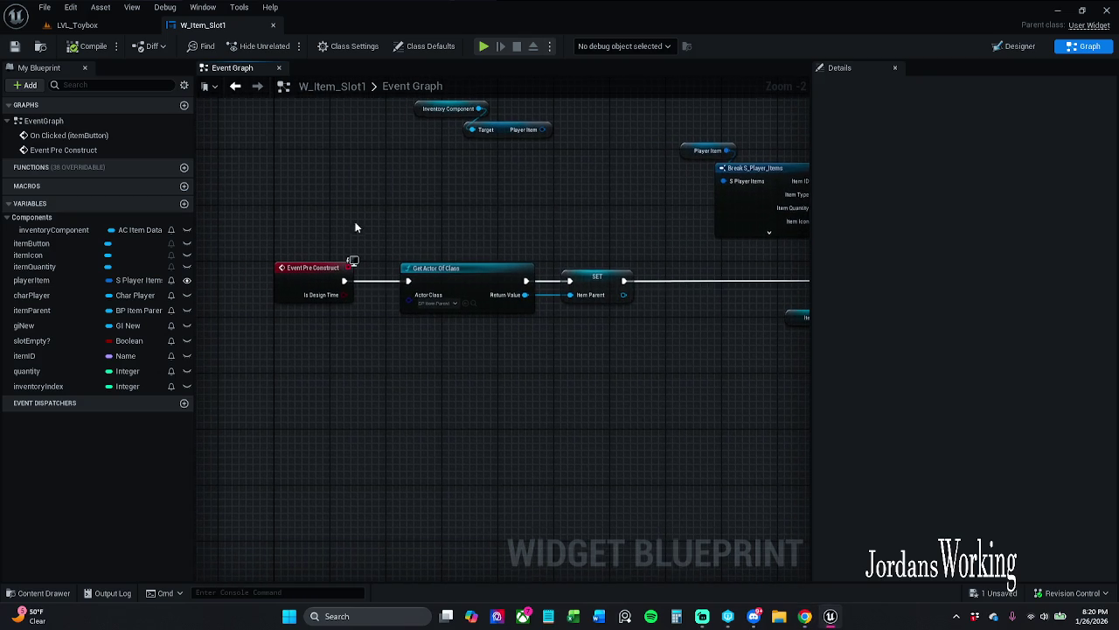
{"action": "left_click_drag", "start_coordinate": [355, 227], "coordinate": [350, 323]}
{"action": "left_click_drag", "start_coordinate": [306, 362], "coordinate": [314, 130]}
- Add an Event Construct node wired into Get Actor Of Class
{"action": "left_click_drag", "start_coordinate": [403, 376], "coordinate": [302, 377]}
{"action": "type", "text": "event"}
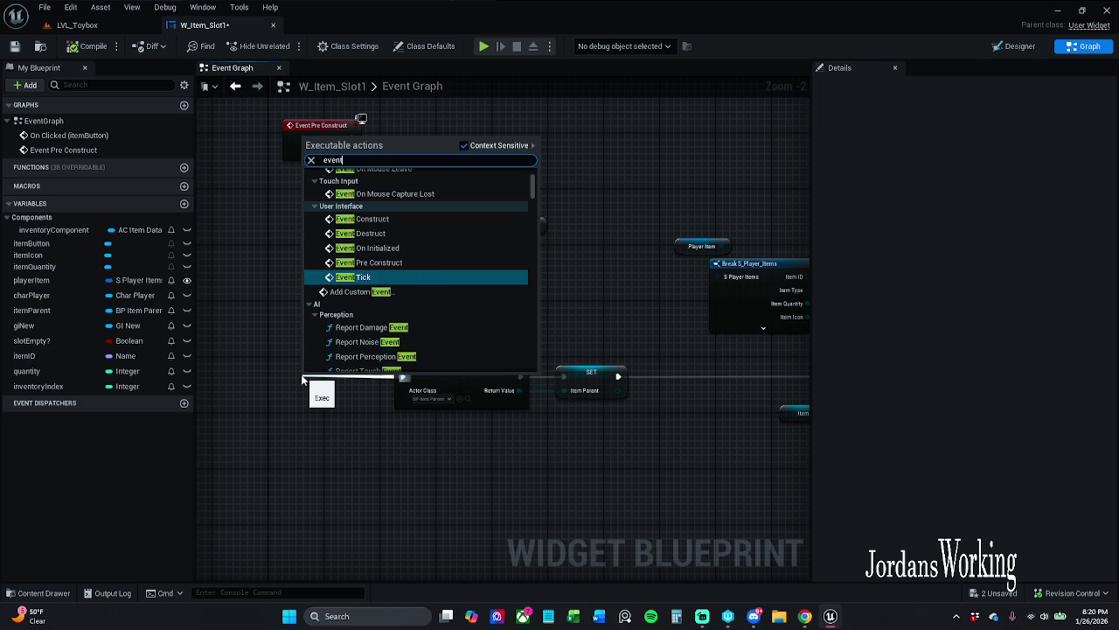
{"action": "type", "text": " con"}
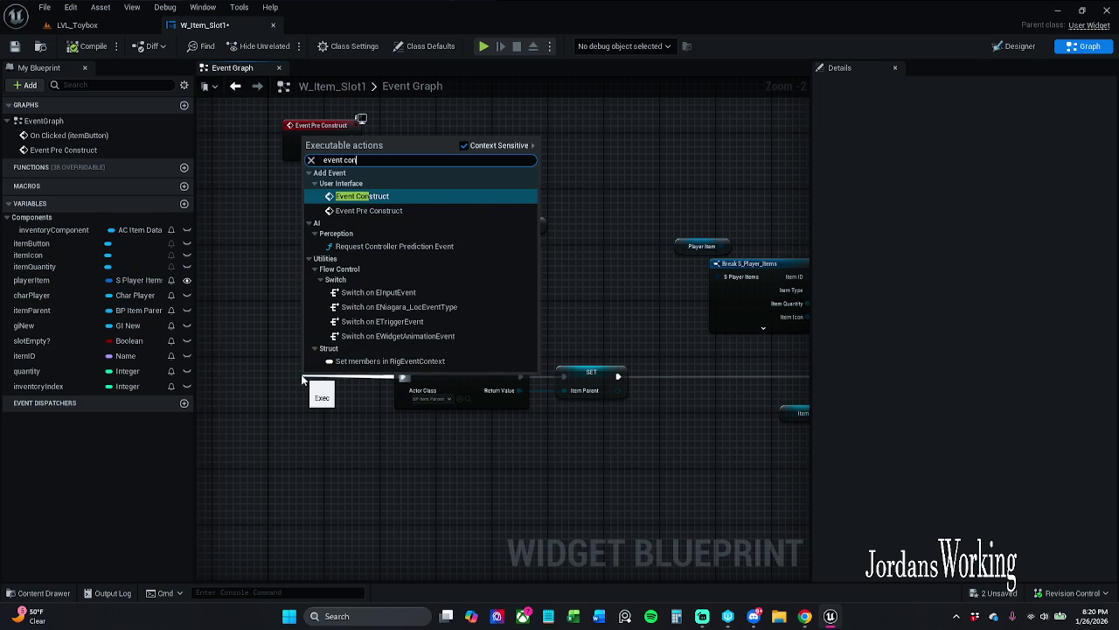
{"action": "key", "text": "Return"}
{"action": "mouse_move", "coordinate": [313, 377]}
{"action": "left_mouse_down"}
{"action": "mouse_move", "coordinate": [274, 365]}
{"action": "mouse_move", "coordinate": [382, 362]}
{"action": "mouse_move", "coordinate": [308, 362]}
{"action": "left_mouse_up"}
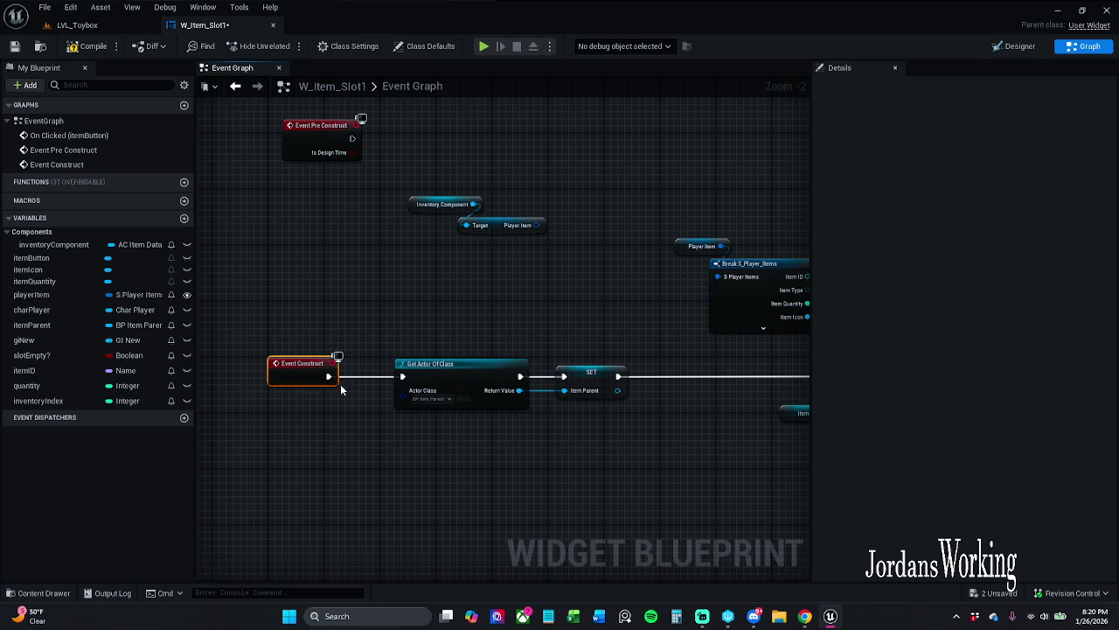
- Paste a copy of the Player Item getter and move Event Pre Construct beside it
{"action": "mouse_move", "coordinate": [558, 265]}
{"action": "left_mouse_down"}
{"action": "mouse_move", "coordinate": [397, 317]}
{"action": "mouse_move", "coordinate": [504, 351]}
{"action": "left_mouse_up"}
{"action": "left_click", "coordinate": [626, 334]}
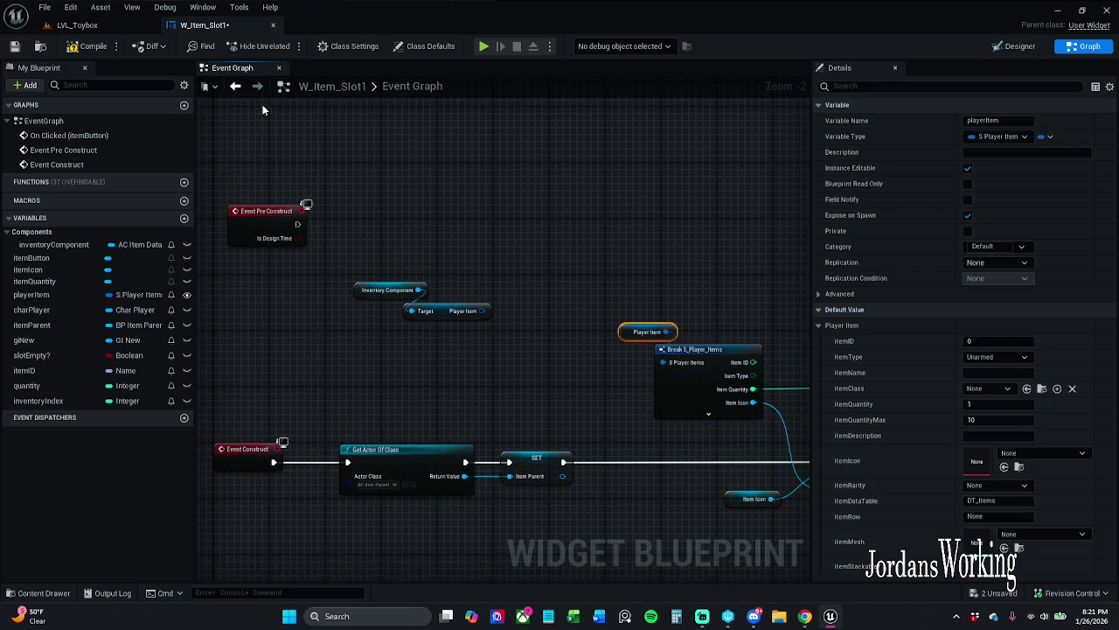
{"action": "key", "text": "ctrl+c"}
{"action": "key", "text": "ctrl+v"}
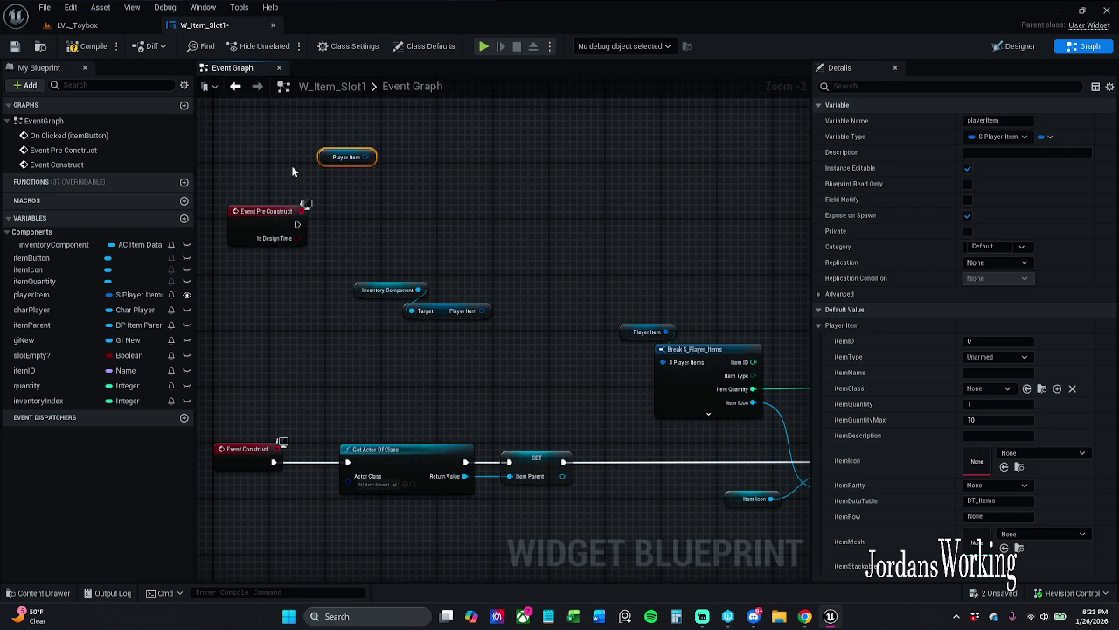
{"action": "left_click_drag", "start_coordinate": [274, 208], "coordinate": [259, 181]}
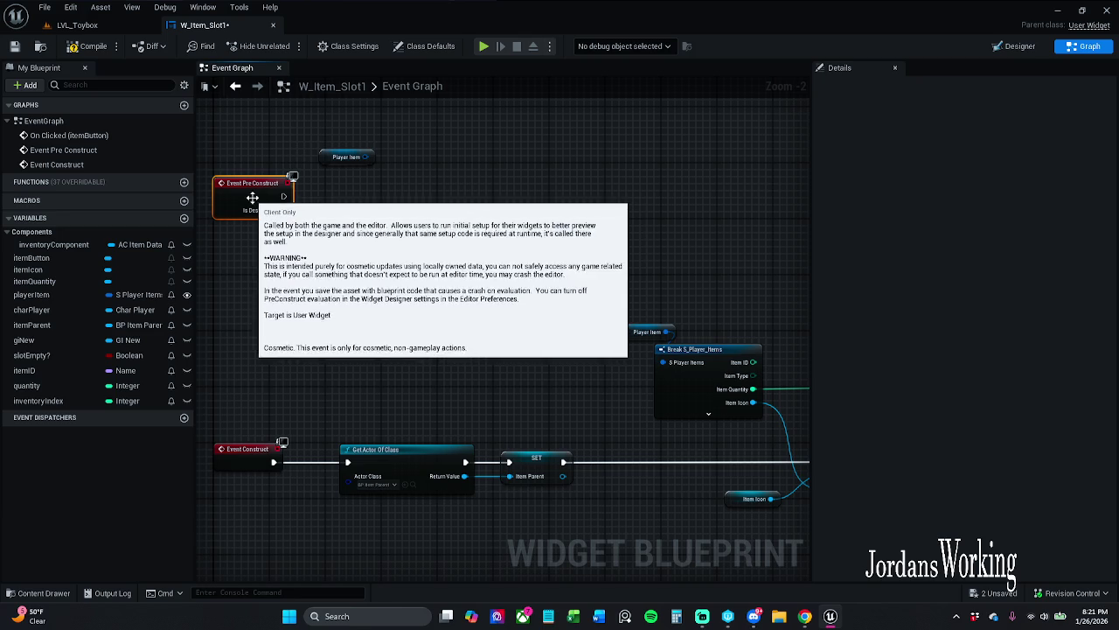
- Search actions from the Player Item copy for 'empty' and 'is', then dismiss the list
{"action": "mouse_move", "coordinate": [369, 158]}
{"action": "left_mouse_down"}
{"action": "mouse_move", "coordinate": [385, 203]}
{"action": "mouse_move", "coordinate": [355, 190]}
{"action": "left_mouse_up"}
{"action": "type", "text": "empty"}
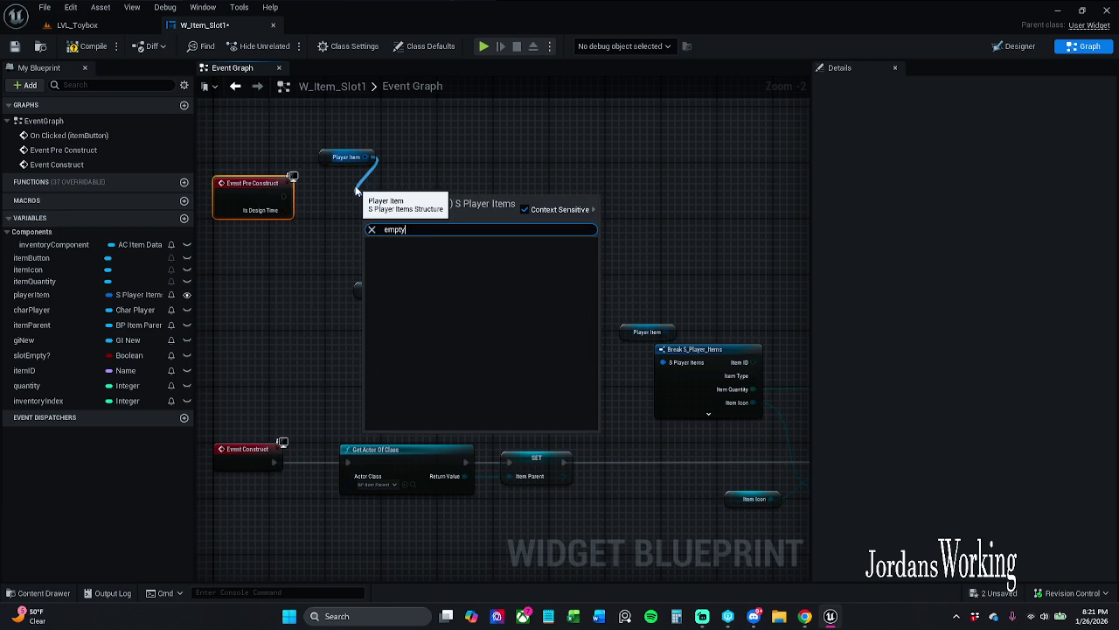
{"action": "key", "text": "BackSpace"}
{"action": "key", "text": "BackSpace"}
{"action": "key", "text": "BackSpace"}
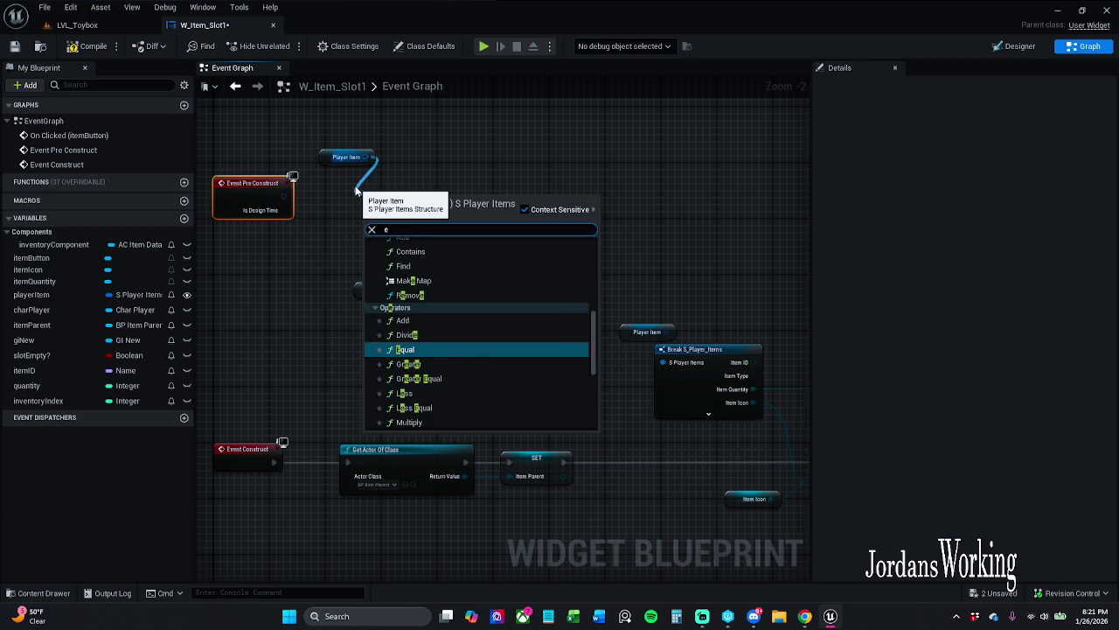
{"action": "key", "text": "BackSpace"}
{"action": "type", "text": "is"}
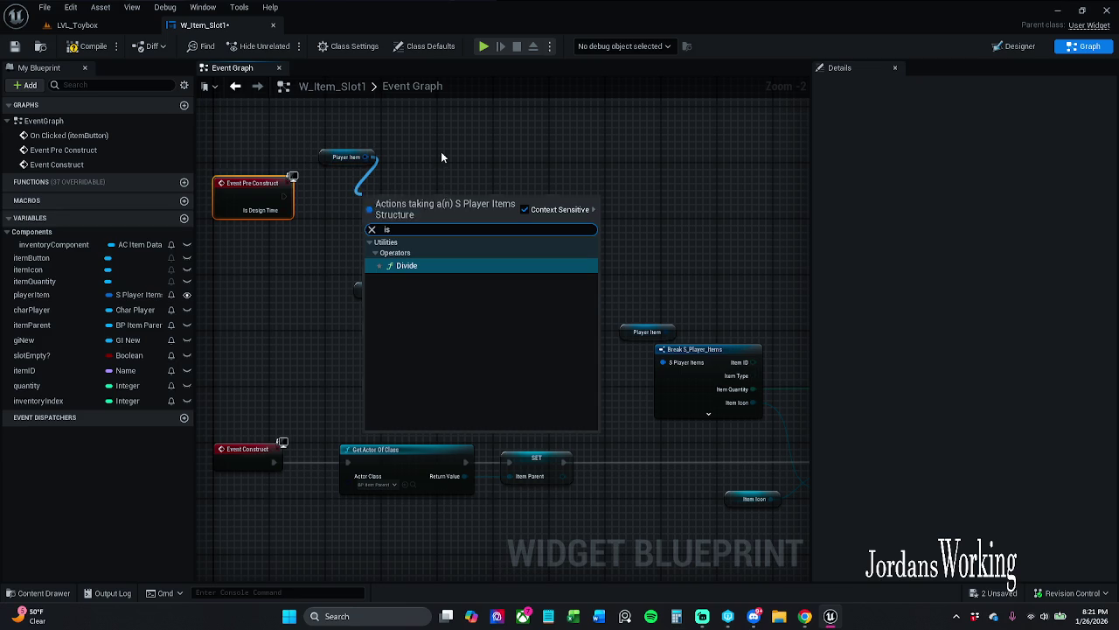
{"action": "left_click", "coordinate": [440, 151]}
- Delete the spare Player Item getter
{"action": "left_click", "coordinate": [349, 158]}
{"action": "left_click_drag", "start_coordinate": [339, 199], "coordinate": [464, 197]}
{"action": "left_click", "coordinate": [463, 197]}
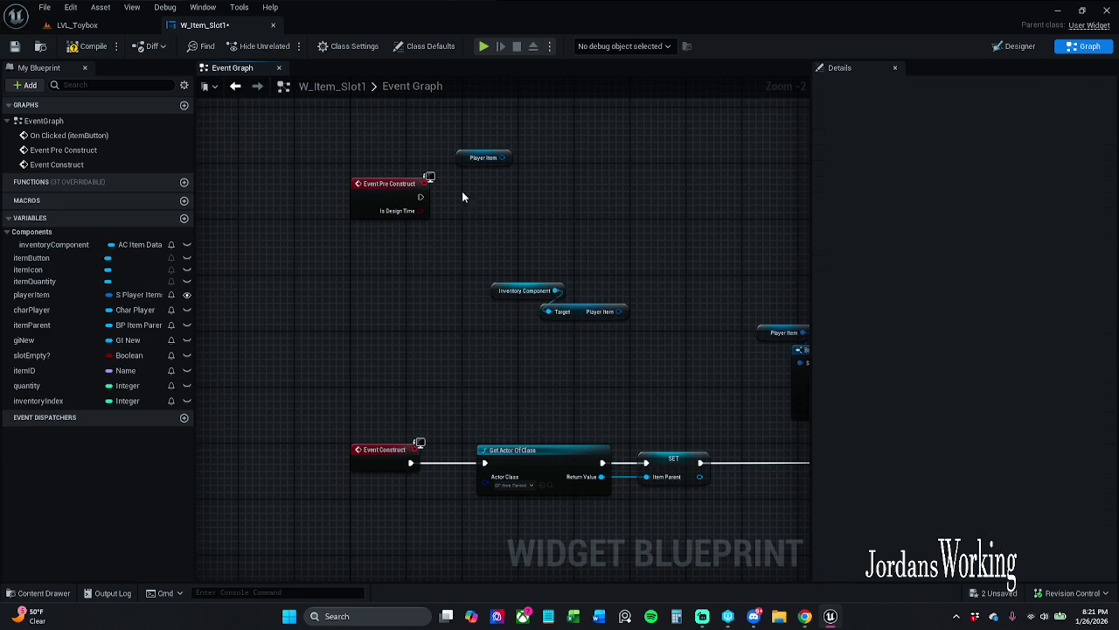
{"action": "left_click_drag", "start_coordinate": [373, 243], "coordinate": [542, 141]}
{"action": "left_click", "coordinate": [507, 159]}
{"action": "key", "text": "Delete"}
- Rewire Get Actor Of Class to Event Pre Construct, delete Event Construct, then compile and save
{"action": "left_click_drag", "start_coordinate": [381, 201], "coordinate": [380, 404]}
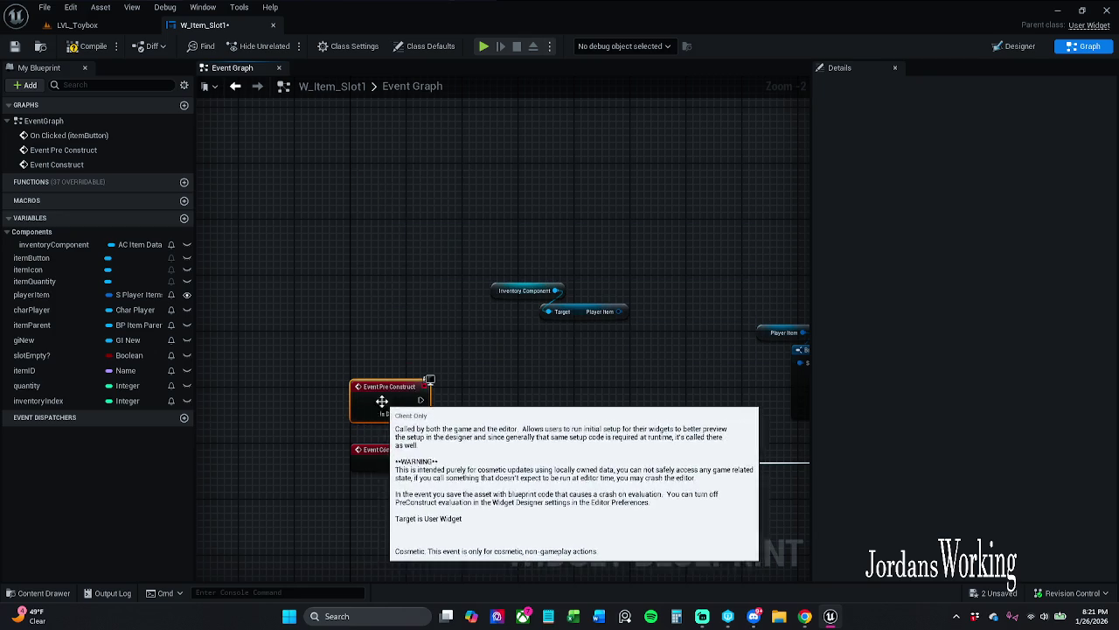
{"action": "left_click", "coordinate": [410, 466]}
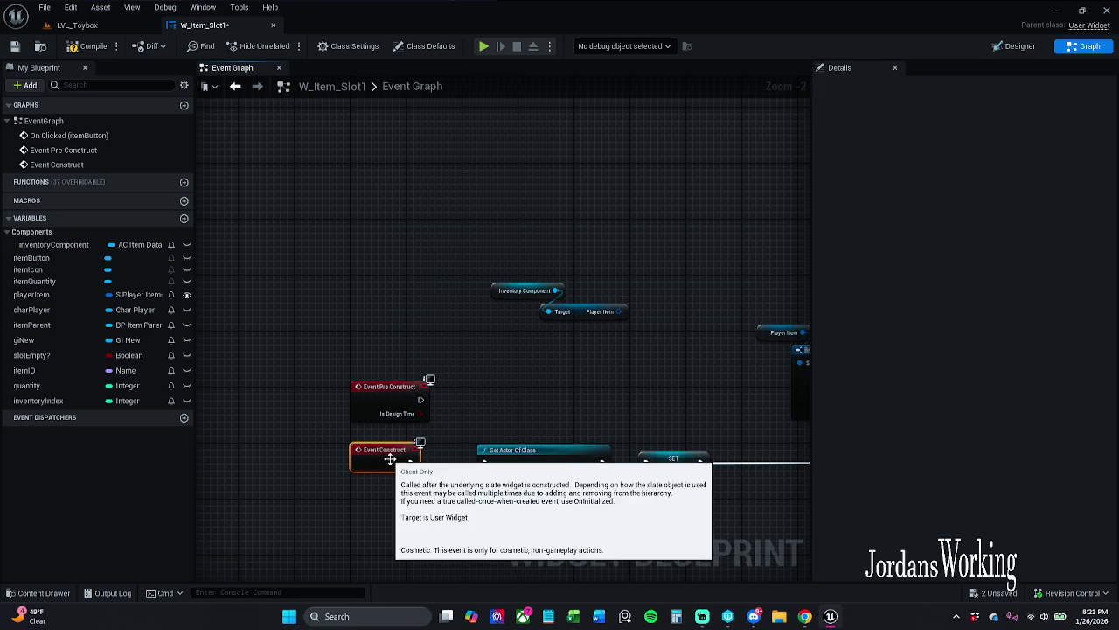
{"action": "mouse_move", "coordinate": [409, 466]}
{"action": "left_mouse_down"}
{"action": "mouse_move", "coordinate": [435, 400]}
{"action": "mouse_move", "coordinate": [422, 400]}
{"action": "mouse_move", "coordinate": [371, 468]}
{"action": "left_mouse_up"}
{"action": "key", "text": "Delete"}
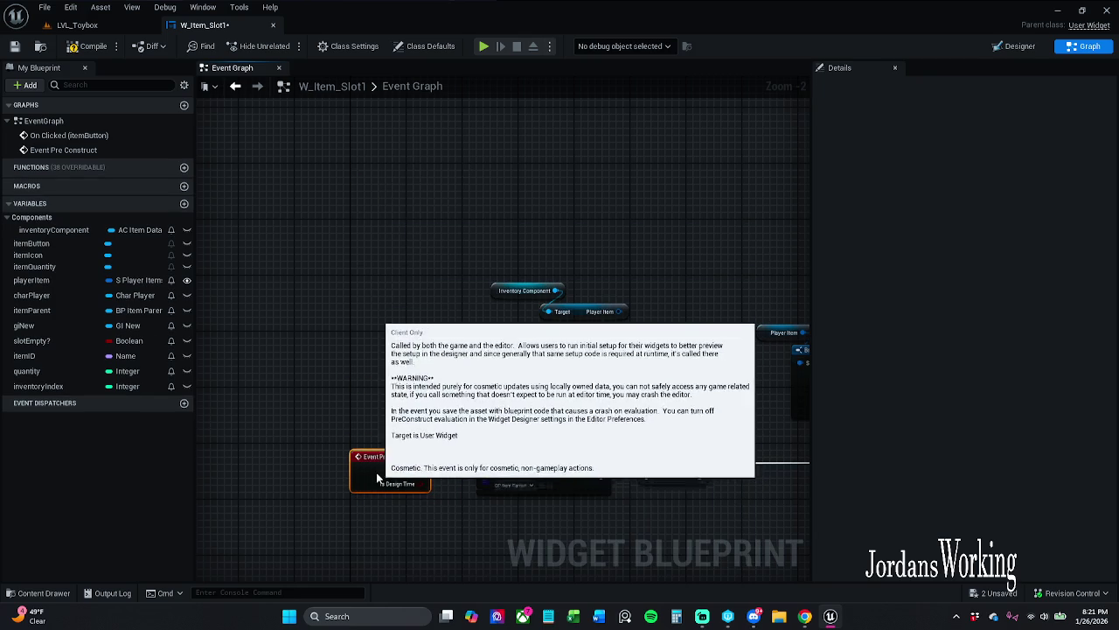
{"action": "left_click", "coordinate": [390, 427]}
{"action": "left_click", "coordinate": [87, 46]}
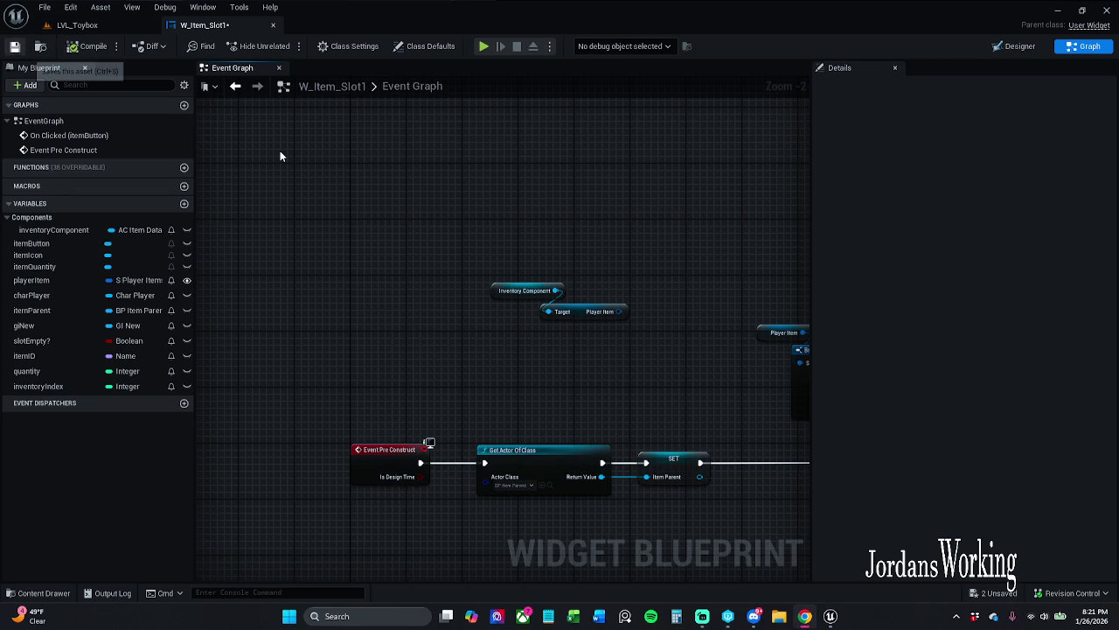
{"action": "key", "text": "ctrl+s"}
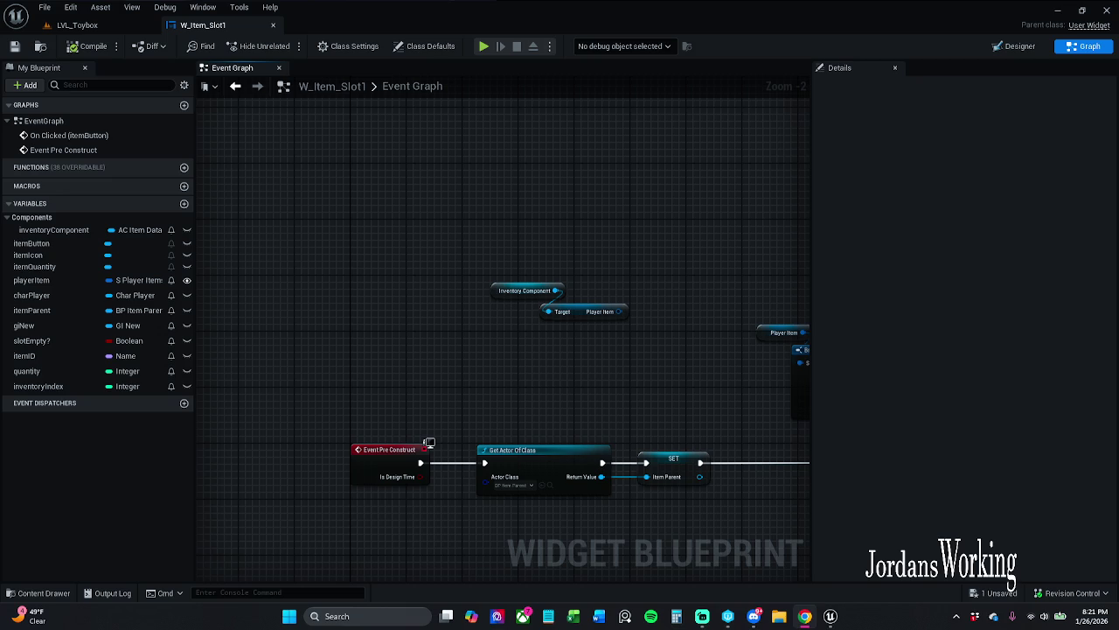
- Delete the leftover Inventory Component and Player Item getters and switch to the Designer
{"action": "mouse_move", "coordinate": [399, 207]}
{"action": "left_mouse_down"}
{"action": "mouse_move", "coordinate": [277, 237]}
{"action": "mouse_move", "coordinate": [416, 362]}
{"action": "left_mouse_up"}
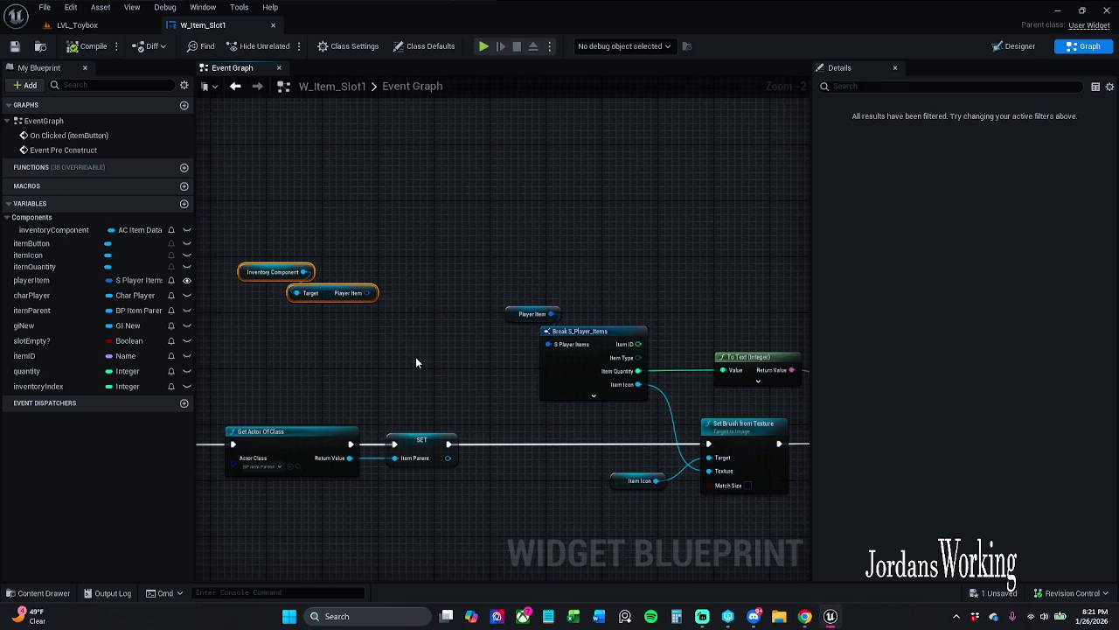
{"action": "key", "text": "Delete"}
{"action": "mouse_move", "coordinate": [337, 263]}
{"action": "left_mouse_down"}
{"action": "mouse_move", "coordinate": [600, 272]}
{"action": "mouse_move", "coordinate": [506, 252]}
{"action": "left_mouse_up"}
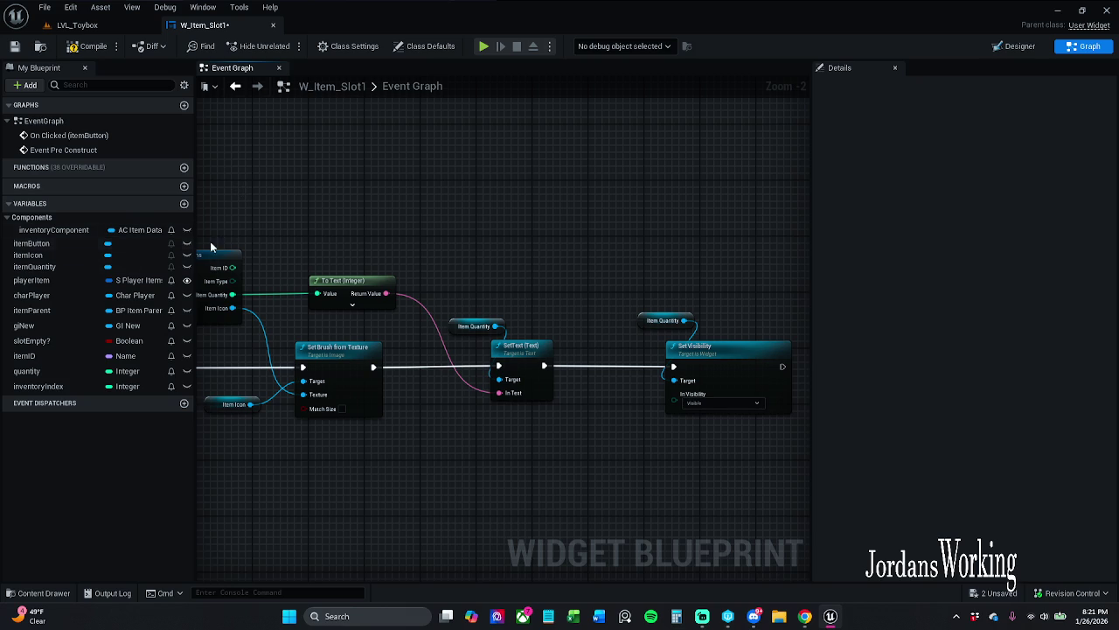
{"action": "left_click", "coordinate": [1014, 46]}
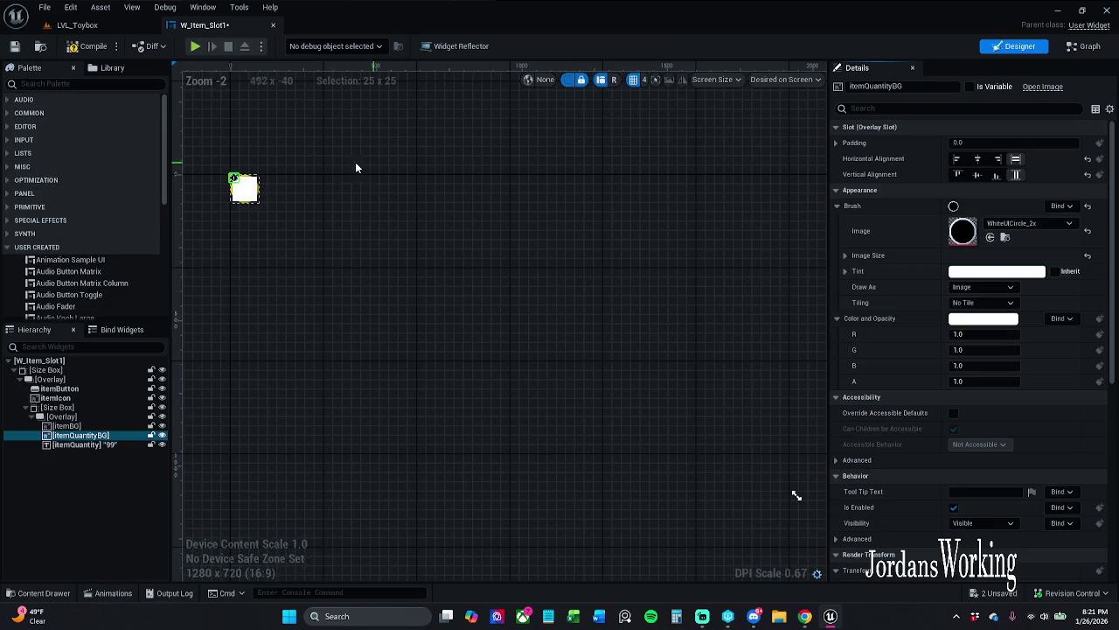
- Zoom the Designer canvas, select the itemQuantity text widget, and return to the Graph
{"action": "scroll", "coordinate": [401, 176], "scroll_direction": "up", "scroll_amount": 5}
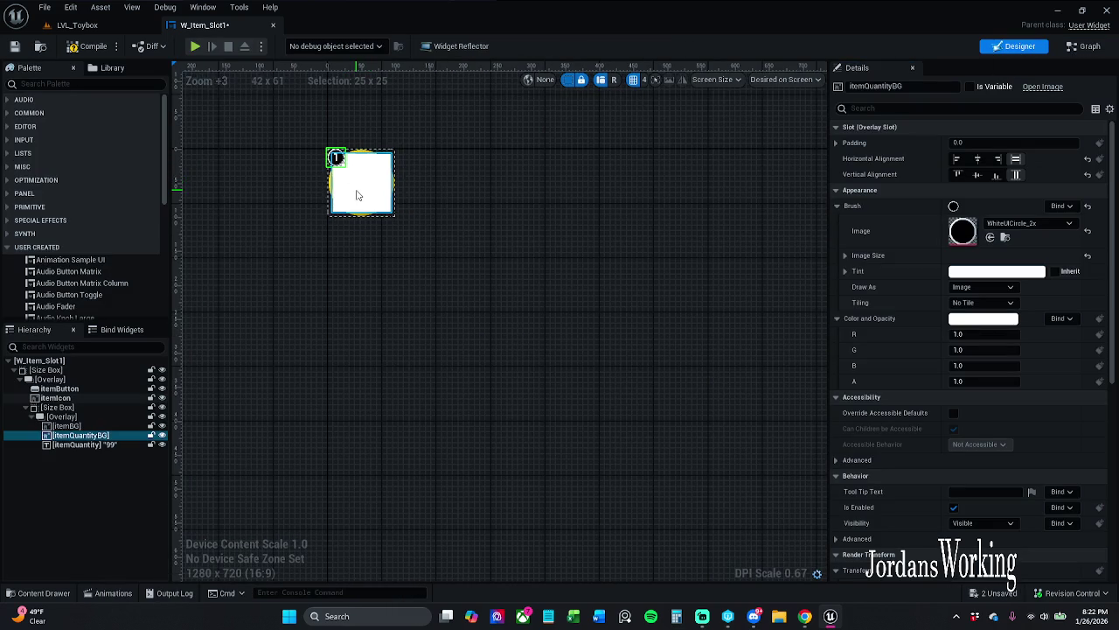
{"action": "scroll", "coordinate": [427, 210], "scroll_direction": "up", "scroll_amount": 2}
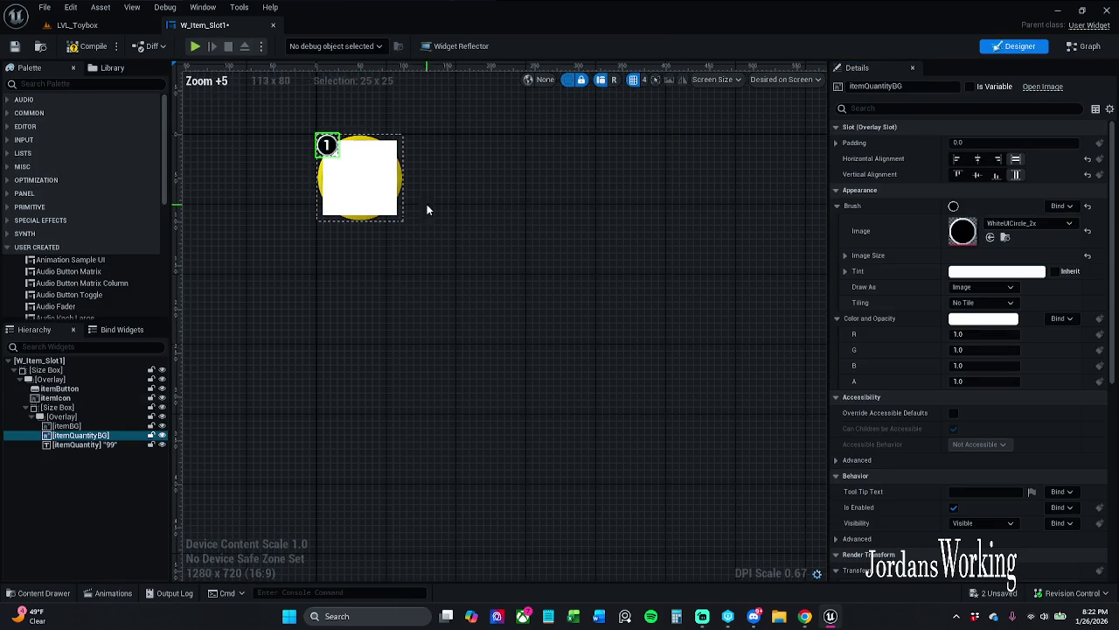
{"action": "left_click", "coordinate": [99, 445]}
{"action": "scroll", "coordinate": [349, 166], "scroll_direction": "up", "scroll_amount": 7}
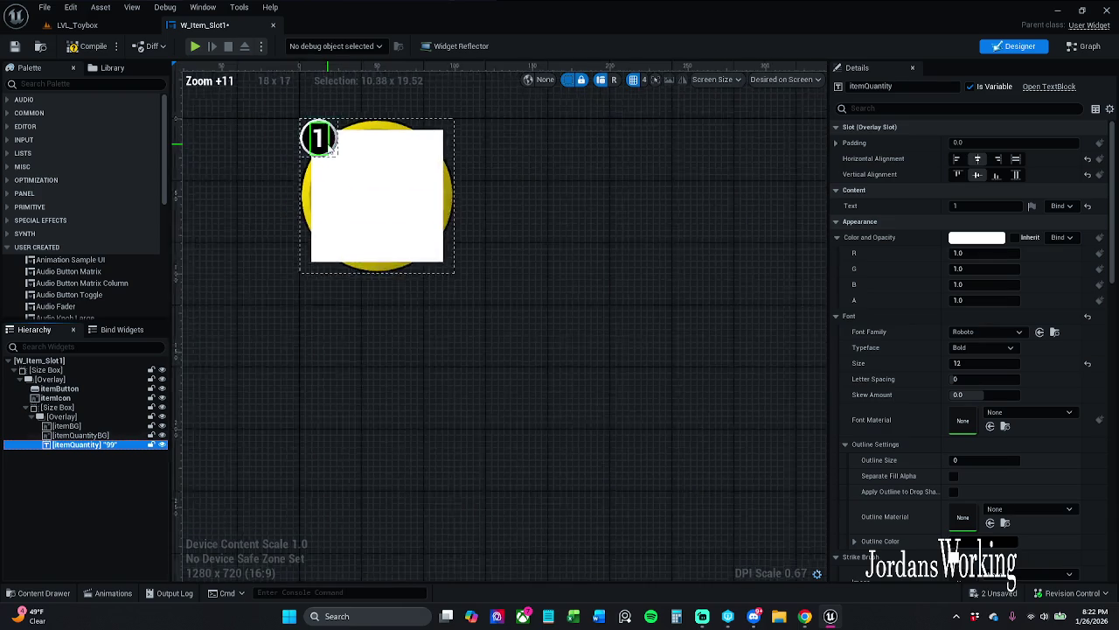
{"action": "scroll", "coordinate": [496, 183], "scroll_direction": "down", "scroll_amount": 2}
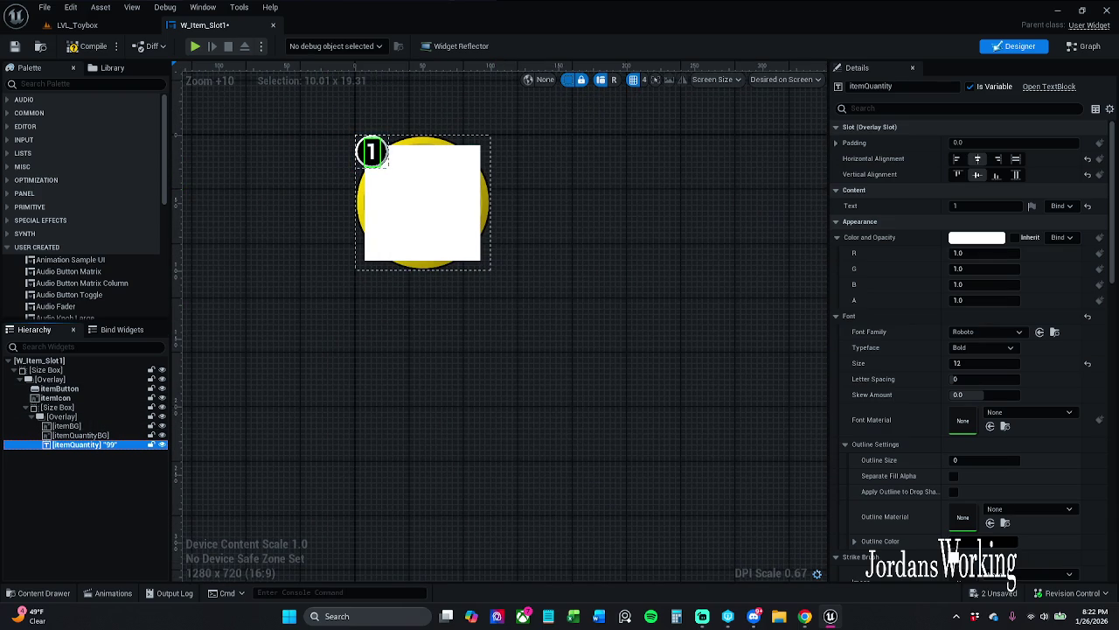
{"action": "left_click", "coordinate": [1084, 46]}
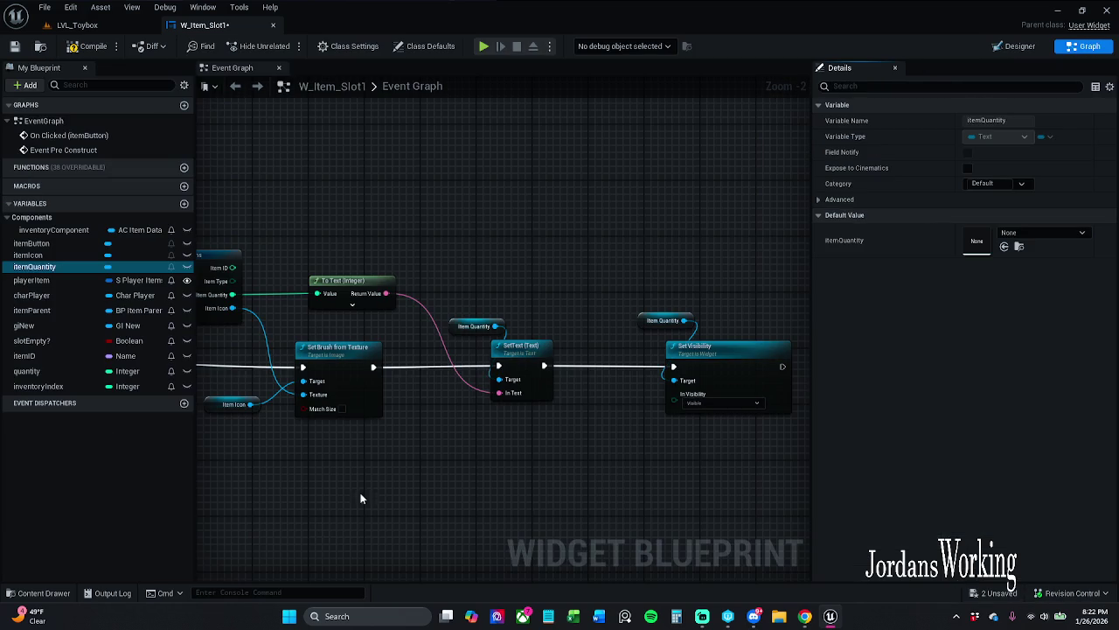
- Bring the Set Visibility node to the centre of the graph
{"action": "mouse_move", "coordinate": [761, 429]}
{"action": "left_mouse_down"}
{"action": "mouse_move", "coordinate": [484, 429]}
{"action": "mouse_move", "coordinate": [390, 282]}
{"action": "left_mouse_up"}
{"action": "left_click_drag", "start_coordinate": [464, 356], "coordinate": [445, 351]}
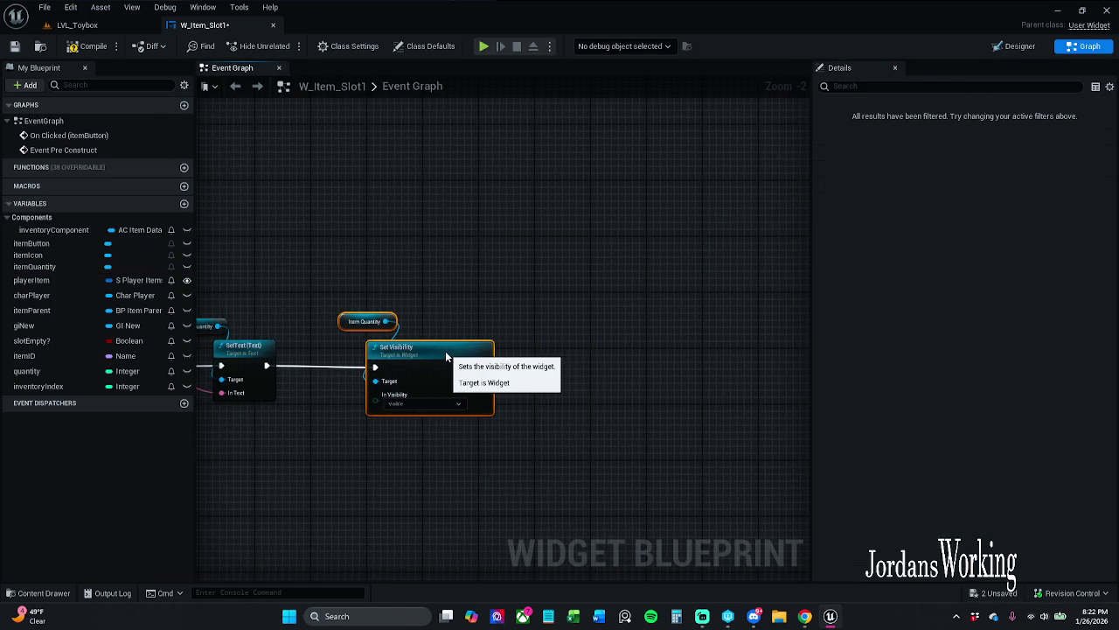
{"action": "left_click", "coordinate": [443, 292]}
{"action": "left_click", "coordinate": [474, 343]}
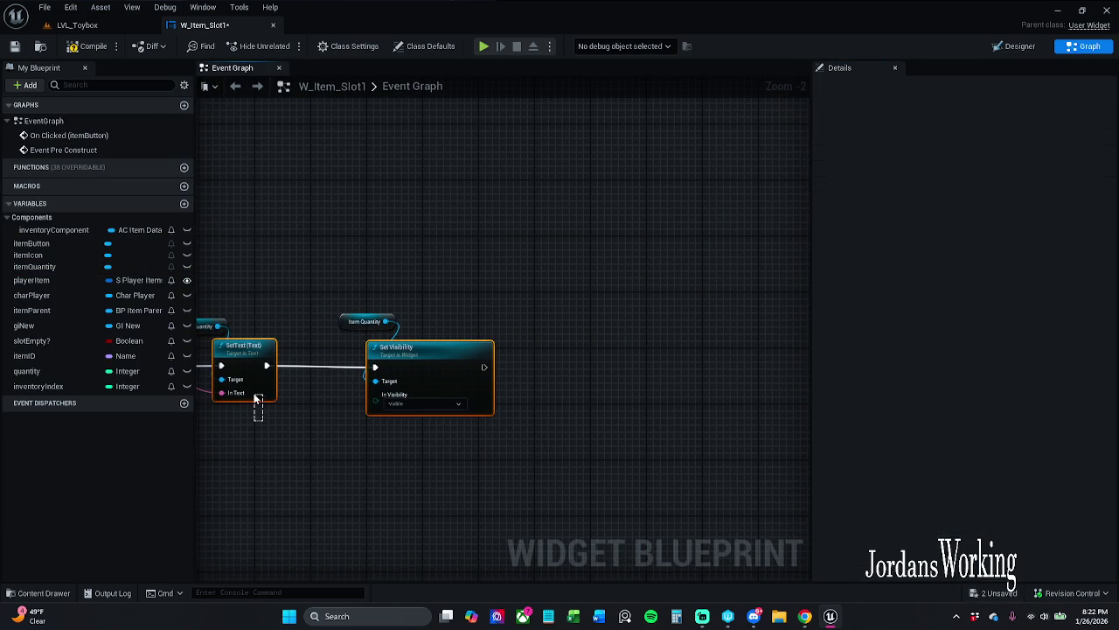
{"action": "left_click", "coordinate": [630, 400]}
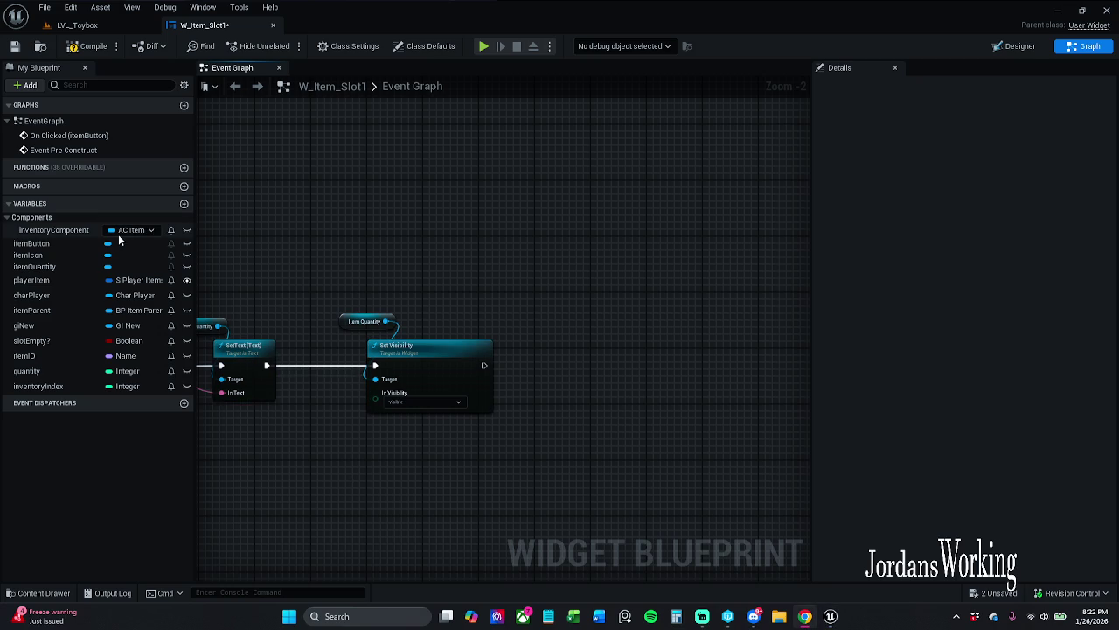
{"action": "left_click_drag", "start_coordinate": [326, 225], "coordinate": [316, 229]}
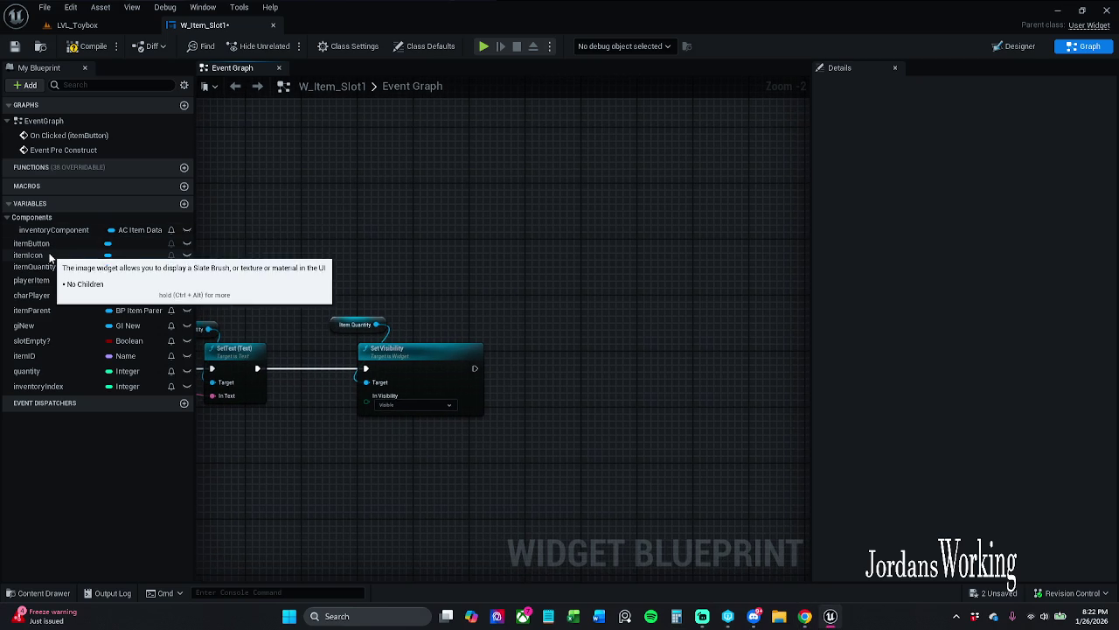
- Add an itemQuantity getter and a SET Text node running after Set Visibility
{"action": "mouse_move", "coordinate": [40, 266]}
{"action": "left_mouse_down"}
{"action": "mouse_move", "coordinate": [463, 251]}
{"action": "mouse_move", "coordinate": [528, 320]}
{"action": "left_mouse_up"}
{"action": "left_click", "coordinate": [522, 265]}
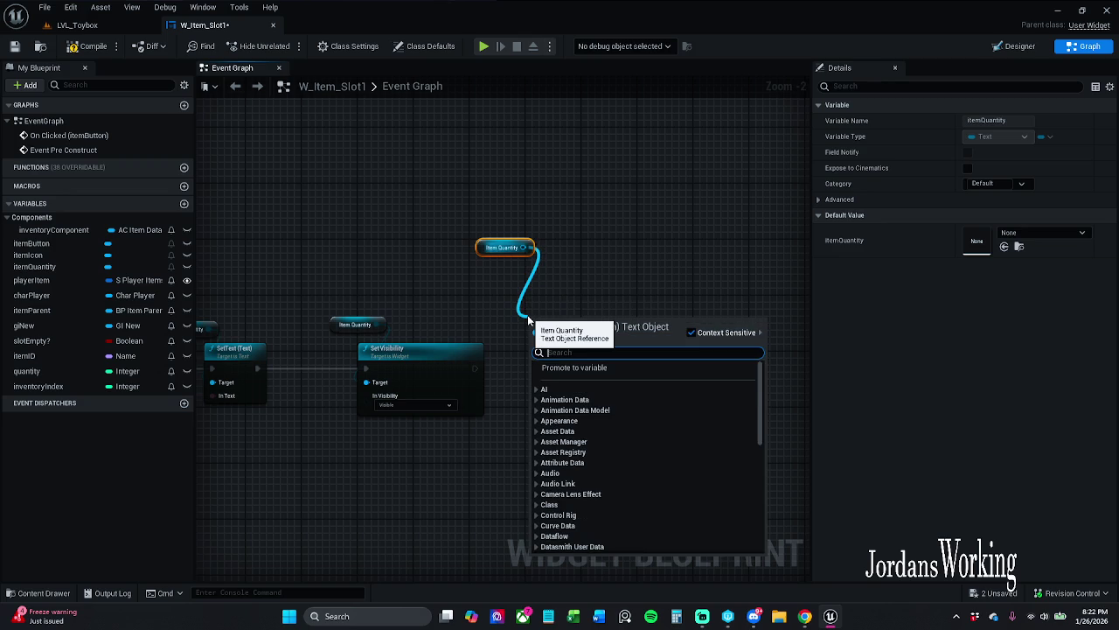
{"action": "type", "text": "set"}
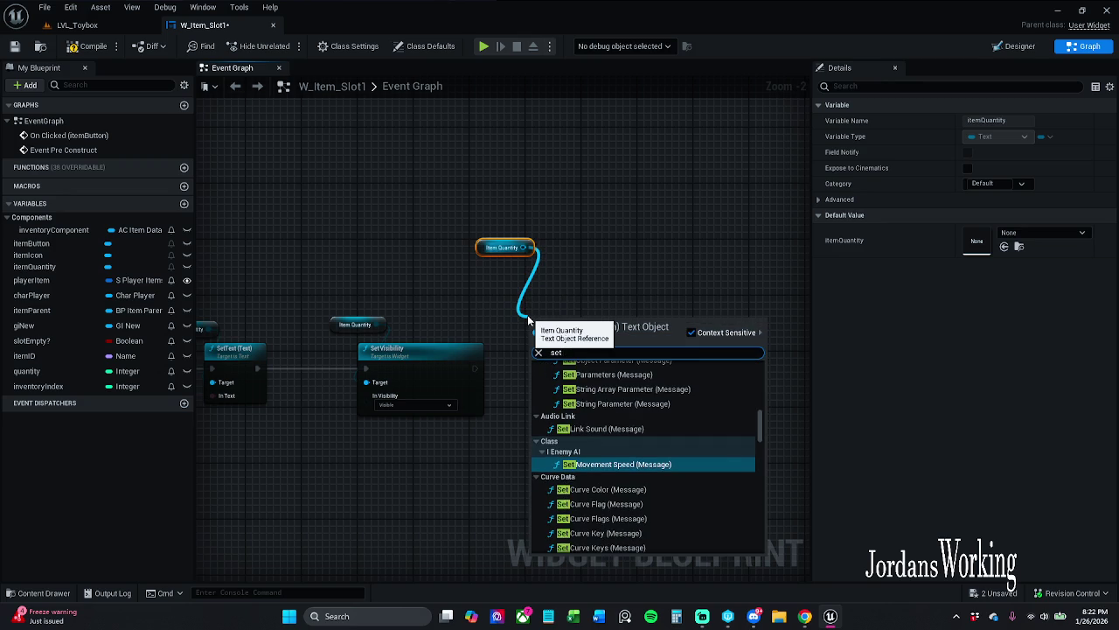
{"action": "type", "text": " text"}
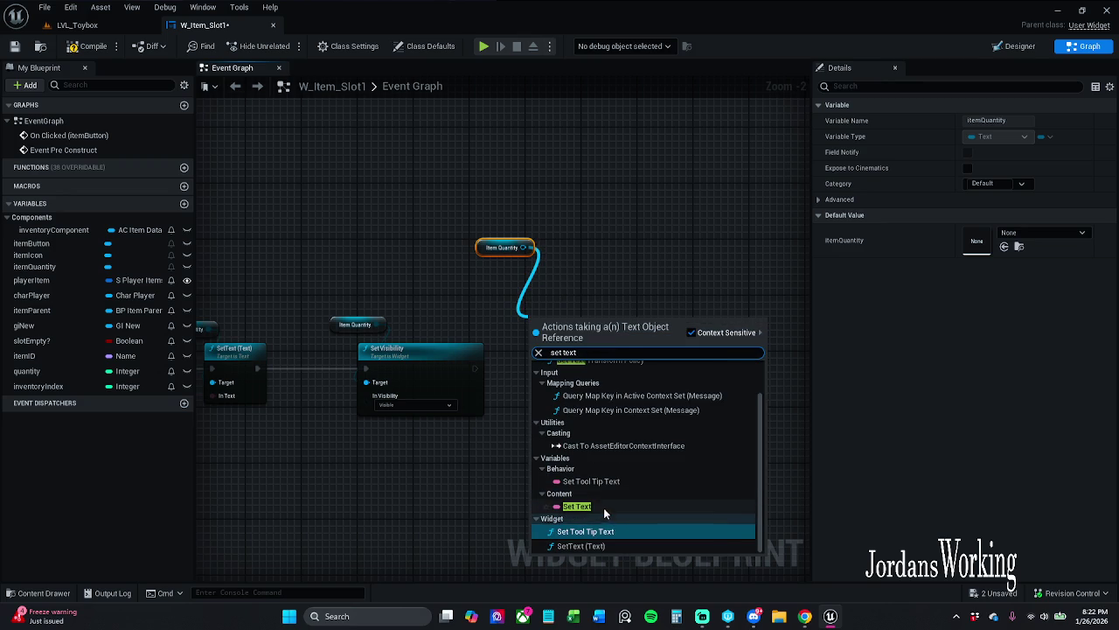
{"action": "left_click", "coordinate": [603, 506]}
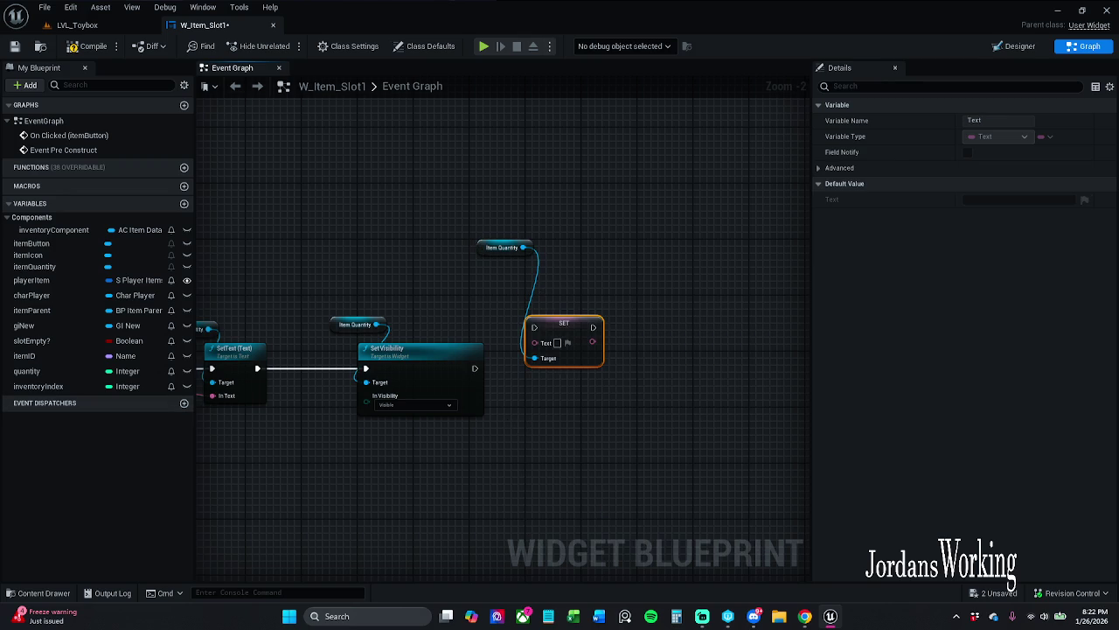
{"action": "left_click_drag", "start_coordinate": [534, 327], "coordinate": [475, 368]}
{"action": "mouse_move", "coordinate": [564, 337]}
{"action": "left_mouse_down"}
{"action": "mouse_move", "coordinate": [584, 336]}
{"action": "mouse_move", "coordinate": [577, 364]}
{"action": "left_mouse_up"}
{"action": "left_click", "coordinate": [437, 411]}
{"action": "left_click", "coordinate": [467, 241]}
{"action": "left_click_drag", "start_coordinate": [490, 248], "coordinate": [523, 331]}
{"action": "left_click", "coordinate": [581, 360], "text": "ctrl"}
{"action": "left_click_drag", "start_coordinate": [580, 361], "coordinate": [651, 361]}
{"action": "left_click", "coordinate": [444, 354]}
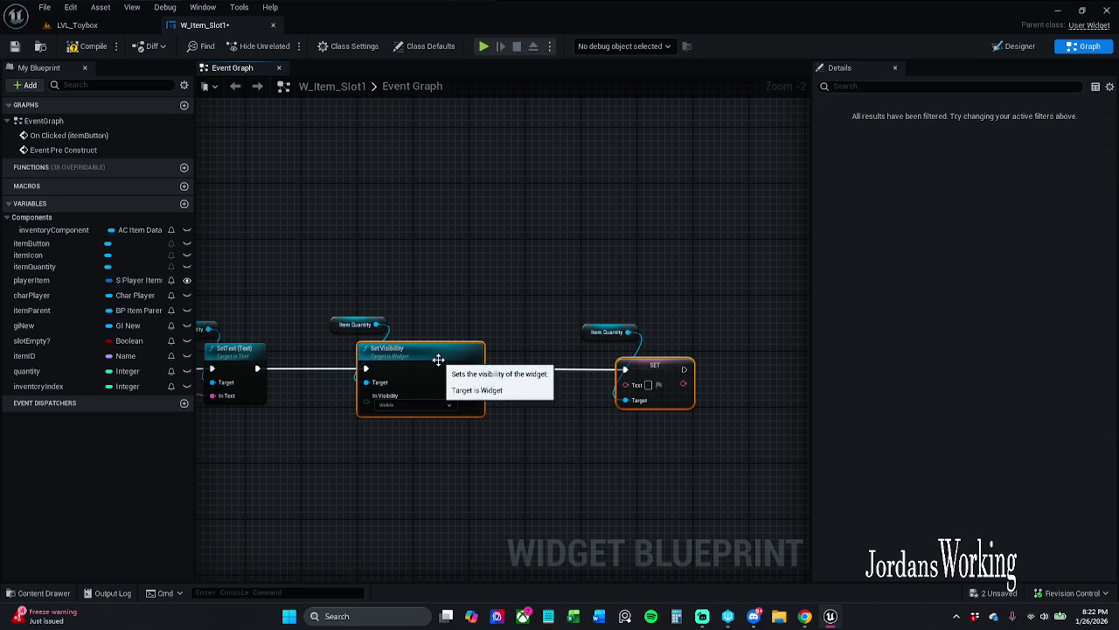
{"action": "left_click", "coordinate": [485, 306]}
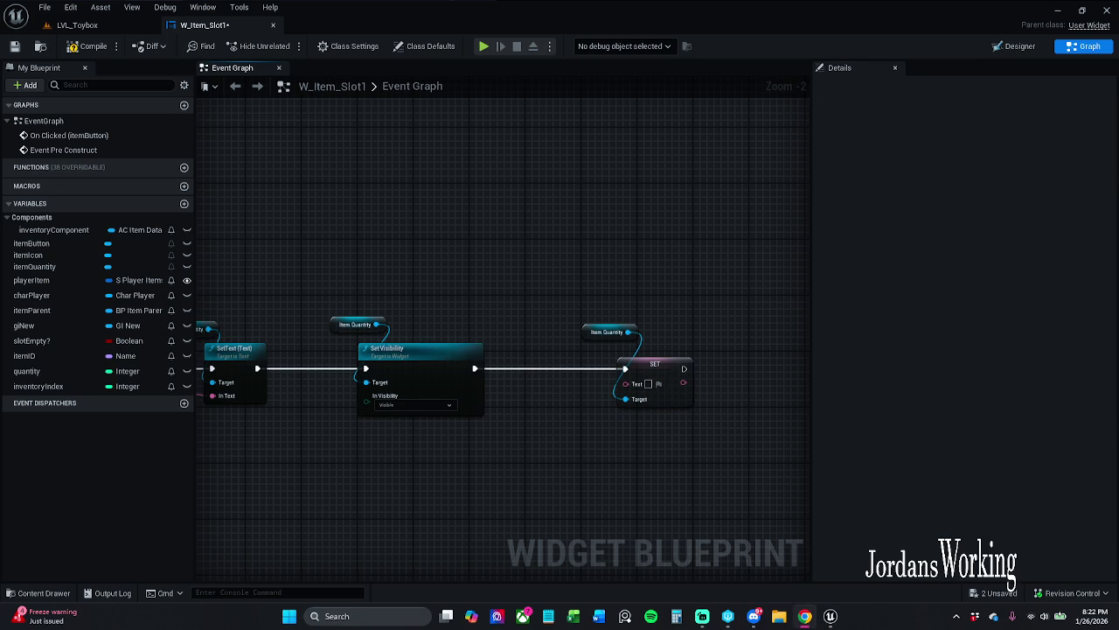
- Feed Quantity through To Text (Integer) into the SET Text input, tidy, and save
{"action": "mouse_move", "coordinate": [48, 369]}
{"action": "left_mouse_down"}
{"action": "mouse_move", "coordinate": [712, 410]}
{"action": "mouse_move", "coordinate": [649, 385]}
{"action": "left_mouse_up"}
{"action": "left_click", "coordinate": [568, 395]}
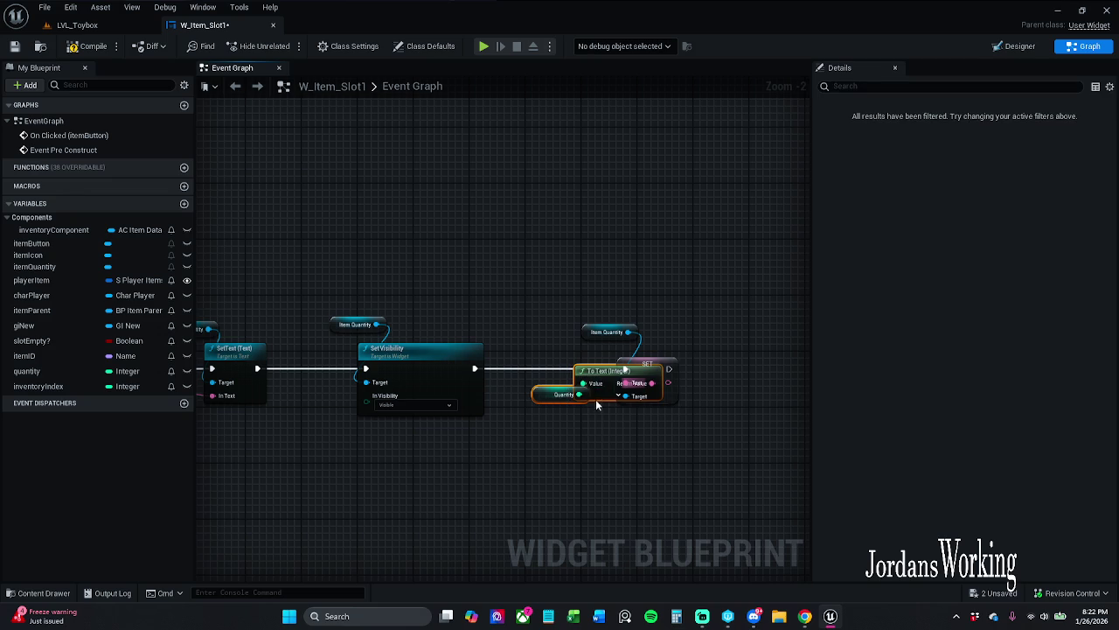
{"action": "left_click_drag", "start_coordinate": [579, 394], "coordinate": [596, 407]}
{"action": "left_click_drag", "start_coordinate": [585, 369], "coordinate": [564, 426]}
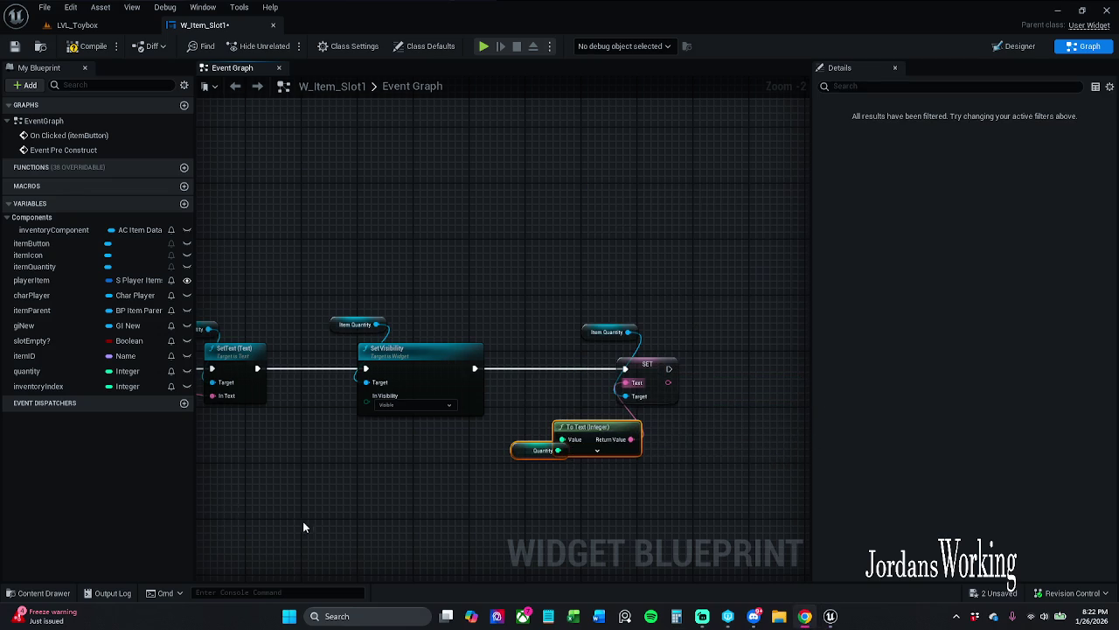
{"action": "left_click", "coordinate": [465, 357]}
{"action": "mouse_move", "coordinate": [465, 357]}
{"action": "left_mouse_down"}
{"action": "mouse_move", "coordinate": [440, 386]}
{"action": "mouse_move", "coordinate": [532, 353]}
{"action": "mouse_move", "coordinate": [533, 328]}
{"action": "mouse_move", "coordinate": [553, 321]}
{"action": "mouse_move", "coordinate": [533, 316]}
{"action": "left_mouse_up"}
{"action": "left_click", "coordinate": [530, 381]}
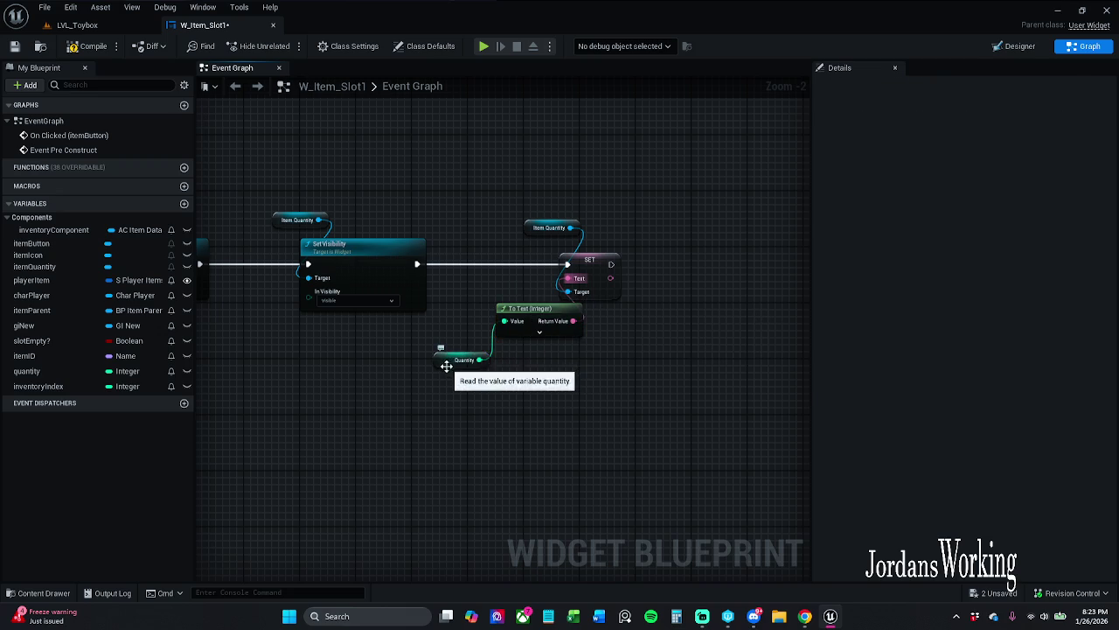
{"action": "left_click_drag", "start_coordinate": [446, 365], "coordinate": [453, 351]}
{"action": "left_click", "coordinate": [431, 365]}
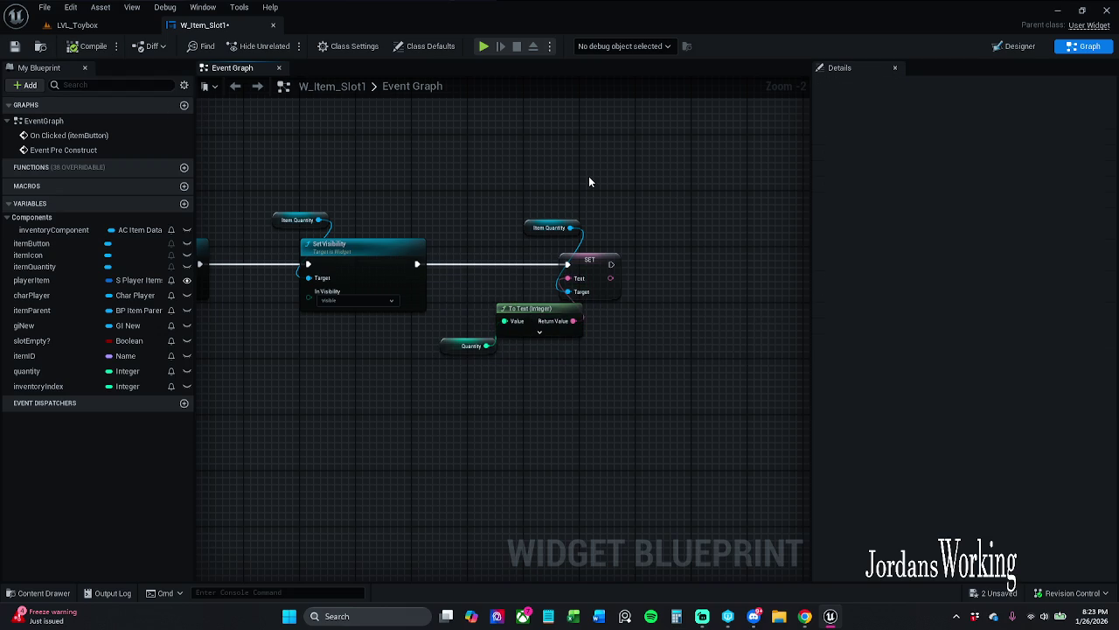
{"action": "left_click", "coordinate": [14, 46]}
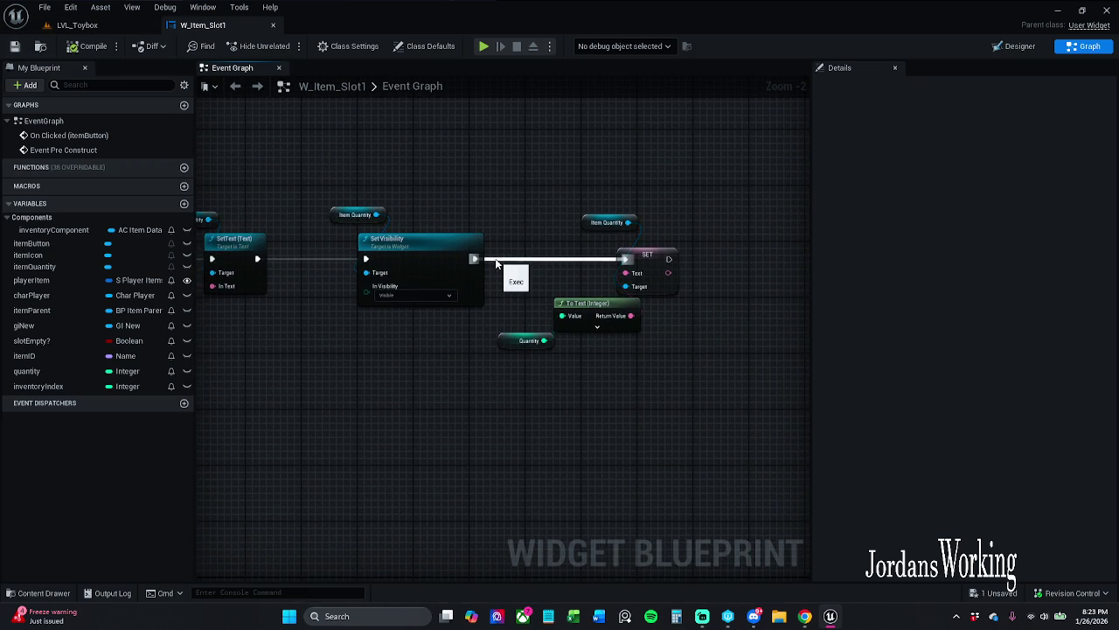
- Replace a mistaken < node with a Quantity <= 1 comparison
{"action": "mouse_move", "coordinate": [601, 357]}
{"action": "left_mouse_down"}
{"action": "mouse_move", "coordinate": [381, 362]}
{"action": "mouse_move", "coordinate": [519, 342]}
{"action": "left_mouse_up"}
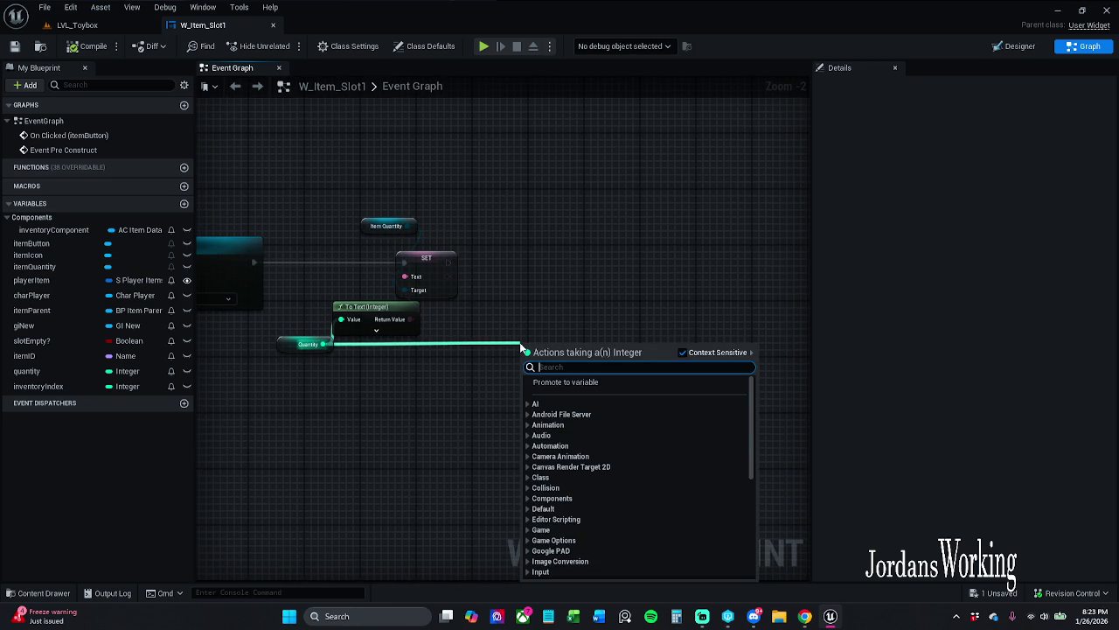
{"action": "type", "text": "<"}
{"action": "key", "text": "Return"}
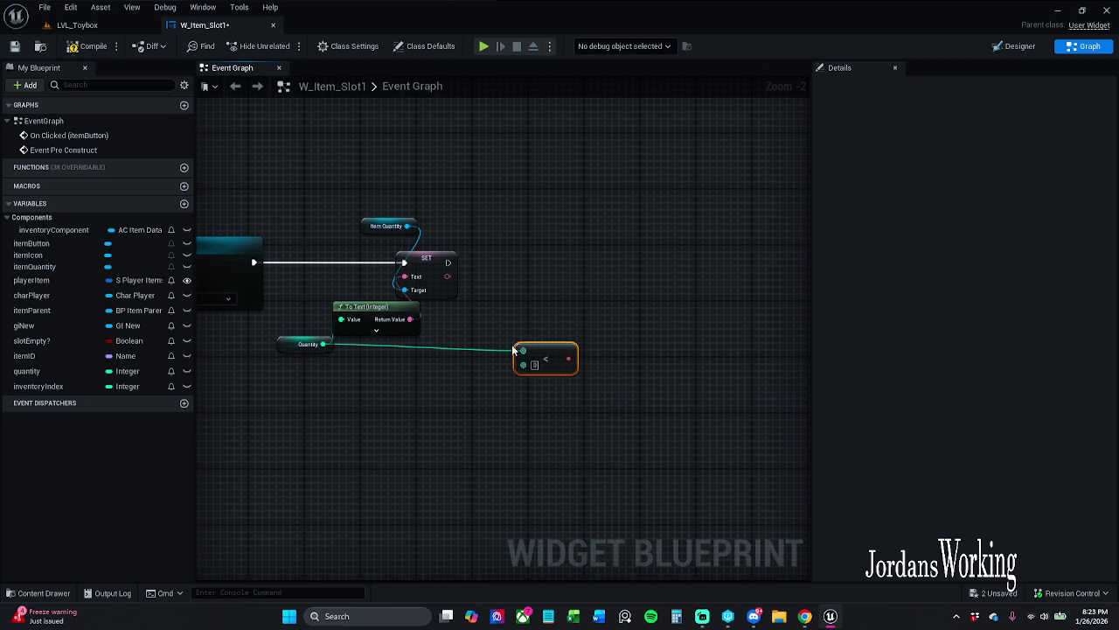
{"action": "key", "text": "Delete"}
{"action": "left_click_drag", "start_coordinate": [322, 343], "coordinate": [542, 345]}
{"action": "type", "text": "<="}
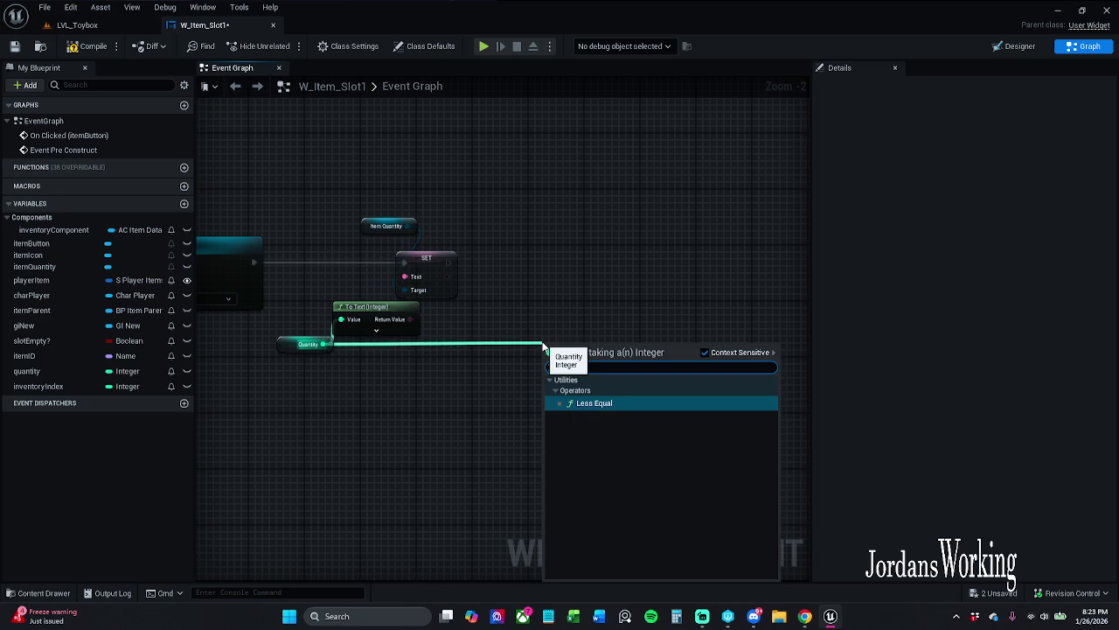
{"action": "key", "text": "Return"}
{"action": "left_click", "coordinate": [544, 364]}
{"action": "left_click", "coordinate": [554, 365]}
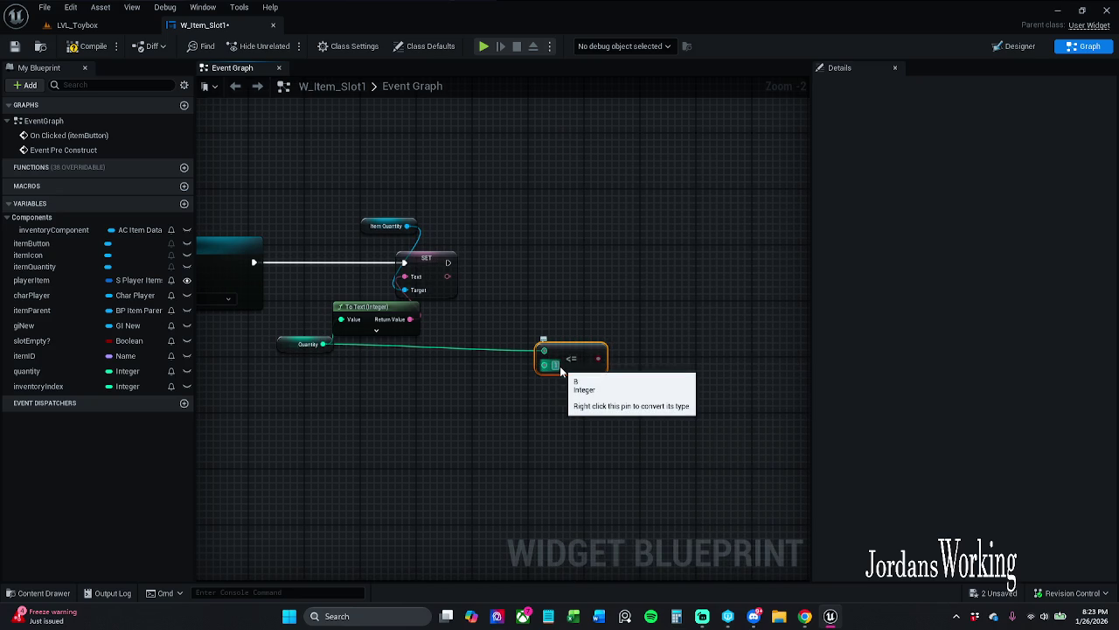
{"action": "mouse_move", "coordinate": [578, 357]}
{"action": "left_mouse_down"}
{"action": "mouse_move", "coordinate": [556, 320]}
{"action": "mouse_move", "coordinate": [543, 348]}
{"action": "mouse_move", "coordinate": [593, 239]}
{"action": "mouse_move", "coordinate": [548, 261]}
{"action": "mouse_move", "coordinate": [440, 261]}
{"action": "mouse_move", "coordinate": [579, 251]}
{"action": "left_mouse_up"}
{"action": "left_click", "coordinate": [527, 272]}
- Connect the SET node's execution to the Branch, align them, and tidy the comparison node
{"action": "key", "text": "Escape"}
{"action": "left_click", "coordinate": [437, 272], "text": "ctrl"}
{"action": "key", "text": "q"}
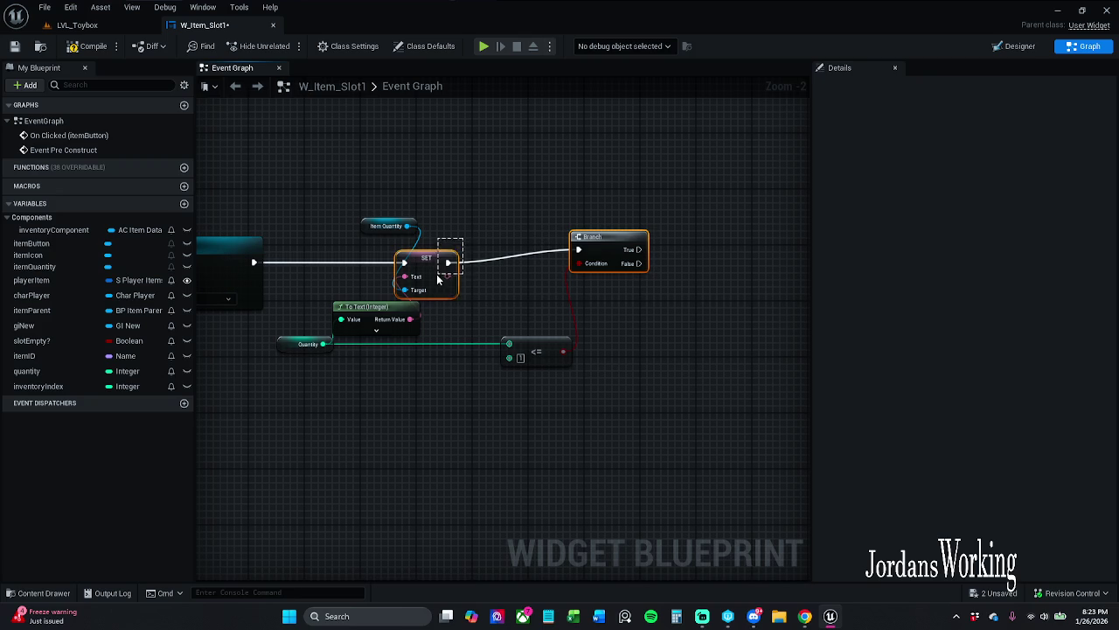
{"action": "left_click", "coordinate": [536, 248]}
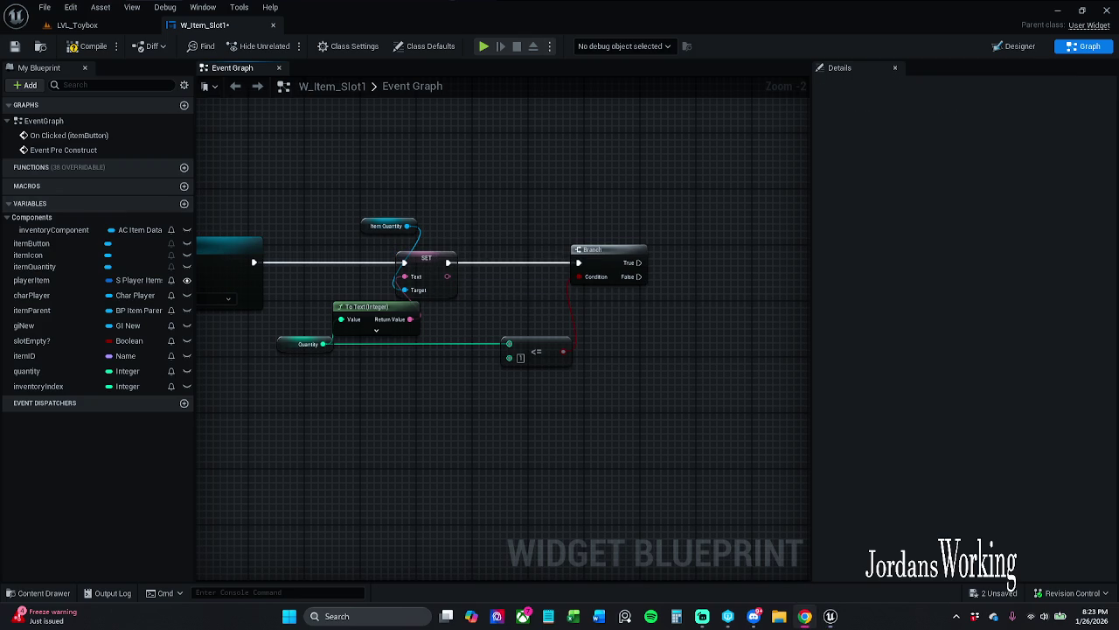
{"action": "left_click_drag", "start_coordinate": [568, 331], "coordinate": [583, 305]}
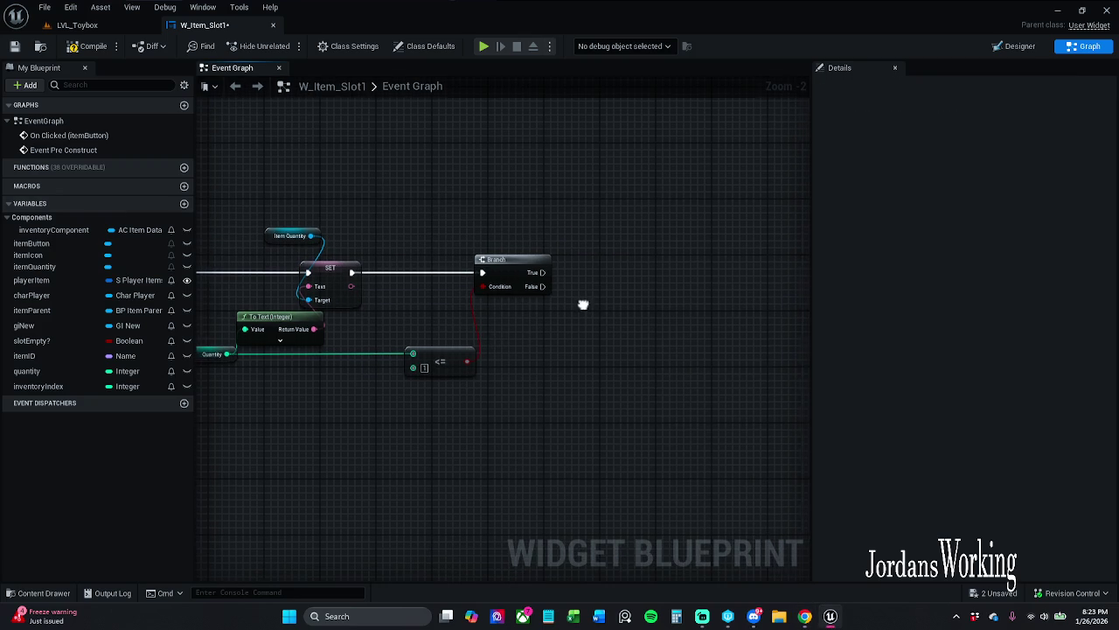
{"action": "left_click_drag", "start_coordinate": [439, 368], "coordinate": [414, 367]}
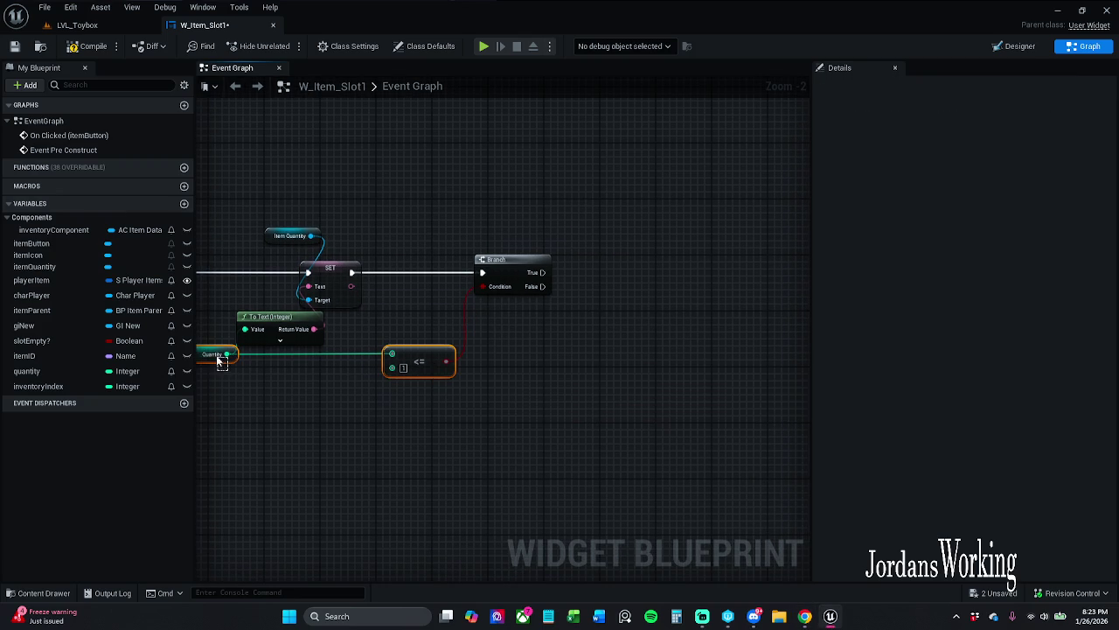
{"action": "left_click", "coordinate": [517, 350]}
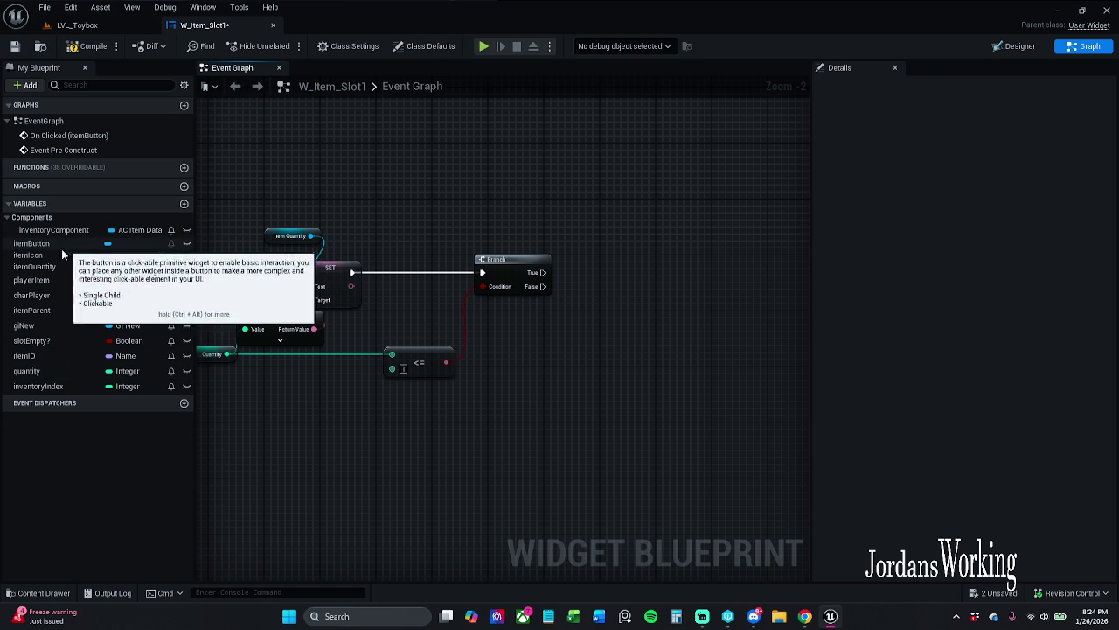
- Place a Quantity getter node near the Branch
{"action": "mouse_move", "coordinate": [48, 372]}
{"action": "left_mouse_down"}
{"action": "mouse_move", "coordinate": [540, 210]}
{"action": "mouse_move", "coordinate": [617, 210]}
{"action": "left_mouse_up"}
{"action": "left_click", "coordinate": [575, 223]}
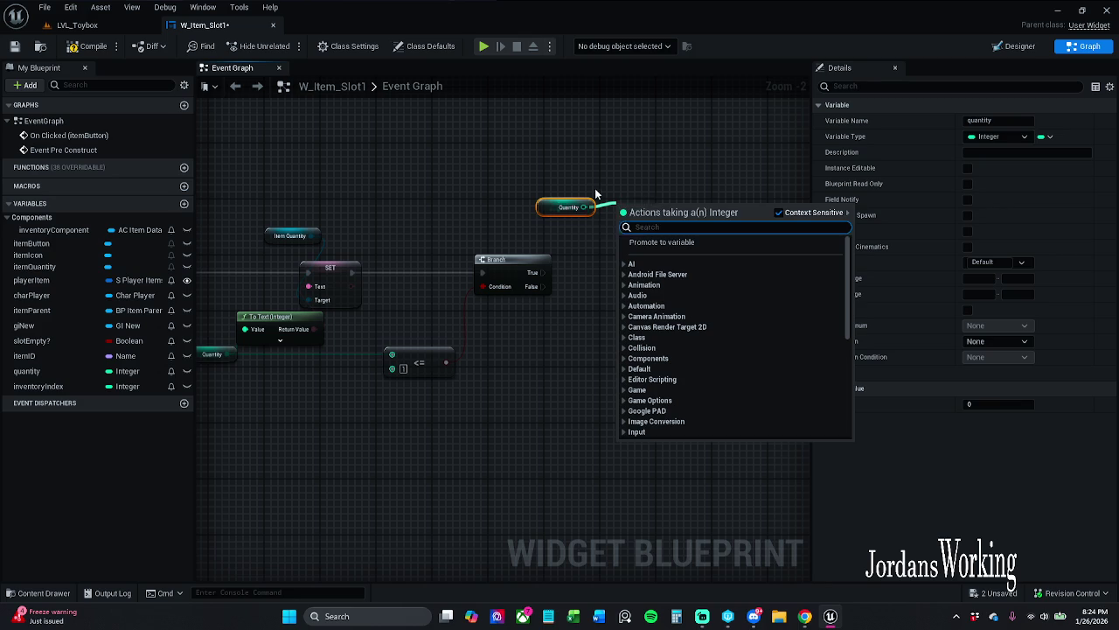
{"action": "left_click", "coordinate": [595, 188]}
{"action": "left_click", "coordinate": [571, 212]}
{"action": "left_click", "coordinate": [540, 224]}
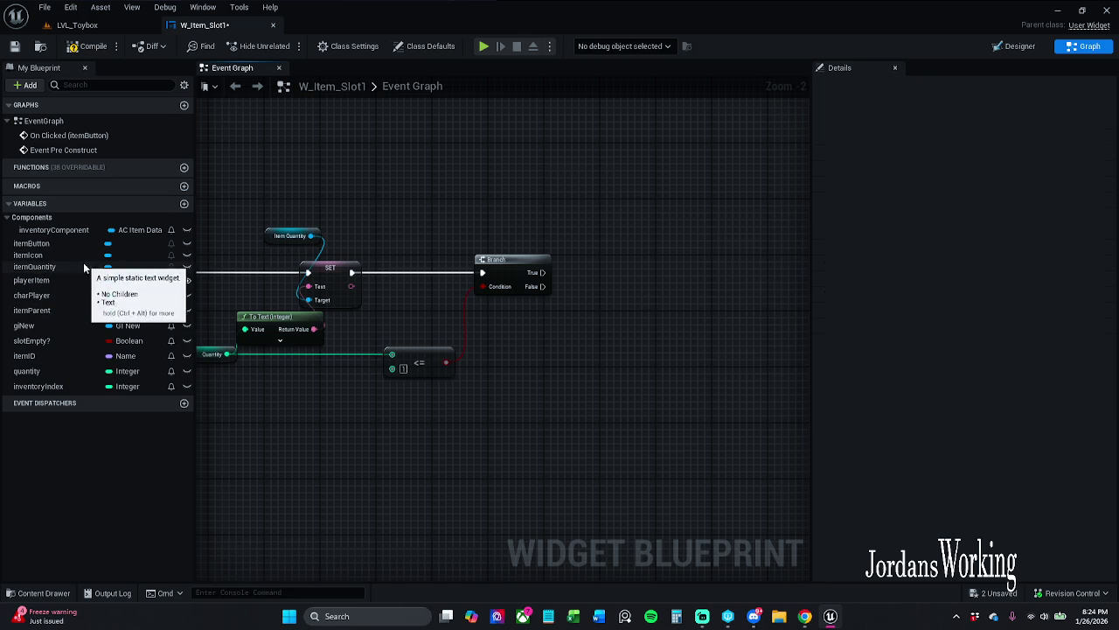
- Add an itemQuantity getter with Set Visibility set to Hidden on the True branch
{"action": "mouse_move", "coordinate": [50, 268]}
{"action": "left_mouse_down"}
{"action": "mouse_move", "coordinate": [437, 247]}
{"action": "mouse_move", "coordinate": [525, 187]}
{"action": "mouse_move", "coordinate": [583, 221]}
{"action": "mouse_move", "coordinate": [572, 213]}
{"action": "left_mouse_up"}
{"action": "left_click", "coordinate": [550, 205]}
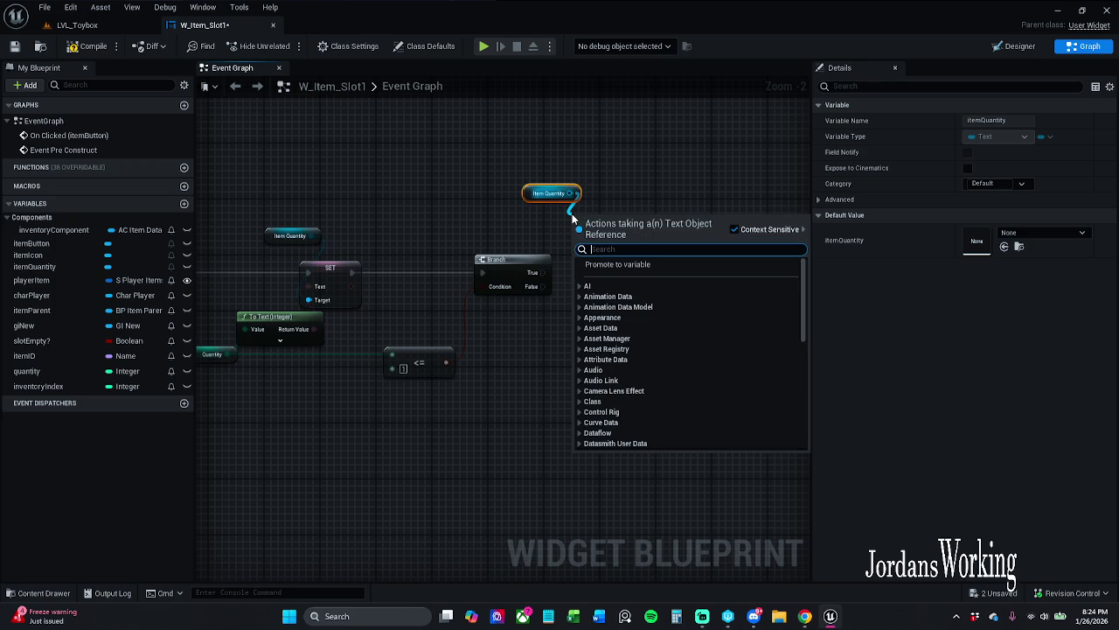
{"action": "type", "text": "set v"}
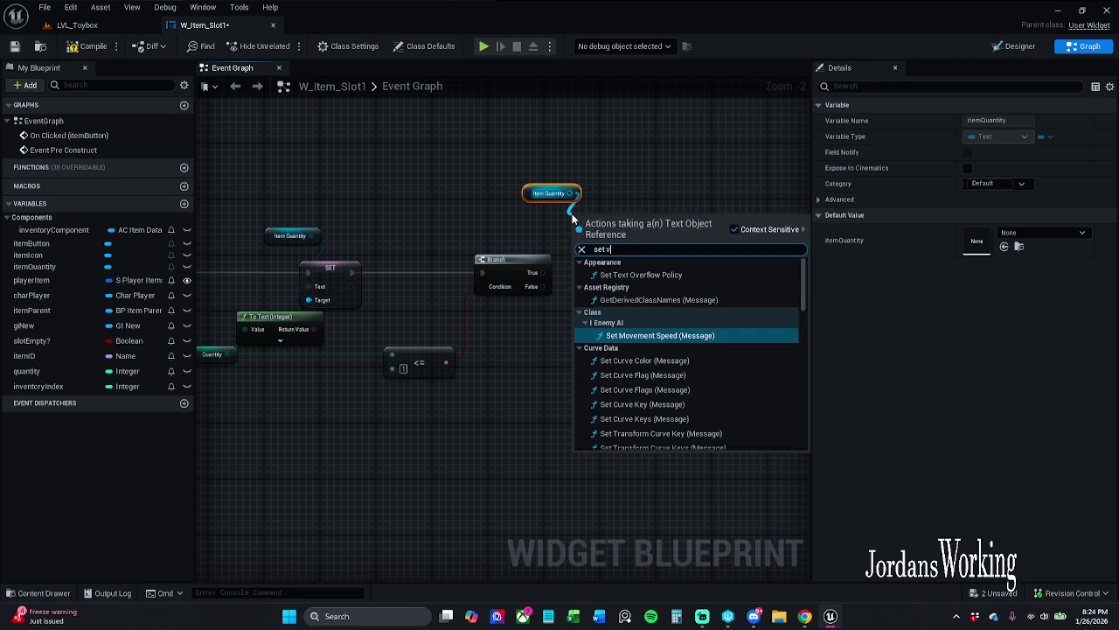
{"action": "type", "text": "isi"}
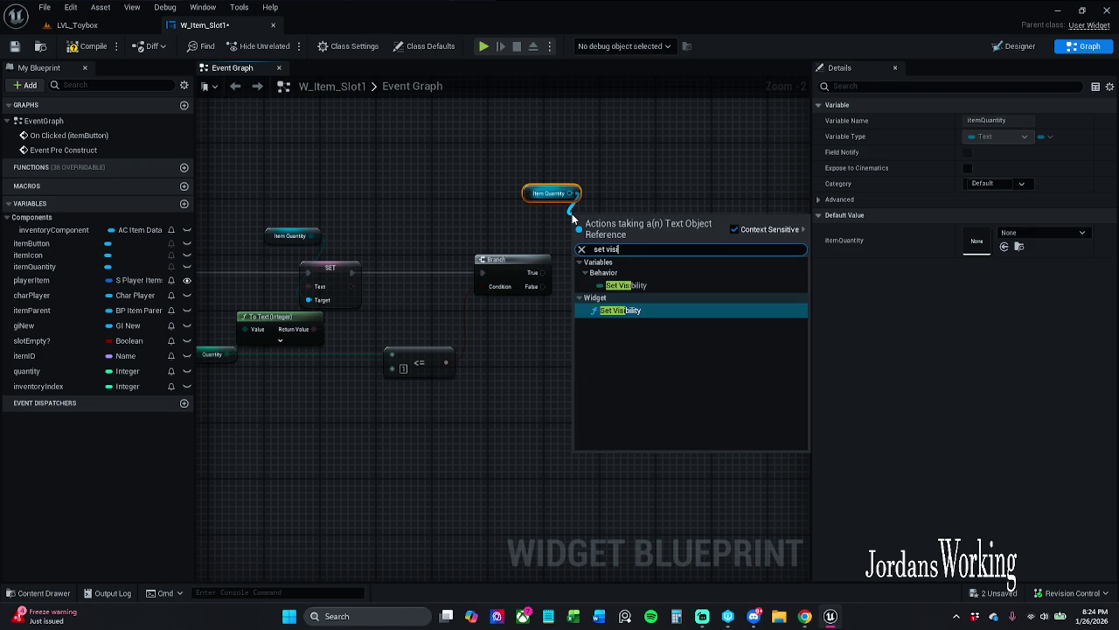
{"action": "key", "text": "Return"}
{"action": "mouse_move", "coordinate": [556, 173]}
{"action": "left_mouse_down"}
{"action": "mouse_move", "coordinate": [617, 224]}
{"action": "mouse_move", "coordinate": [653, 187]}
{"action": "mouse_move", "coordinate": [653, 176]}
{"action": "mouse_move", "coordinate": [586, 214]}
{"action": "mouse_move", "coordinate": [543, 272]}
{"action": "left_mouse_up"}
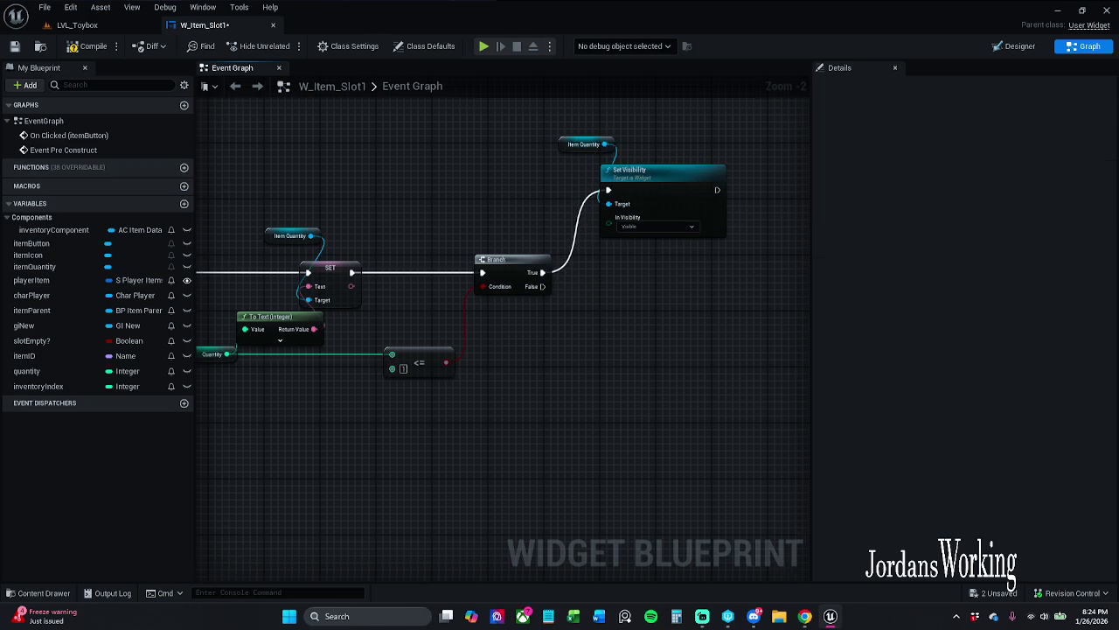
{"action": "left_click_drag", "start_coordinate": [553, 194], "coordinate": [570, 200]}
{"action": "left_click", "coordinate": [553, 166]}
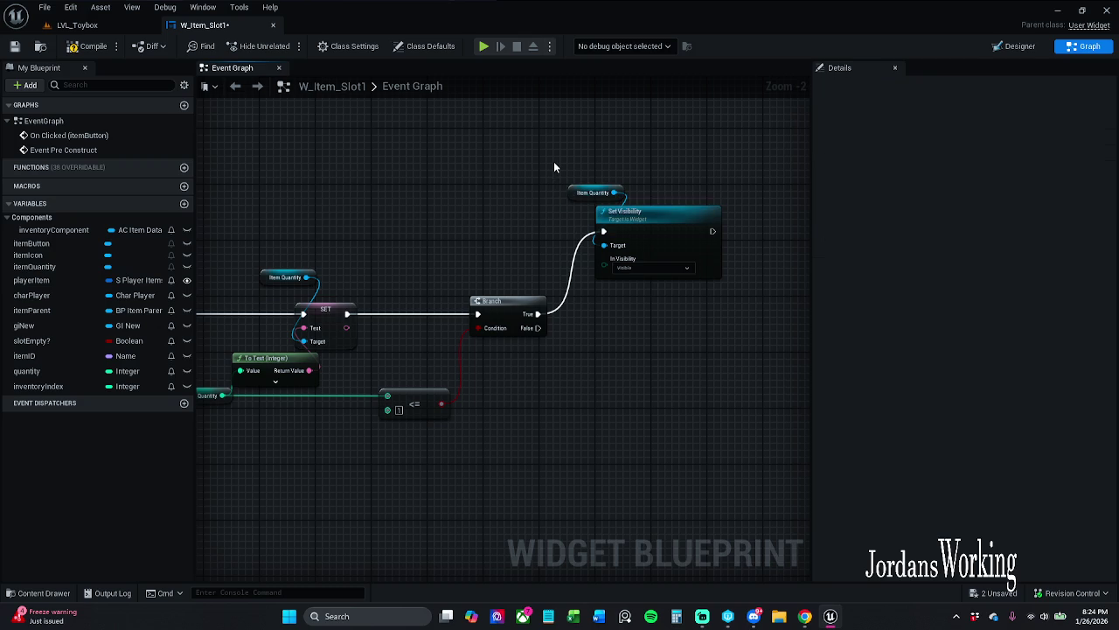
{"action": "left_click", "coordinate": [804, 615]}
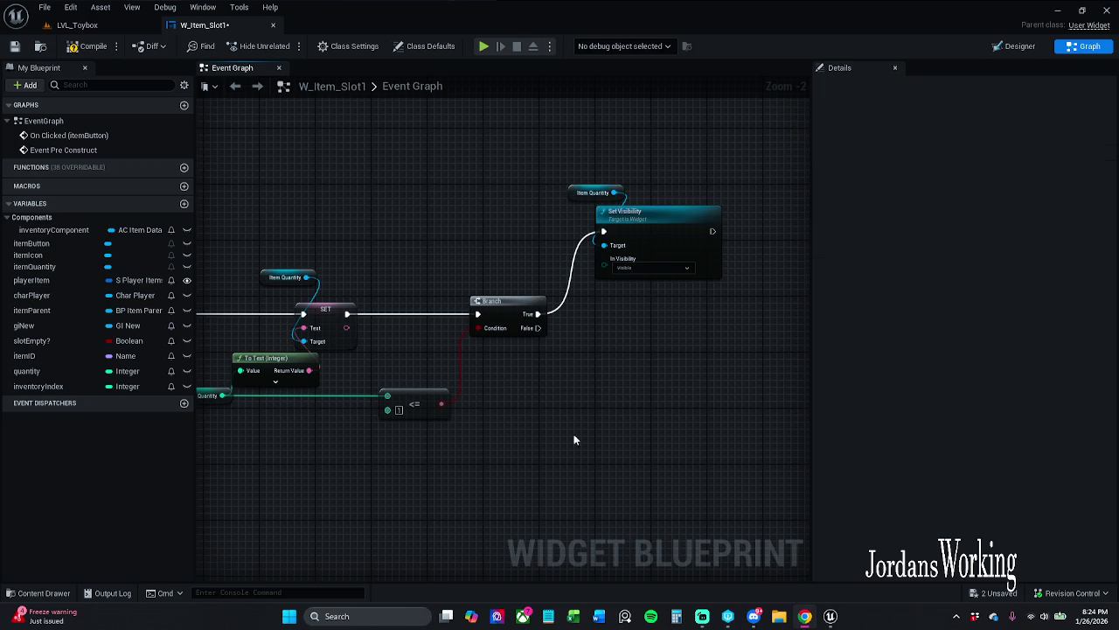
{"action": "left_click", "coordinate": [581, 281]}
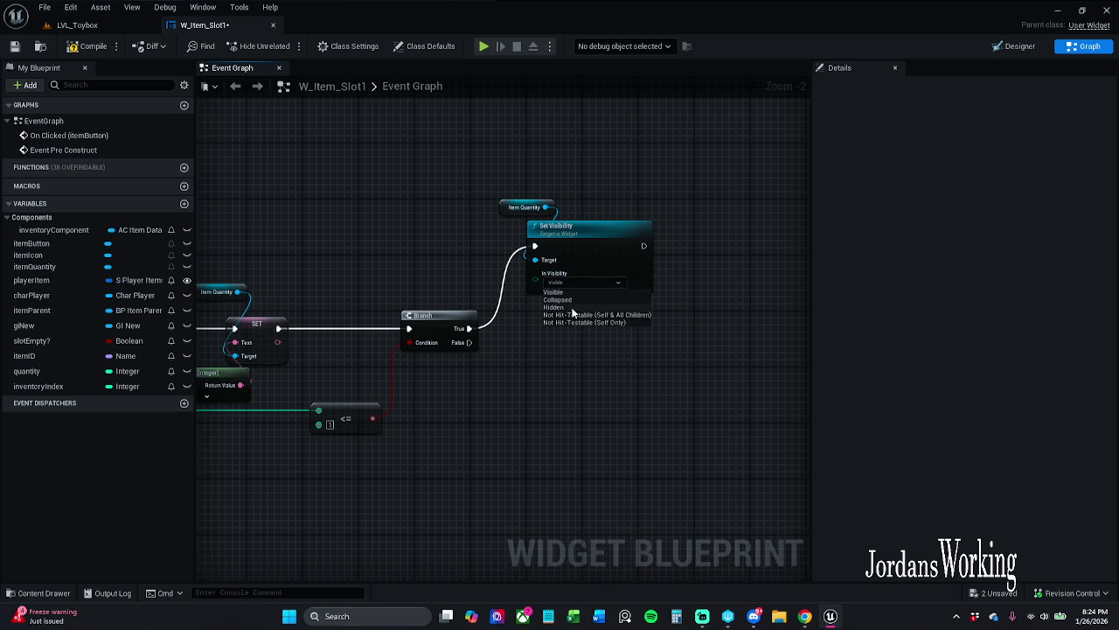
{"action": "left_click", "coordinate": [572, 308]}
- Duplicate the getter and Set Visibility pair, set it to Visible for False, and save
{"action": "left_click_drag", "start_coordinate": [537, 299], "coordinate": [494, 198]}
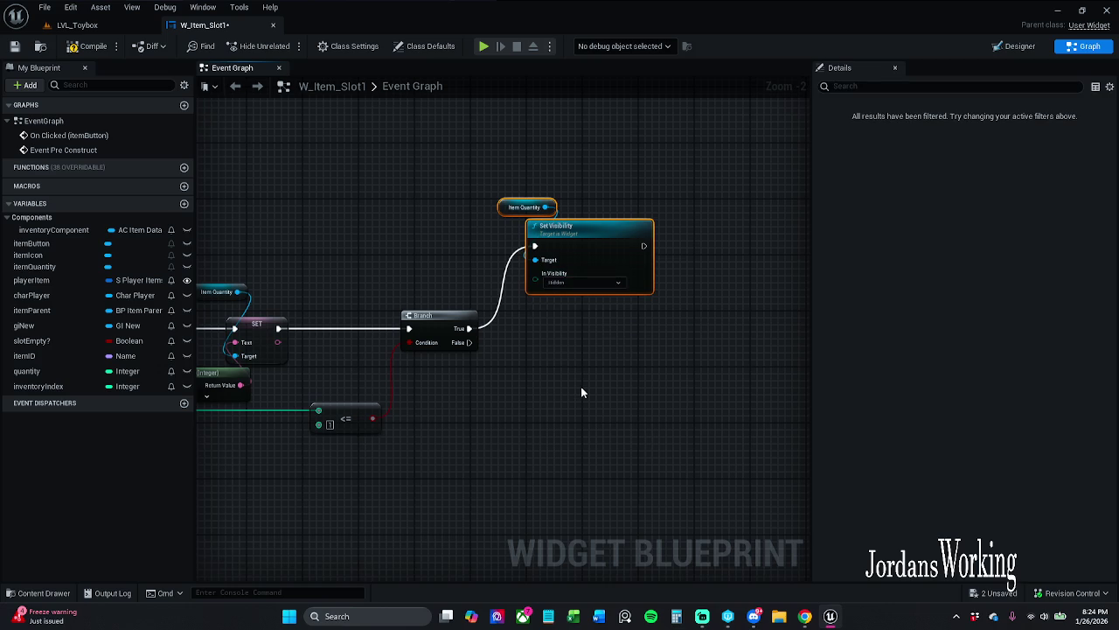
{"action": "key", "text": "ctrl+c"}
{"action": "key", "text": "ctrl+v"}
{"action": "mouse_move", "coordinate": [581, 386]}
{"action": "left_mouse_down"}
{"action": "mouse_move", "coordinate": [526, 355]}
{"action": "mouse_move", "coordinate": [469, 342]}
{"action": "left_mouse_up"}
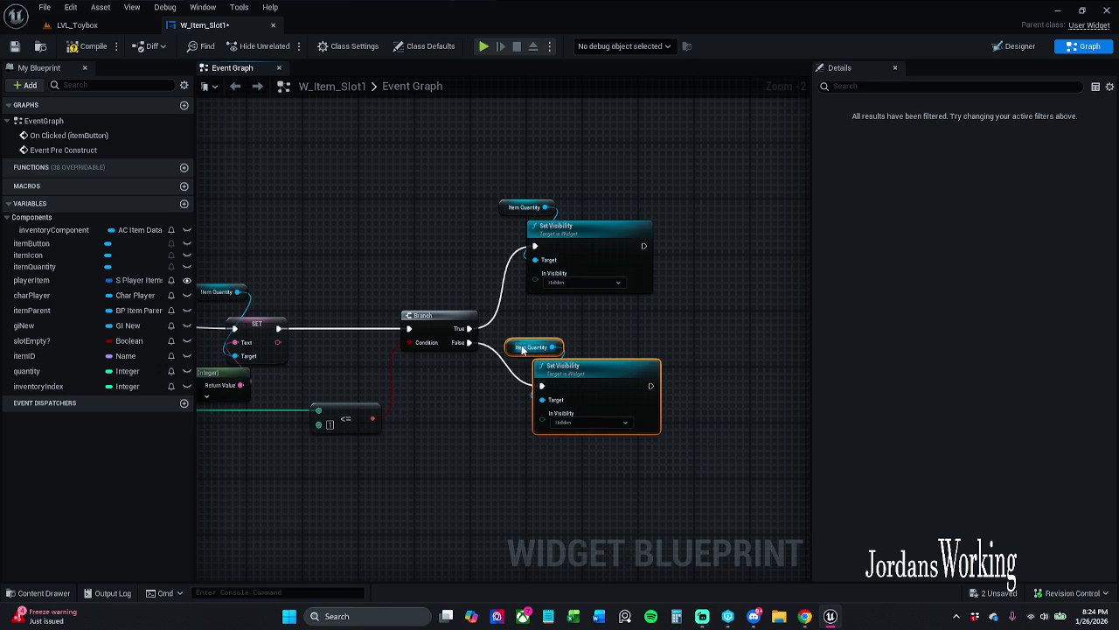
{"action": "left_click", "coordinate": [592, 425]}
{"action": "left_click", "coordinate": [584, 433]}
{"action": "left_click", "coordinate": [598, 348]}
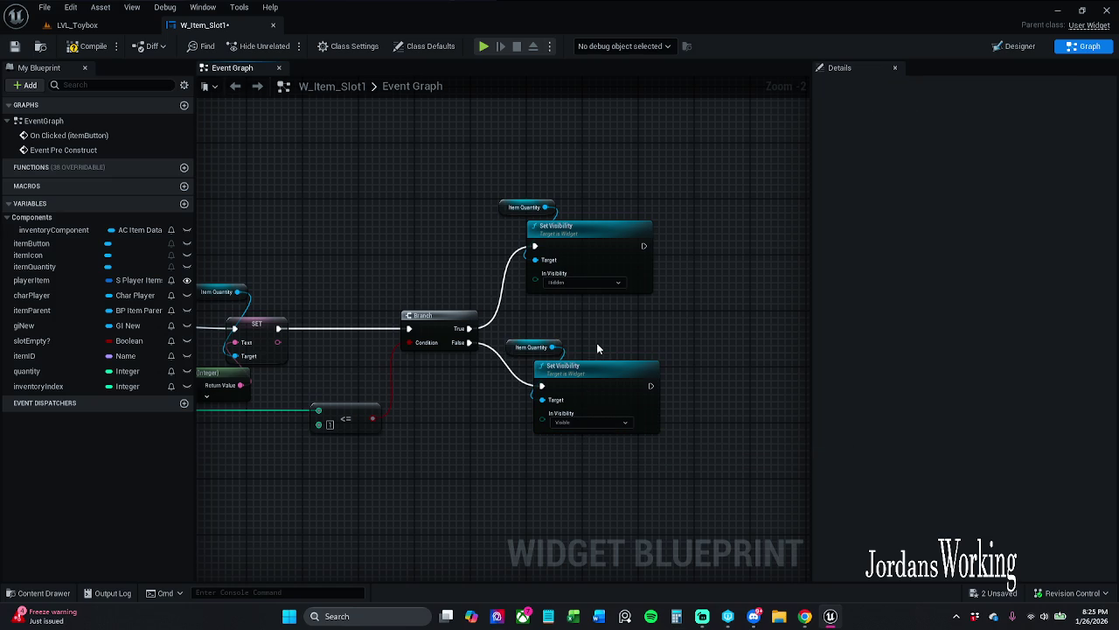
{"action": "left_click_drag", "start_coordinate": [552, 338], "coordinate": [603, 382]}
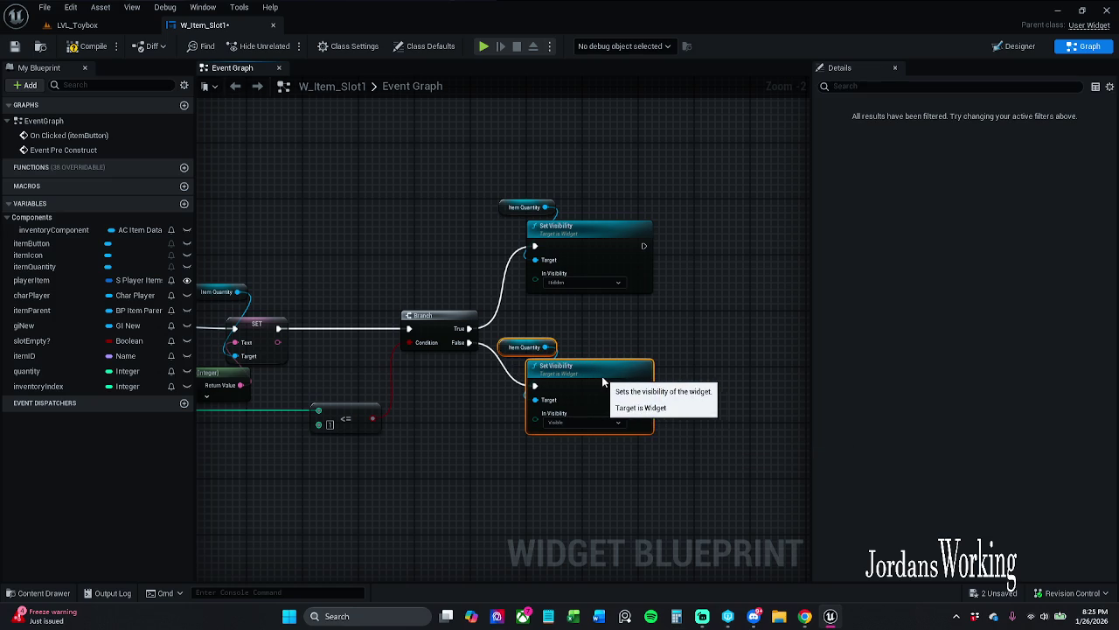
{"action": "key", "text": "ctrl+z"}
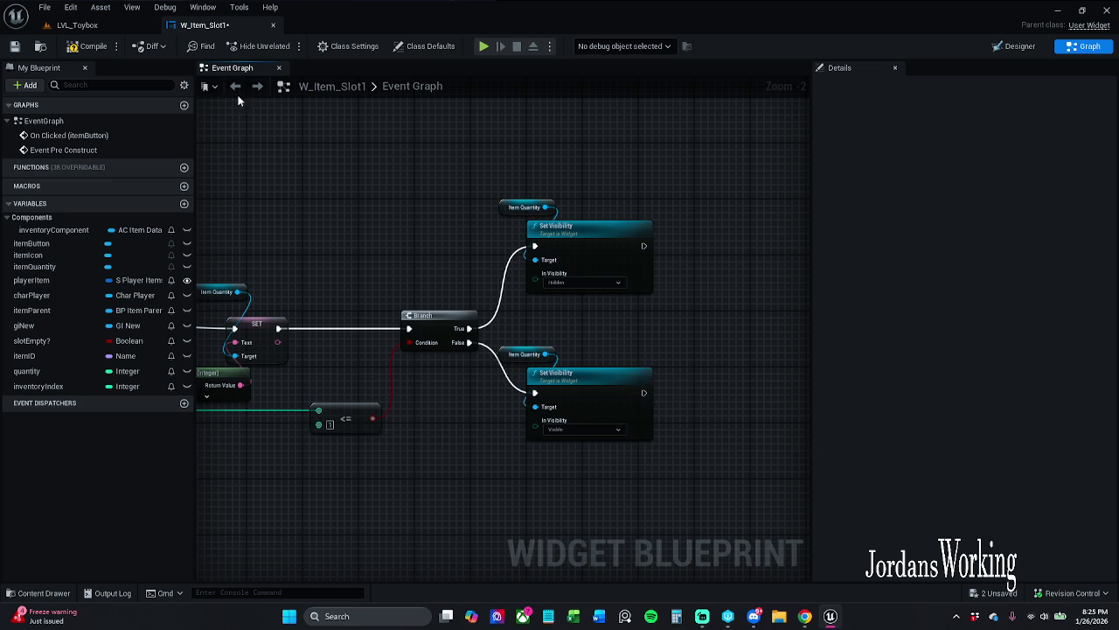
{"action": "left_click", "coordinate": [13, 48]}
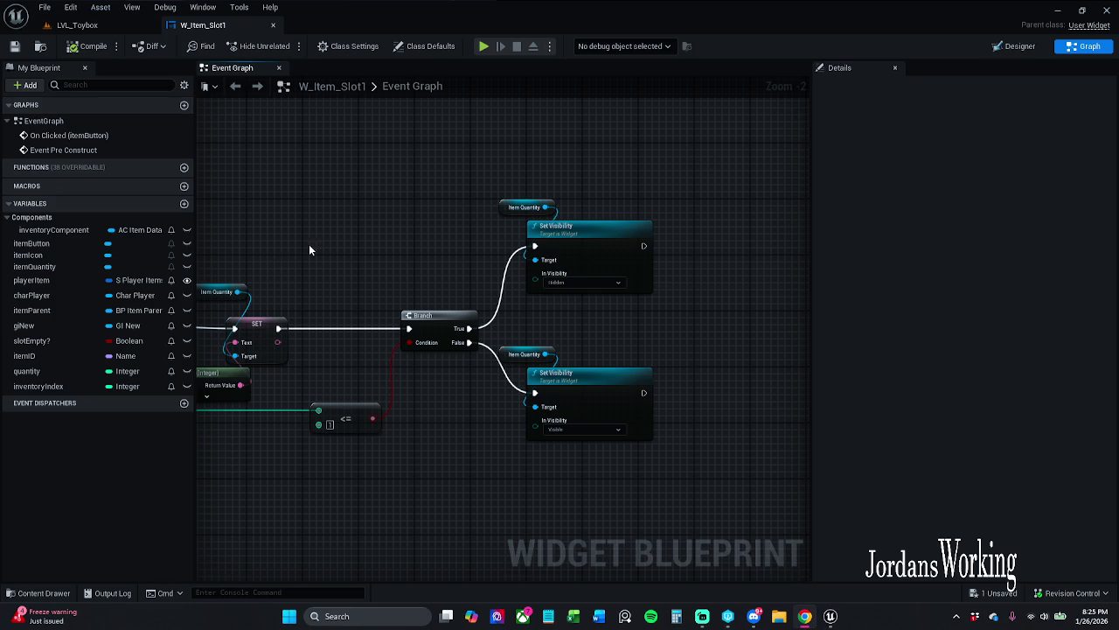
- Add a SET slotEmpty? node fed by both Set Visibility exec outputs
{"action": "left_click_drag", "start_coordinate": [308, 250], "coordinate": [210, 247]}
{"action": "mouse_move", "coordinate": [31, 340]}
{"action": "left_mouse_down"}
{"action": "mouse_move", "coordinate": [632, 342]}
{"action": "mouse_move", "coordinate": [621, 347]}
{"action": "mouse_move", "coordinate": [652, 356]}
{"action": "mouse_move", "coordinate": [565, 318]}
{"action": "mouse_move", "coordinate": [534, 259]}
{"action": "left_mouse_up"}
{"action": "mouse_move", "coordinate": [628, 347]}
{"action": "left_mouse_down"}
{"action": "mouse_move", "coordinate": [574, 413]}
{"action": "mouse_move", "coordinate": [533, 404]}
{"action": "left_mouse_up"}
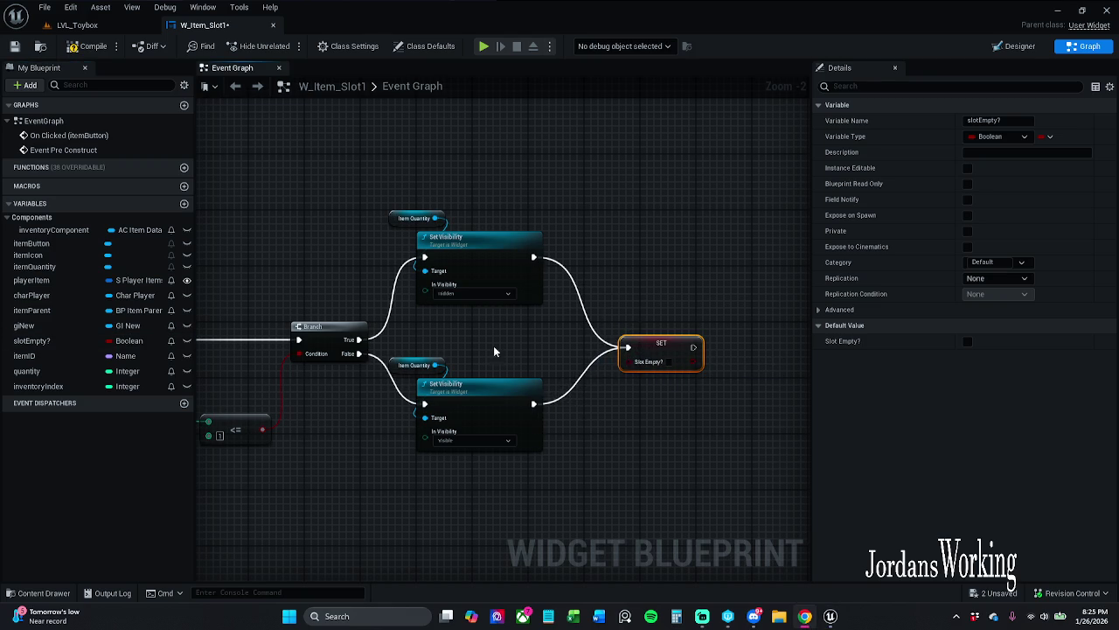
{"action": "mouse_move", "coordinate": [662, 364]}
{"action": "left_mouse_down"}
{"action": "mouse_move", "coordinate": [619, 376]}
{"action": "mouse_move", "coordinate": [611, 362]}
{"action": "left_mouse_up"}
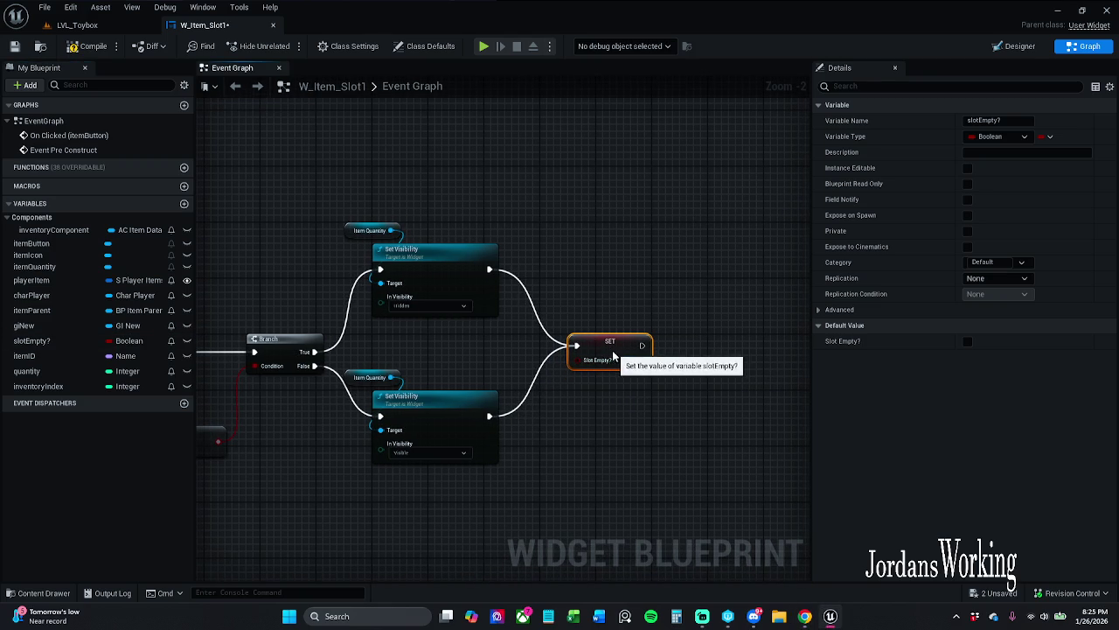
{"action": "left_click", "coordinate": [616, 321]}
- Save W_Item_Slot1 and pan back toward Break S_Player_Items
{"action": "left_click", "coordinate": [14, 45]}
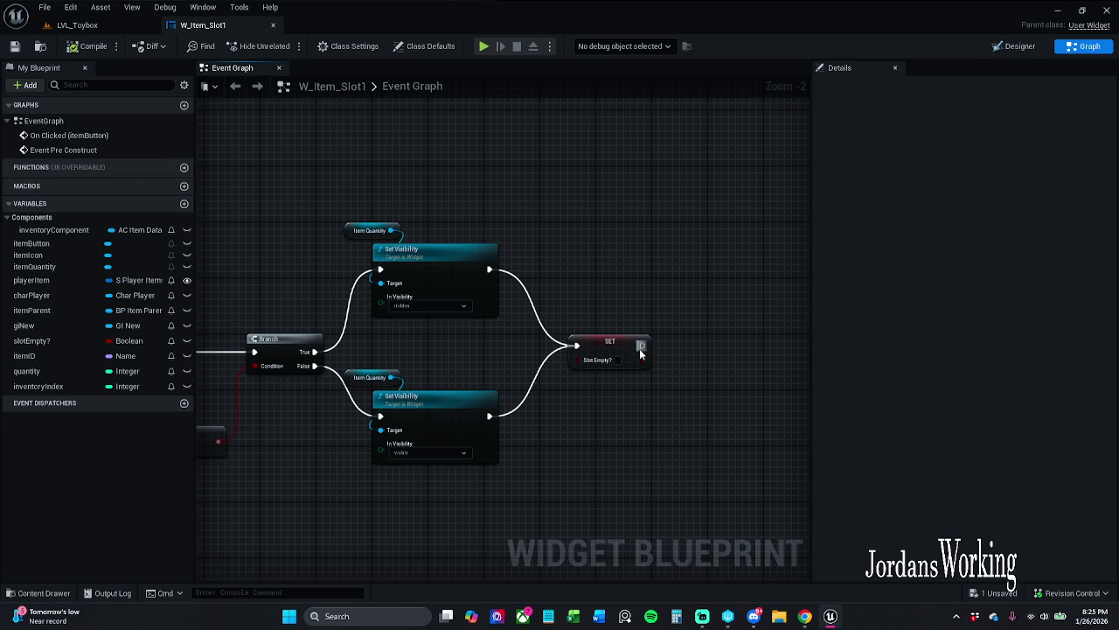
{"action": "mouse_move", "coordinate": [434, 315]}
{"action": "left_mouse_down"}
{"action": "mouse_move", "coordinate": [909, 302]}
{"action": "mouse_move", "coordinate": [866, 276]}
{"action": "left_mouse_up"}
{"action": "mouse_move", "coordinate": [262, 384]}
{"action": "left_mouse_down"}
{"action": "mouse_move", "coordinate": [387, 390]}
{"action": "mouse_move", "coordinate": [728, 361]}
{"action": "left_mouse_up"}
{"action": "left_click_drag", "start_coordinate": [392, 350], "coordinate": [261, 353]}
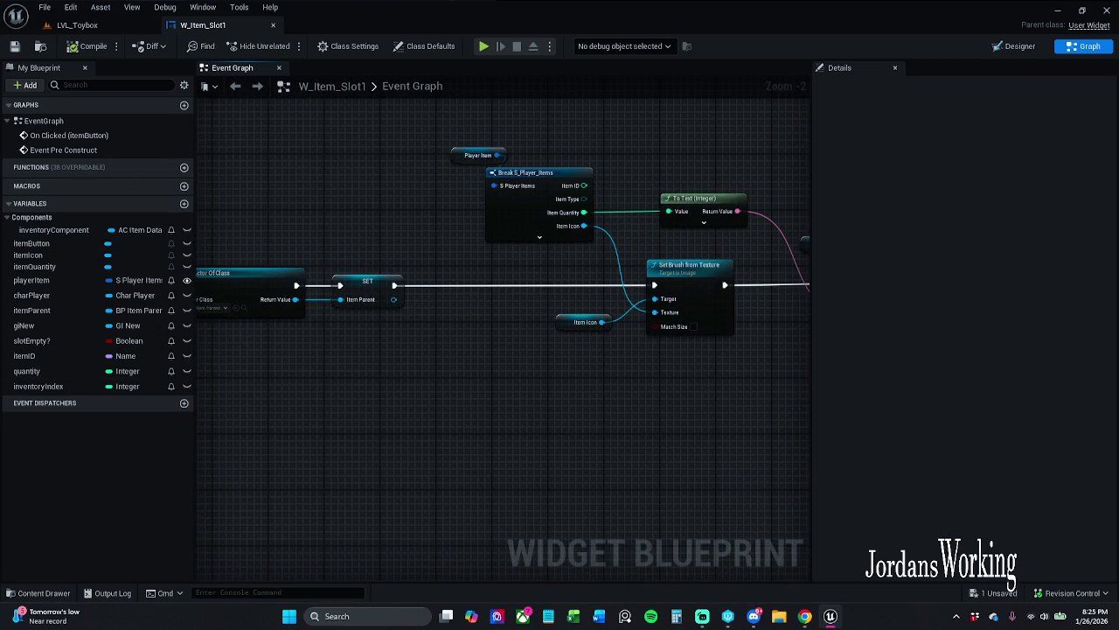
- Zoom out and move the SET slotEmpty? node up beside the Set Visibility nodes
{"action": "mouse_move", "coordinate": [561, 356]}
{"action": "left_mouse_down"}
{"action": "mouse_move", "coordinate": [337, 346]}
{"action": "mouse_move", "coordinate": [235, 361]}
{"action": "left_mouse_up"}
{"action": "scroll", "coordinate": [235, 361], "scroll_direction": "down", "scroll_amount": 1}
{"action": "scroll", "coordinate": [508, 345], "scroll_direction": "down", "scroll_amount": 1}
{"action": "left_click_drag", "start_coordinate": [508, 345], "coordinate": [203, 348]}
{"action": "mouse_move", "coordinate": [769, 301]}
{"action": "left_mouse_down"}
{"action": "mouse_move", "coordinate": [782, 242]}
{"action": "mouse_move", "coordinate": [728, 302]}
{"action": "mouse_move", "coordinate": [849, 301]}
{"action": "left_mouse_up"}
- Review the full Pre Construct chain back to its start, then save the widget
{"action": "left_click", "coordinate": [649, 288]}
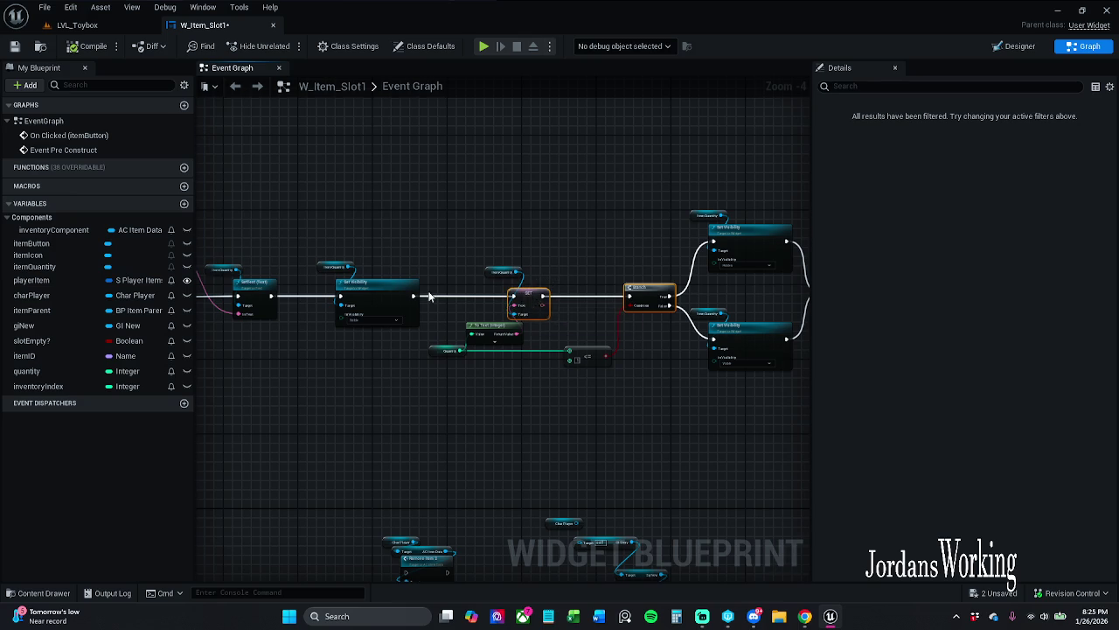
{"action": "left_click_drag", "start_coordinate": [274, 276], "coordinate": [390, 263]}
{"action": "left_click_drag", "start_coordinate": [341, 300], "coordinate": [543, 300]}
{"action": "left_click", "coordinate": [457, 305]}
{"action": "left_click_drag", "start_coordinate": [457, 305], "coordinate": [778, 317]}
{"action": "left_click_drag", "start_coordinate": [571, 265], "coordinate": [332, 308]}
{"action": "mouse_move", "coordinate": [587, 355]}
{"action": "left_mouse_down"}
{"action": "mouse_move", "coordinate": [569, 342]}
{"action": "mouse_move", "coordinate": [507, 341]}
{"action": "mouse_move", "coordinate": [430, 353]}
{"action": "left_mouse_up"}
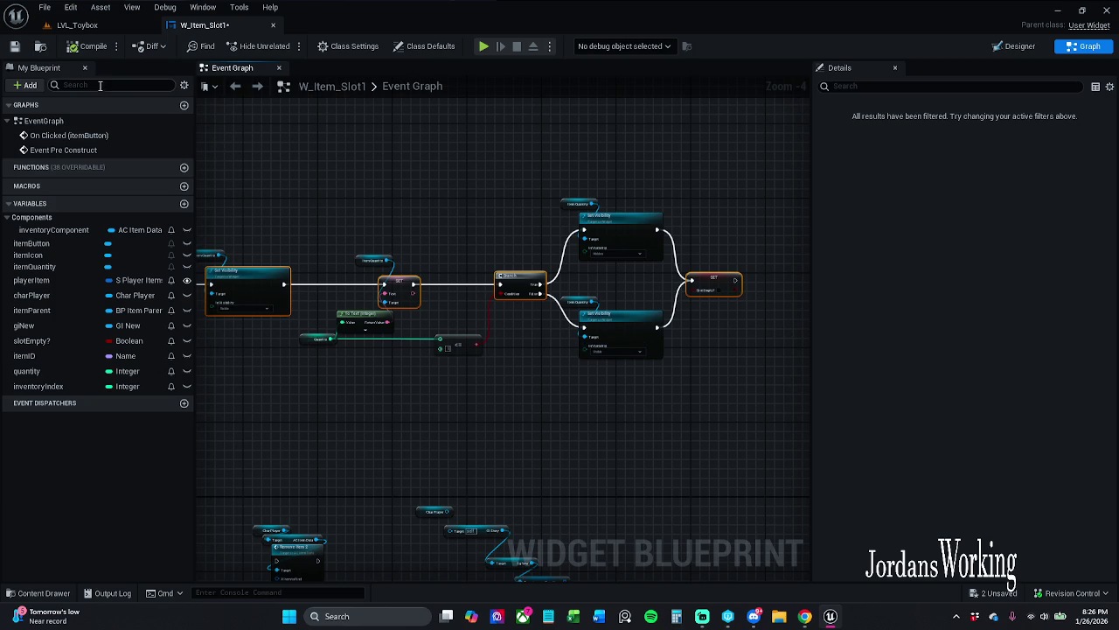
{"action": "key", "text": "ctrl+s"}
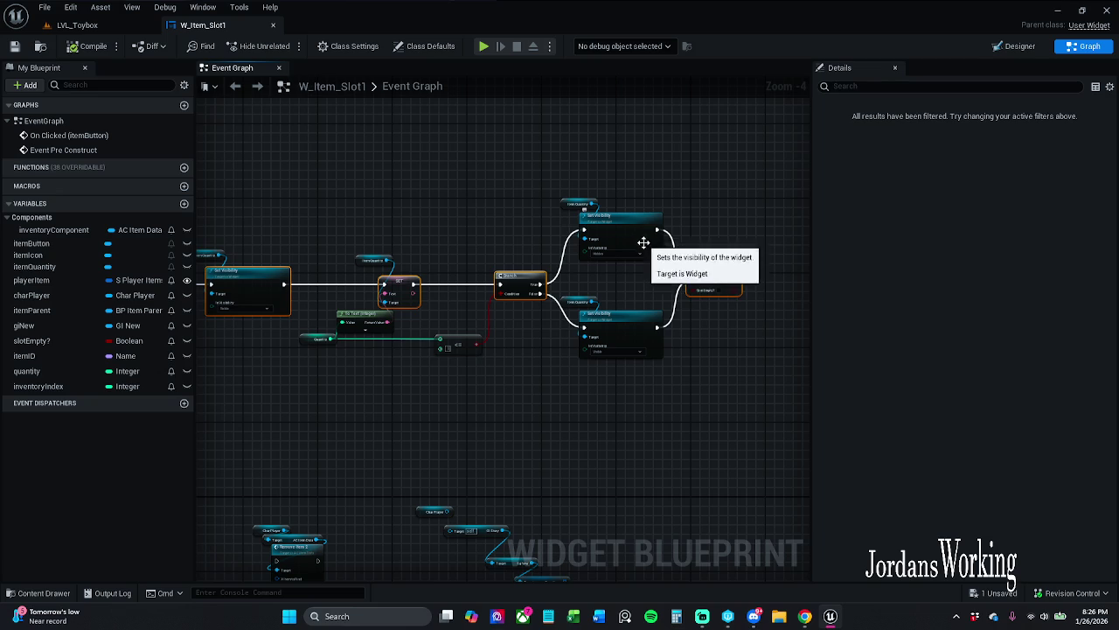
{"action": "left_click", "coordinate": [720, 232]}
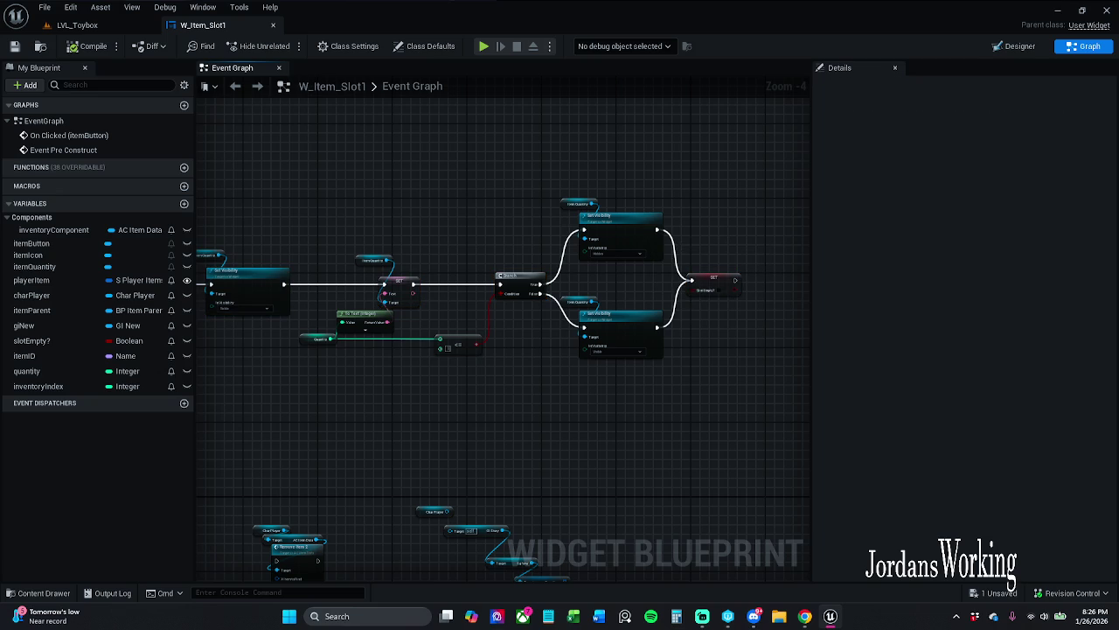
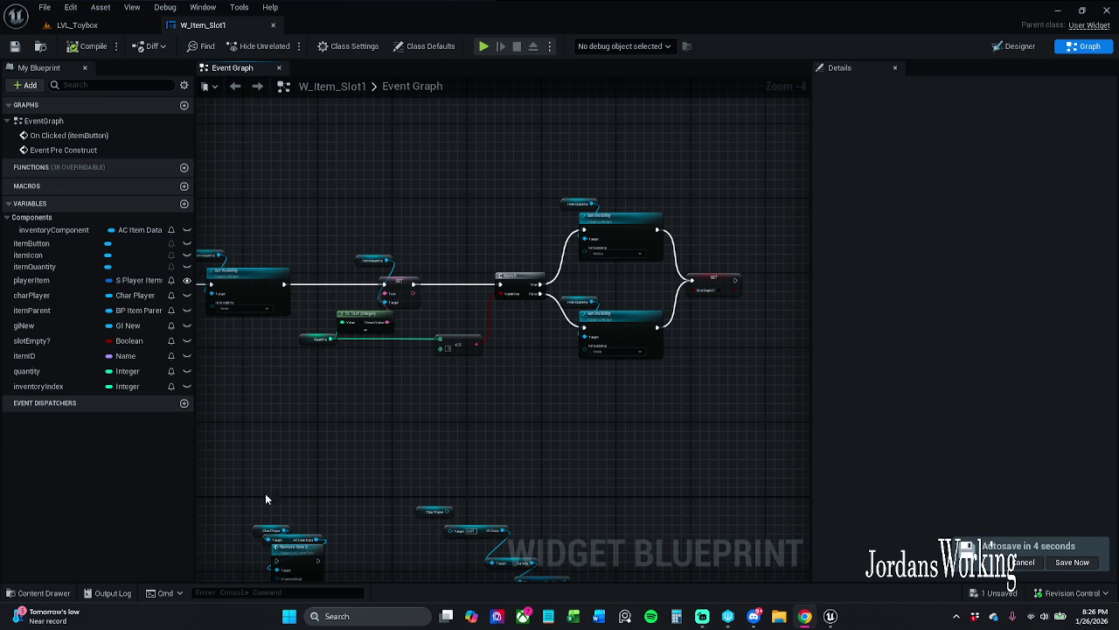
- Survey the Pre Construct chain from Event Pre Construct through SetText and Set Visibility
{"action": "mouse_move", "coordinate": [425, 412]}
{"action": "left_mouse_down"}
{"action": "mouse_move", "coordinate": [765, 400]}
{"action": "mouse_move", "coordinate": [494, 374]}
{"action": "mouse_move", "coordinate": [258, 397]}
{"action": "left_mouse_up"}
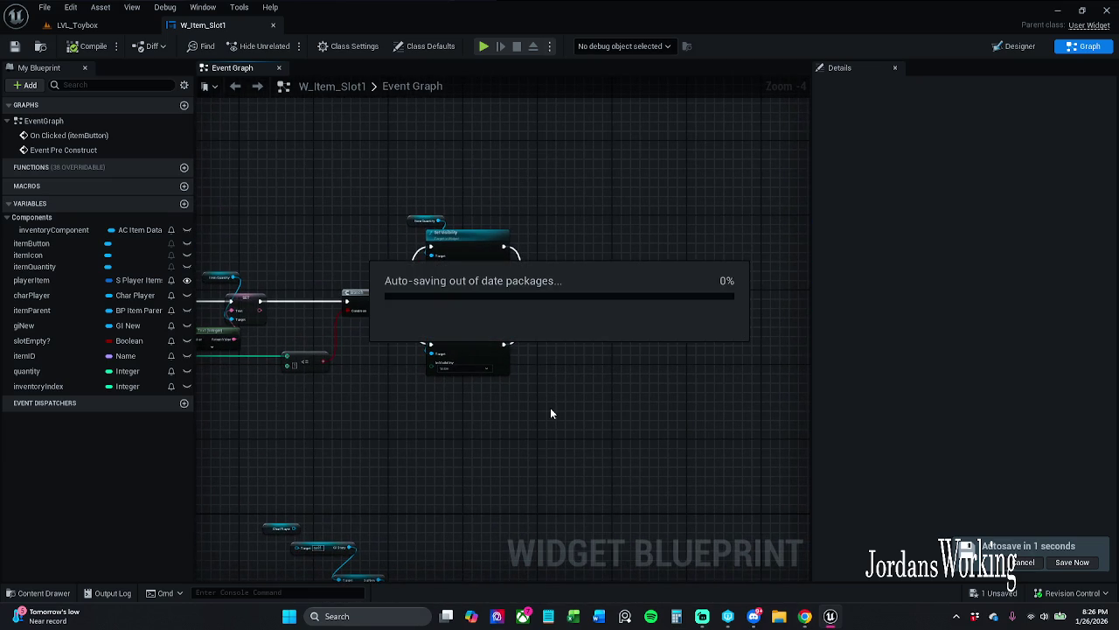
{"action": "scroll", "coordinate": [550, 408], "scroll_direction": "up", "scroll_amount": 4}
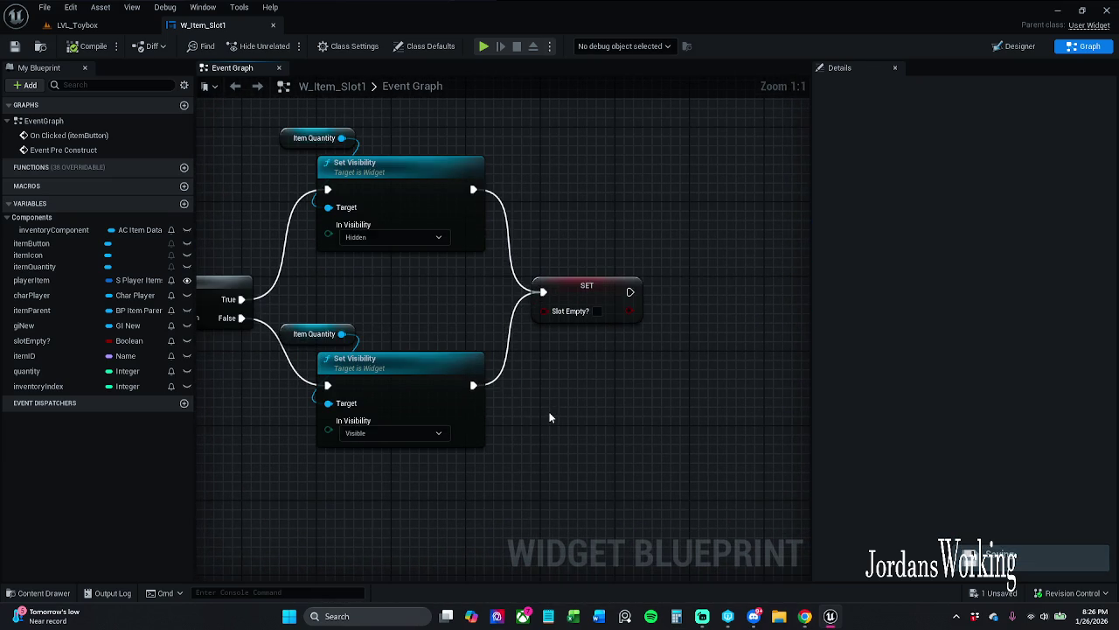
{"action": "scroll", "coordinate": [550, 414], "scroll_direction": "down", "scroll_amount": 1}
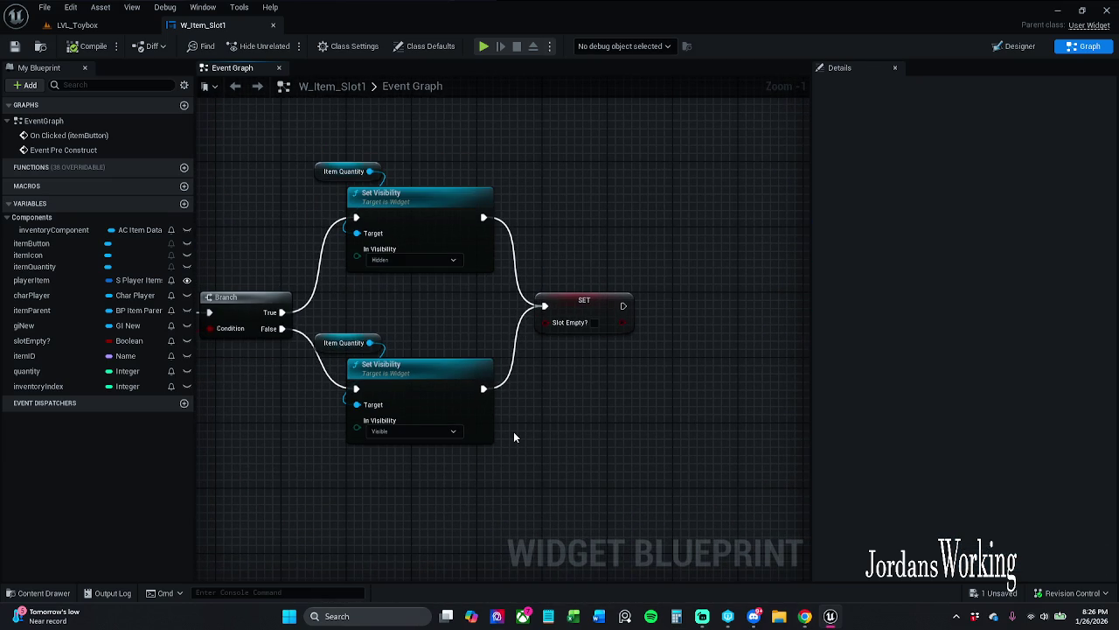
{"action": "left_click_drag", "start_coordinate": [513, 437], "coordinate": [566, 412]}
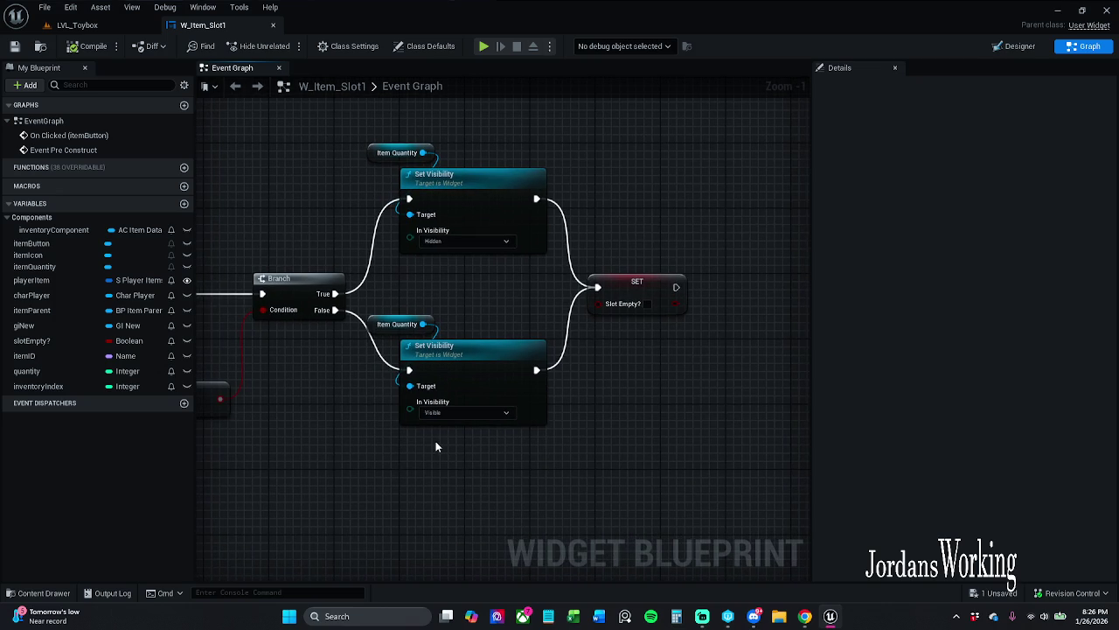
{"action": "mouse_move", "coordinate": [387, 473]}
{"action": "left_mouse_down"}
{"action": "mouse_move", "coordinate": [494, 452]}
{"action": "mouse_move", "coordinate": [591, 455]}
{"action": "mouse_move", "coordinate": [664, 420]}
{"action": "left_mouse_up"}
{"action": "scroll", "coordinate": [493, 453], "scroll_direction": "down", "scroll_amount": 1}
{"action": "mouse_move", "coordinate": [525, 410]}
{"action": "left_mouse_down"}
{"action": "mouse_move", "coordinate": [775, 407]}
{"action": "mouse_move", "coordinate": [1009, 580]}
{"action": "left_mouse_up"}
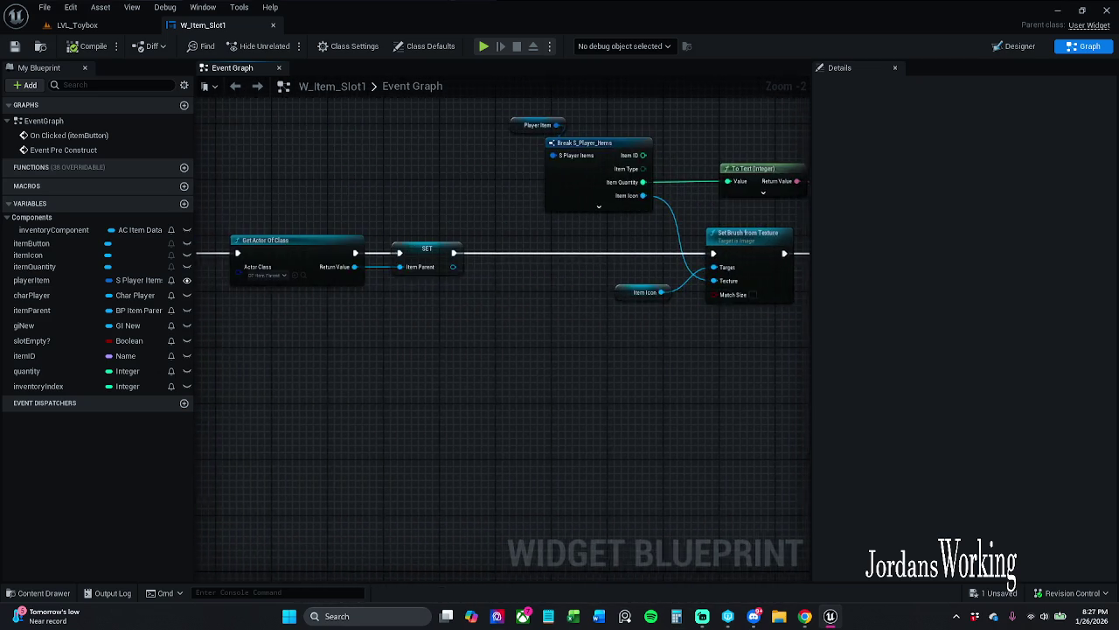
{"action": "left_click_drag", "start_coordinate": [218, 218], "coordinate": [313, 223]}
{"action": "scroll", "coordinate": [642, 399], "scroll_direction": "down", "scroll_amount": 1}
{"action": "mouse_move", "coordinate": [624, 420]}
{"action": "left_mouse_down"}
{"action": "mouse_move", "coordinate": [654, 287]}
{"action": "mouse_move", "coordinate": [425, 393]}
{"action": "mouse_move", "coordinate": [313, 418]}
{"action": "left_mouse_up"}
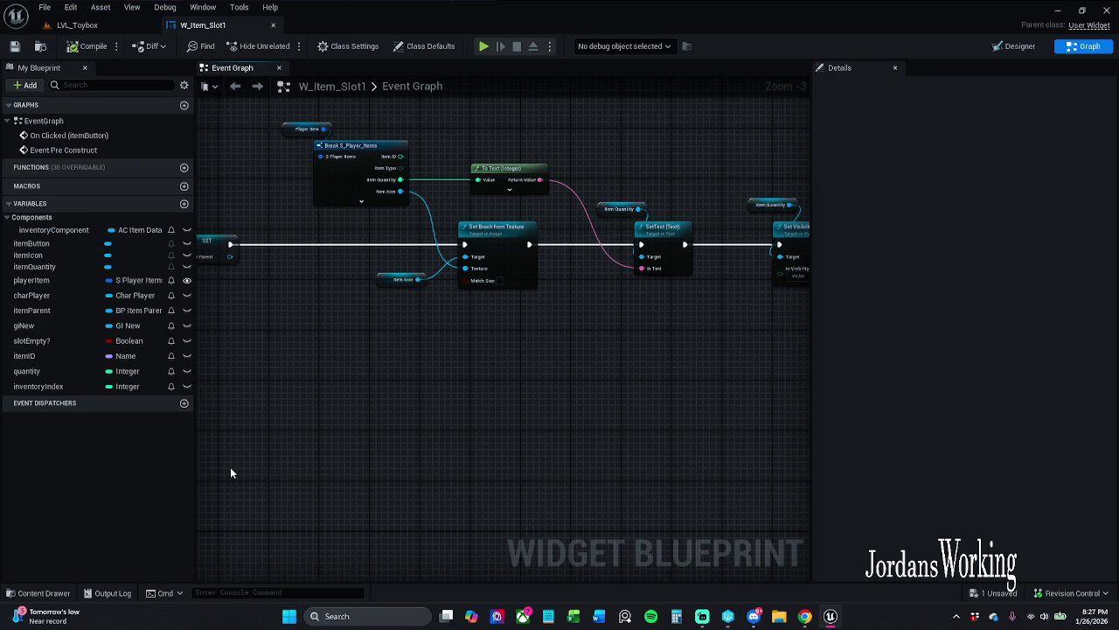
{"action": "mouse_move", "coordinate": [508, 390]}
{"action": "left_mouse_down"}
{"action": "mouse_move", "coordinate": [607, 375]}
{"action": "mouse_move", "coordinate": [403, 391]}
{"action": "mouse_move", "coordinate": [382, 282]}
{"action": "mouse_move", "coordinate": [300, 267]}
{"action": "mouse_move", "coordinate": [577, 372]}
{"action": "mouse_move", "coordinate": [418, 326]}
{"action": "mouse_move", "coordinate": [321, 320]}
{"action": "left_mouse_up"}
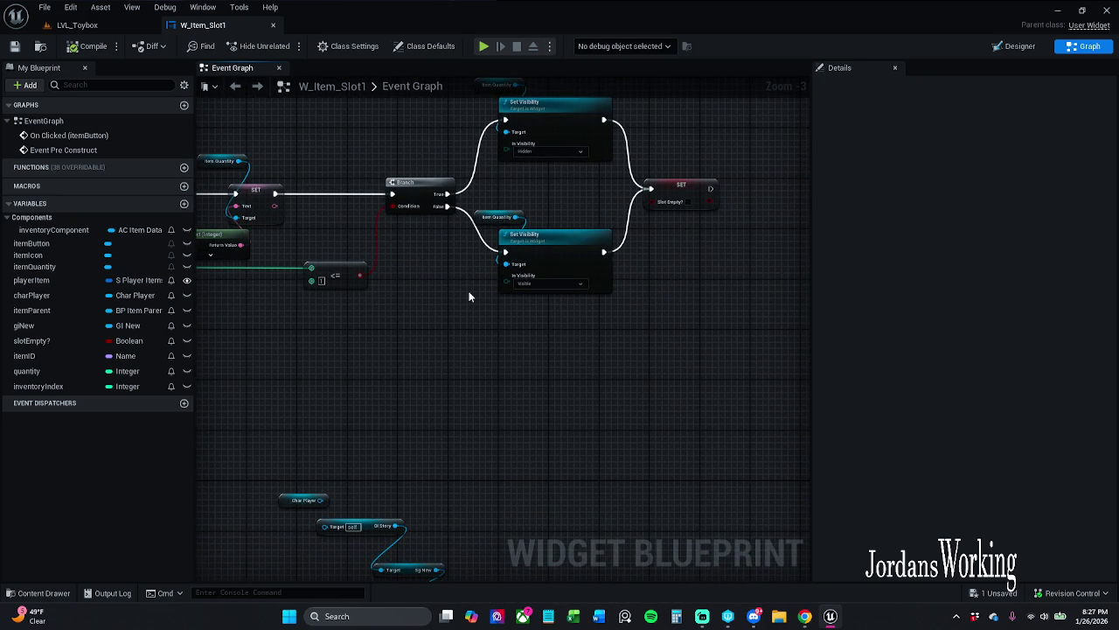
{"action": "mouse_move", "coordinate": [460, 298]}
{"action": "left_mouse_down"}
{"action": "mouse_move", "coordinate": [368, 314]}
{"action": "mouse_move", "coordinate": [671, 408]}
{"action": "mouse_move", "coordinate": [630, 378]}
{"action": "mouse_move", "coordinate": [388, 394]}
{"action": "mouse_move", "coordinate": [502, 392]}
{"action": "mouse_move", "coordinate": [609, 439]}
{"action": "mouse_move", "coordinate": [425, 349]}
{"action": "left_mouse_up"}
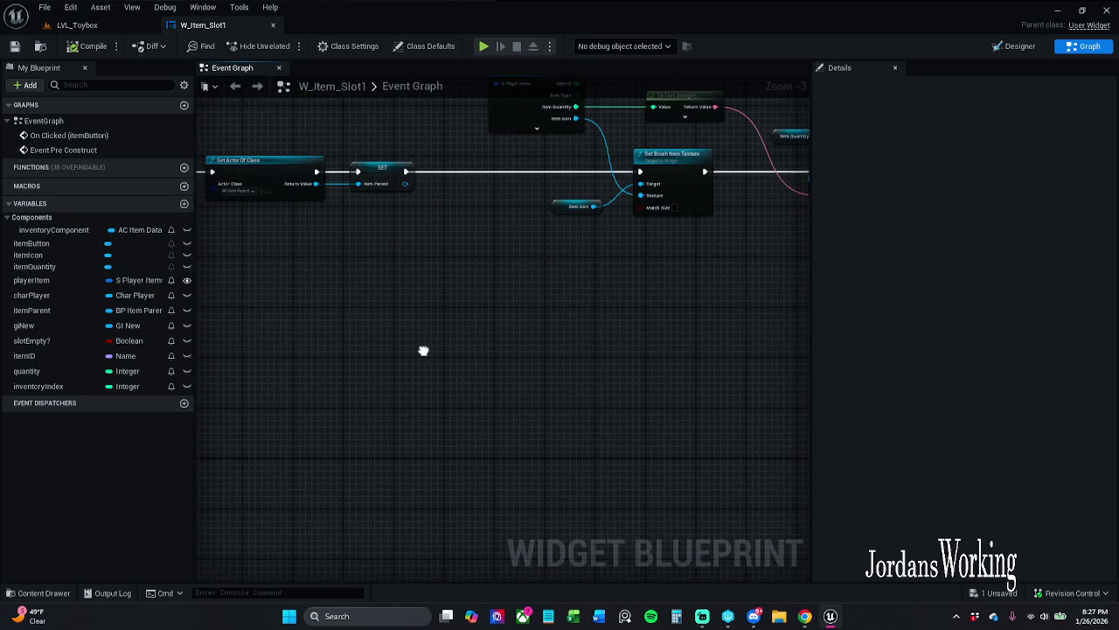
{"action": "scroll", "coordinate": [445, 332], "scroll_direction": "down", "scroll_amount": 2}
{"action": "mouse_move", "coordinate": [405, 210]}
{"action": "left_mouse_down"}
{"action": "mouse_move", "coordinate": [638, 382]}
{"action": "mouse_move", "coordinate": [845, 408]}
{"action": "left_mouse_up"}
{"action": "scroll", "coordinate": [455, 380], "scroll_direction": "up", "scroll_amount": 1}
{"action": "scroll", "coordinate": [379, 344], "scroll_direction": "up", "scroll_amount": 1}
{"action": "mouse_move", "coordinate": [379, 344]}
{"action": "left_mouse_down"}
{"action": "mouse_move", "coordinate": [658, 323]}
{"action": "mouse_move", "coordinate": [645, 330]}
{"action": "left_mouse_up"}
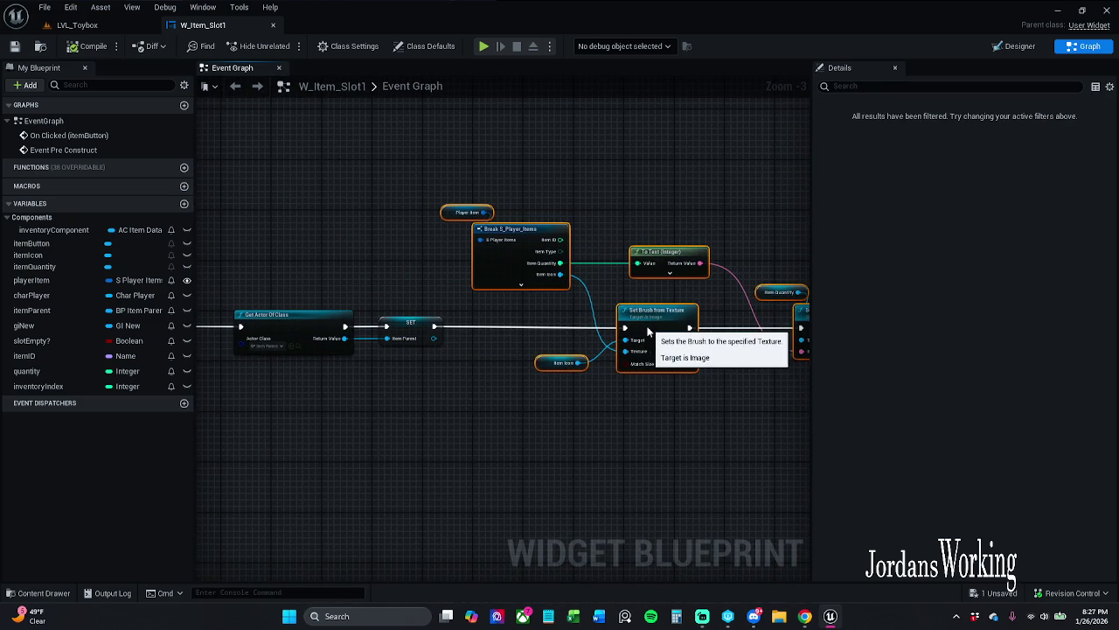
- Straighten Get Actor Of Class into line with the SET node using Q
{"action": "left_click", "coordinate": [451, 357]}
{"action": "mouse_move", "coordinate": [451, 358]}
{"action": "left_mouse_down"}
{"action": "mouse_move", "coordinate": [596, 365]}
{"action": "mouse_move", "coordinate": [221, 287]}
{"action": "left_mouse_up"}
{"action": "left_click_drag", "start_coordinate": [661, 364], "coordinate": [521, 359]}
{"action": "left_click", "coordinate": [456, 376]}
{"action": "left_click", "coordinate": [427, 330]}
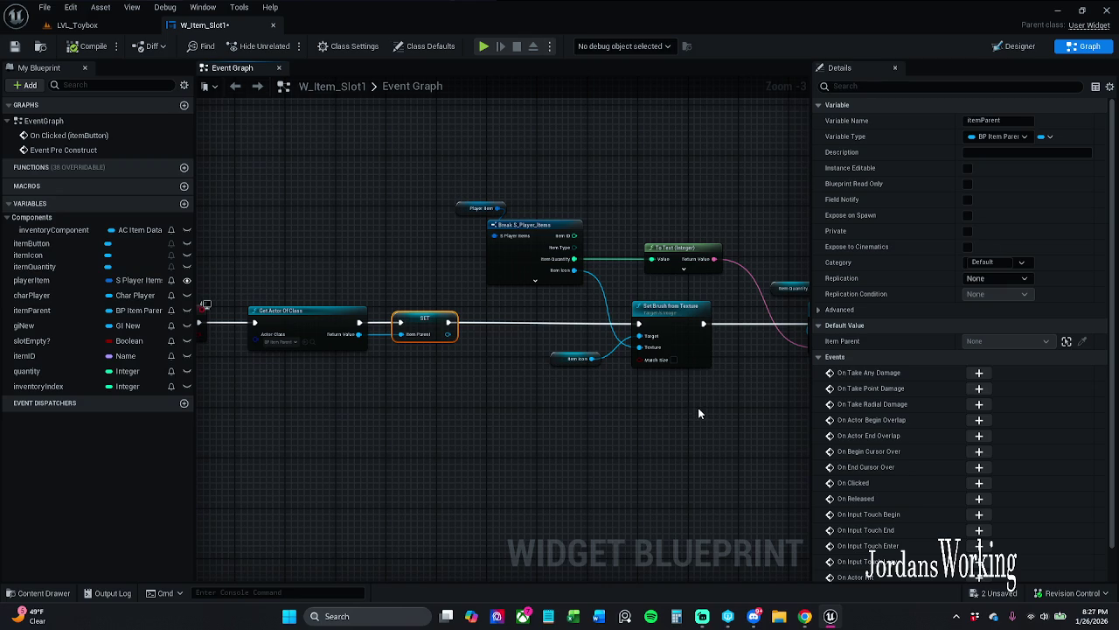
{"action": "left_click", "coordinate": [680, 320]}
{"action": "left_click", "coordinate": [455, 359]}
{"action": "left_click", "coordinate": [442, 327]}
{"action": "left_click", "coordinate": [686, 316], "text": "ctrl"}
{"action": "left_click_drag", "start_coordinate": [492, 435], "coordinate": [623, 442]}
{"action": "left_click", "coordinate": [441, 345]}
{"action": "left_click", "coordinate": [559, 337], "text": "ctrl"}
{"action": "key", "text": "q"}
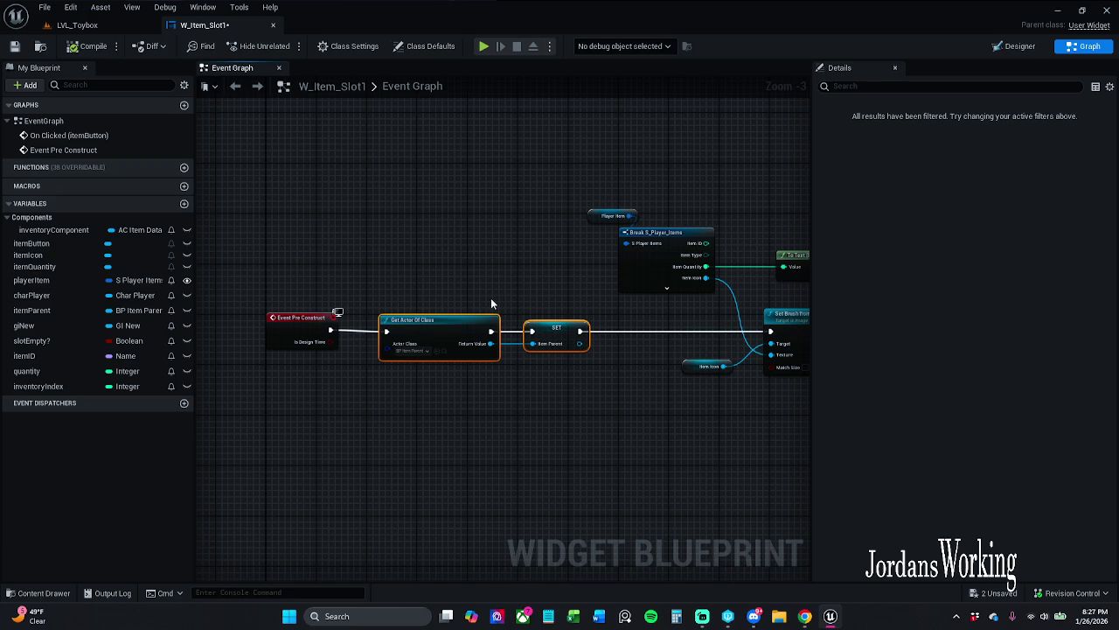
- Line Event Pre Construct up with Get Actor Of Class and SET
{"action": "left_click", "coordinate": [306, 325]}
{"action": "mouse_move", "coordinate": [384, 298]}
{"action": "left_mouse_down", "text": "shift"}
{"action": "mouse_move", "coordinate": [514, 353]}
{"action": "mouse_move", "coordinate": [574, 396]}
{"action": "left_mouse_up", "text": "shift"}
{"action": "key", "text": "q"}
{"action": "left_click", "coordinate": [537, 431]}
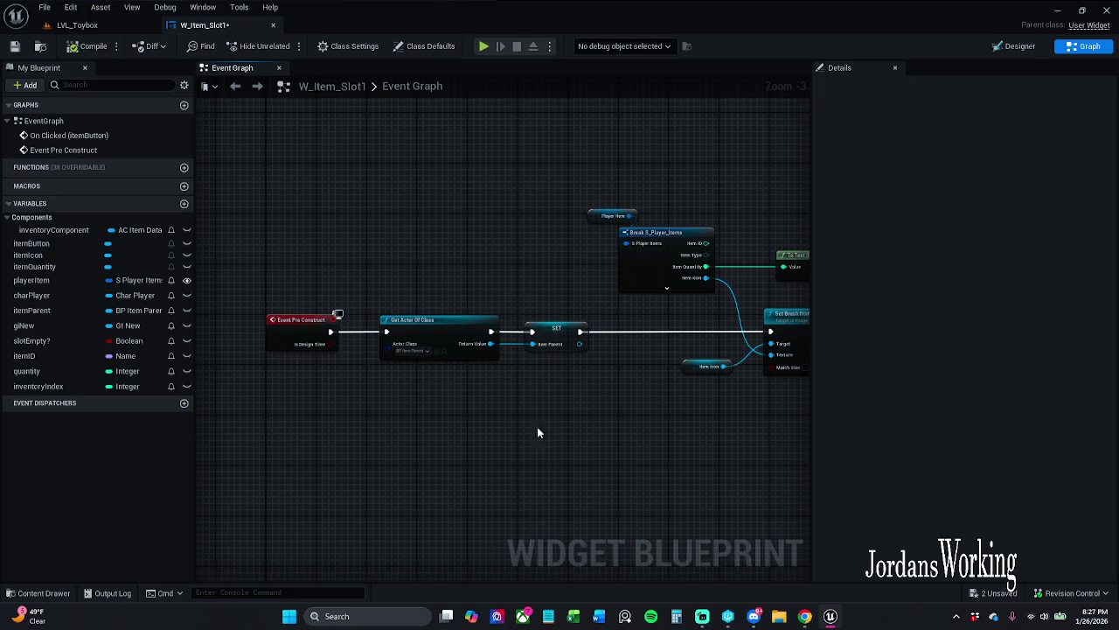
- Save W_Item_Slot1 and show the _MyContent folder in the Content Drawer
{"action": "left_click", "coordinate": [14, 46]}
{"action": "left_click", "coordinate": [35, 592]}
{"action": "left_click", "coordinate": [331, 429]}
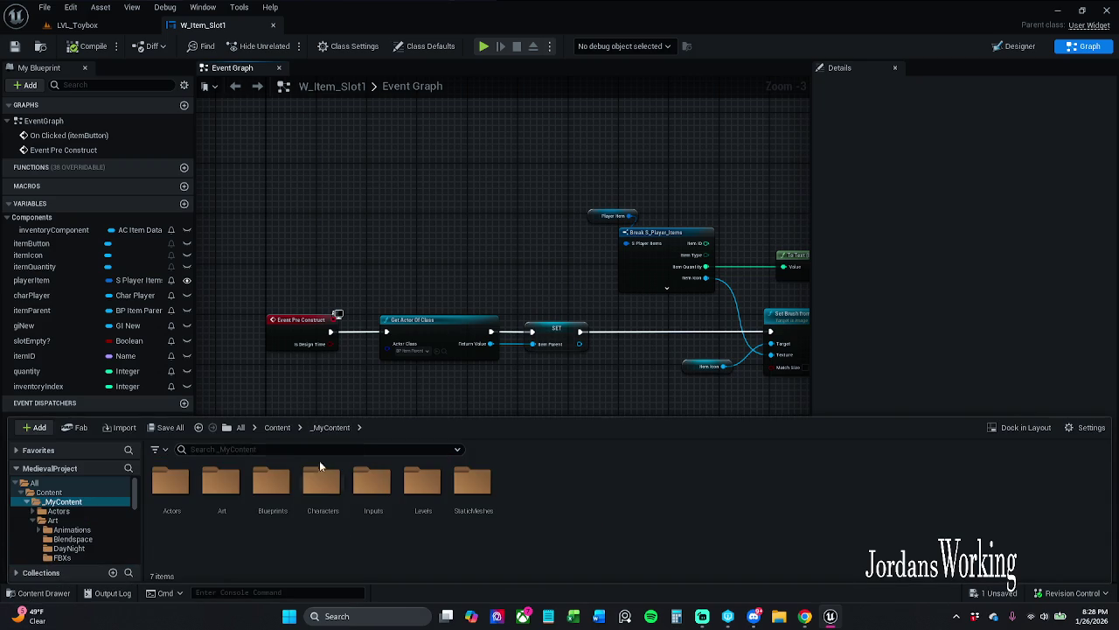
- Open DT_Items from Blueprints > DataTables, review its Coin row, then close it
{"action": "double_click", "coordinate": [270, 483]}
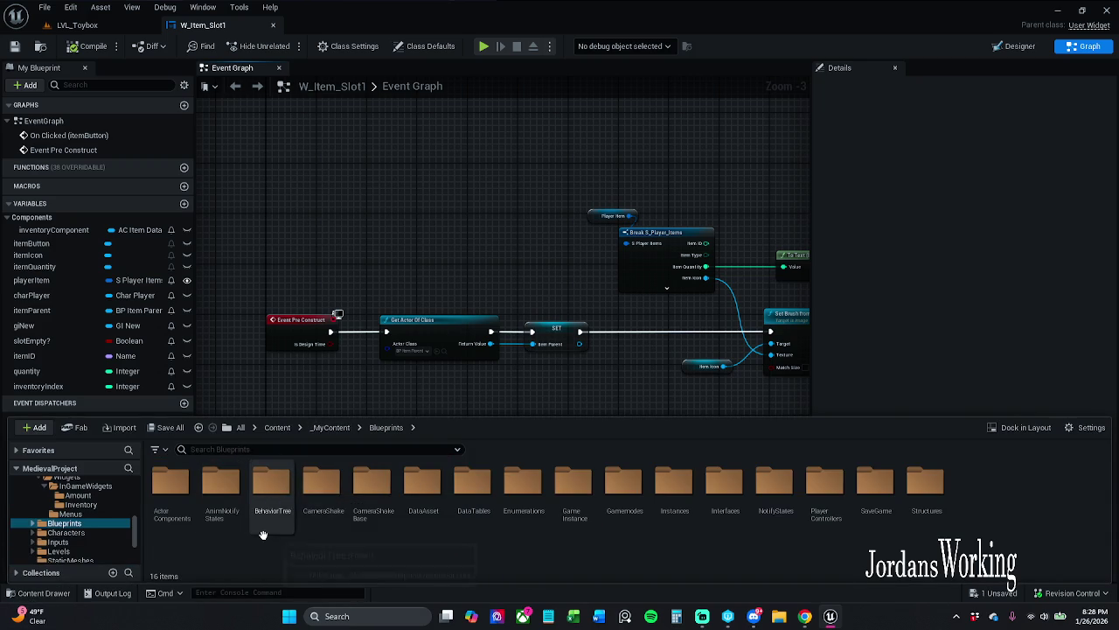
{"action": "left_click", "coordinate": [471, 511]}
{"action": "double_click", "coordinate": [471, 511]}
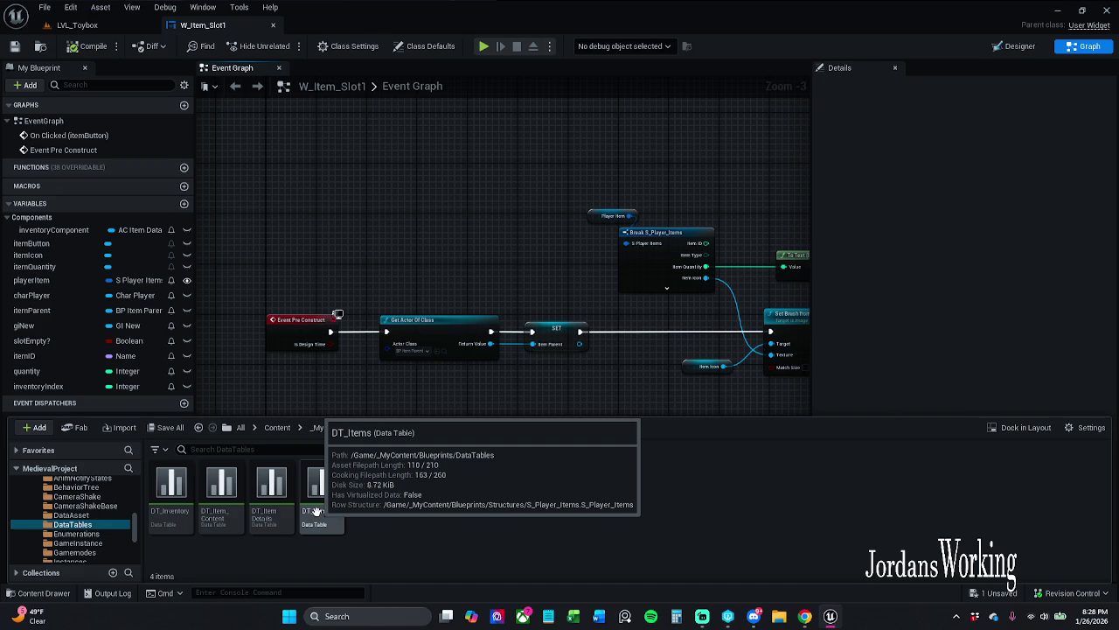
{"action": "double_click", "coordinate": [316, 512]}
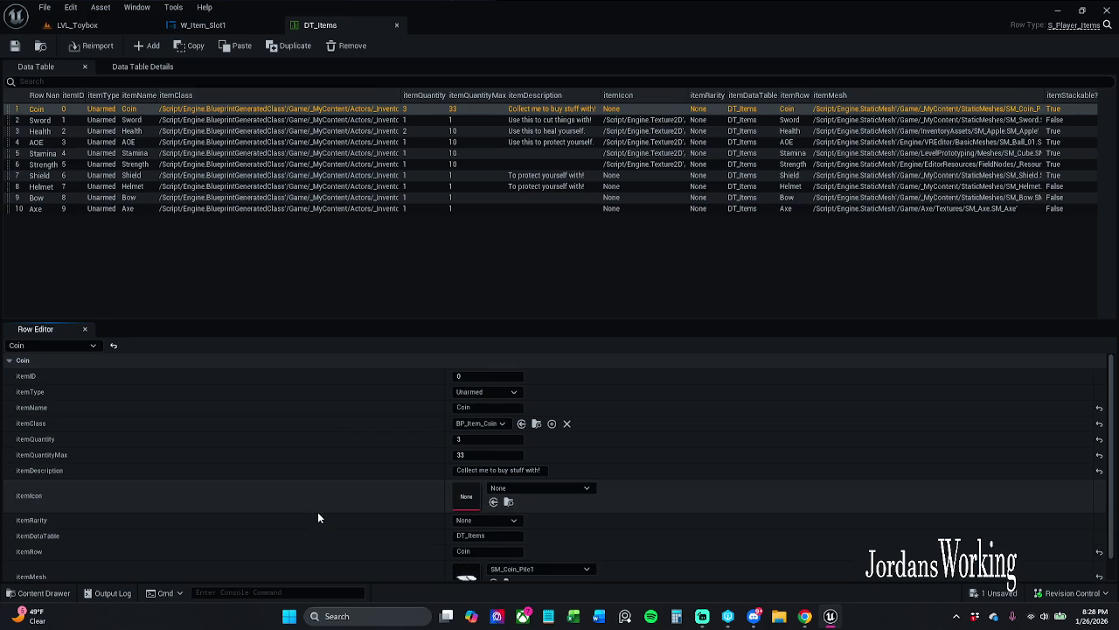
{"action": "scroll", "coordinate": [318, 511], "scroll_direction": "down", "scroll_amount": 2}
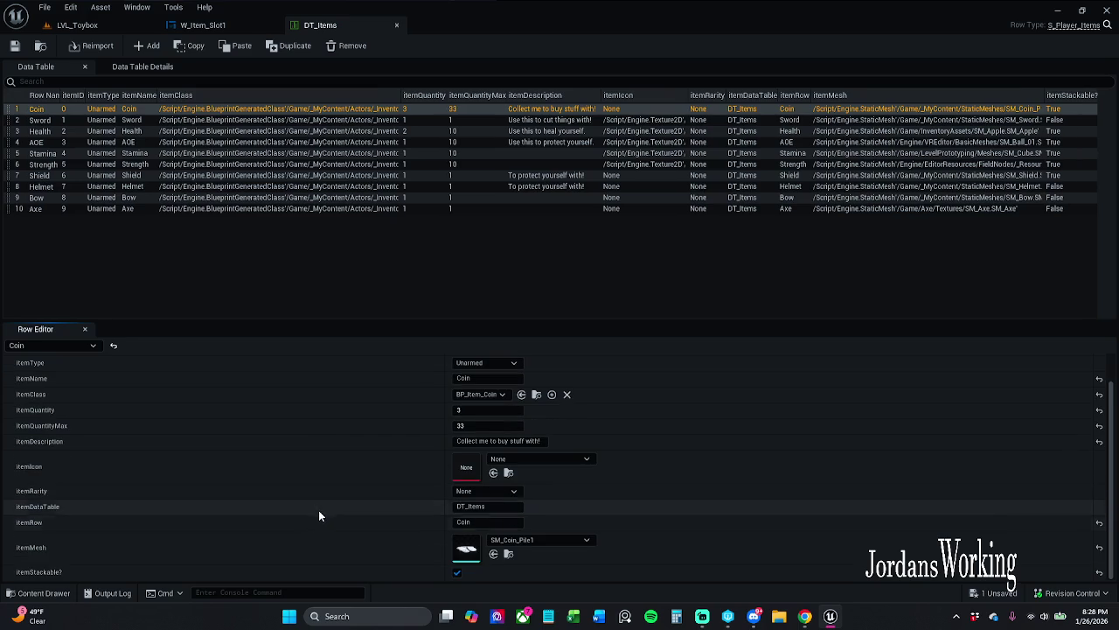
{"action": "scroll", "coordinate": [278, 549], "scroll_direction": "up", "scroll_amount": 2}
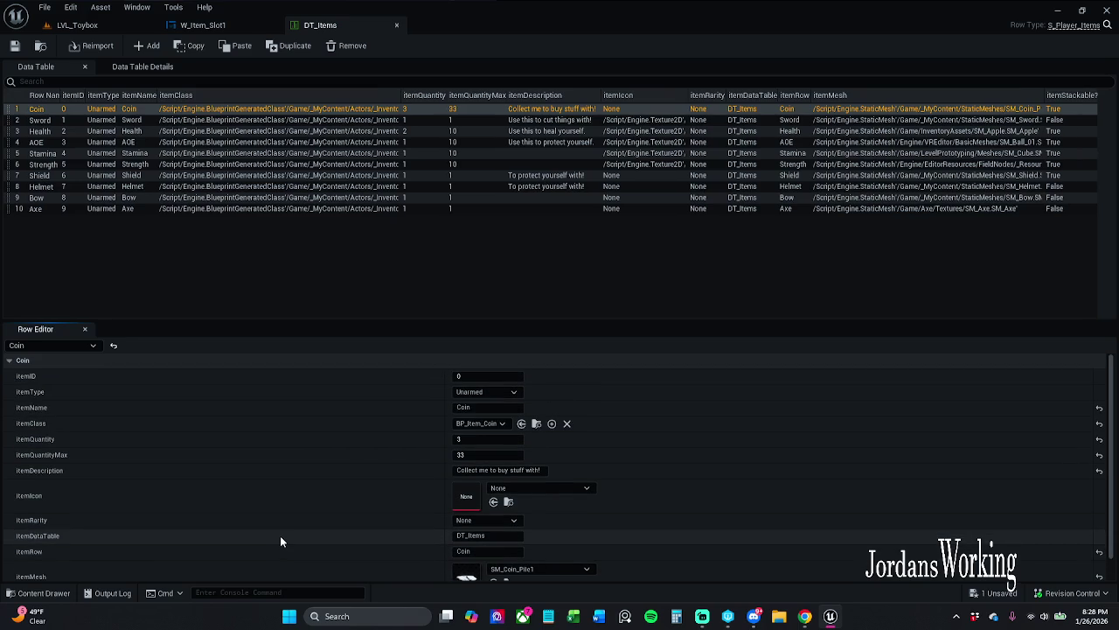
{"action": "left_click", "coordinate": [397, 25]}
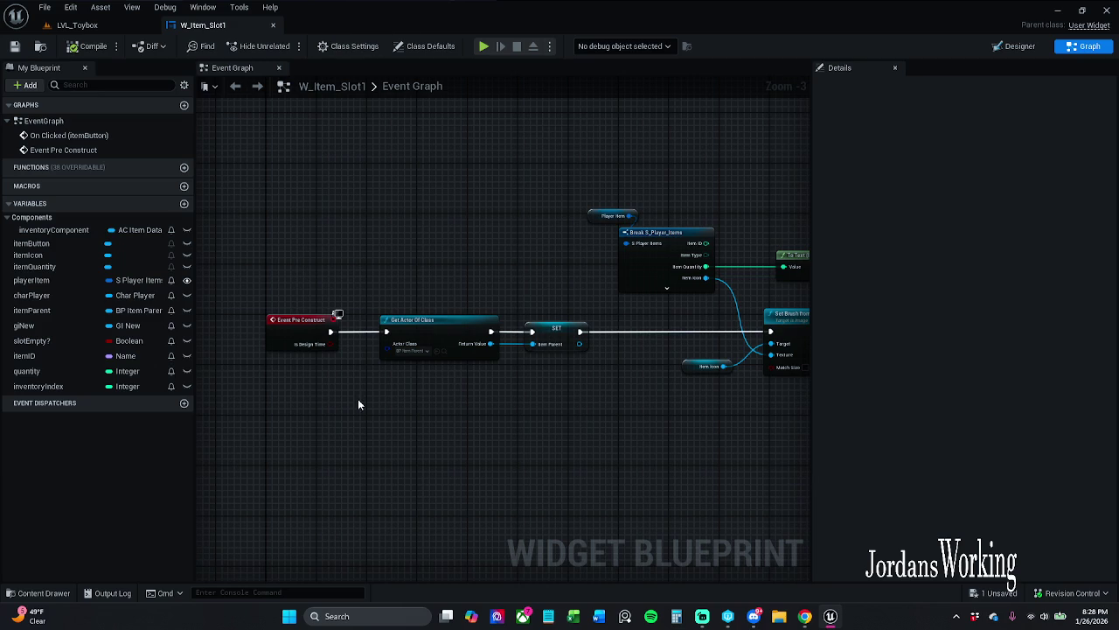
- Spread Event Pre Construct apart from Get Actor Of Class and SET to open a gap
{"action": "mouse_move", "coordinate": [390, 364]}
{"action": "left_mouse_down"}
{"action": "mouse_move", "coordinate": [350, 377]}
{"action": "mouse_move", "coordinate": [298, 367]}
{"action": "mouse_move", "coordinate": [336, 367]}
{"action": "left_mouse_up"}
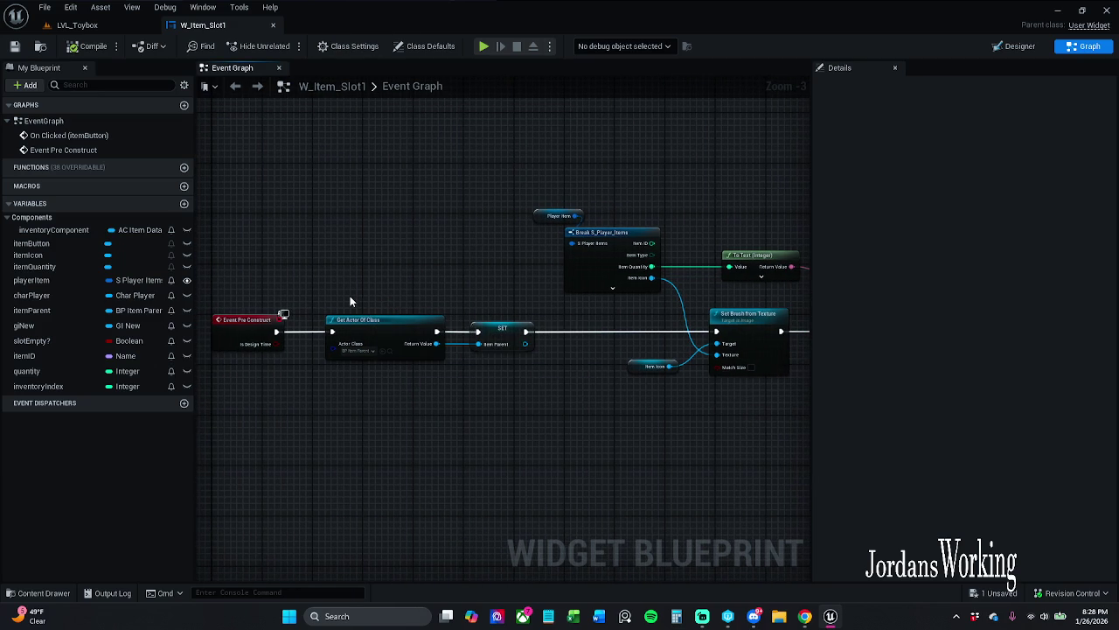
{"action": "mouse_move", "coordinate": [348, 304]}
{"action": "left_mouse_down"}
{"action": "mouse_move", "coordinate": [507, 363]}
{"action": "mouse_move", "coordinate": [530, 390]}
{"action": "mouse_move", "coordinate": [585, 384]}
{"action": "left_mouse_up"}
{"action": "left_click_drag", "start_coordinate": [442, 277], "coordinate": [577, 341]}
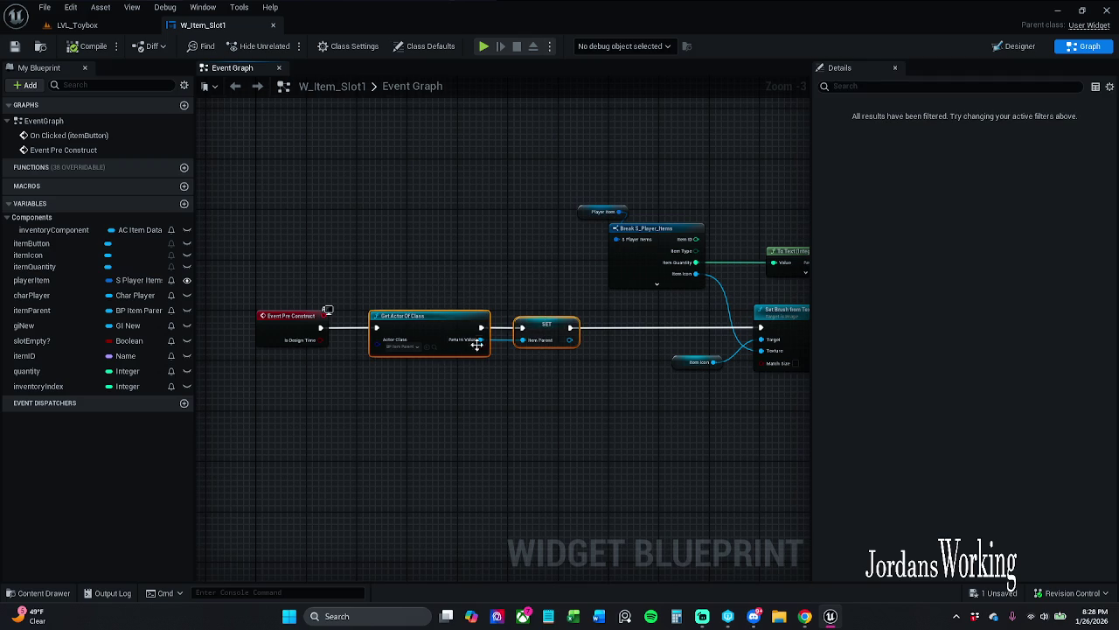
{"action": "left_click_drag", "start_coordinate": [440, 330], "coordinate": [560, 330]}
{"action": "left_click", "coordinate": [483, 428]}
{"action": "mouse_move", "coordinate": [482, 428]}
{"action": "left_mouse_down"}
{"action": "mouse_move", "coordinate": [474, 397]}
{"action": "mouse_move", "coordinate": [530, 379]}
{"action": "left_mouse_up"}
{"action": "mouse_move", "coordinate": [475, 342]}
{"action": "left_mouse_down"}
{"action": "mouse_move", "coordinate": [330, 342]}
{"action": "mouse_move", "coordinate": [433, 347]}
{"action": "left_mouse_up"}
- Insert a Get Data Table Row node after Event Pre Construct and straighten its wire
{"action": "type", "text": "data"}
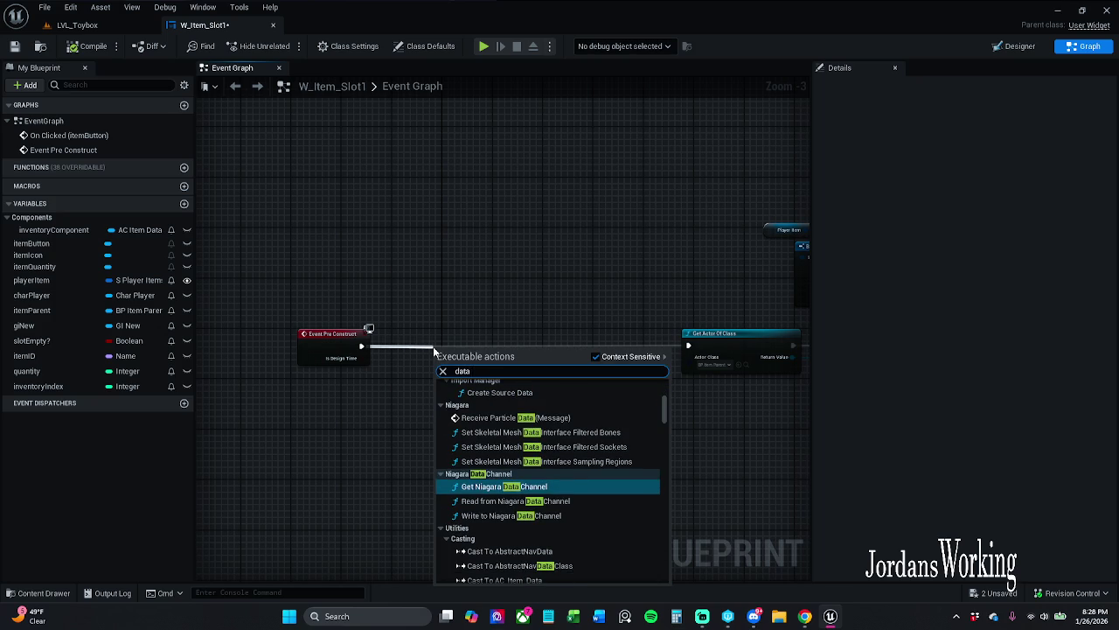
{"action": "type", "text": " table "}
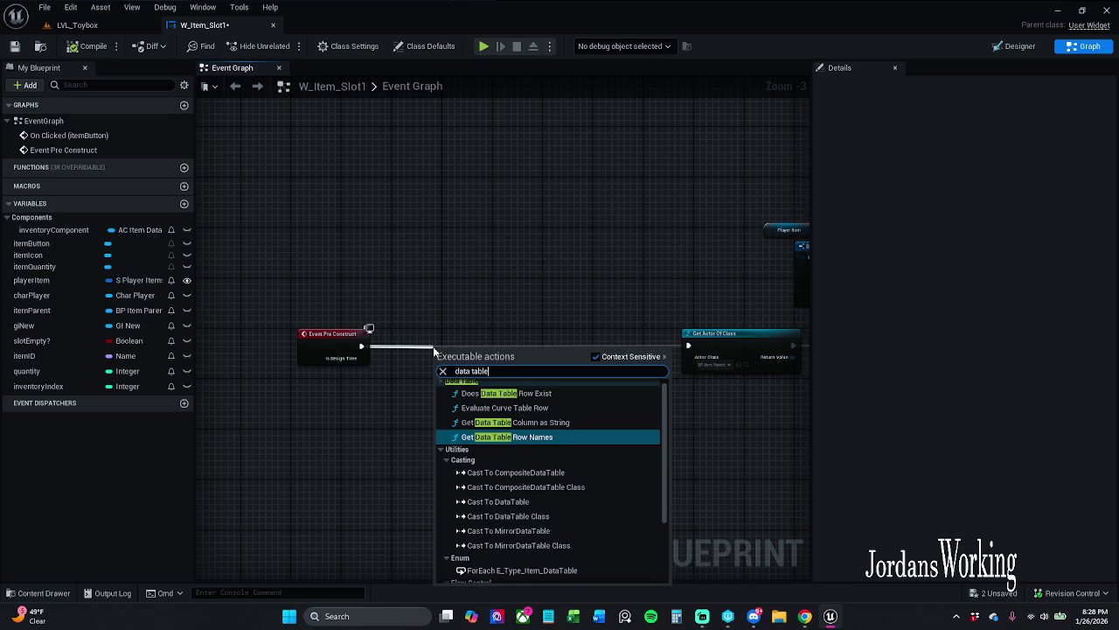
{"action": "type", "text": "row"}
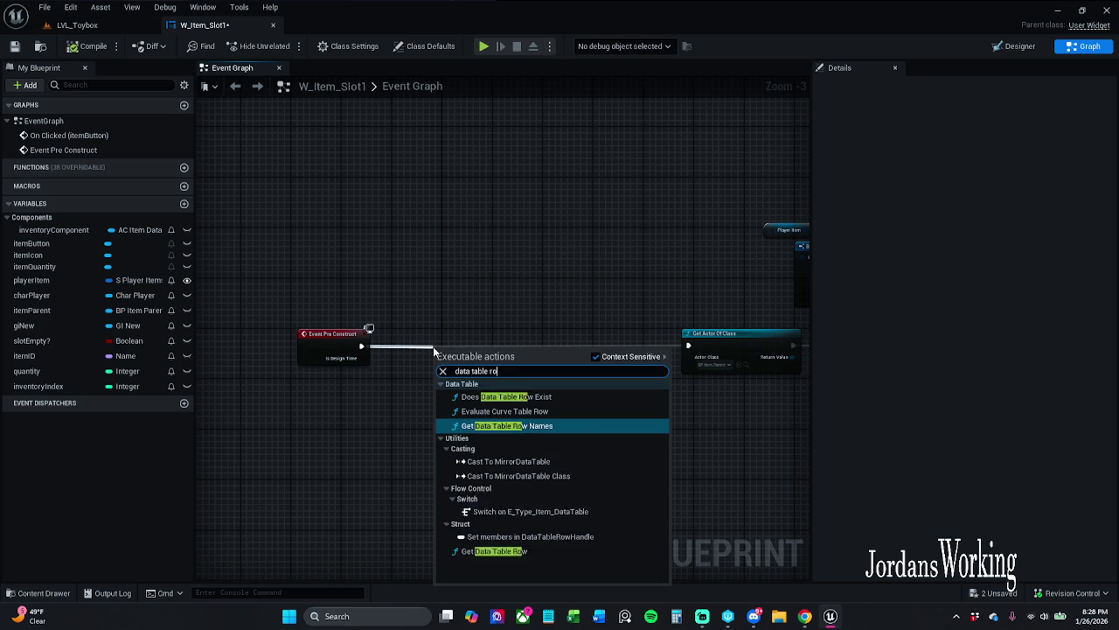
{"action": "left_click", "coordinate": [464, 476]}
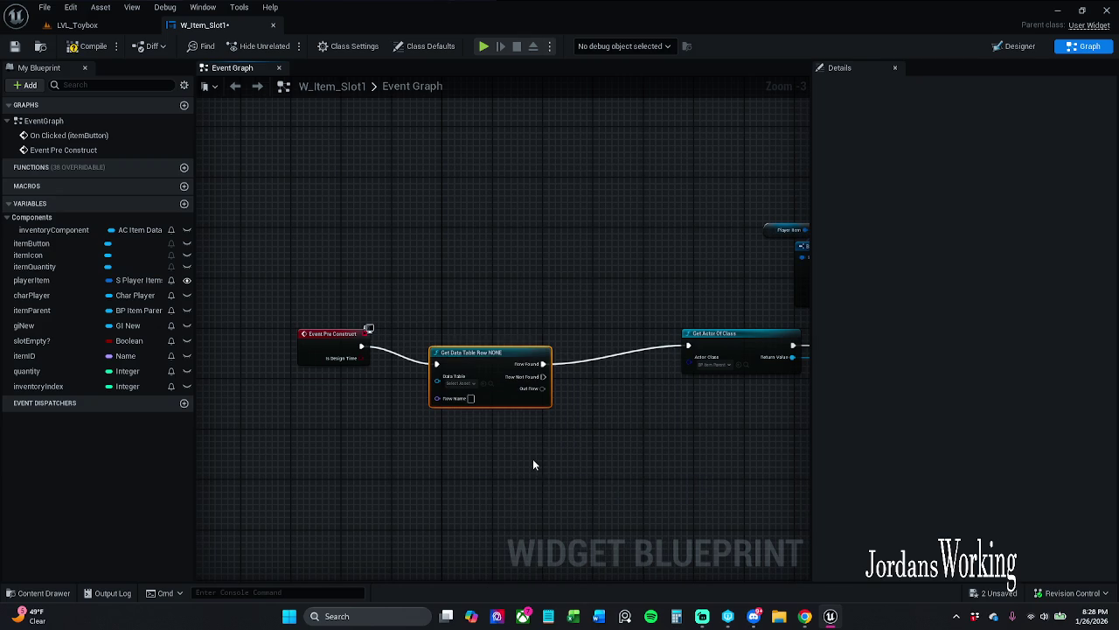
{"action": "left_click", "coordinate": [358, 335]}
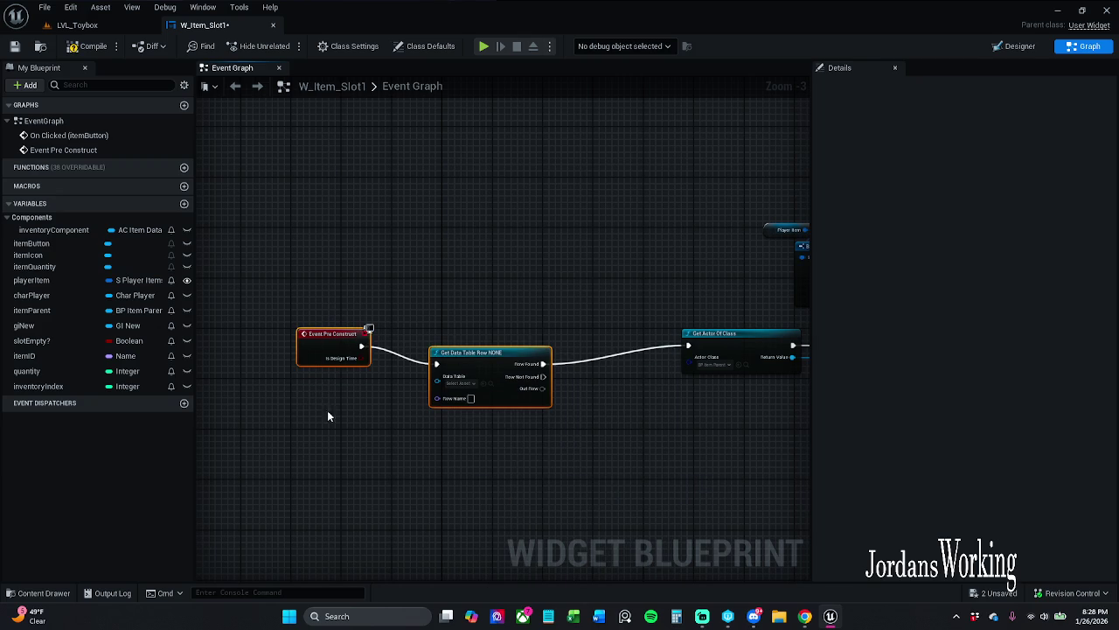
{"action": "key", "text": "q"}
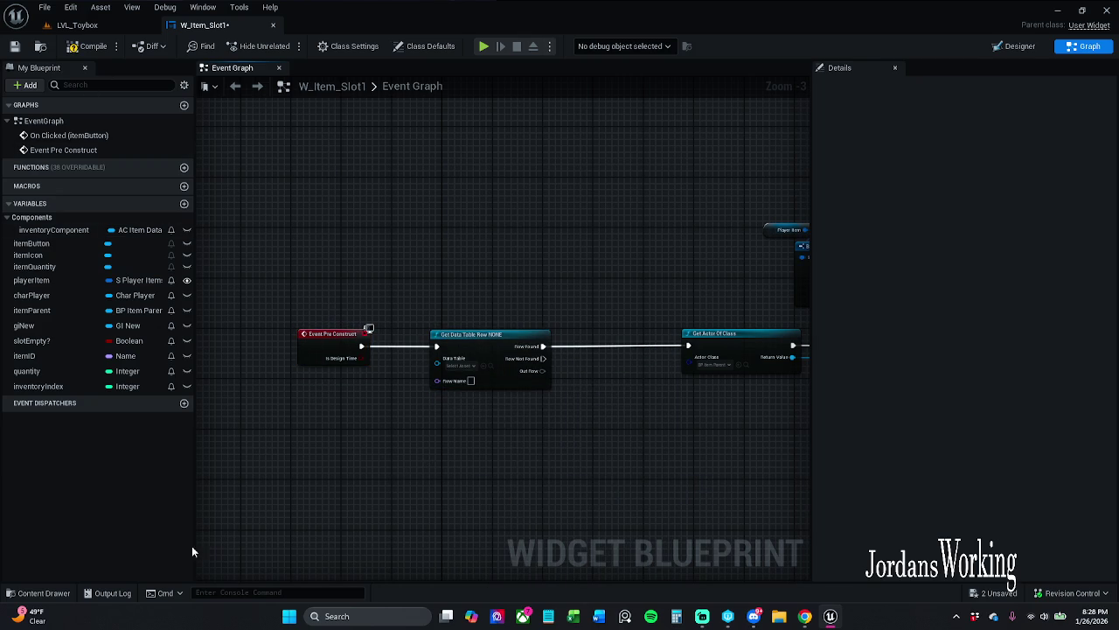
- Set the lookup's Data Table to DT_Items and wire itemID into Row Name
{"action": "left_click", "coordinate": [39, 592]}
{"action": "left_click_drag", "start_coordinate": [437, 364], "coordinate": [476, 376]}
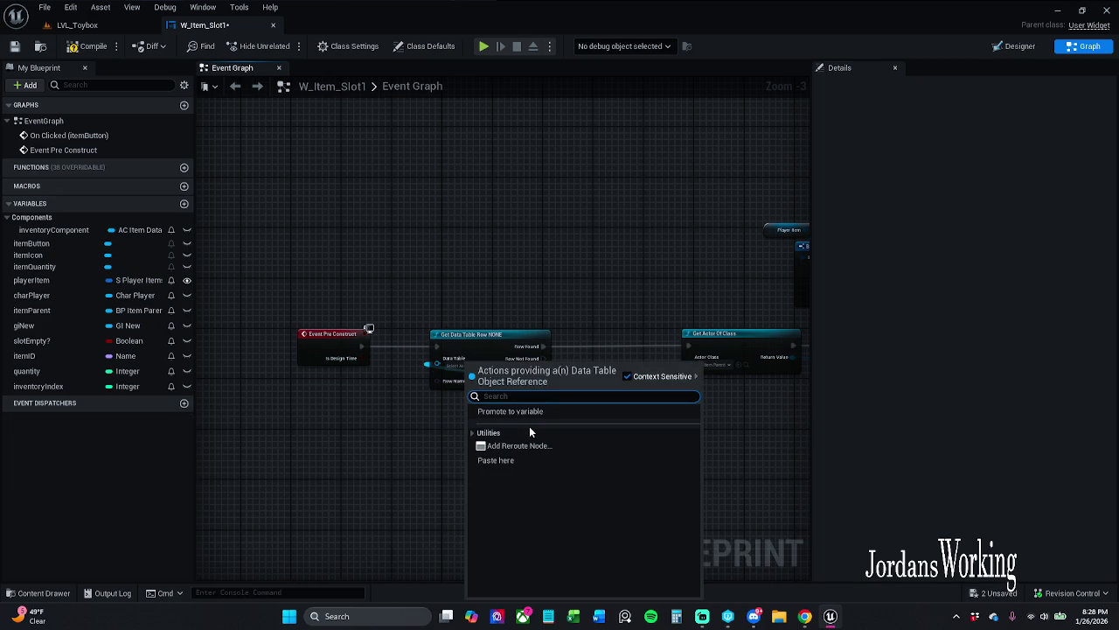
{"action": "type", "text": "dt"}
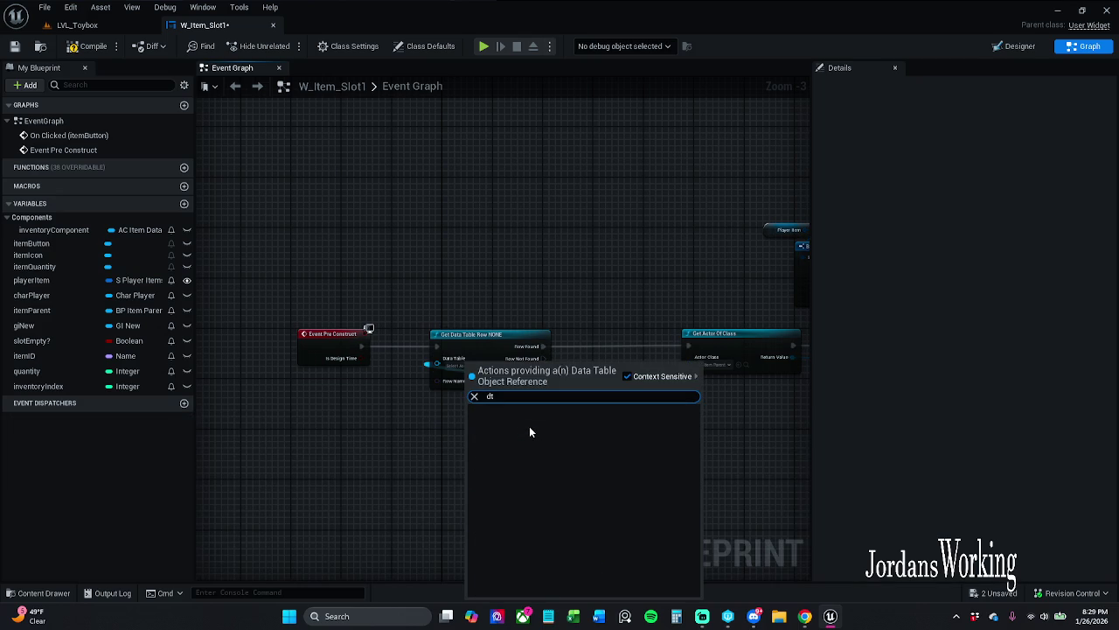
{"action": "left_click", "coordinate": [440, 417]}
{"action": "left_click", "coordinate": [460, 366]}
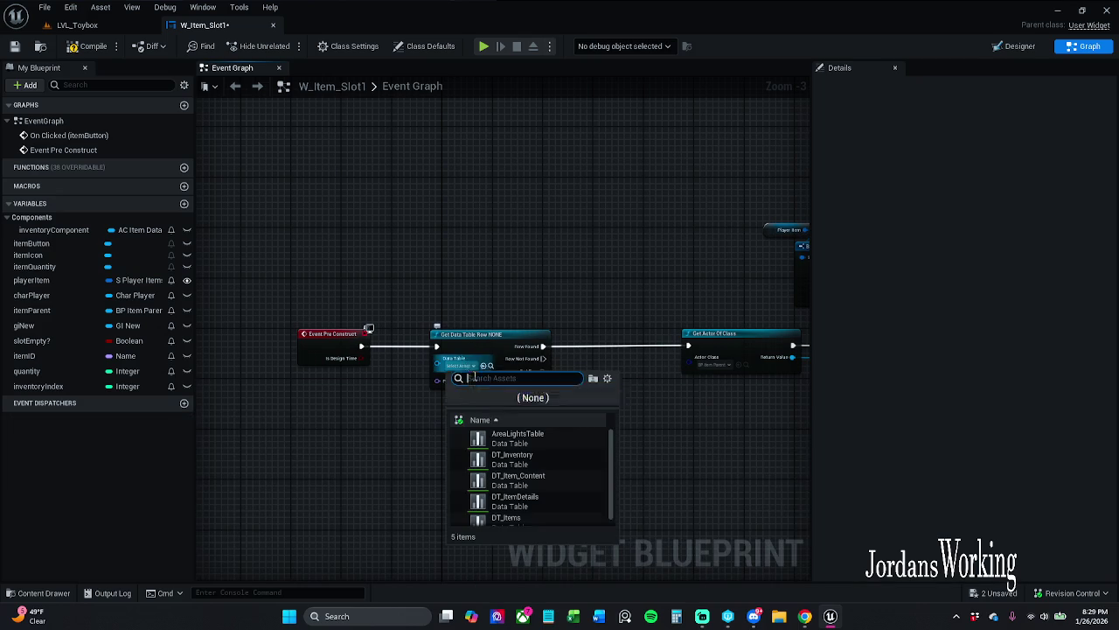
{"action": "left_click", "coordinate": [525, 516]}
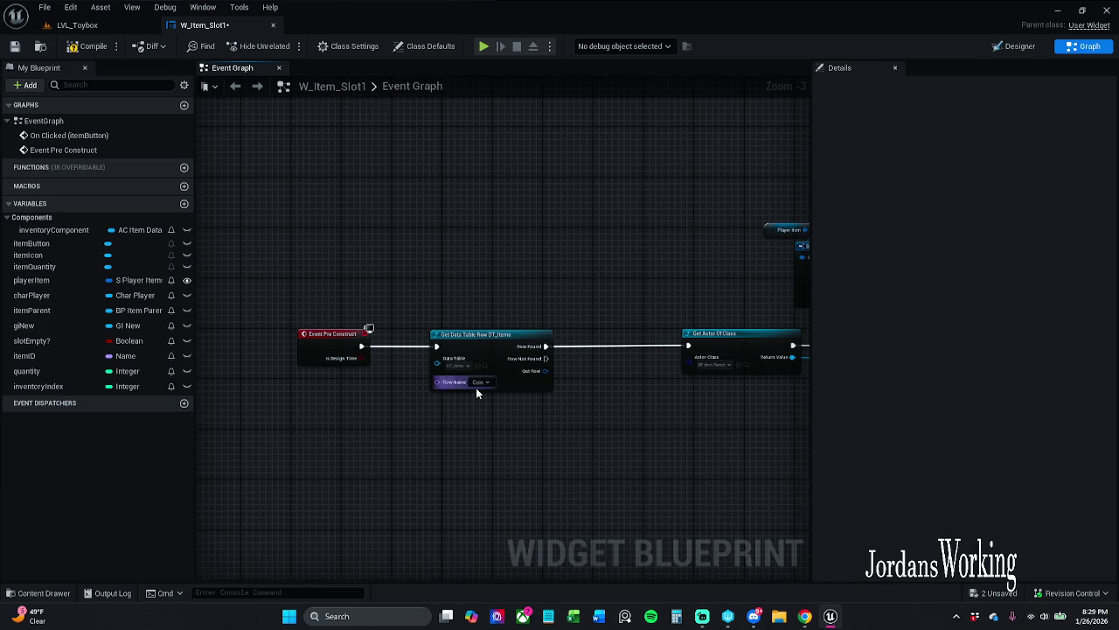
{"action": "scroll", "coordinate": [477, 390], "scroll_direction": "up", "scroll_amount": 3}
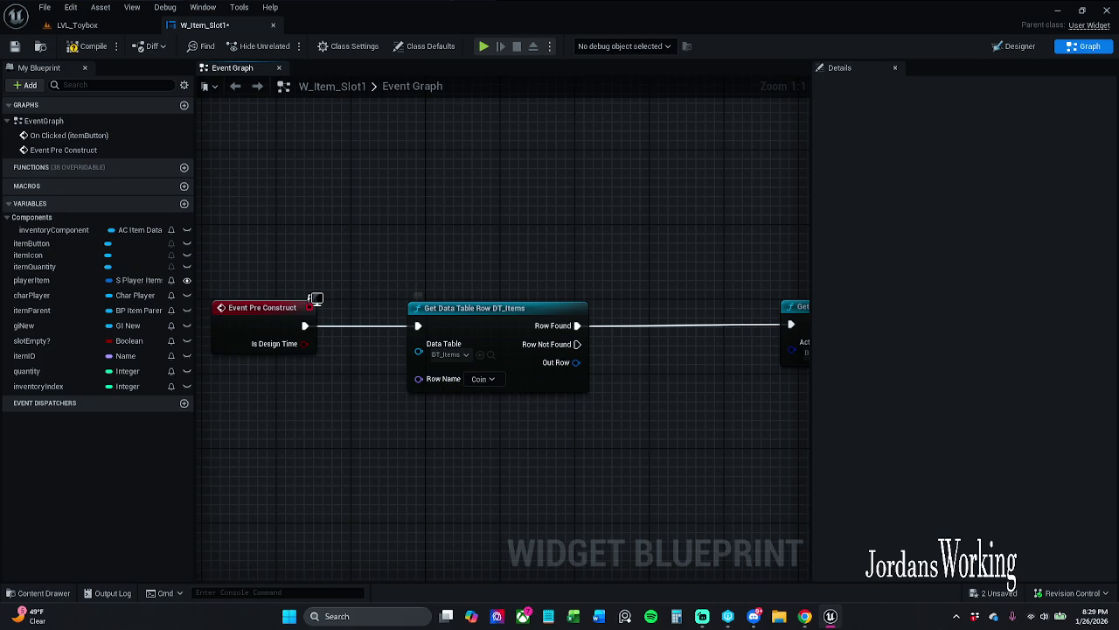
{"action": "left_click_drag", "start_coordinate": [23, 356], "coordinate": [419, 376]}
- Tidy the itemID getter and place an itemIcon getter in the graph
{"action": "left_click_drag", "start_coordinate": [309, 376], "coordinate": [327, 394]}
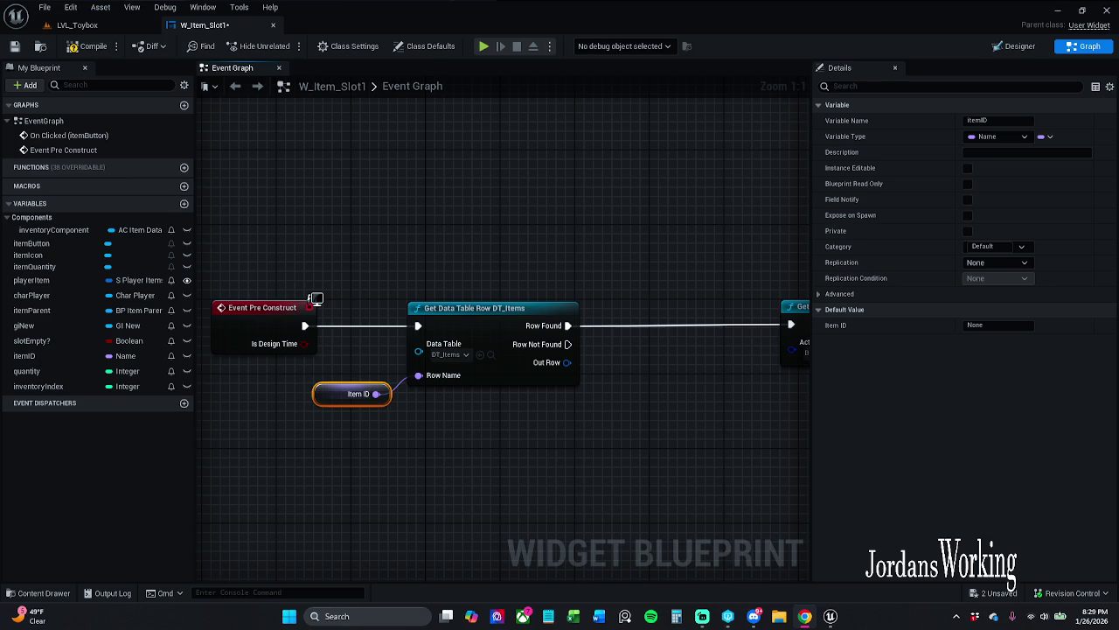
{"action": "left_click", "coordinate": [616, 459]}
{"action": "left_click_drag", "start_coordinate": [619, 459], "coordinate": [502, 446]}
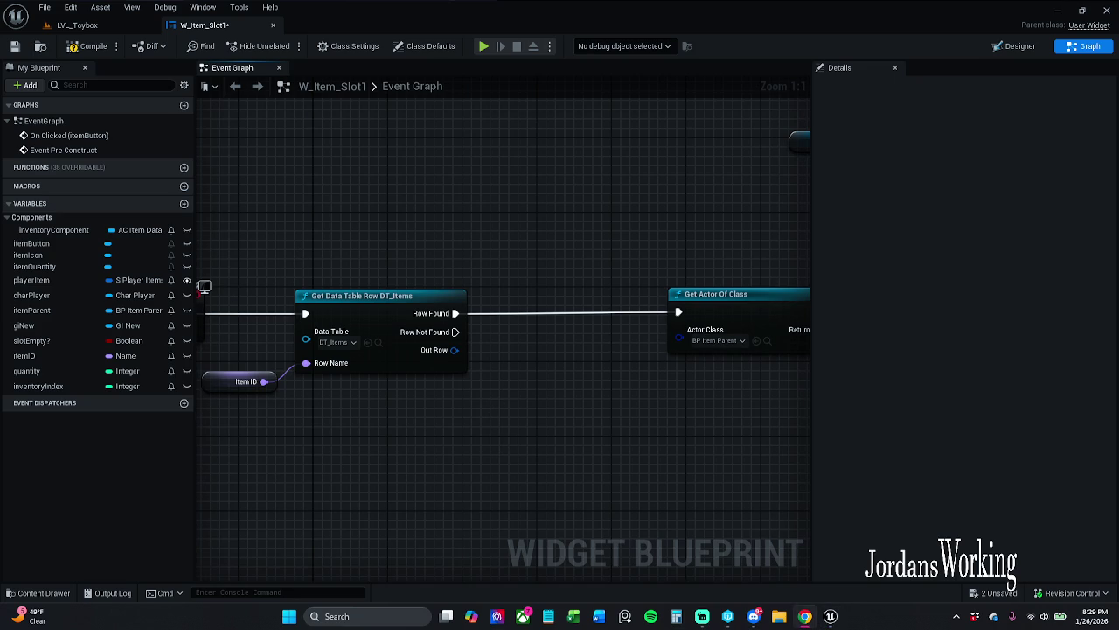
{"action": "left_click_drag", "start_coordinate": [203, 286], "coordinate": [139, 275]}
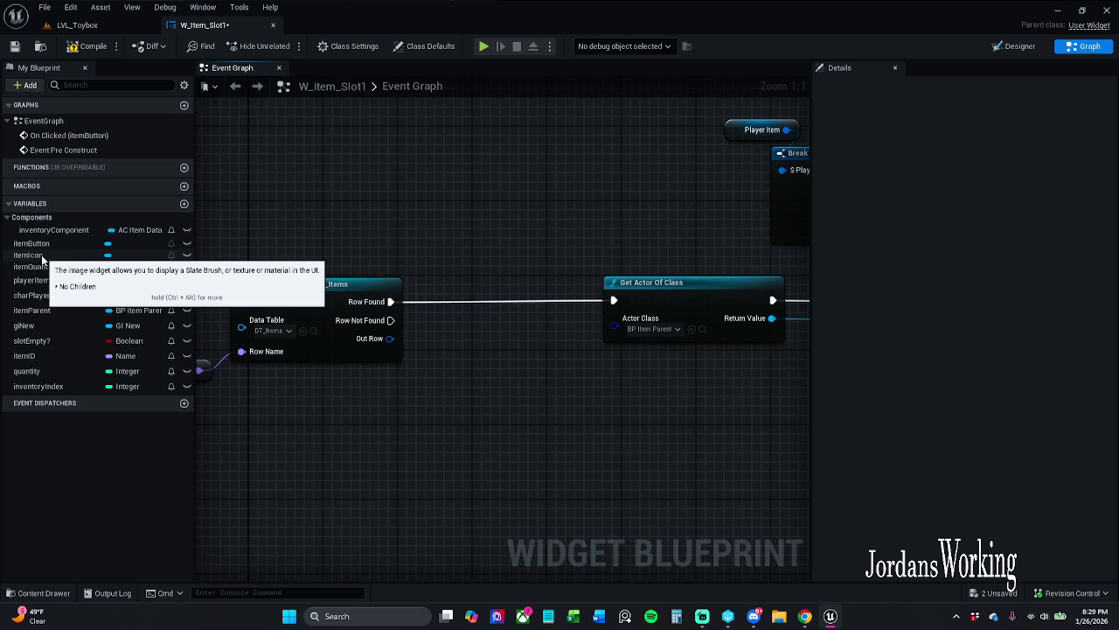
{"action": "mouse_move", "coordinate": [42, 258]}
{"action": "left_mouse_down"}
{"action": "mouse_move", "coordinate": [216, 272]}
{"action": "mouse_move", "coordinate": [311, 446]}
{"action": "mouse_move", "coordinate": [355, 457]}
{"action": "mouse_move", "coordinate": [352, 444]}
{"action": "left_mouse_up"}
{"action": "left_click", "coordinate": [390, 458]}
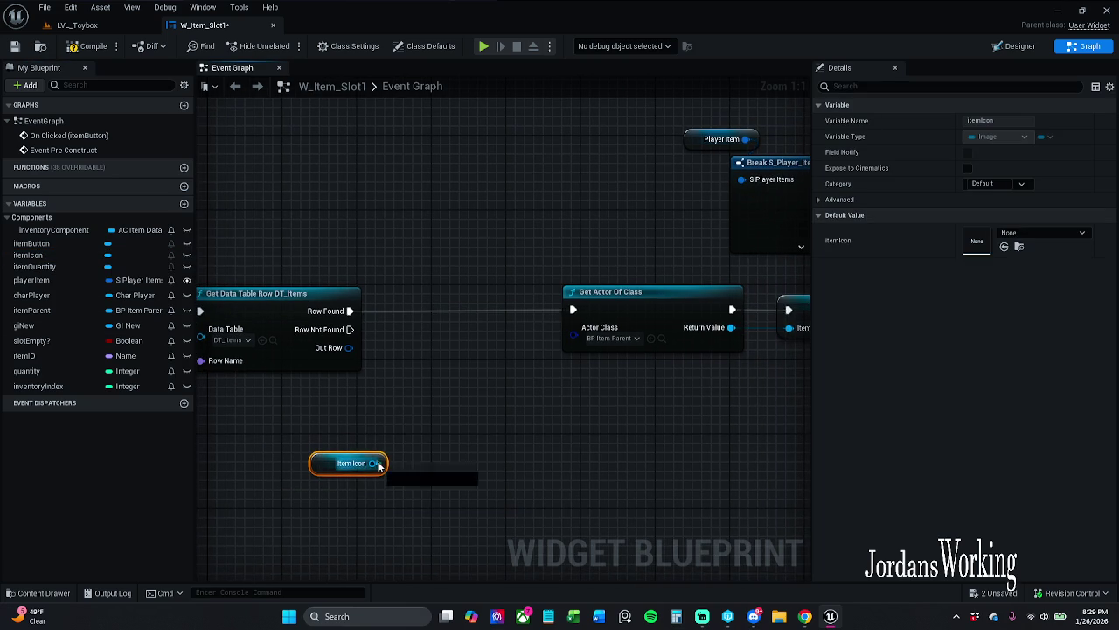
- Add a Set Brush from Texture node targeting Item Icon
{"action": "left_click_drag", "start_coordinate": [372, 463], "coordinate": [388, 426]}
{"action": "type", "text": "set be"}
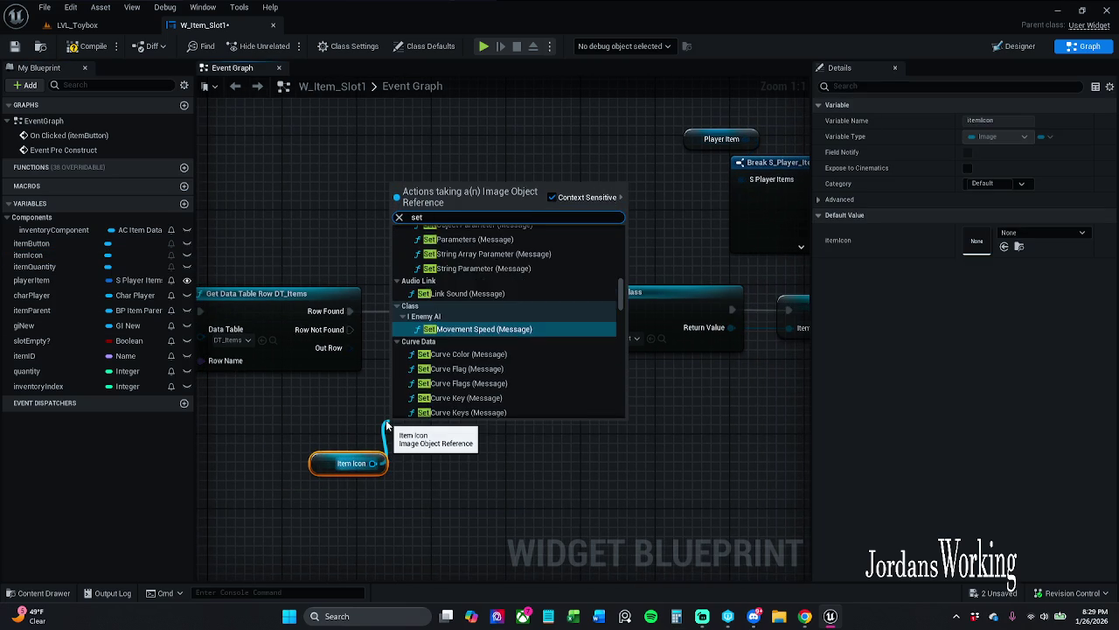
{"action": "key", "text": "BackSpace"}
{"action": "type", "text": "rush"}
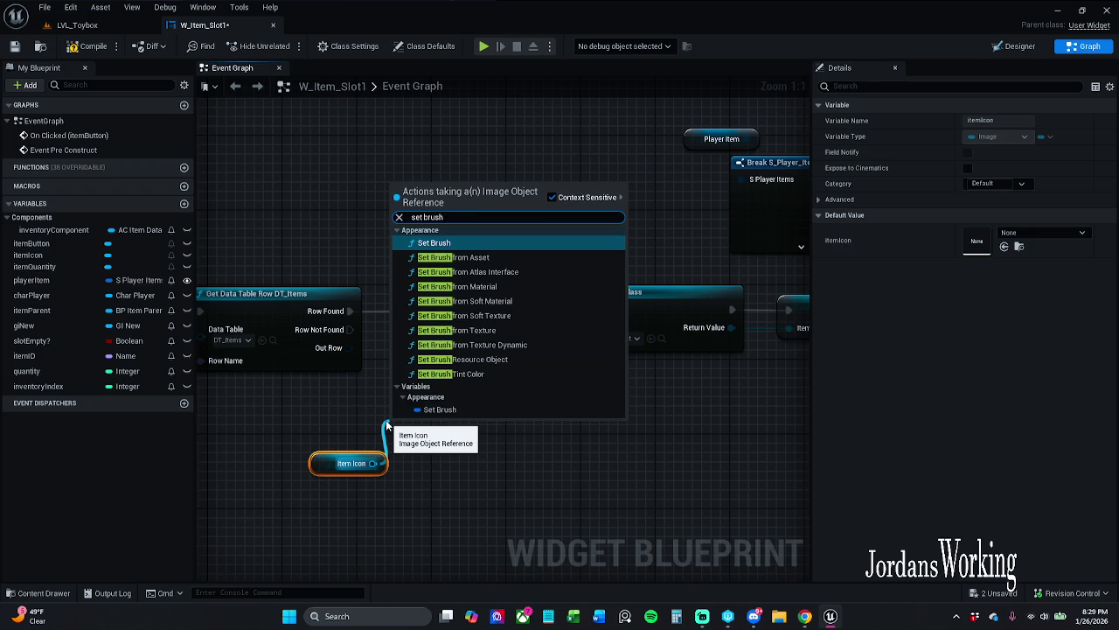
{"action": "type", "text": " d"}
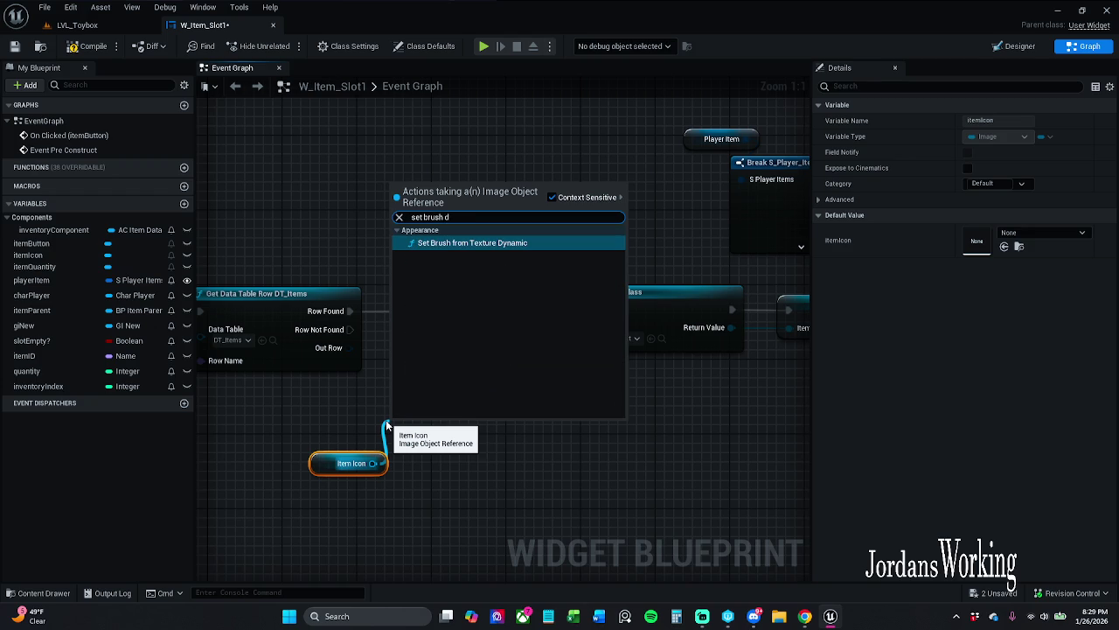
{"action": "key", "text": "BackSpace"}
{"action": "type", "text": "from"}
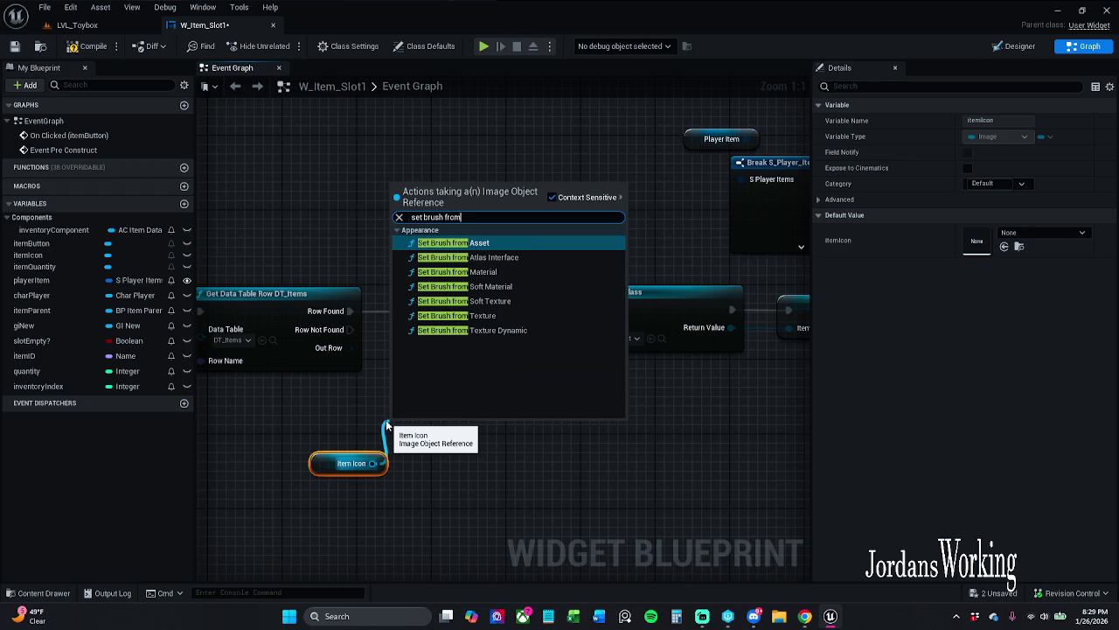
{"action": "left_click", "coordinate": [481, 316]}
- Wire Row Not Found into Set Brush from Texture and tidy the Item Icon getter
{"action": "mouse_move", "coordinate": [467, 442]}
{"action": "left_mouse_down"}
{"action": "mouse_move", "coordinate": [469, 304]}
{"action": "mouse_move", "coordinate": [457, 454]}
{"action": "mouse_move", "coordinate": [466, 472]}
{"action": "left_mouse_up"}
{"action": "left_click_drag", "start_coordinate": [349, 329], "coordinate": [433, 468]}
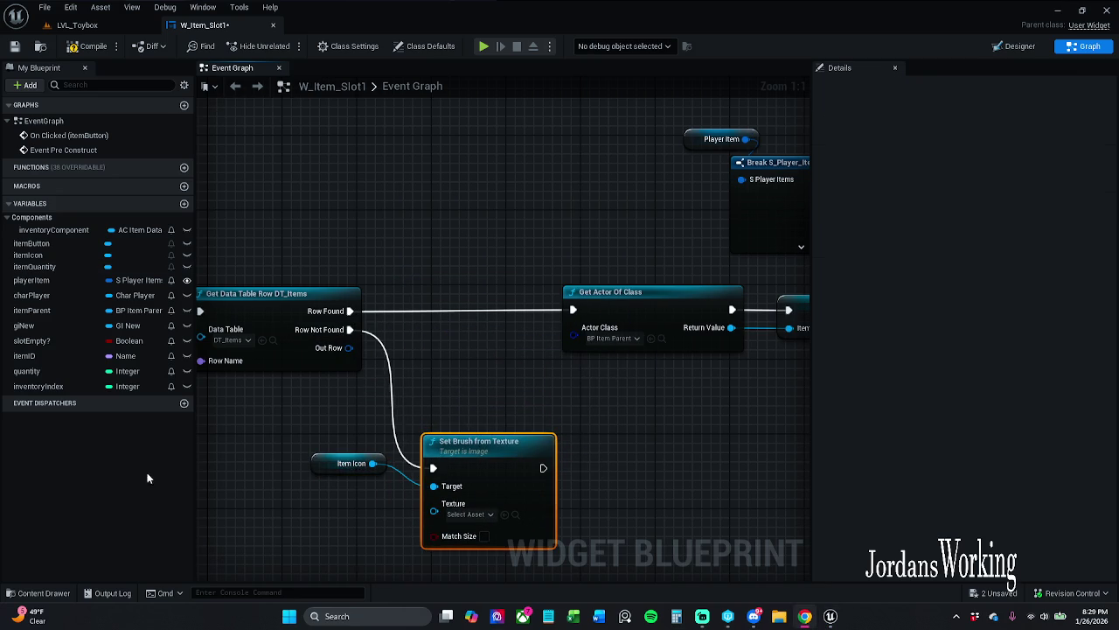
{"action": "left_click", "coordinate": [305, 370]}
{"action": "left_click_drag", "start_coordinate": [305, 376], "coordinate": [309, 390]}
{"action": "left_click", "coordinate": [332, 470]}
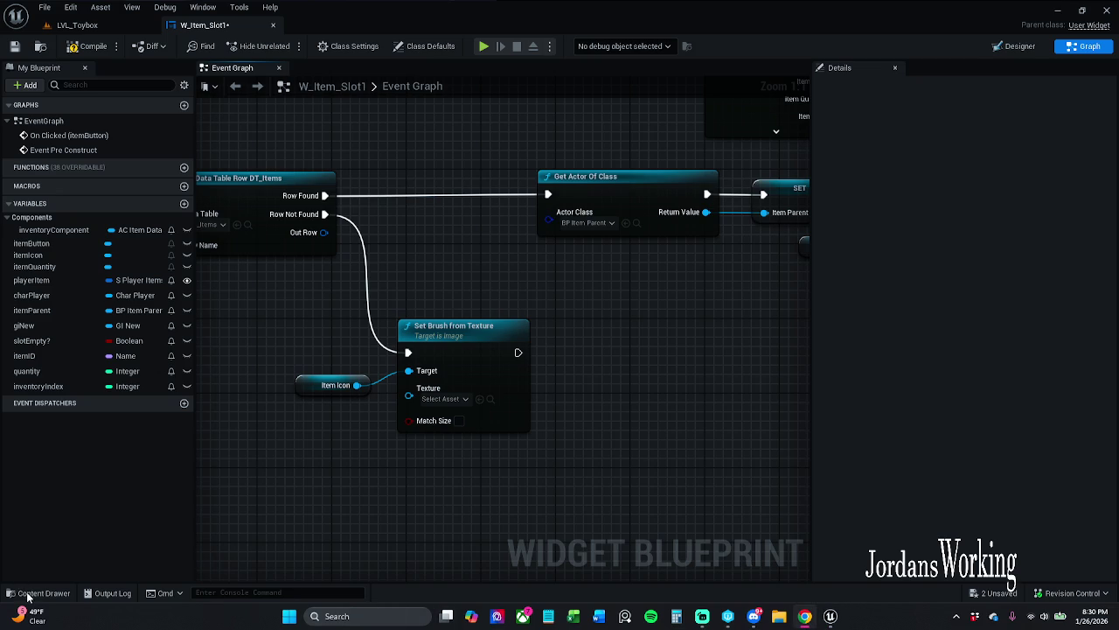
- Browse to _MyContent > Art > PNGS > Icons and assign WhiteUICircle_2x as the fallback texture
{"action": "key", "text": "ctrl+space"}
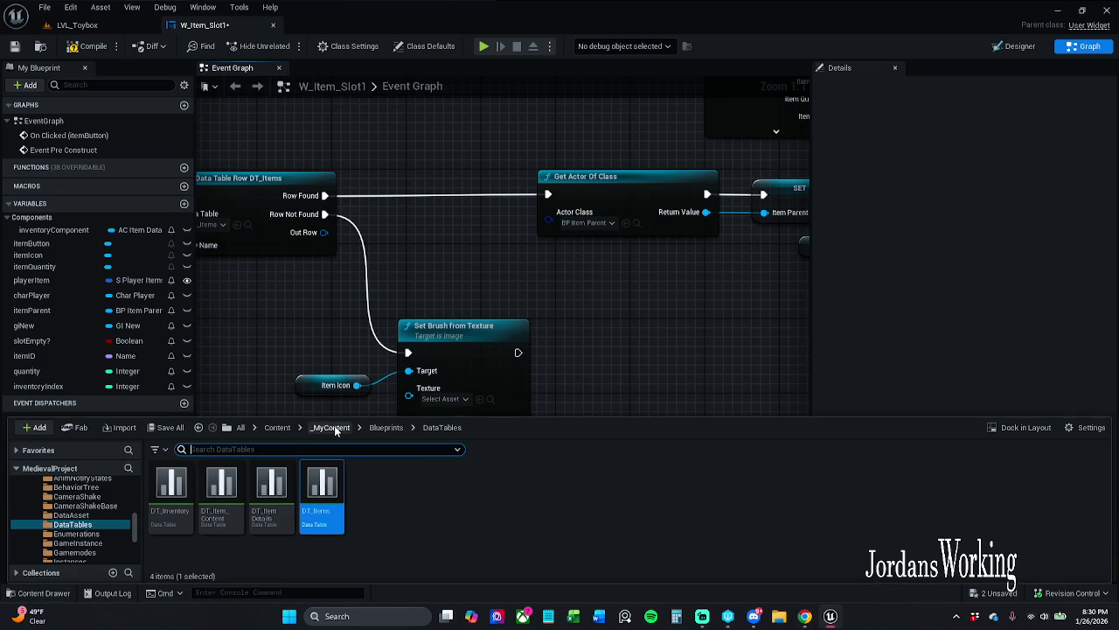
{"action": "left_click", "coordinate": [335, 431]}
{"action": "double_click", "coordinate": [214, 505]}
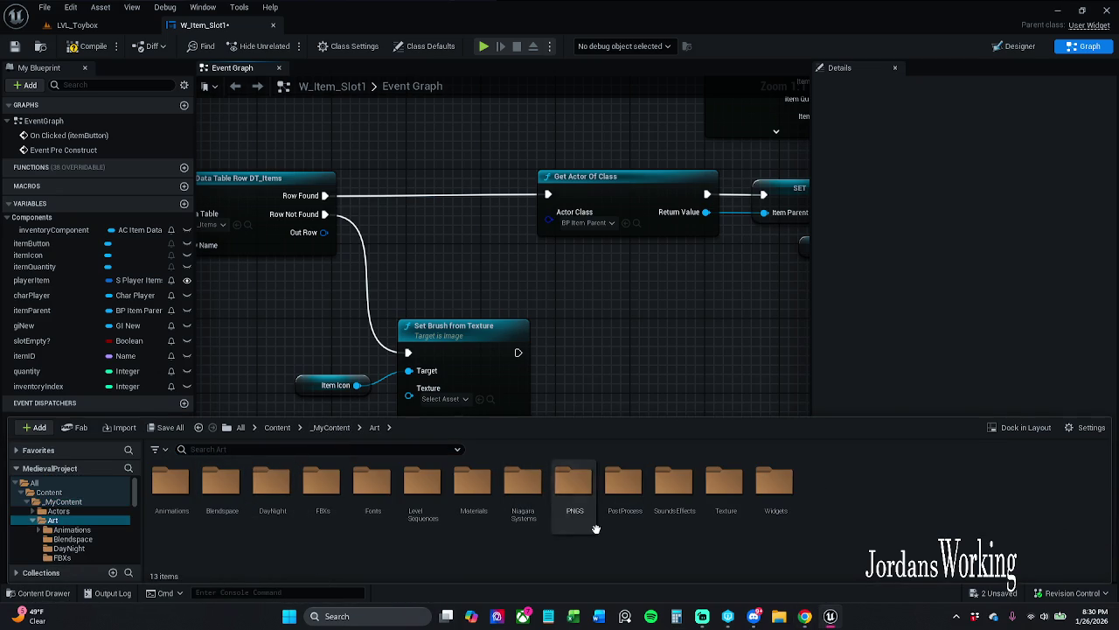
{"action": "left_click", "coordinate": [722, 505]}
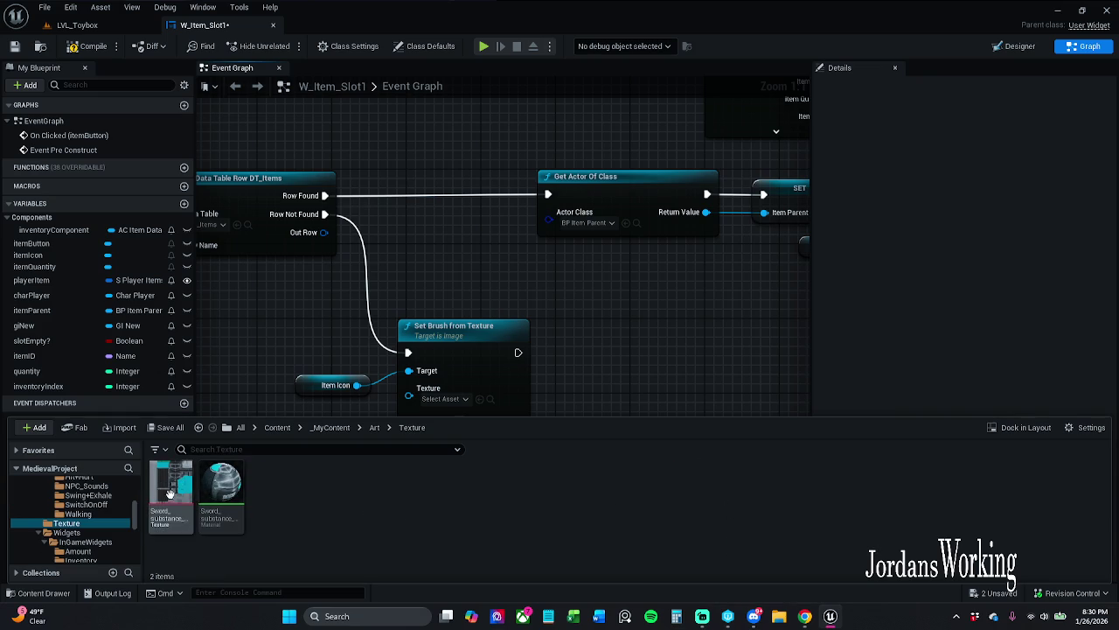
{"action": "left_click", "coordinate": [374, 427]}
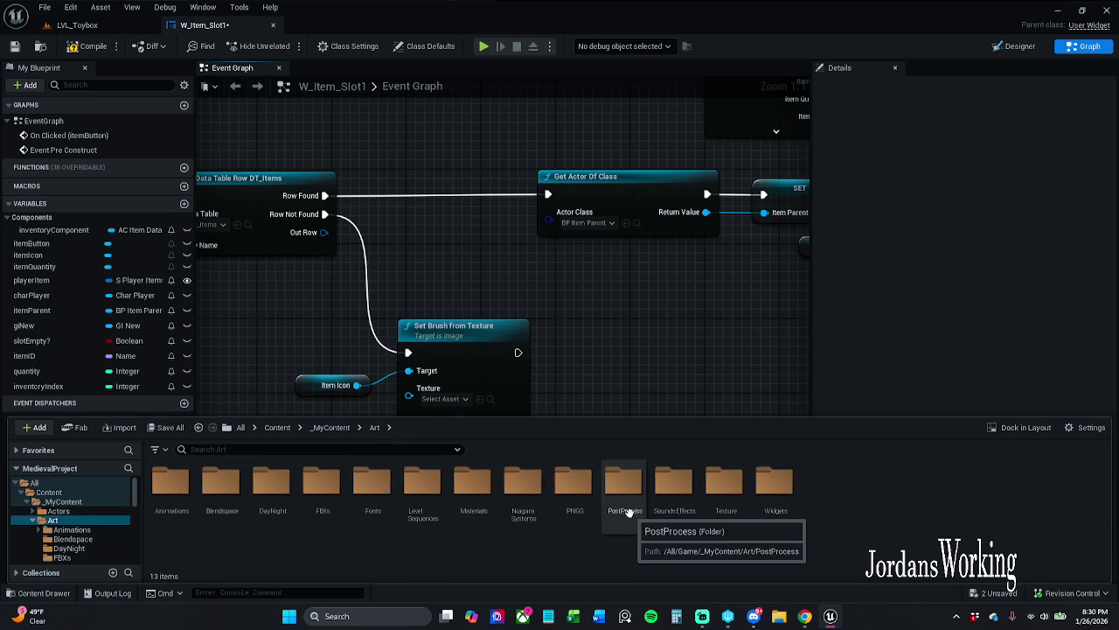
{"action": "double_click", "coordinate": [574, 489]}
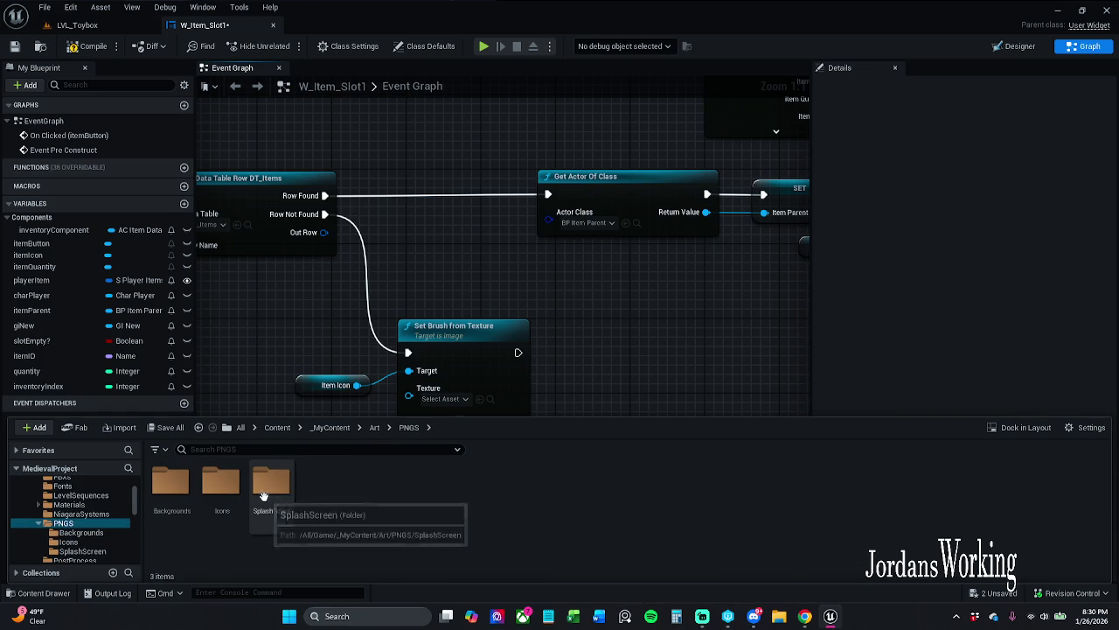
{"action": "double_click", "coordinate": [222, 485]}
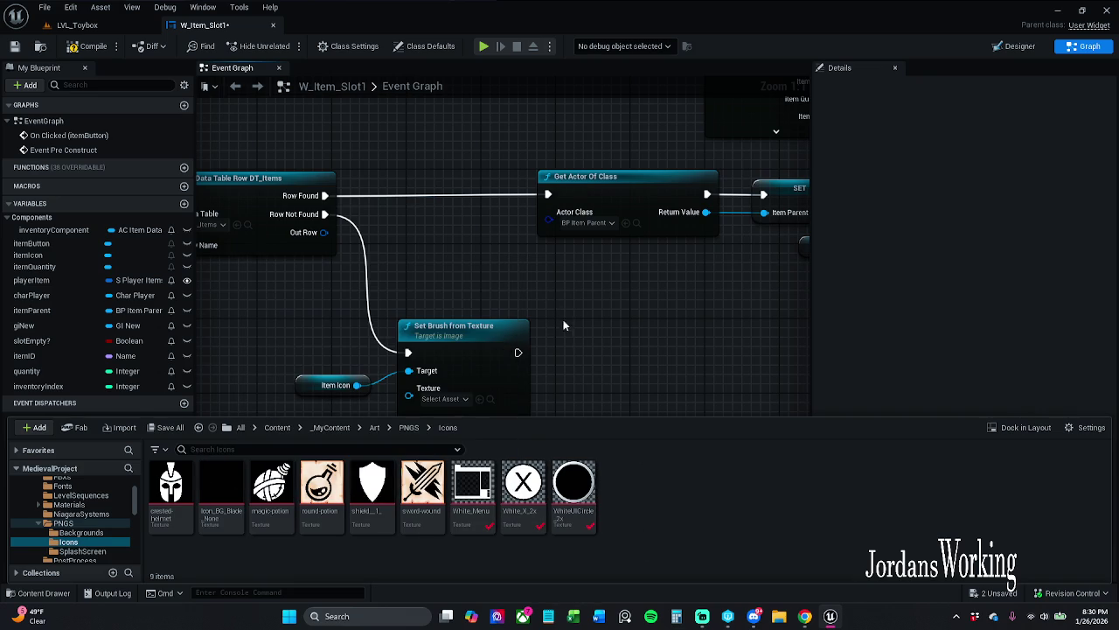
{"action": "left_click", "coordinate": [570, 359]}
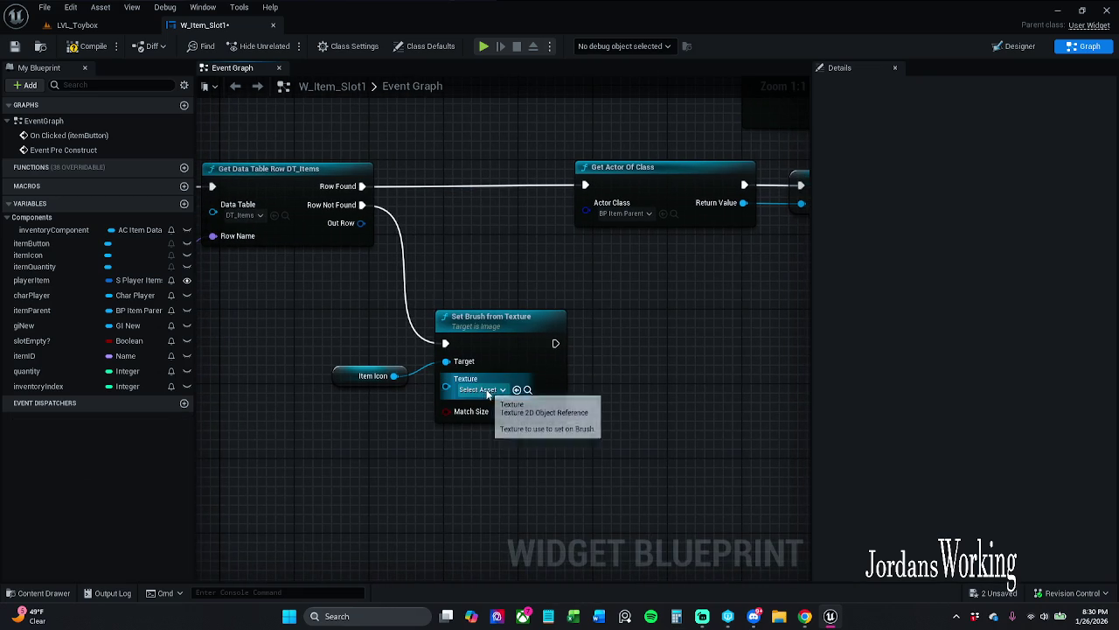
{"action": "left_click", "coordinate": [34, 592]}
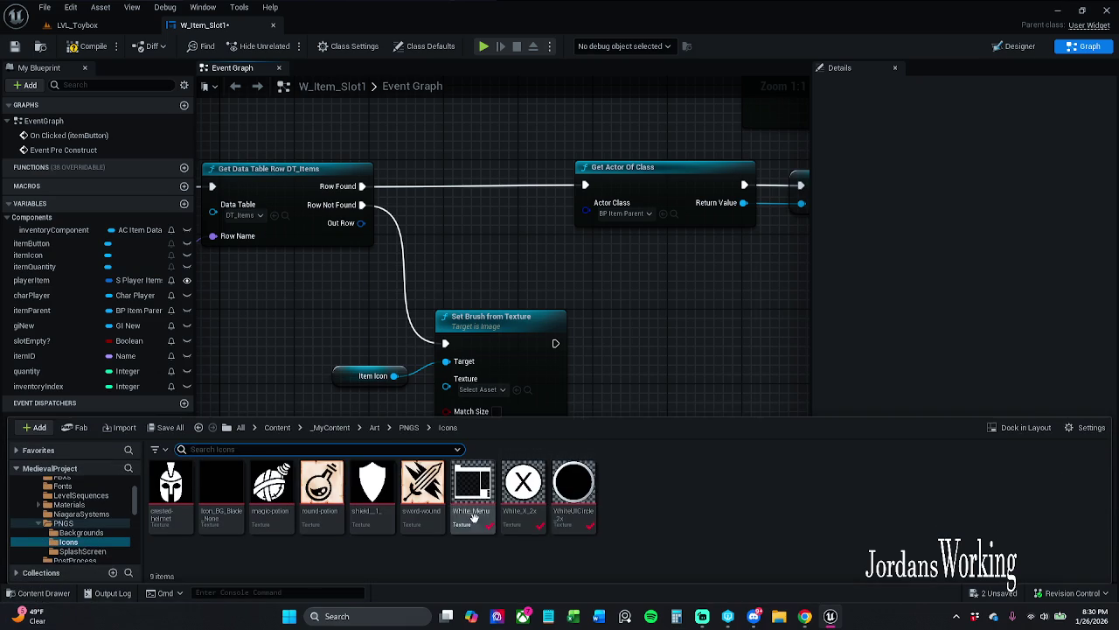
{"action": "left_click", "coordinate": [579, 382]}
{"action": "left_click", "coordinate": [560, 410]}
- Compile and save the W_Item_Slot1 widget blueprint
{"action": "left_click", "coordinate": [84, 49]}
{"action": "left_click", "coordinate": [15, 45]}
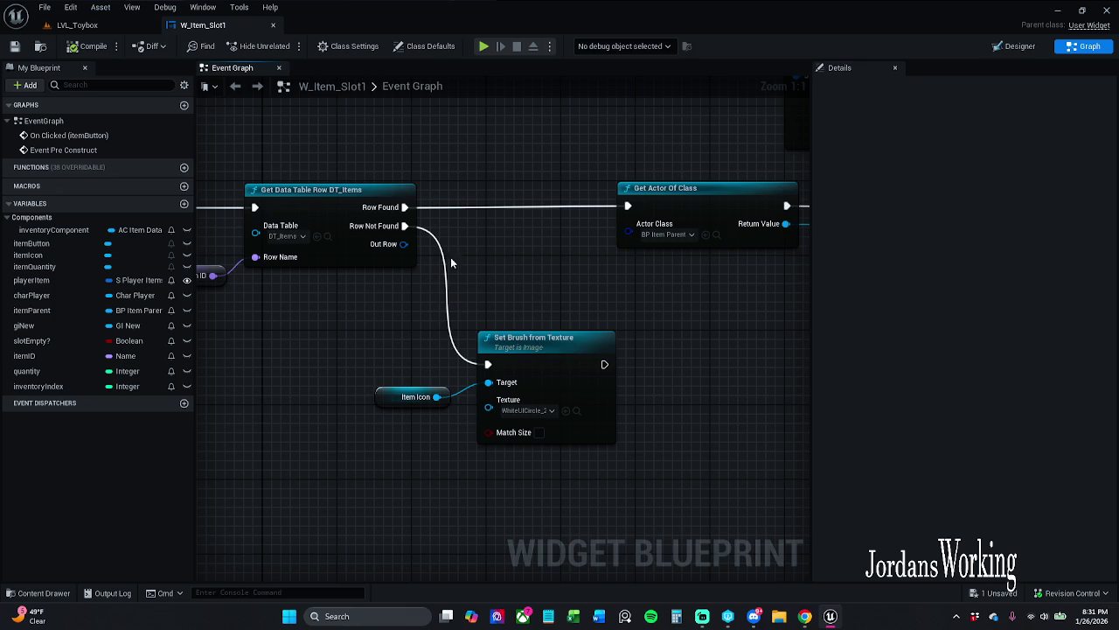
{"action": "mouse_move", "coordinate": [344, 174]}
{"action": "left_mouse_down"}
{"action": "mouse_move", "coordinate": [454, 354]}
{"action": "mouse_move", "coordinate": [456, 326]}
{"action": "mouse_move", "coordinate": [439, 301]}
{"action": "left_mouse_up"}
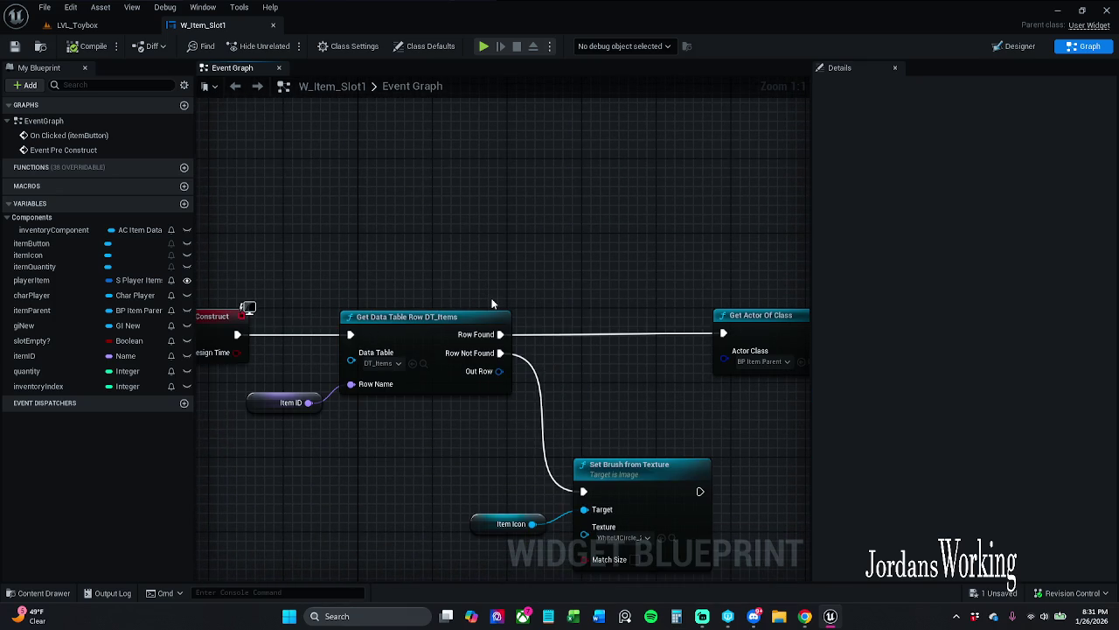
{"action": "left_click", "coordinate": [98, 25]}
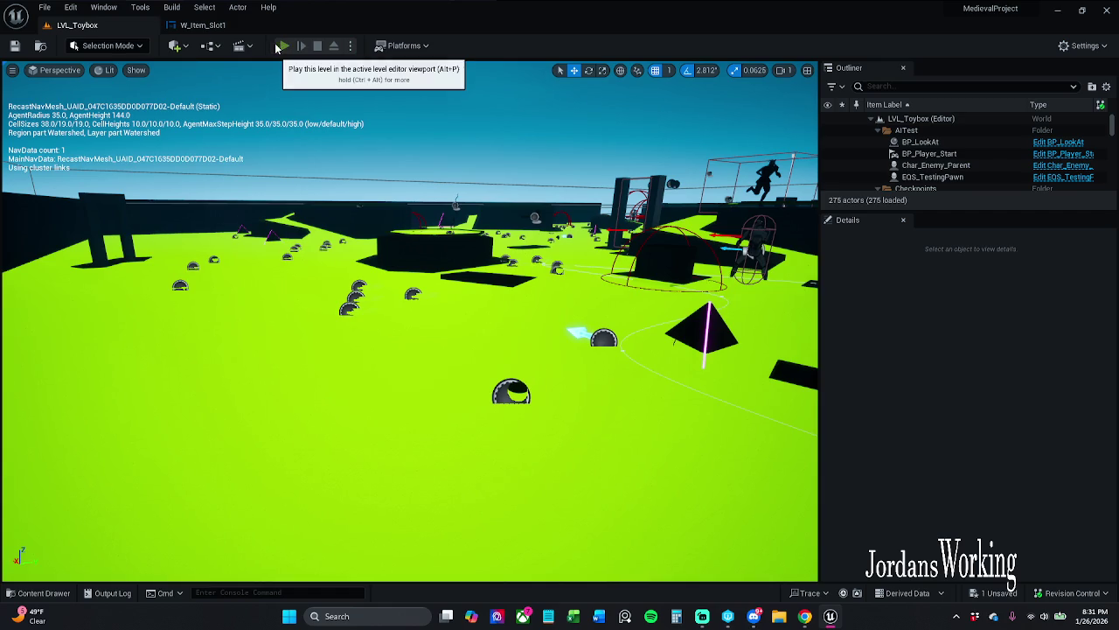
{"action": "left_click", "coordinate": [286, 48]}
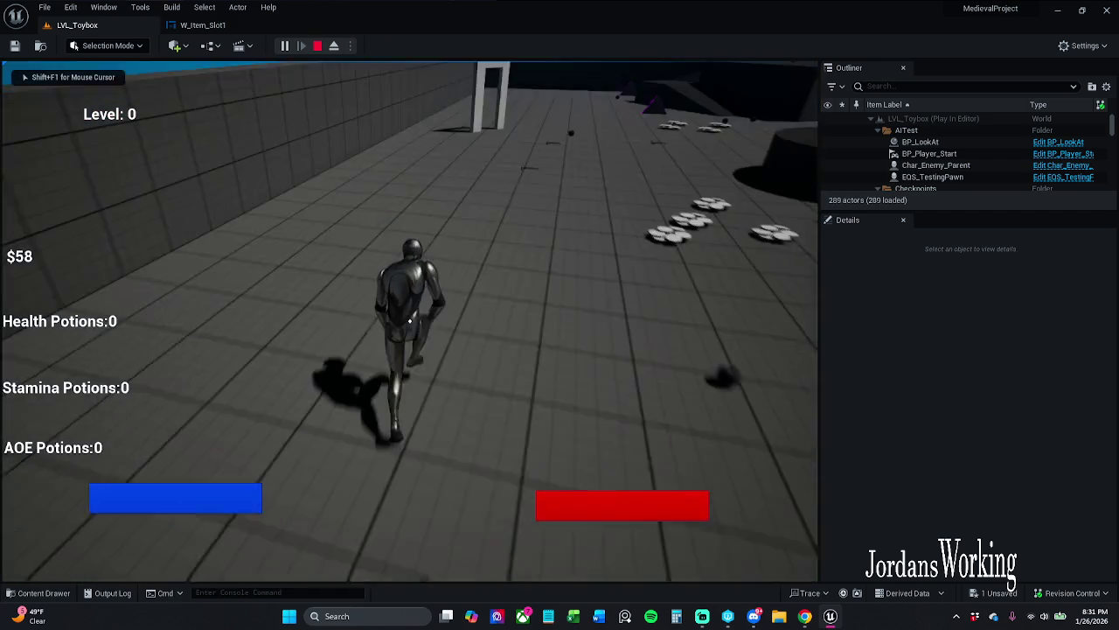
{"action": "key", "text": "i"}
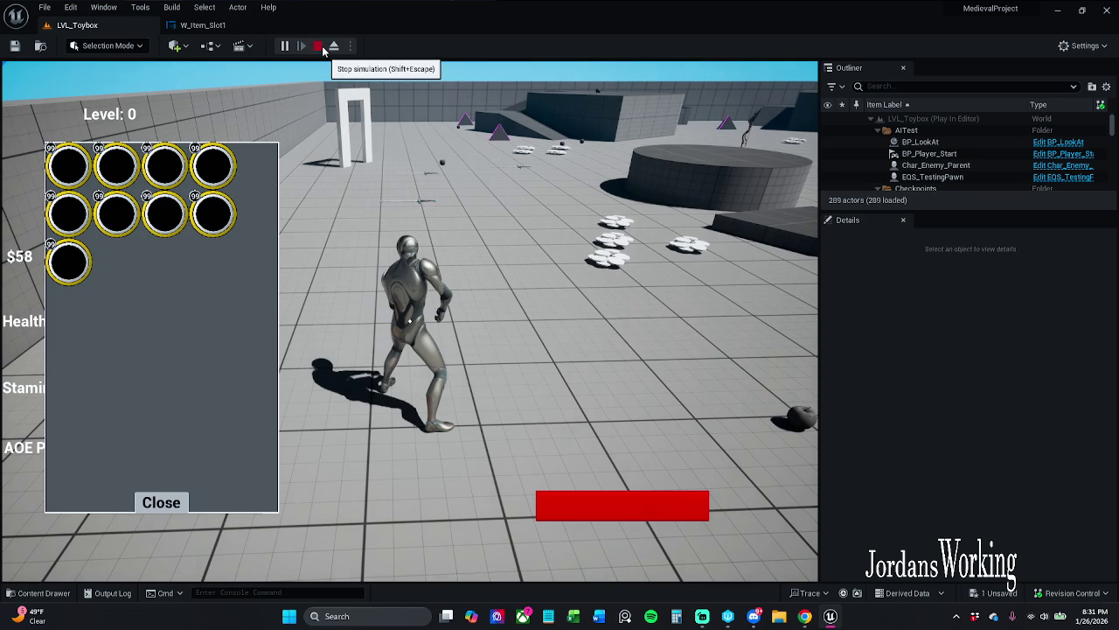
{"action": "left_click", "coordinate": [320, 45]}
{"action": "left_click", "coordinate": [233, 30]}
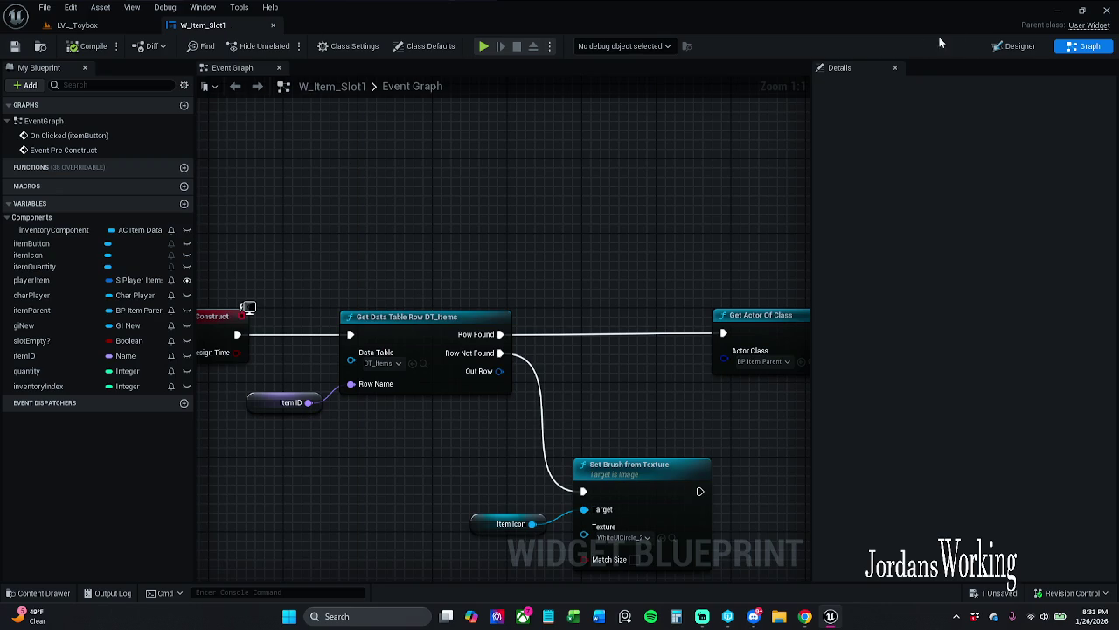
{"action": "left_click", "coordinate": [1014, 45]}
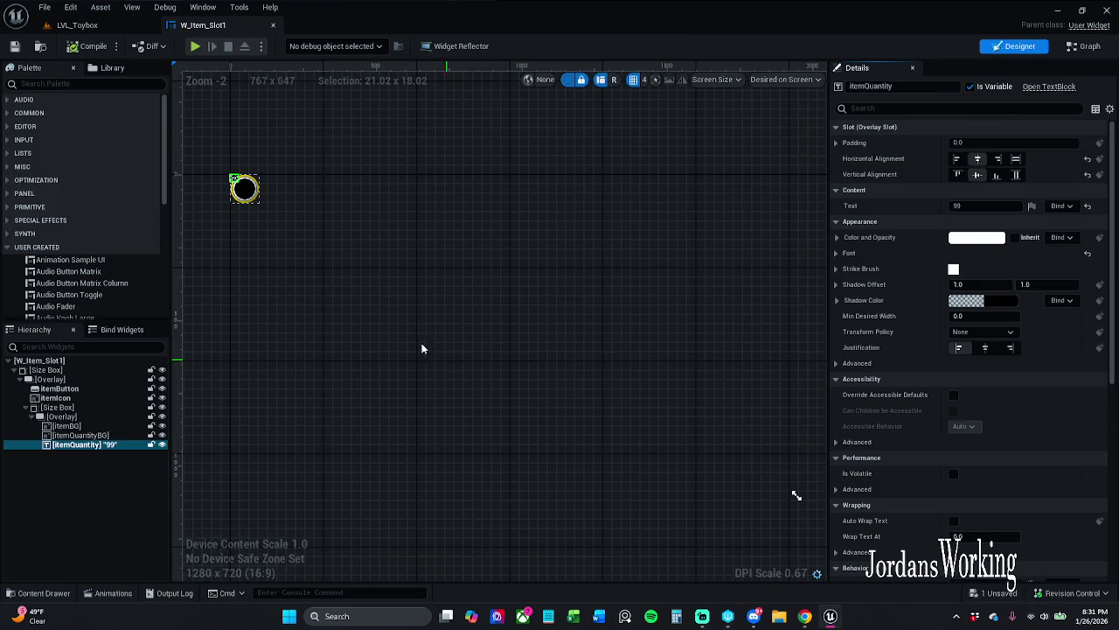
- Zoom to the item slot and paste a copy of the item icon image
{"action": "scroll", "coordinate": [440, 320], "scroll_direction": "up", "scroll_amount": 8}
{"action": "scroll", "coordinate": [525, 412], "scroll_direction": "down", "scroll_amount": 3}
{"action": "scroll", "coordinate": [571, 417], "scroll_direction": "down", "scroll_amount": 3}
{"action": "left_click_drag", "start_coordinate": [609, 432], "coordinate": [707, 450]}
{"action": "scroll", "coordinate": [513, 282], "scroll_direction": "up", "scroll_amount": 5}
{"action": "scroll", "coordinate": [530, 291], "scroll_direction": "up", "scroll_amount": 3}
{"action": "scroll", "coordinate": [524, 280], "scroll_direction": "up", "scroll_amount": 3}
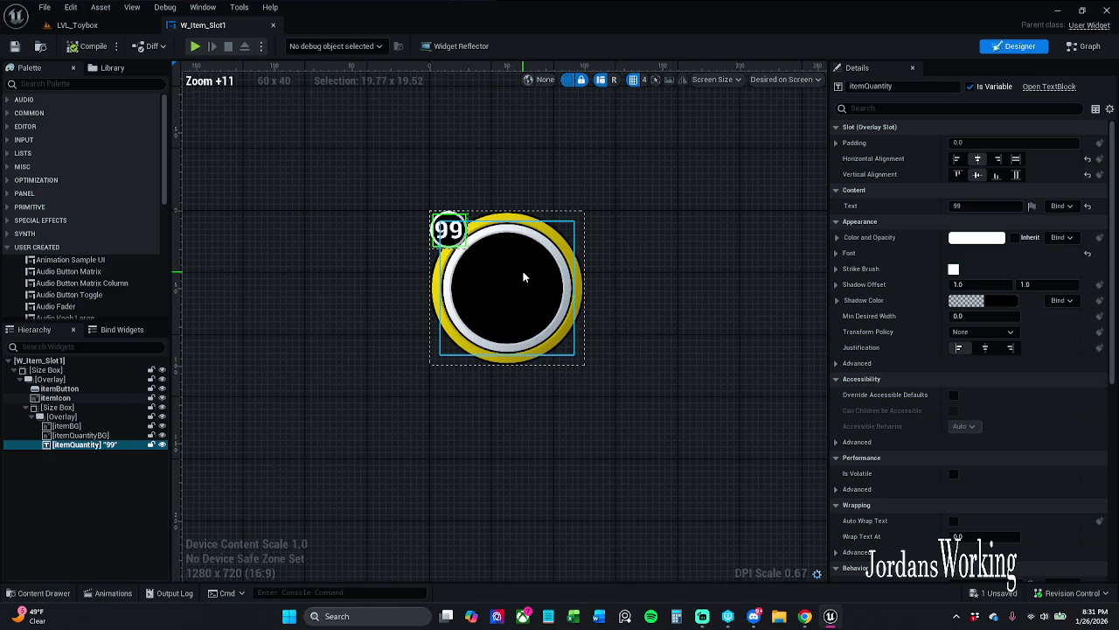
{"action": "left_click", "coordinate": [525, 278]}
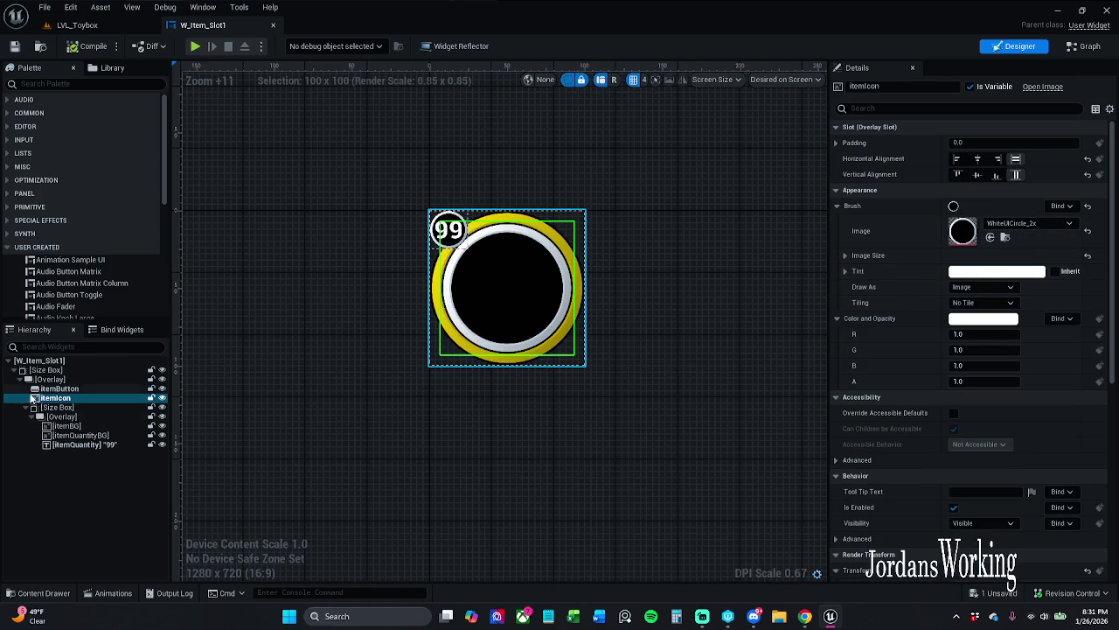
{"action": "key", "text": "ctrl+v"}
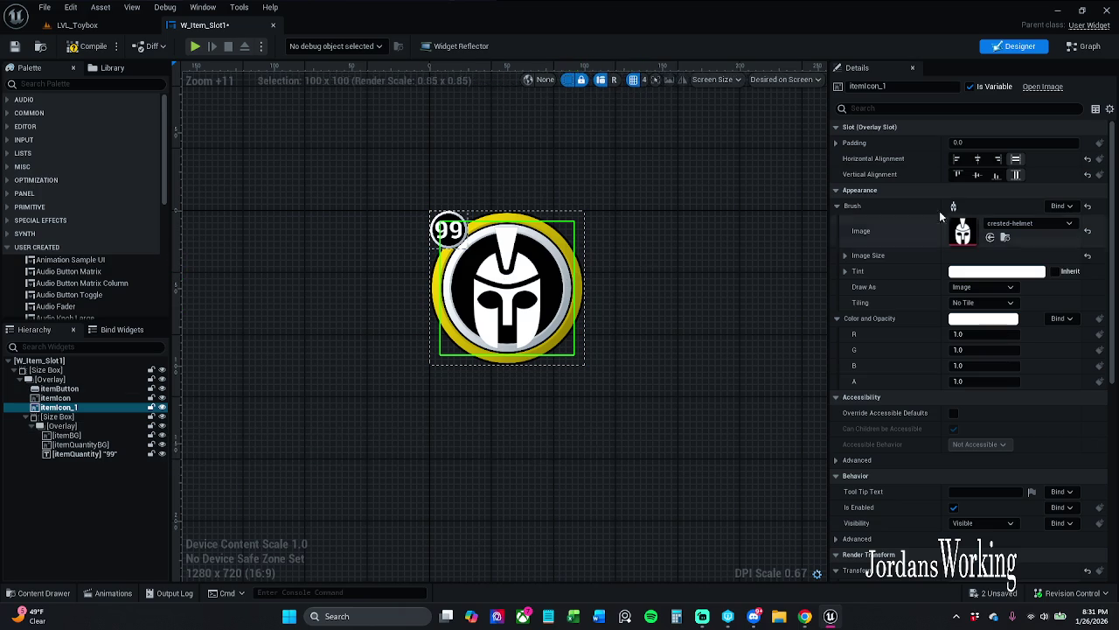
- Reset the itemIcon_1 copy's image, undo it, and inspect itemBG and itemButton
{"action": "left_click", "coordinate": [76, 417]}
{"action": "left_click", "coordinate": [61, 407]}
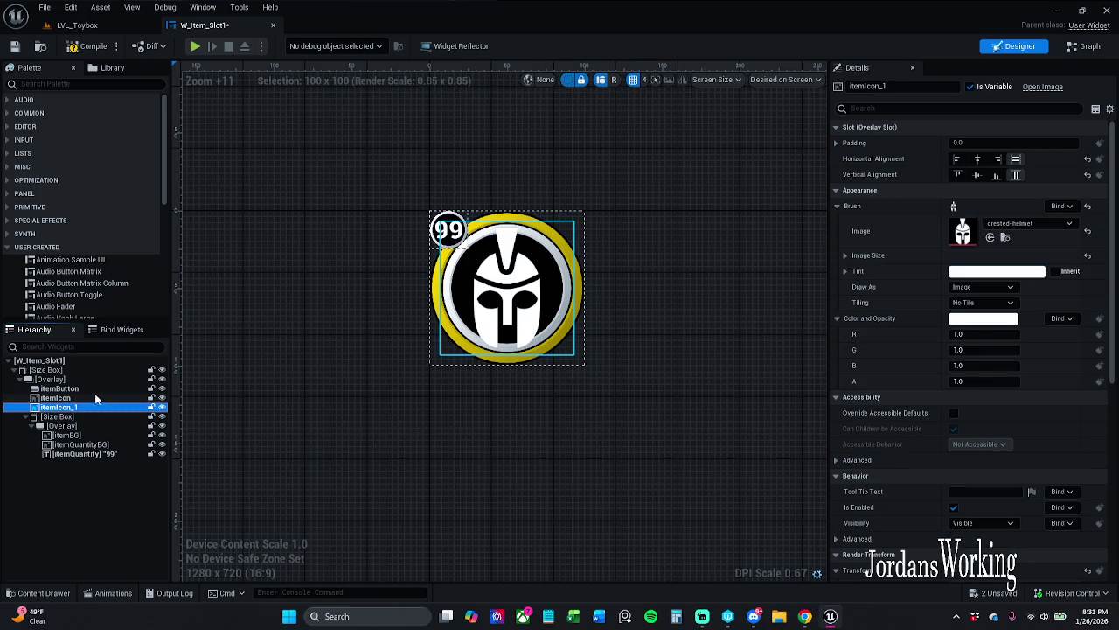
{"action": "left_click", "coordinate": [1087, 231]}
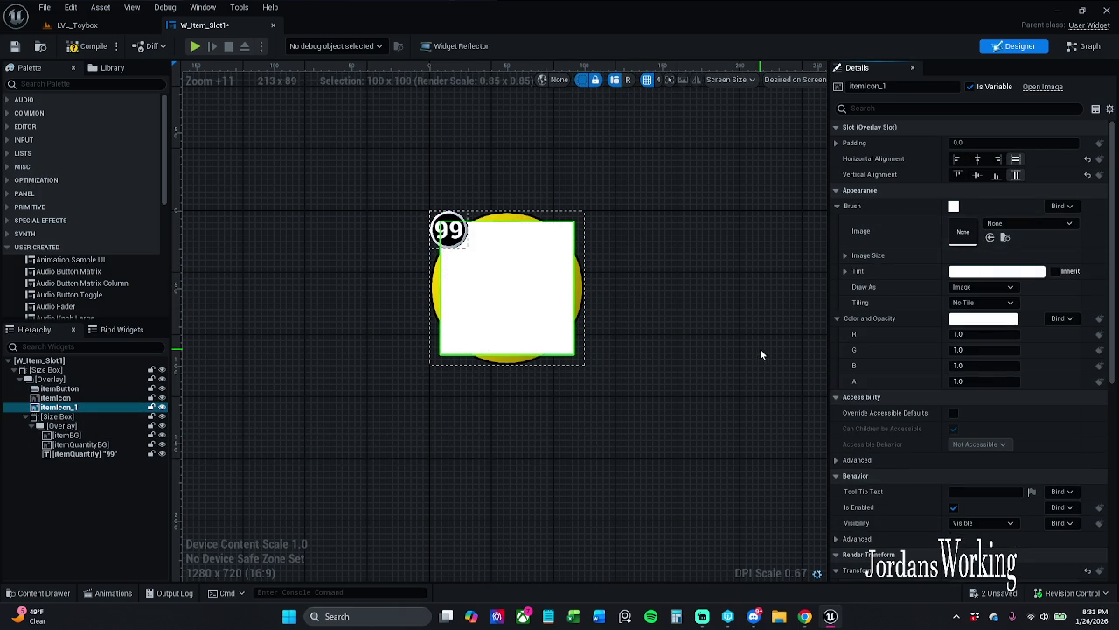
{"action": "key", "text": "ctrl+z"}
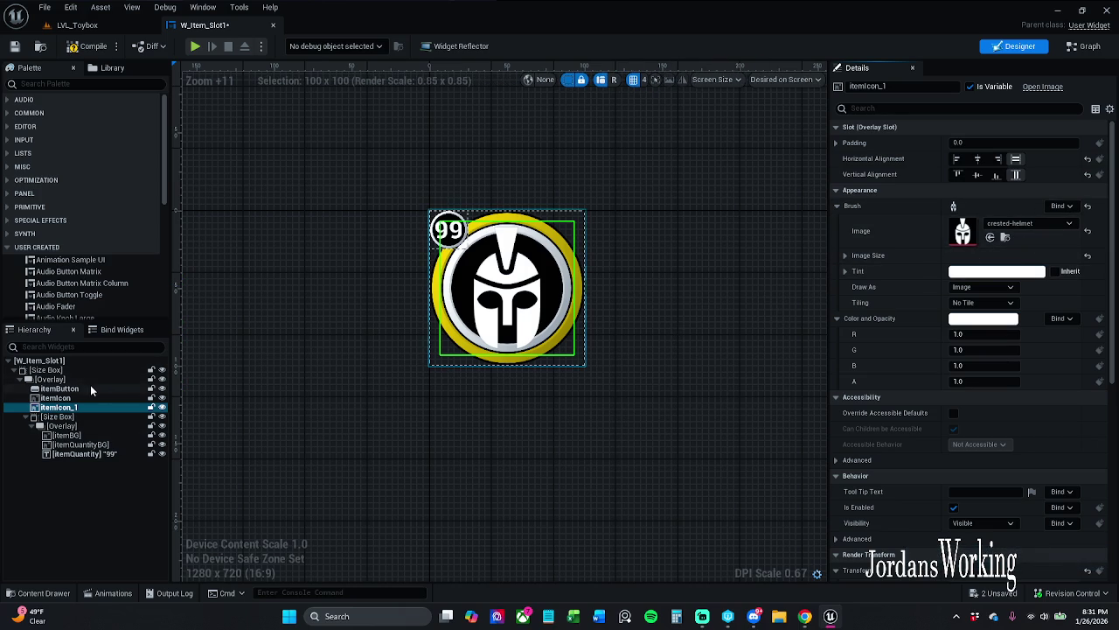
{"action": "left_click", "coordinate": [89, 436]}
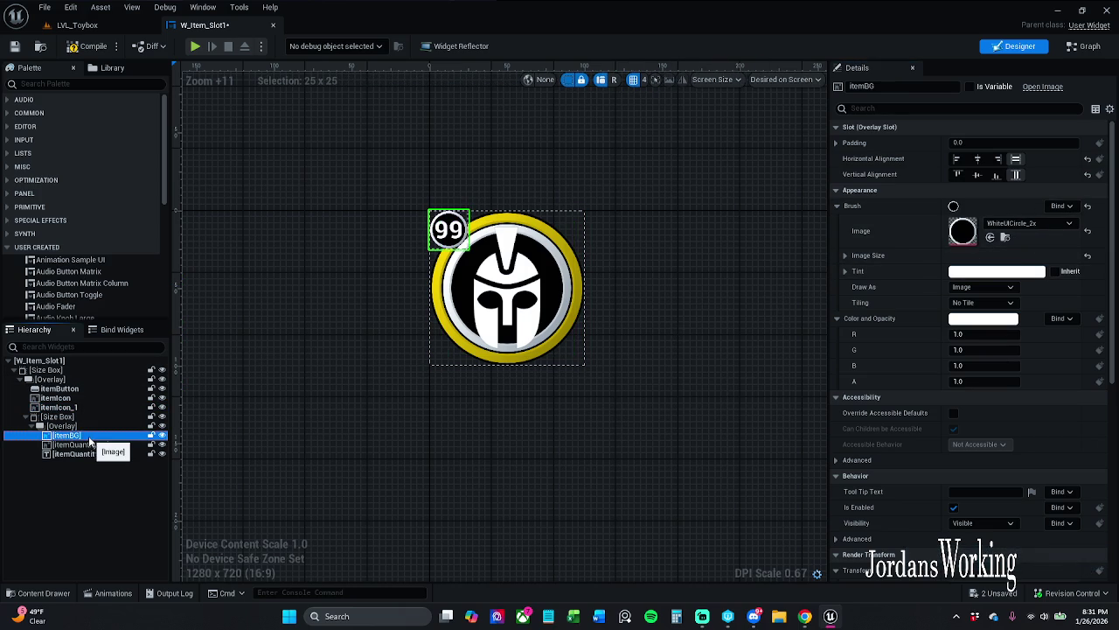
{"action": "left_click", "coordinate": [85, 388]}
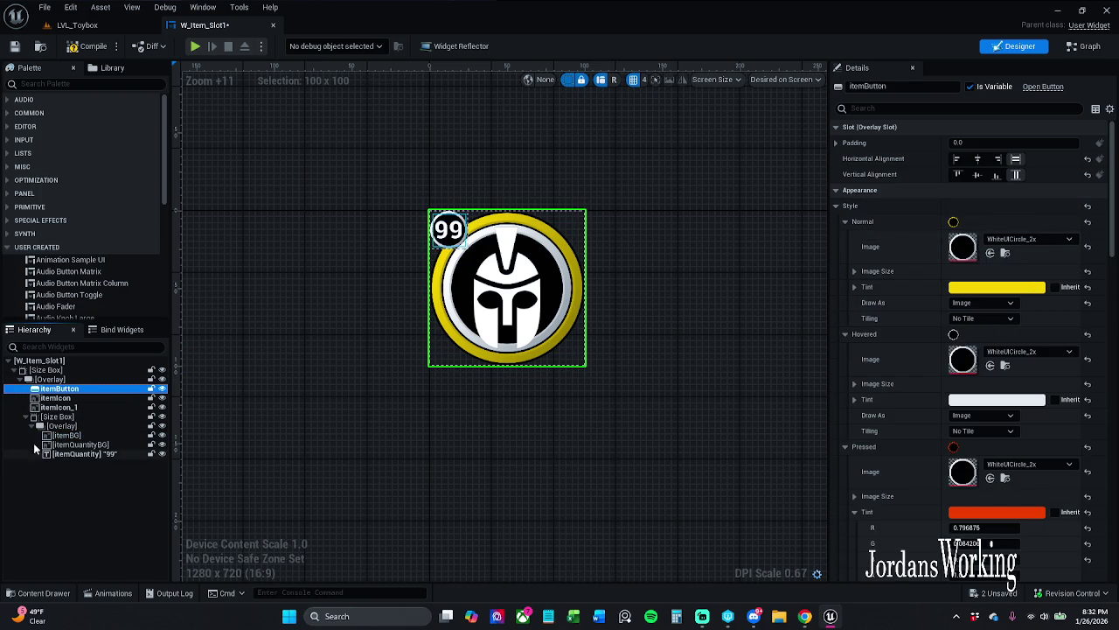
- Set the itemIcon_1 copy's image to WhiteUICircle_2x
{"action": "left_click", "coordinate": [58, 407]}
{"action": "left_click", "coordinate": [1015, 224]}
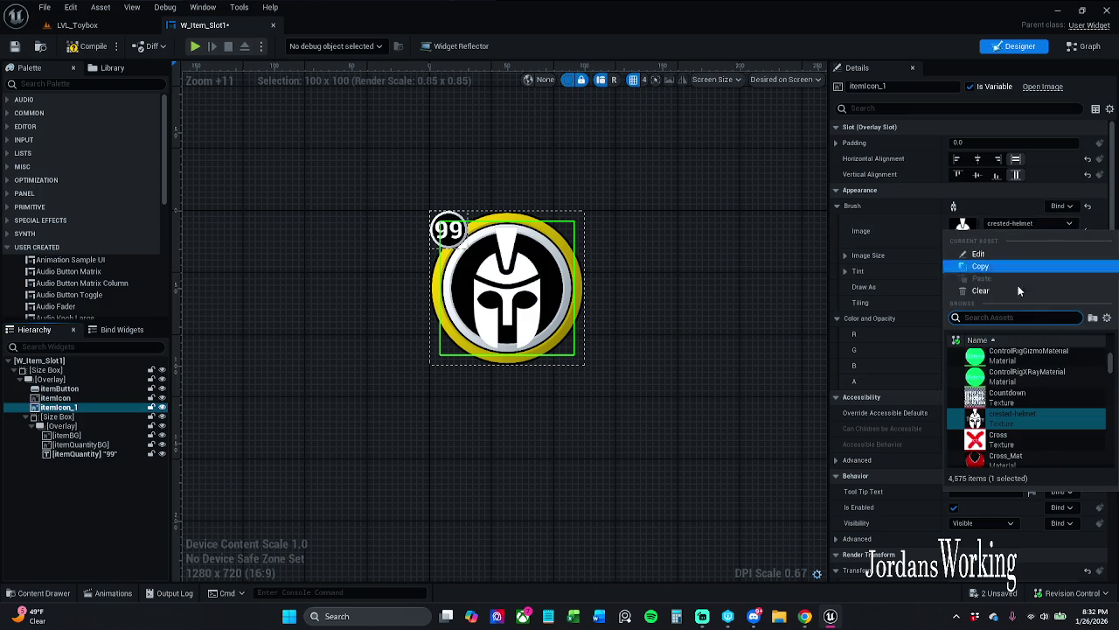
{"action": "type", "text": "white"}
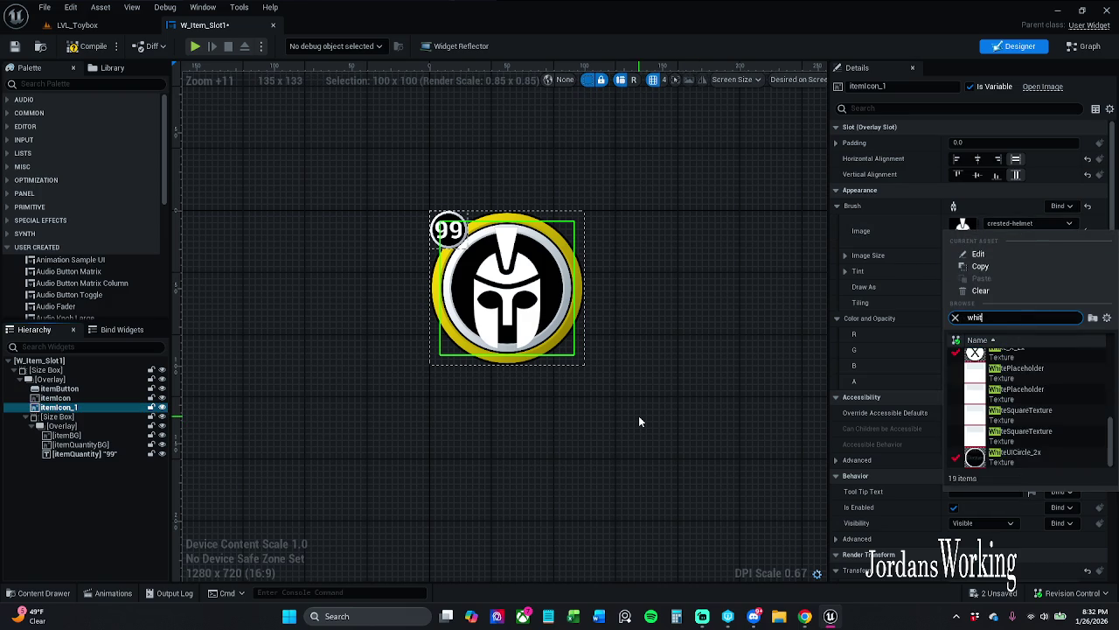
{"action": "left_click", "coordinate": [1028, 463]}
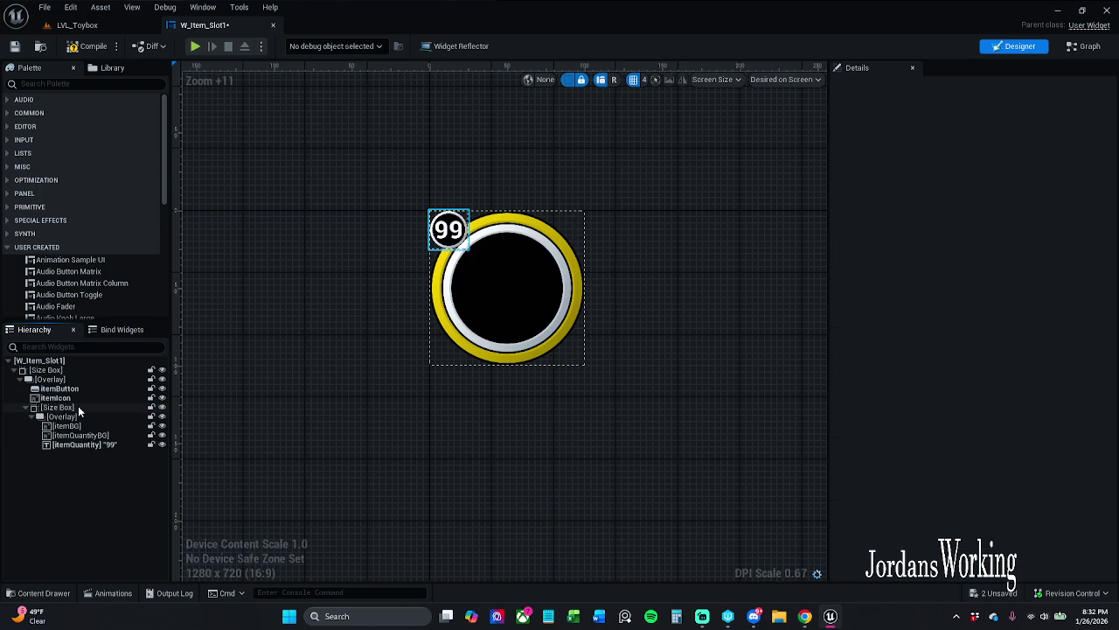
- Delete itemIcon_1, reselect the original item icon, and save the widget
{"action": "key", "text": "Delete"}
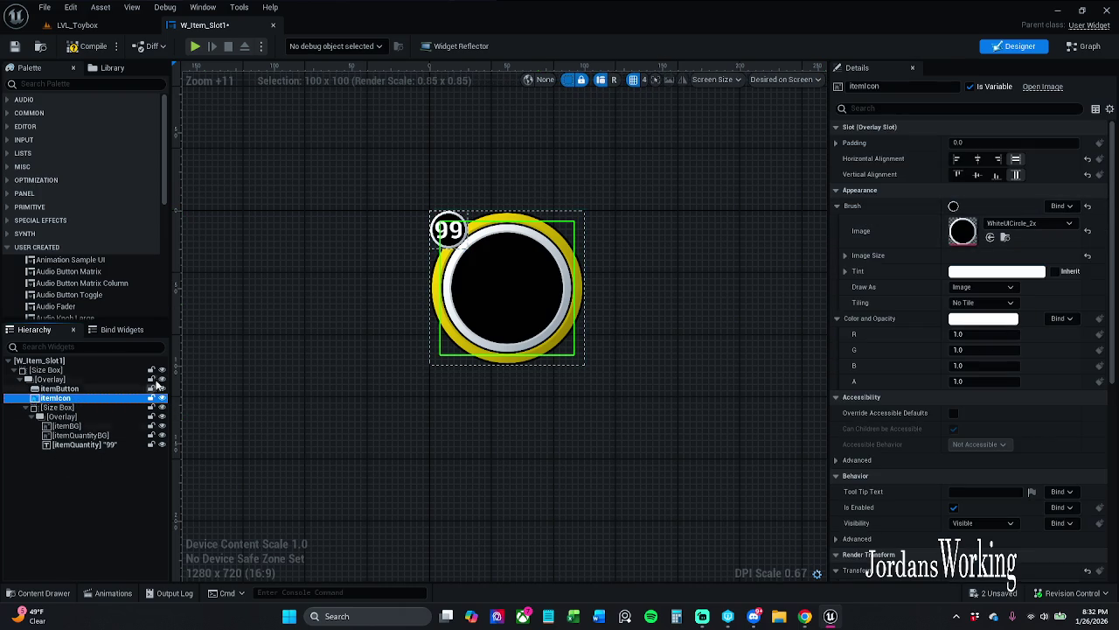
{"action": "left_click", "coordinate": [81, 389]}
{"action": "left_click", "coordinate": [66, 398]}
{"action": "left_click", "coordinate": [14, 46]}
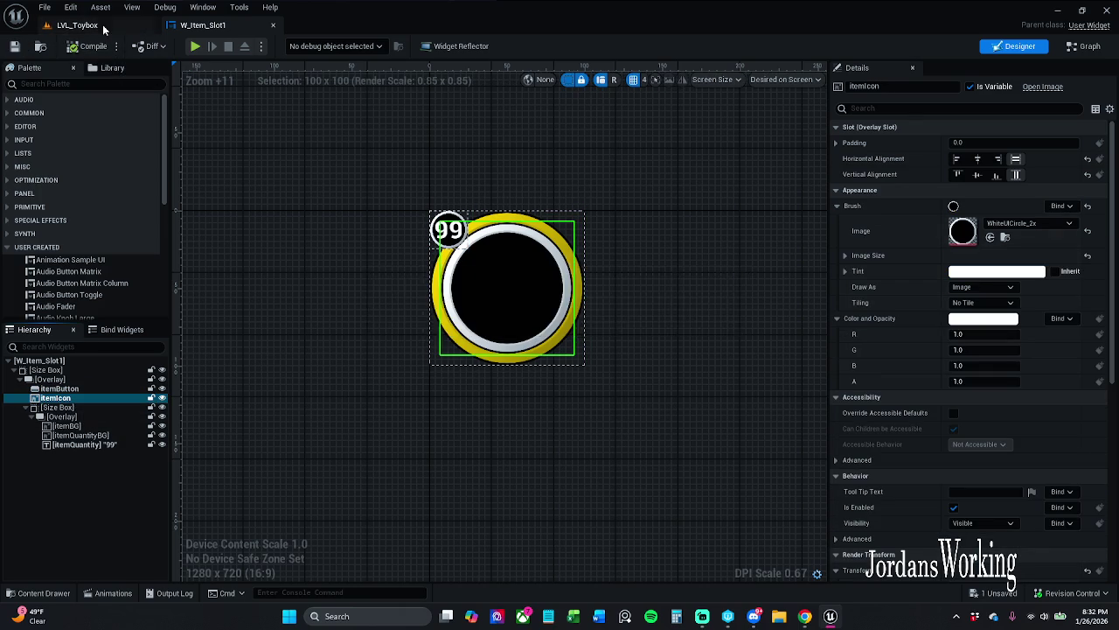
{"action": "left_click", "coordinate": [78, 25]}
{"action": "left_click", "coordinate": [285, 46]}
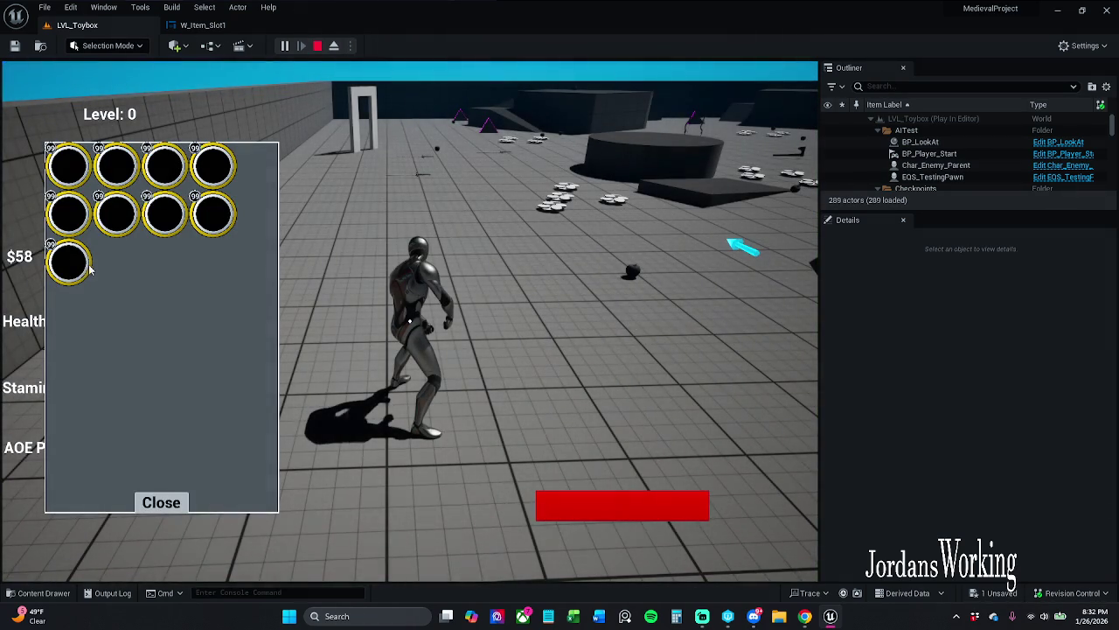
{"action": "key", "text": "Escape"}
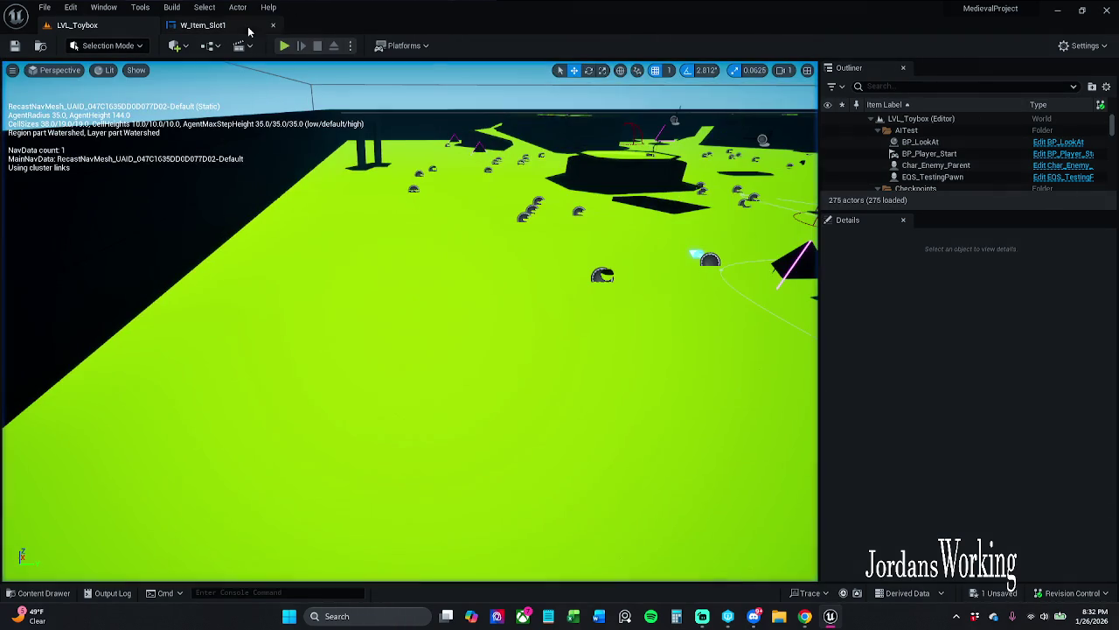
{"action": "left_click", "coordinate": [229, 26]}
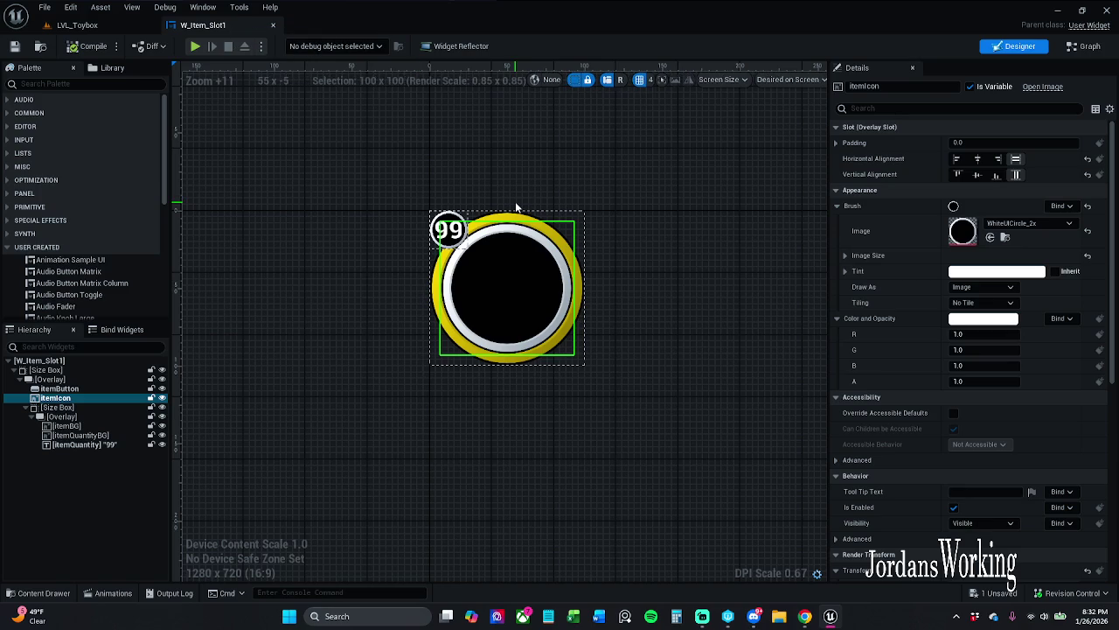
- Switch to the Event Graph and pan to the quantity Branch and Set Visibility nodes
{"action": "left_click", "coordinate": [1085, 46]}
{"action": "scroll", "coordinate": [472, 254], "scroll_direction": "down", "scroll_amount": 2}
{"action": "left_click_drag", "start_coordinate": [400, 237], "coordinate": [384, 240]}
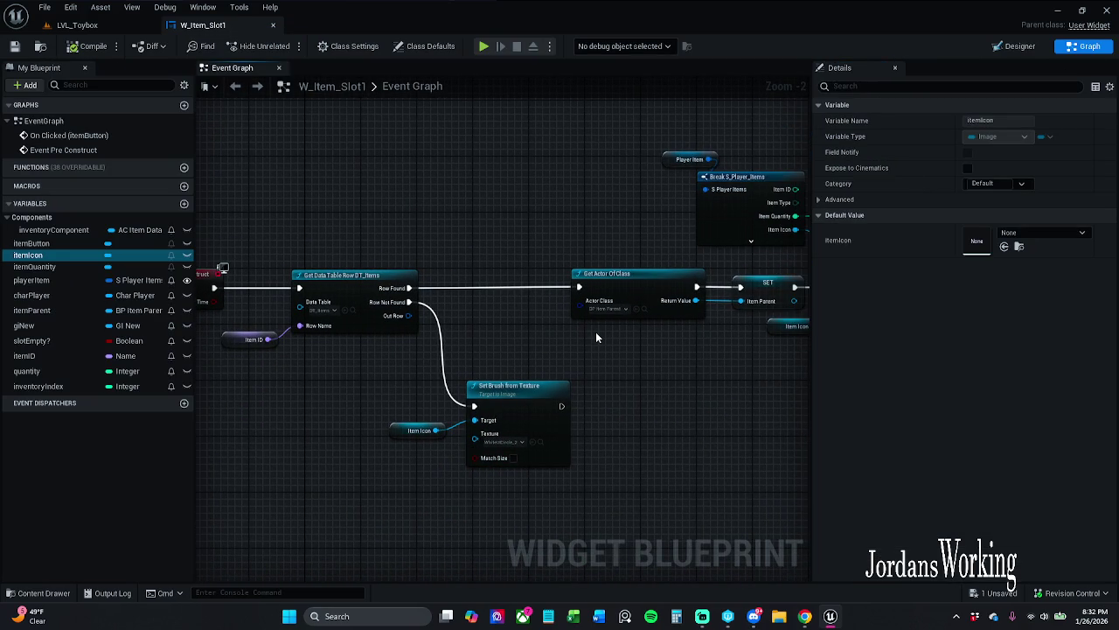
{"action": "mouse_move", "coordinate": [643, 322]}
{"action": "left_mouse_down"}
{"action": "mouse_move", "coordinate": [323, 363]}
{"action": "mouse_move", "coordinate": [217, 357]}
{"action": "left_mouse_up"}
{"action": "mouse_move", "coordinate": [528, 395]}
{"action": "left_mouse_down"}
{"action": "mouse_move", "coordinate": [292, 375]}
{"action": "mouse_move", "coordinate": [441, 357]}
{"action": "left_mouse_up"}
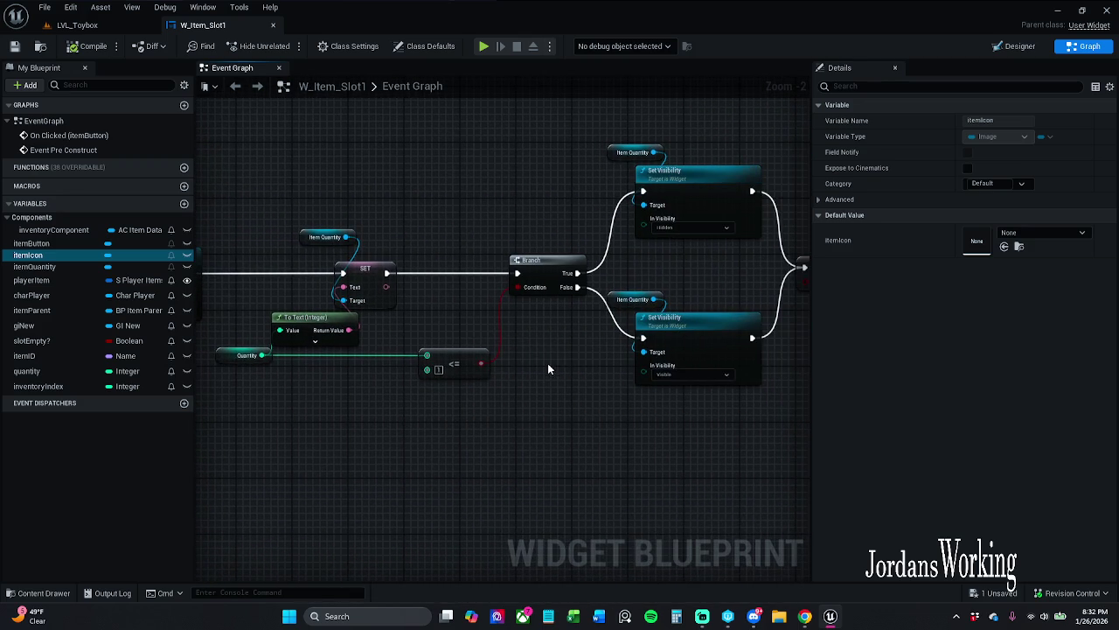